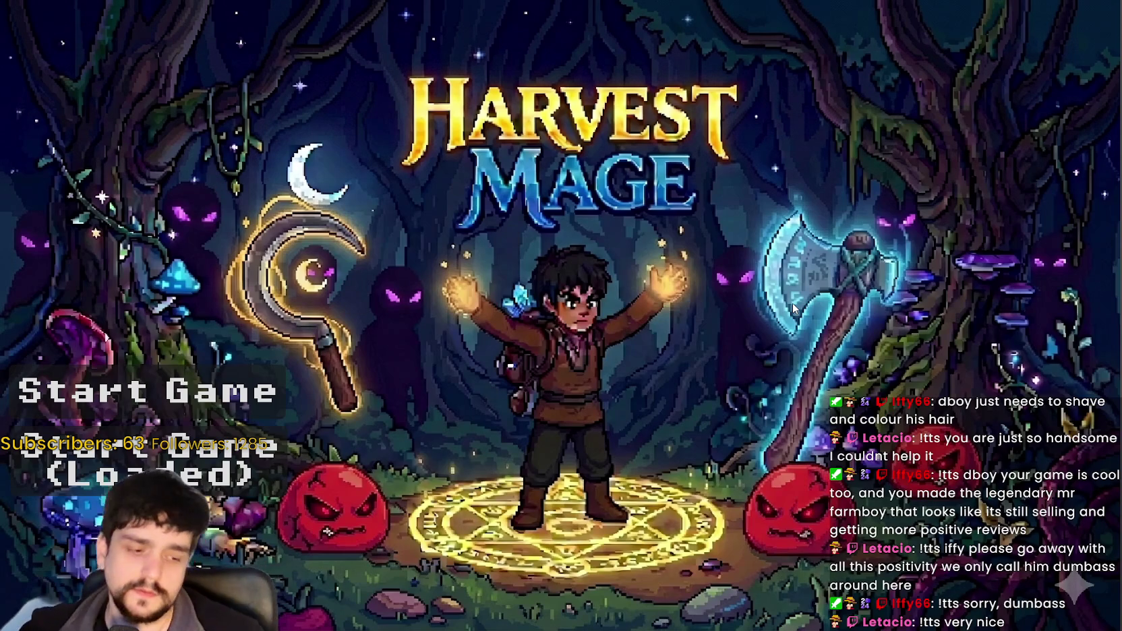
- Start the loaded save, unlock the Portal prestige root at the Mage Tower, and pick forest Stage 1
{"action": "key", "text": "Return"}
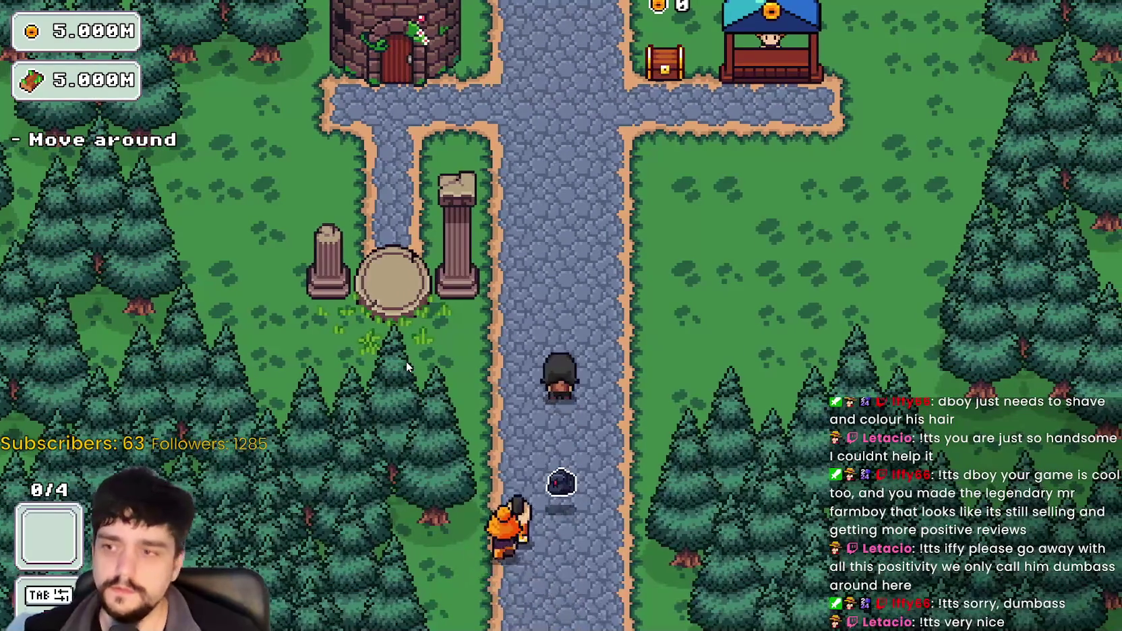
{"action": "key", "text": "w"}
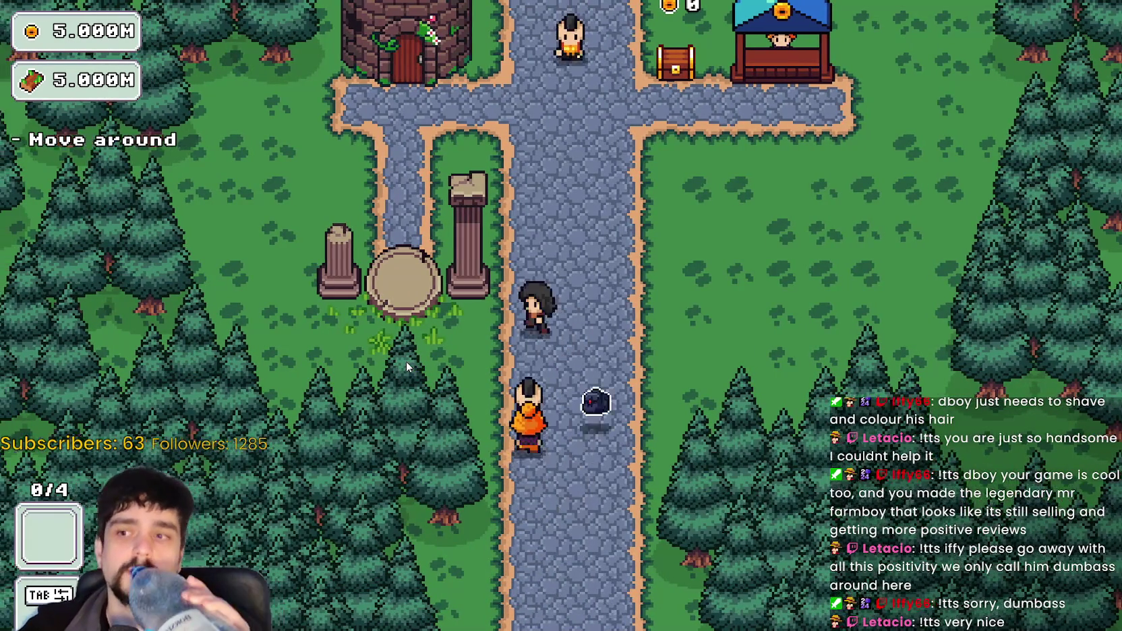
{"action": "key", "text": "e"}
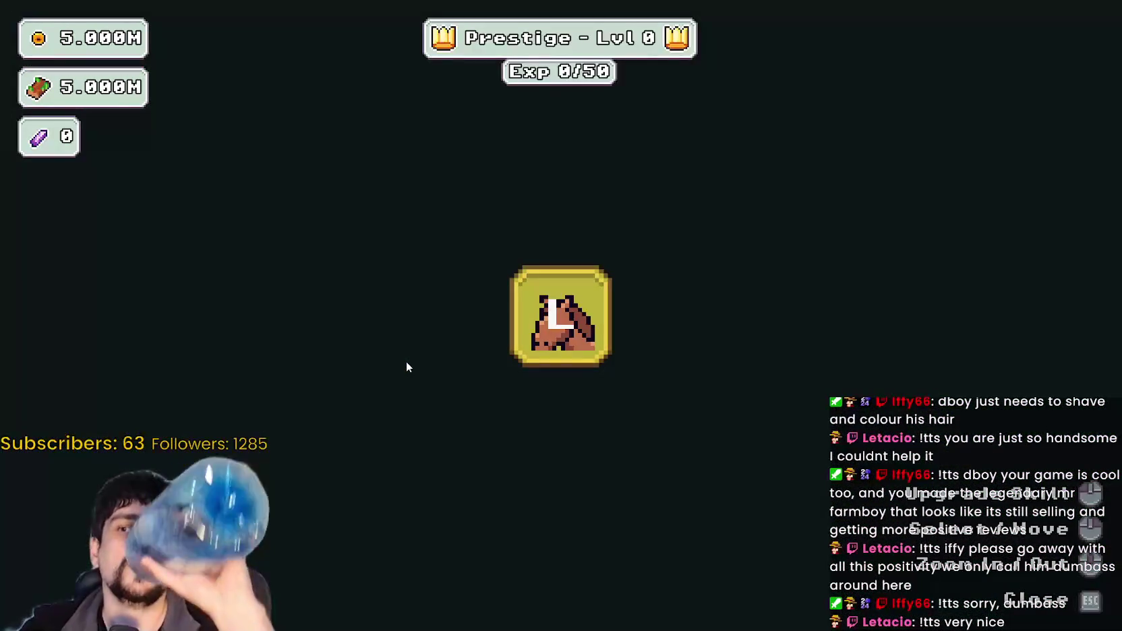
{"action": "left_click", "coordinate": [573, 354]}
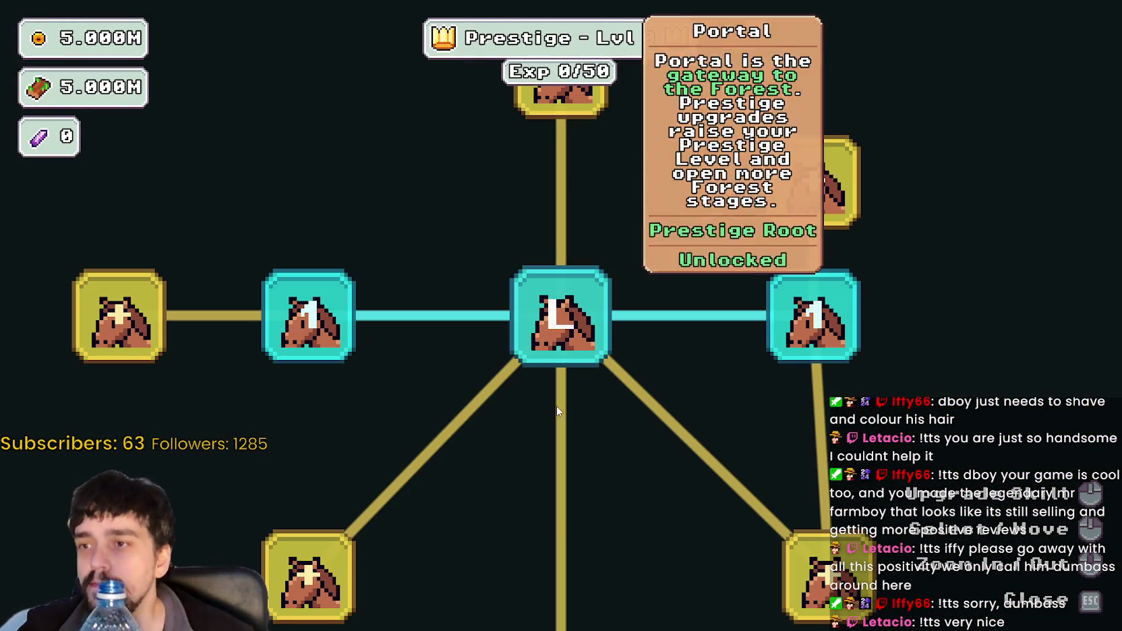
{"action": "key", "text": "Escape"}
{"action": "key", "text": "e"}
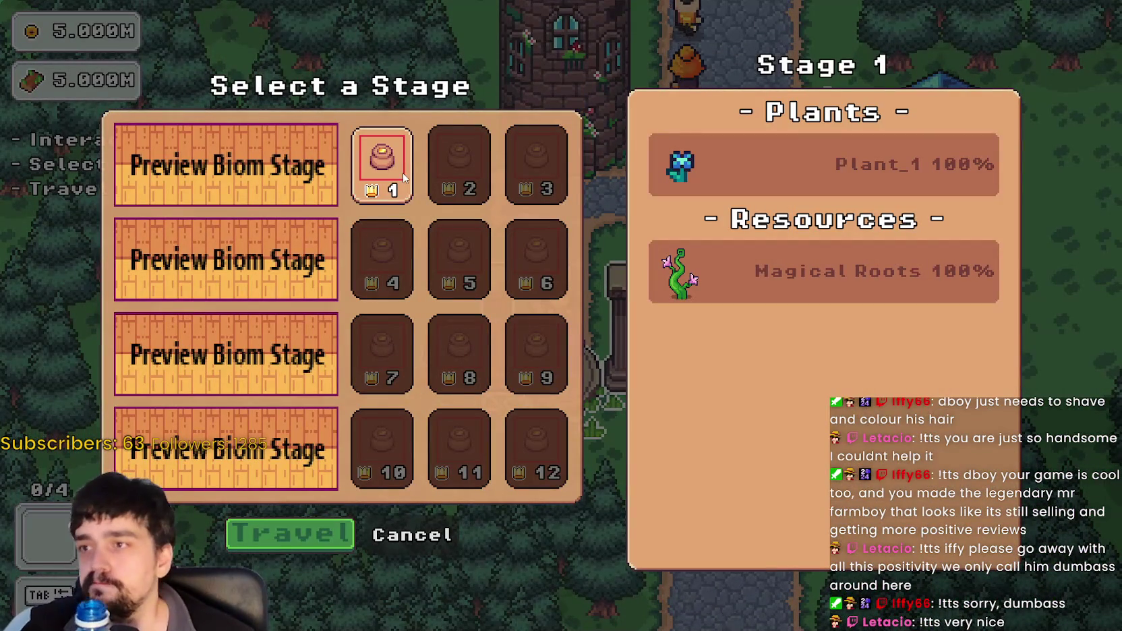
{"action": "left_click", "coordinate": [276, 535]}
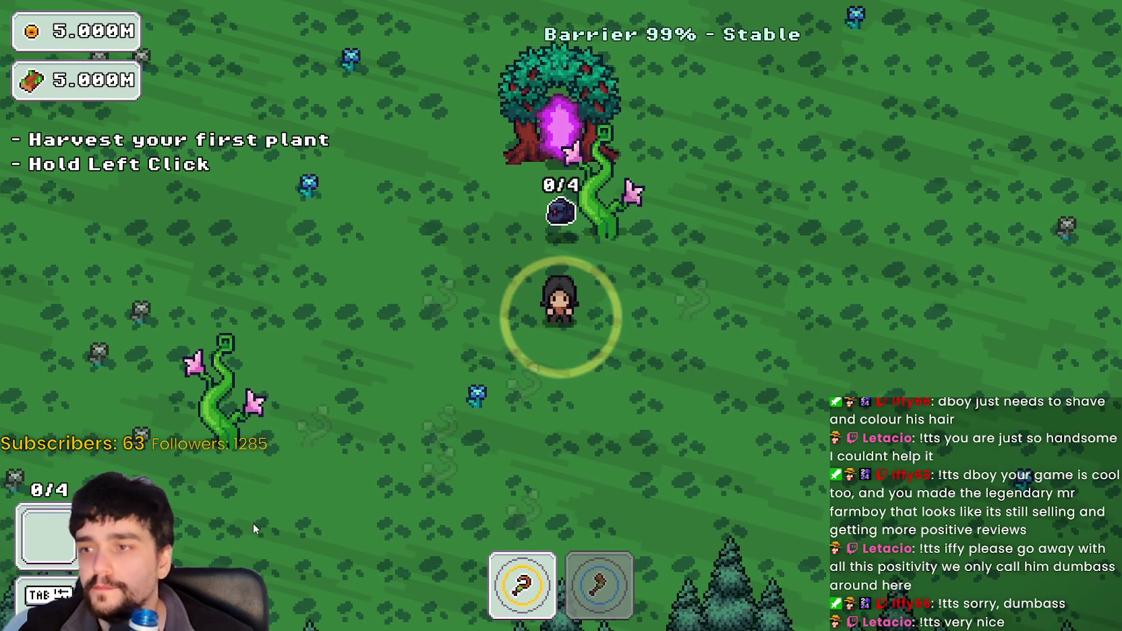
- Walk around forest Stage 1 watching the plants grow, then stop the game with F8
{"action": "key", "text": "a"}
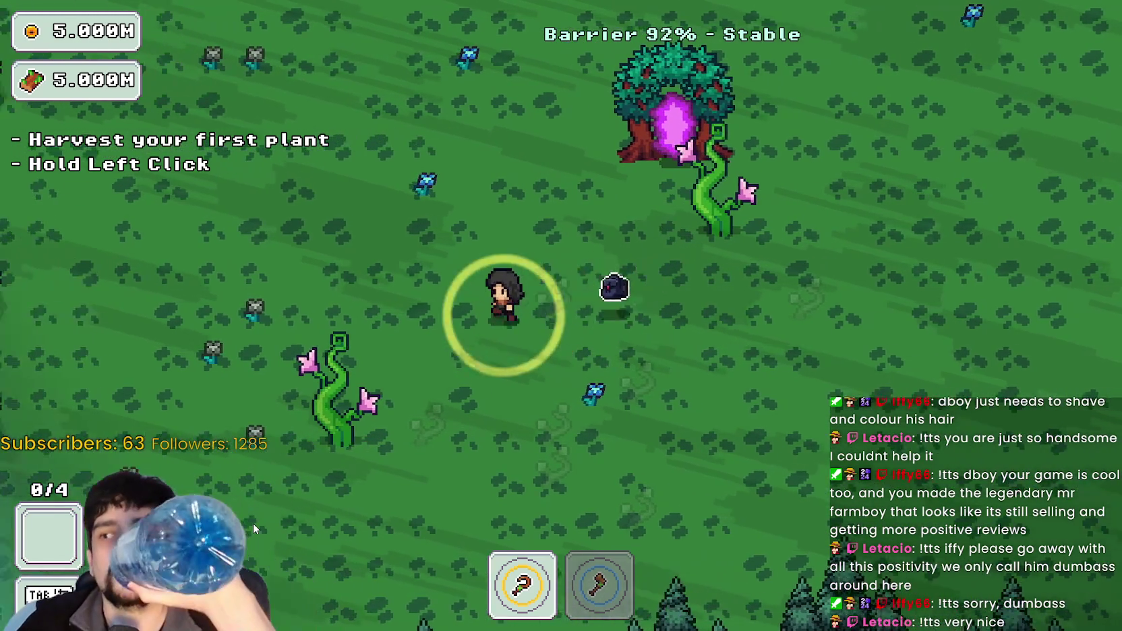
{"action": "key", "text": "a"}
{"action": "key", "text": "s"}
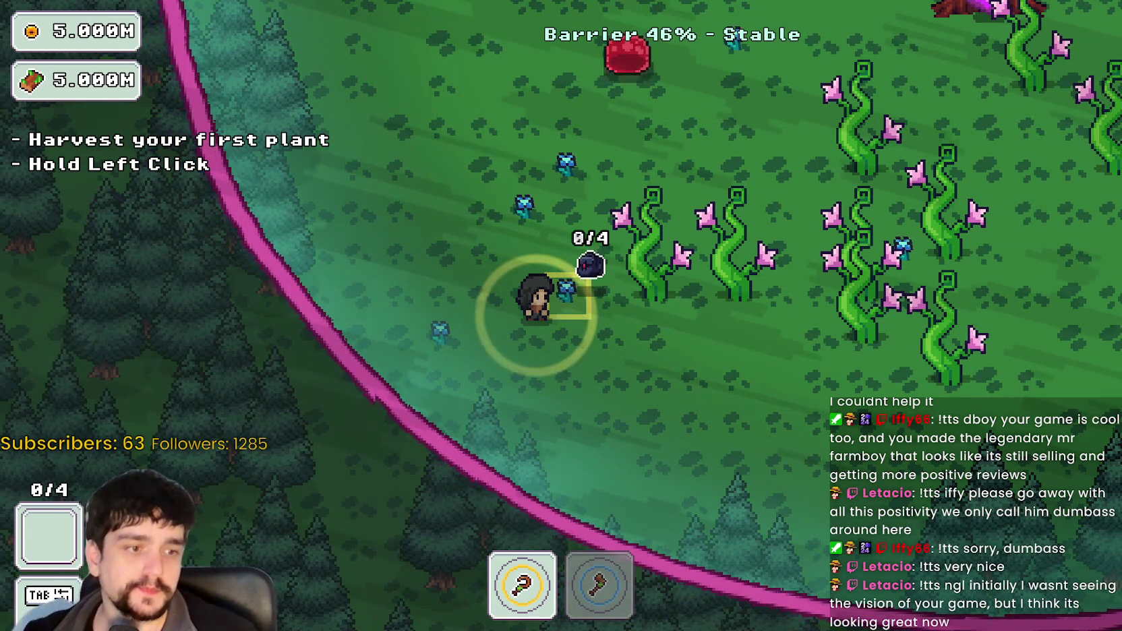
{"action": "key", "text": "F8"}
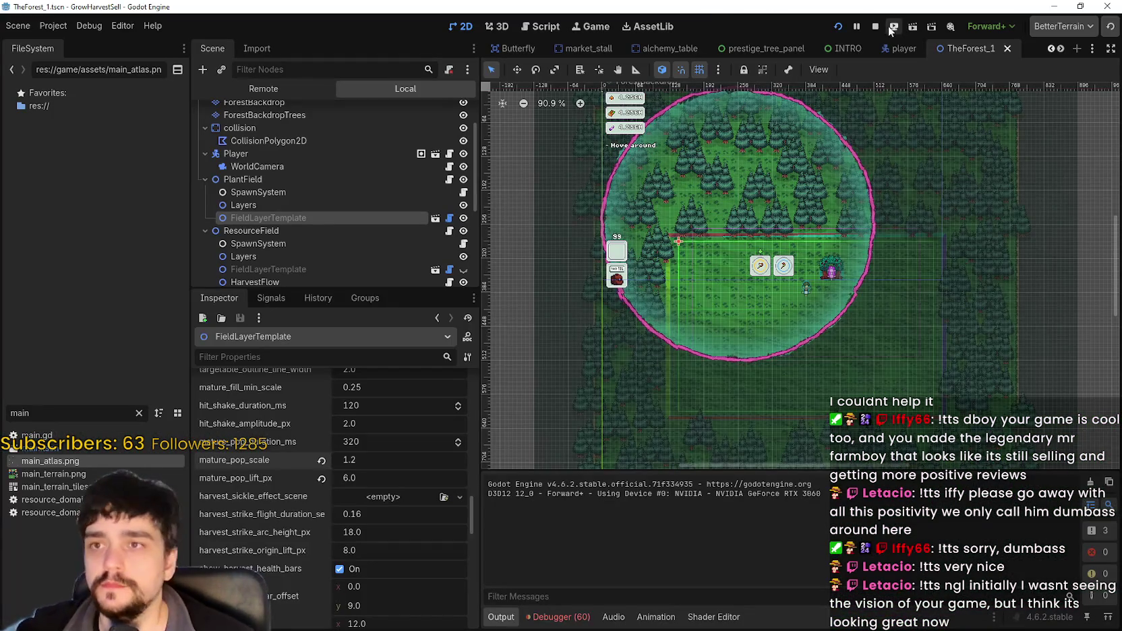
- Change mature_pop_scale from 1.2 to 0.8, save TheForest_1, and rerun the project
{"action": "left_click", "coordinate": [378, 459]}
{"action": "type", "text": "0.8"}
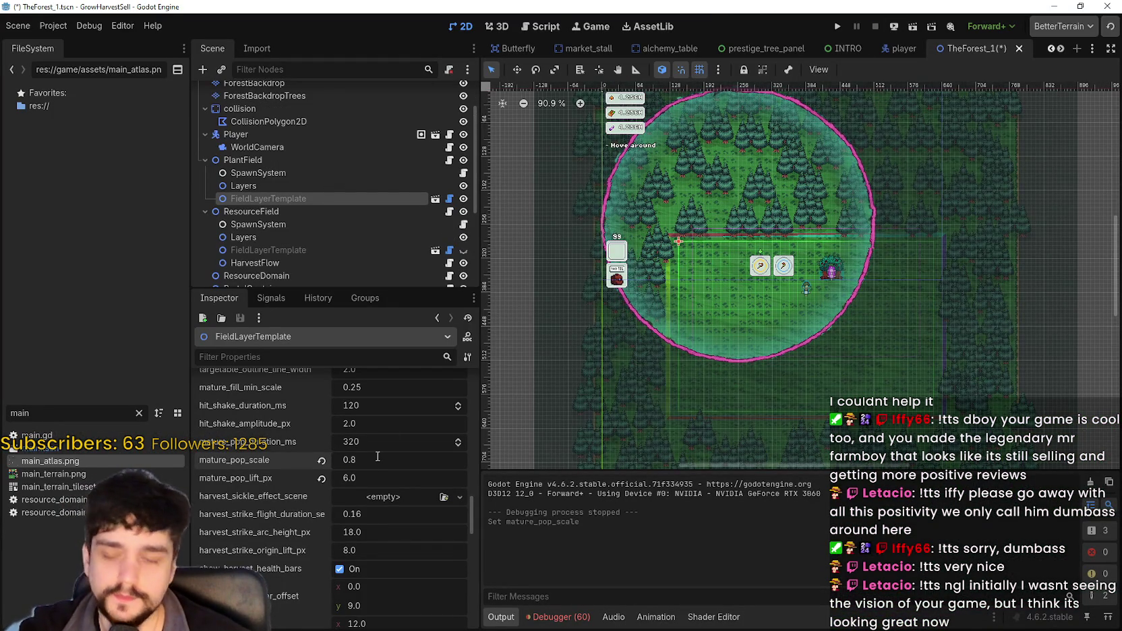
{"action": "key", "text": "ctrl+s"}
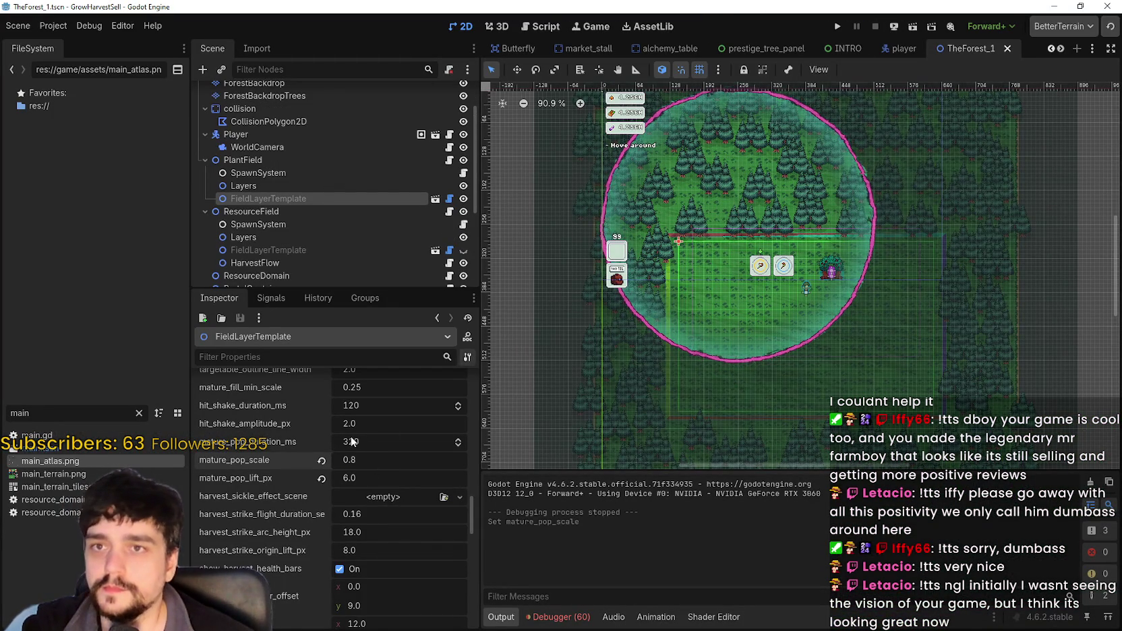
{"action": "key", "text": "F5"}
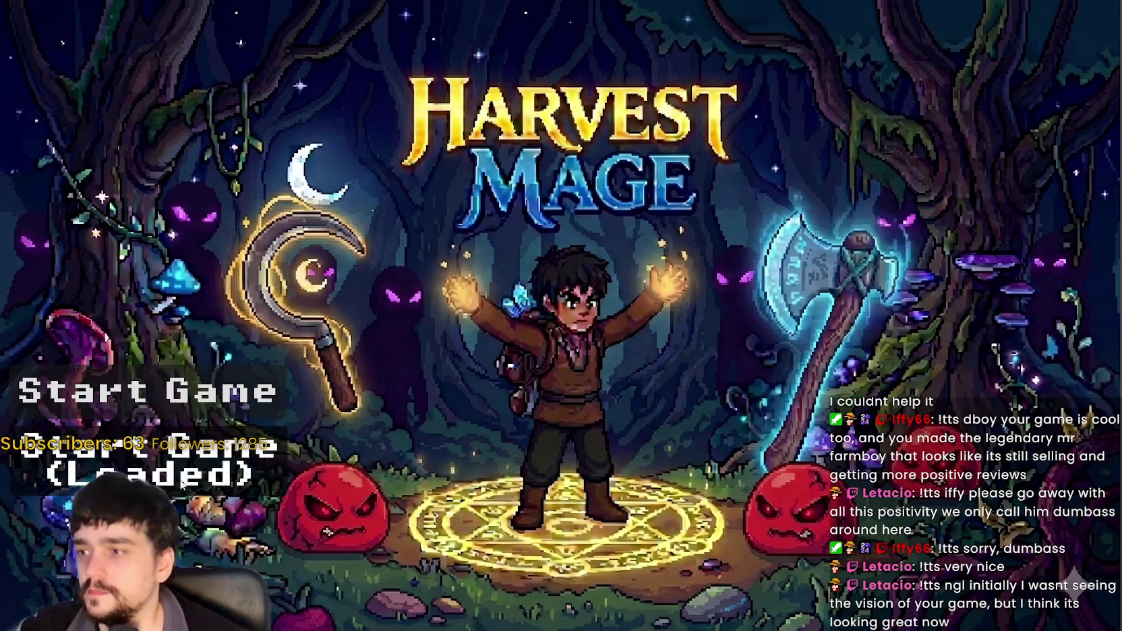
- Start the loaded game, unlock the Portal prestige root, and travel to forest Stage 1
{"action": "left_click", "coordinate": [181, 483]}
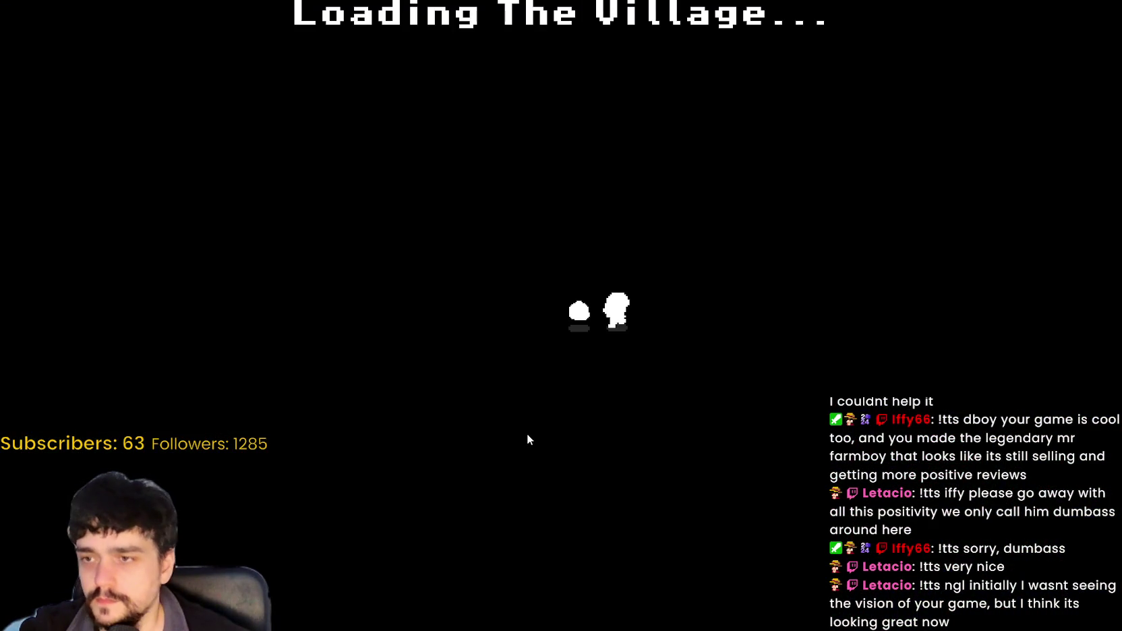
{"action": "key", "text": "w"}
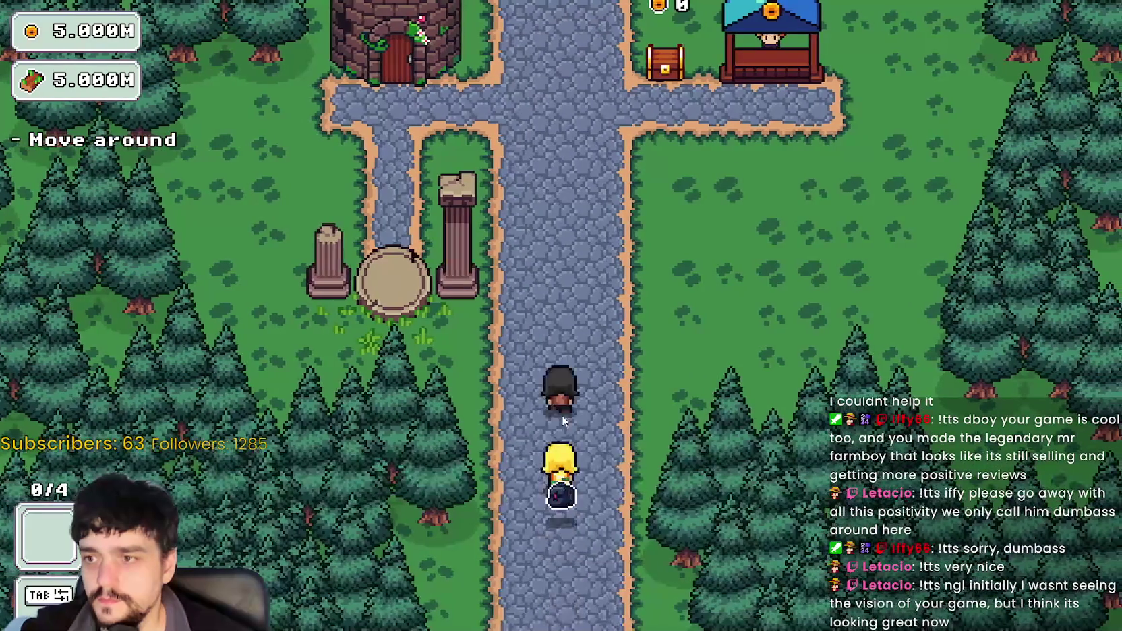
{"action": "key", "text": "e"}
{"action": "key", "text": "e"}
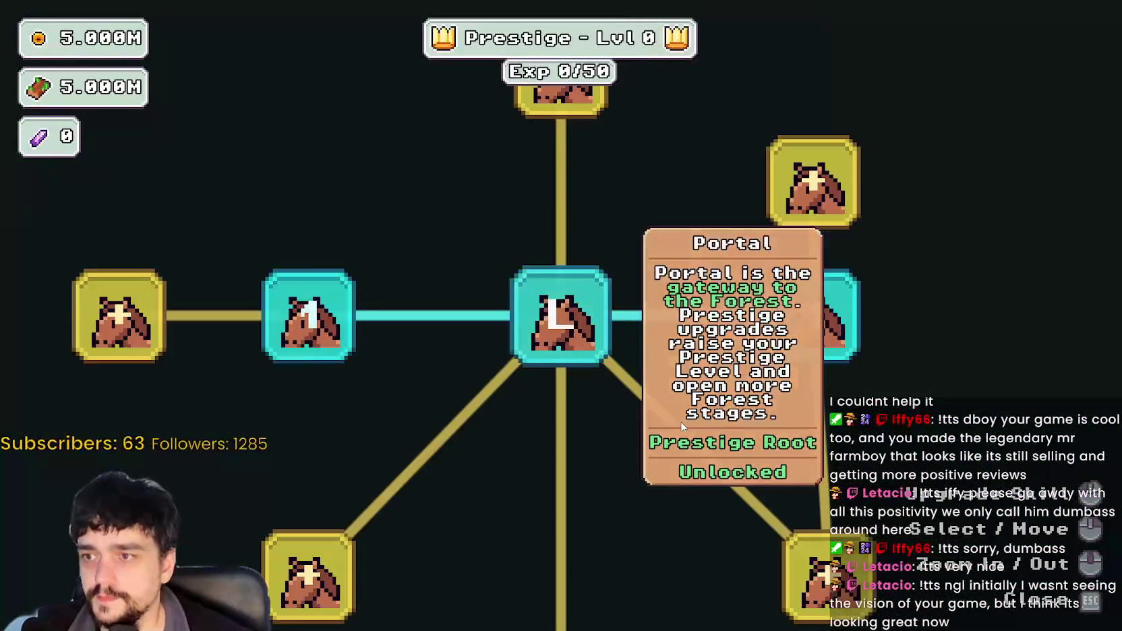
{"action": "key", "text": "Escape"}
{"action": "key", "text": "s"}
{"action": "key", "text": "e"}
{"action": "key", "text": "e"}
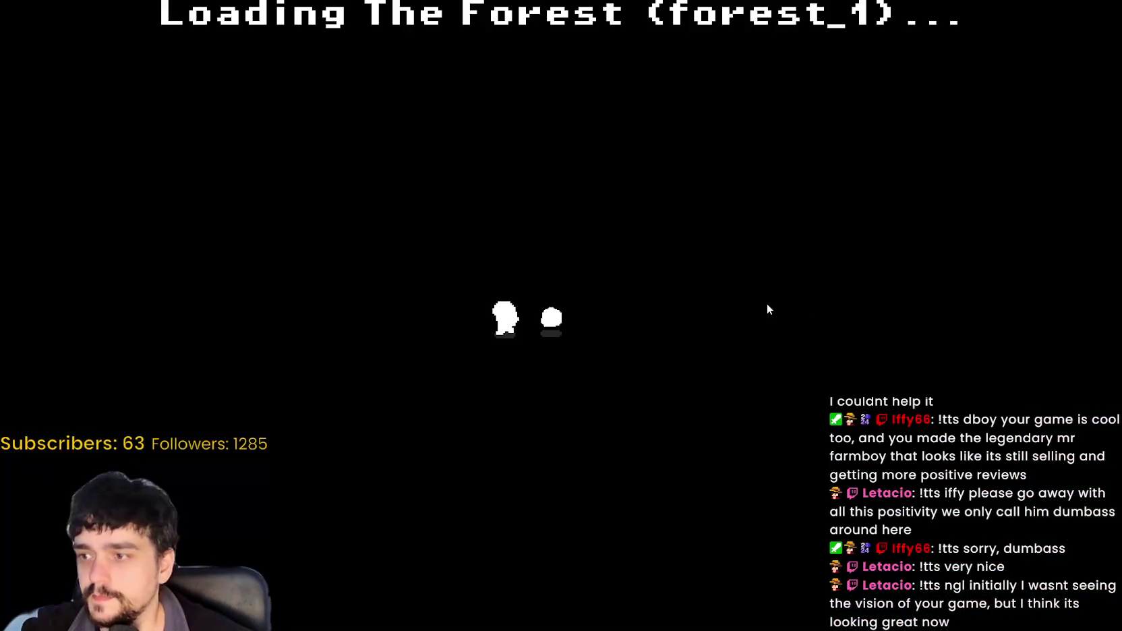
- Walk through the forest toward the blue flower and switch to the axe
{"action": "key", "text": "w"}
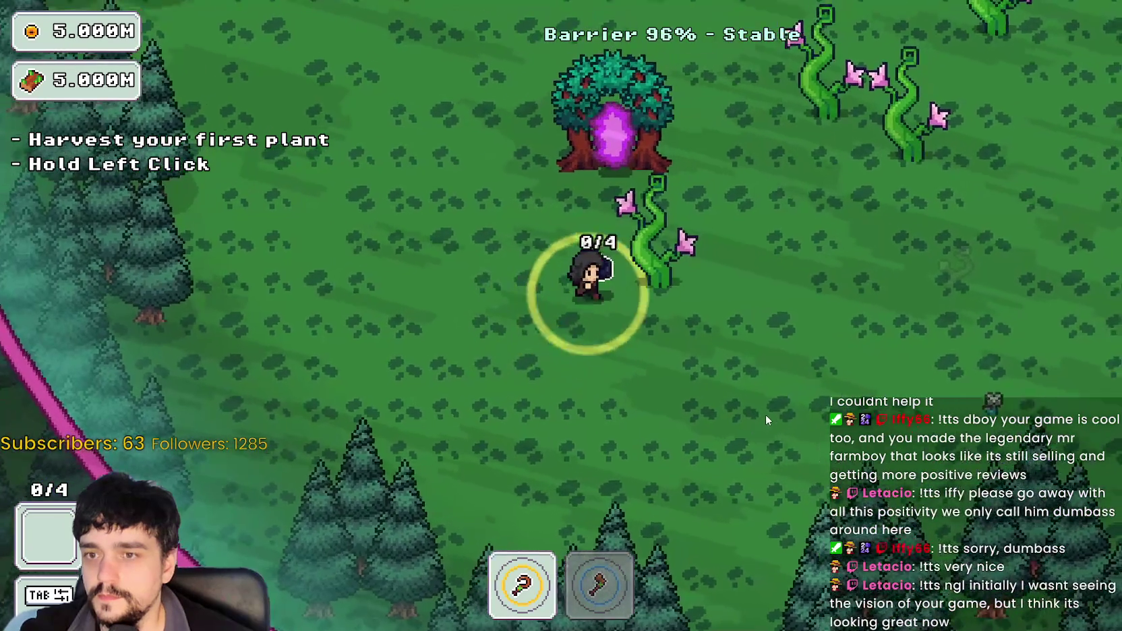
{"action": "key", "text": "d"}
{"action": "key", "text": "s"}
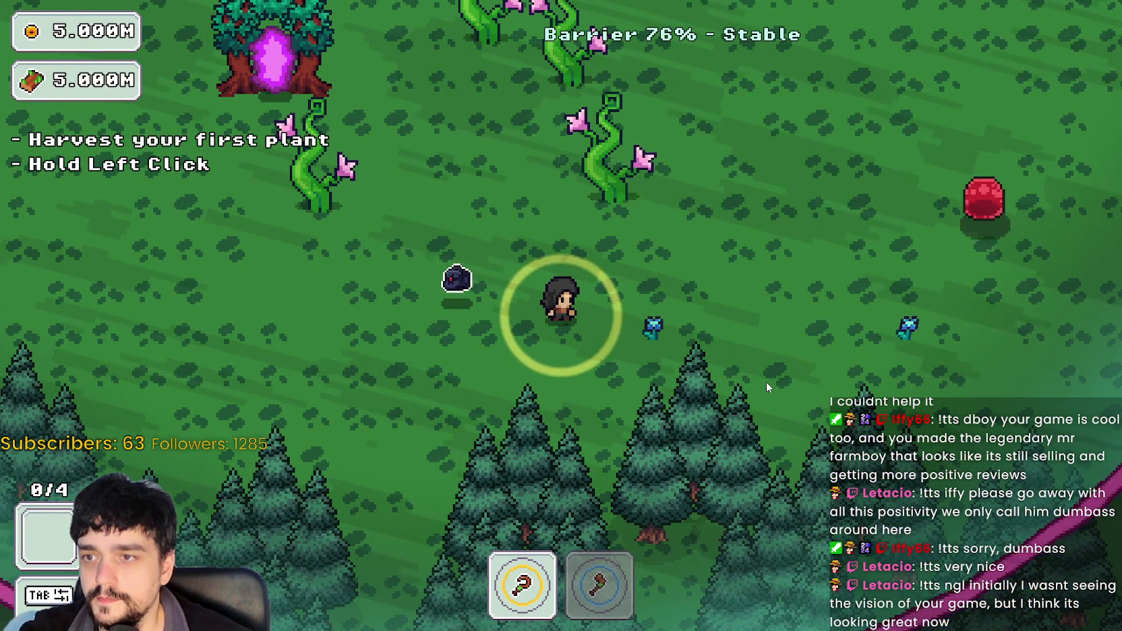
{"action": "key", "text": "d"}
{"action": "key", "text": "s"}
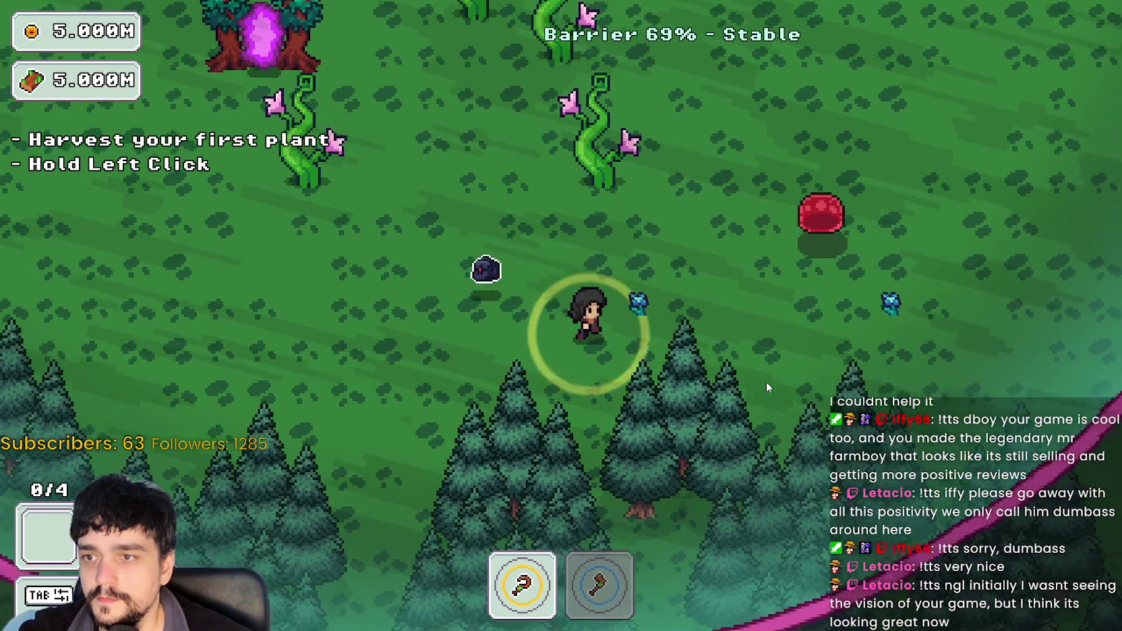
{"action": "key", "text": "w"}
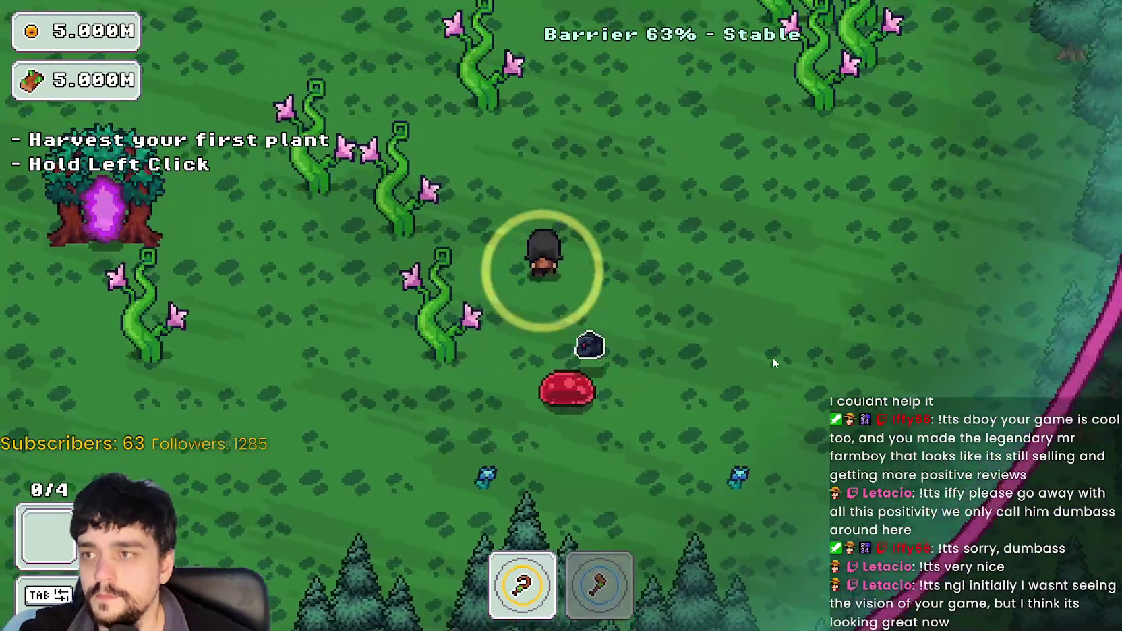
{"action": "key", "text": "d"}
{"action": "key", "text": "w"}
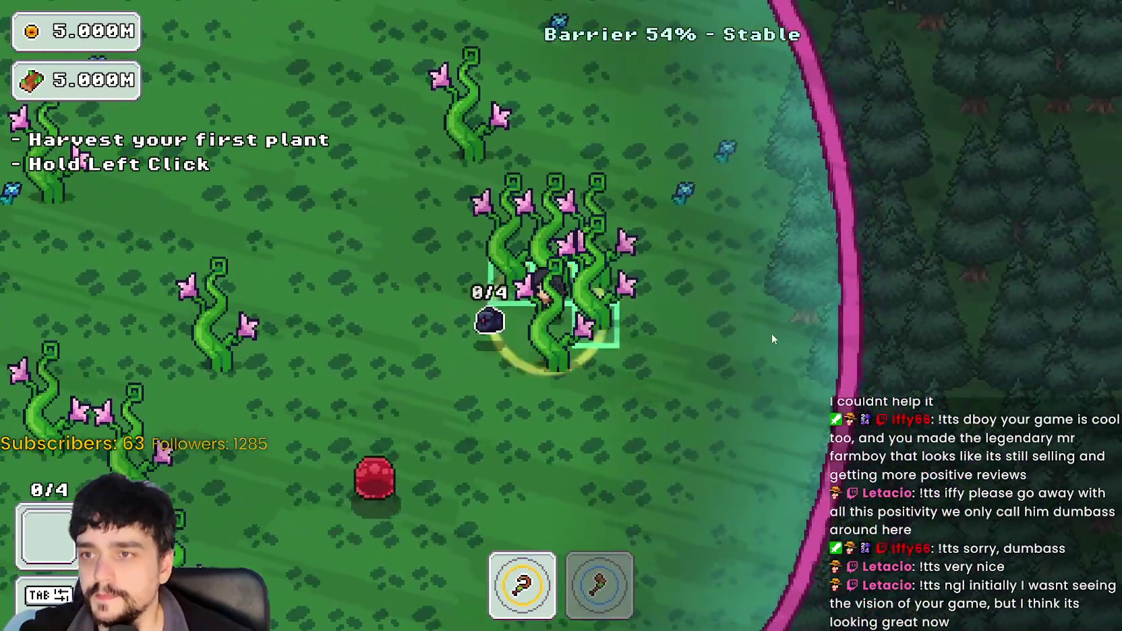
{"action": "key", "text": "a"}
{"action": "key", "text": "2"}
- Harvest the nearby plants and flowers with the axe while walking up-left
{"action": "mouse_move", "coordinate": [772, 337]}
{"action": "left_mouse_down"}
{"action": "mouse_move", "coordinate": [738, 320]}
{"action": "mouse_move", "coordinate": [732, 370]}
{"action": "mouse_move", "coordinate": [730, 349]}
{"action": "mouse_move", "coordinate": [161, 331]}
{"action": "mouse_move", "coordinate": [434, 468]}
{"action": "mouse_move", "coordinate": [456, 450]}
{"action": "mouse_move", "coordinate": [450, 441]}
{"action": "left_mouse_up"}
{"action": "key", "text": "w"}
{"action": "key", "text": "a"}
{"action": "key", "text": "w"}
{"action": "key", "text": "a"}
{"action": "key", "text": "a"}
{"action": "key", "text": "s"}
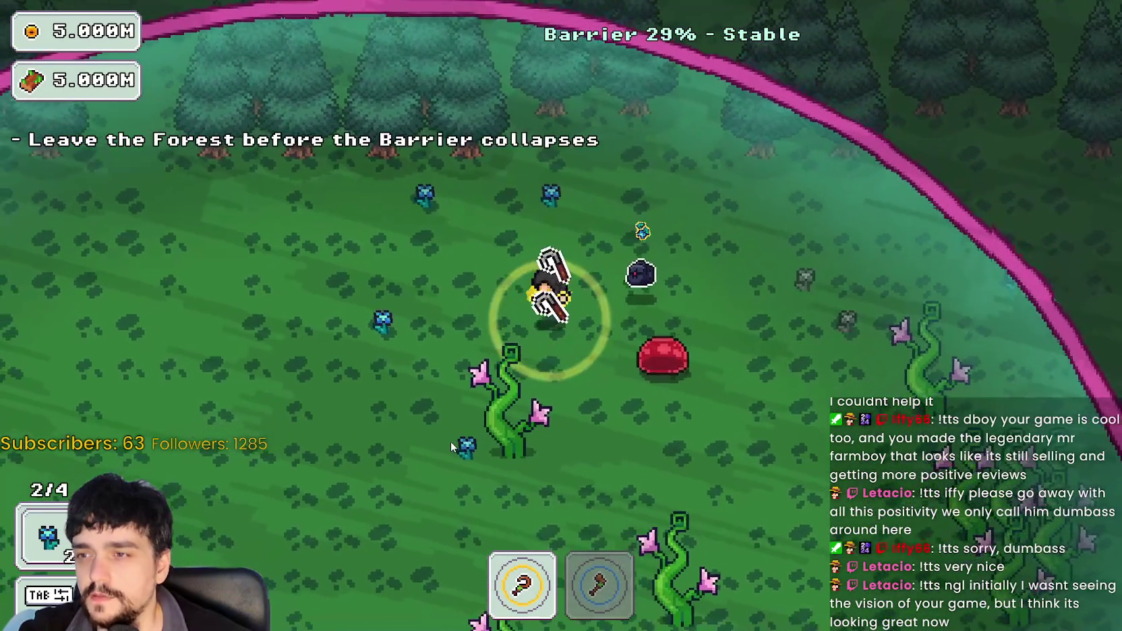
{"action": "key", "text": "a"}
- Walk back and enter the portal tree to return to the village with 2/4 items
{"action": "key", "text": "s"}
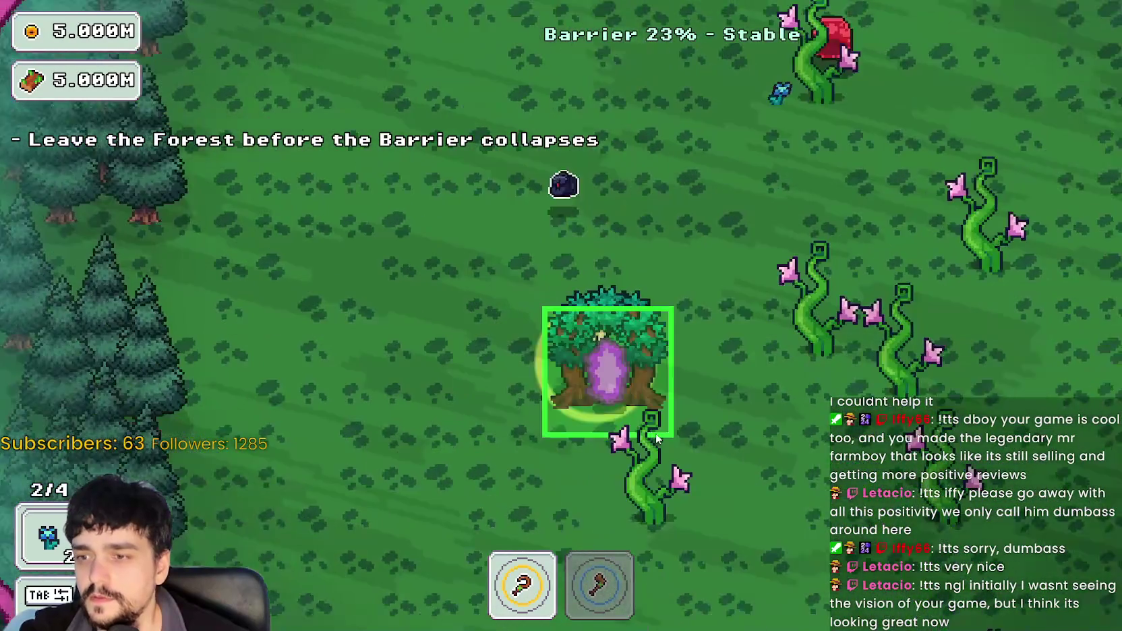
{"action": "key", "text": "s"}
{"action": "key", "text": "d"}
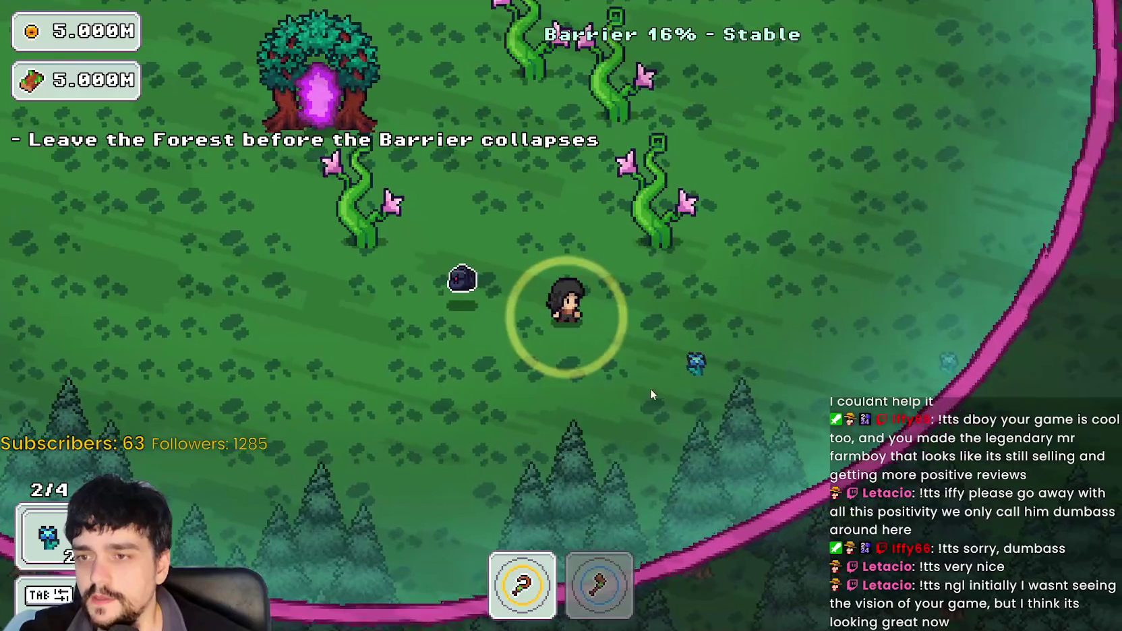
{"action": "key", "text": "w"}
{"action": "key", "text": "a"}
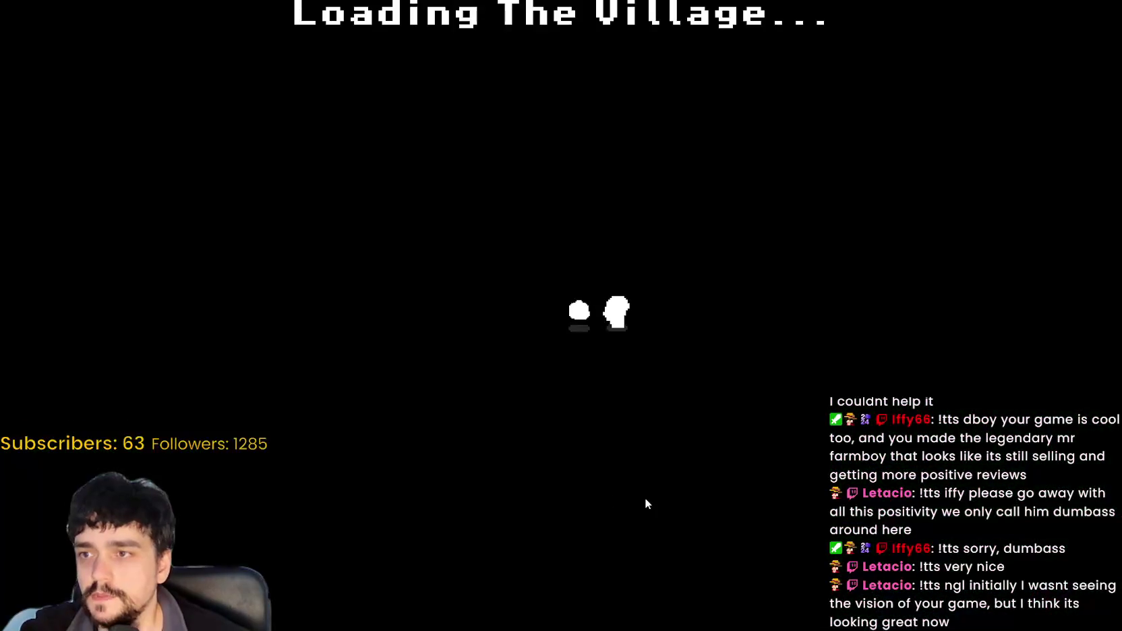
- Walk to the village portal and travel to forest Stage 1
{"action": "key", "text": "s"}
{"action": "key", "text": "a"}
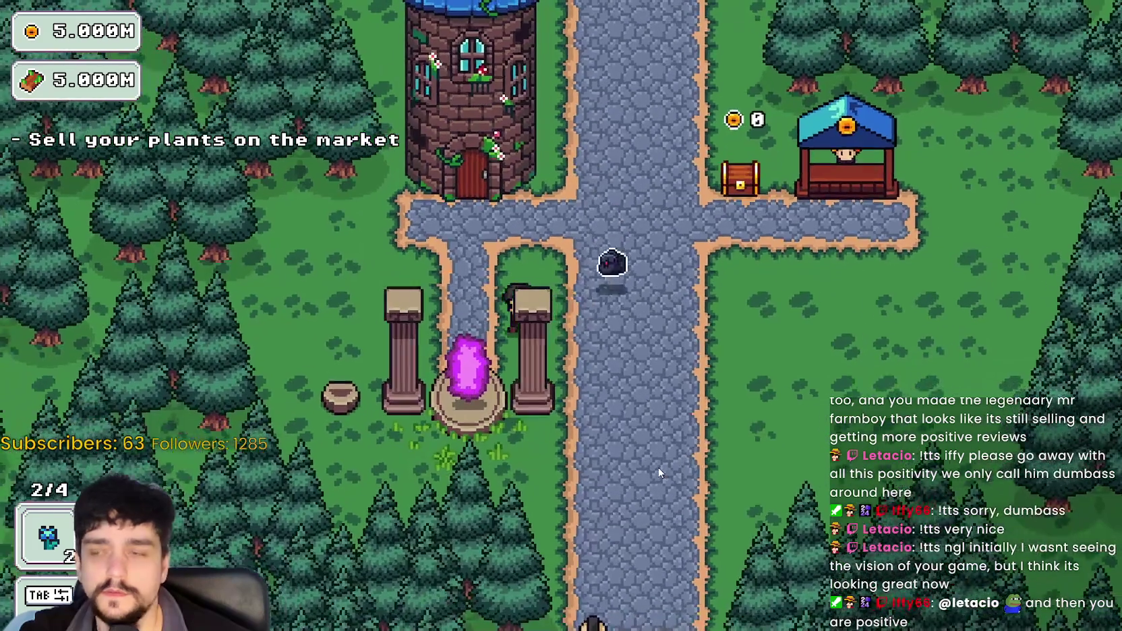
{"action": "key", "text": "e"}
{"action": "key", "text": "Escape"}
{"action": "key", "text": "e"}
{"action": "left_click", "coordinate": [290, 534]}
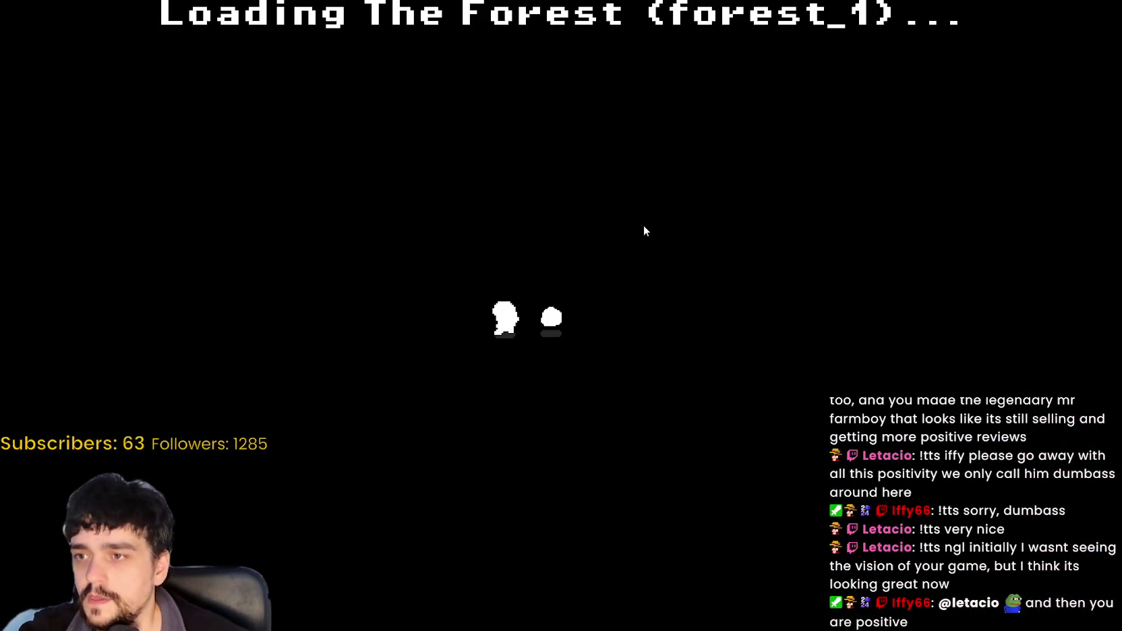
- Walk around the forest, then enter the portal tree back to the village
{"action": "key", "text": "d"}
{"action": "key", "text": "w"}
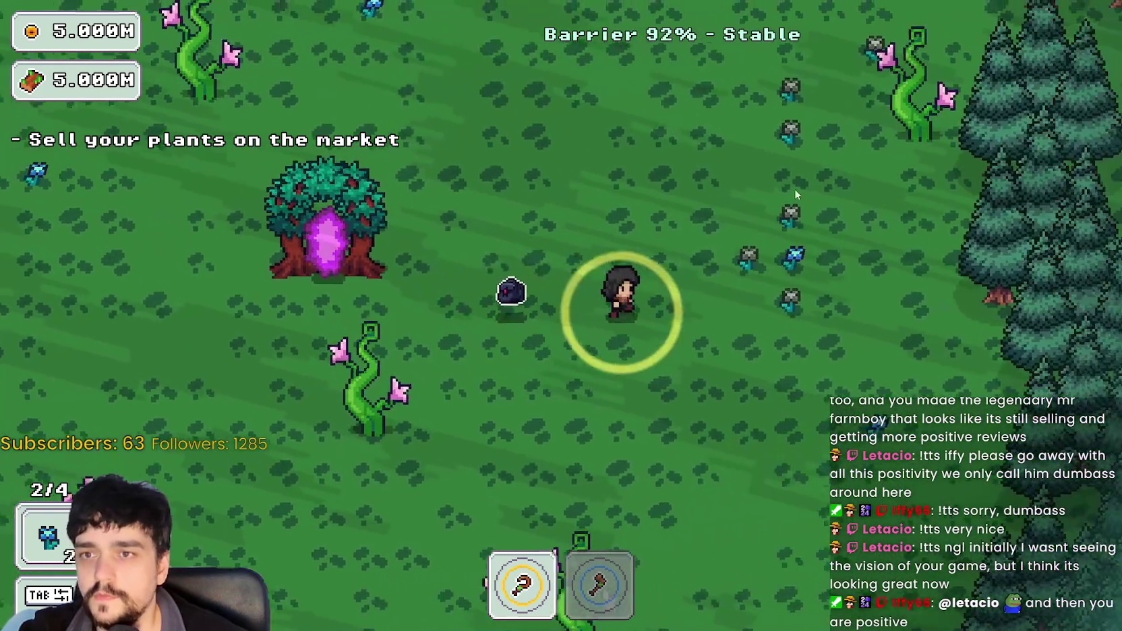
{"action": "key", "text": "d"}
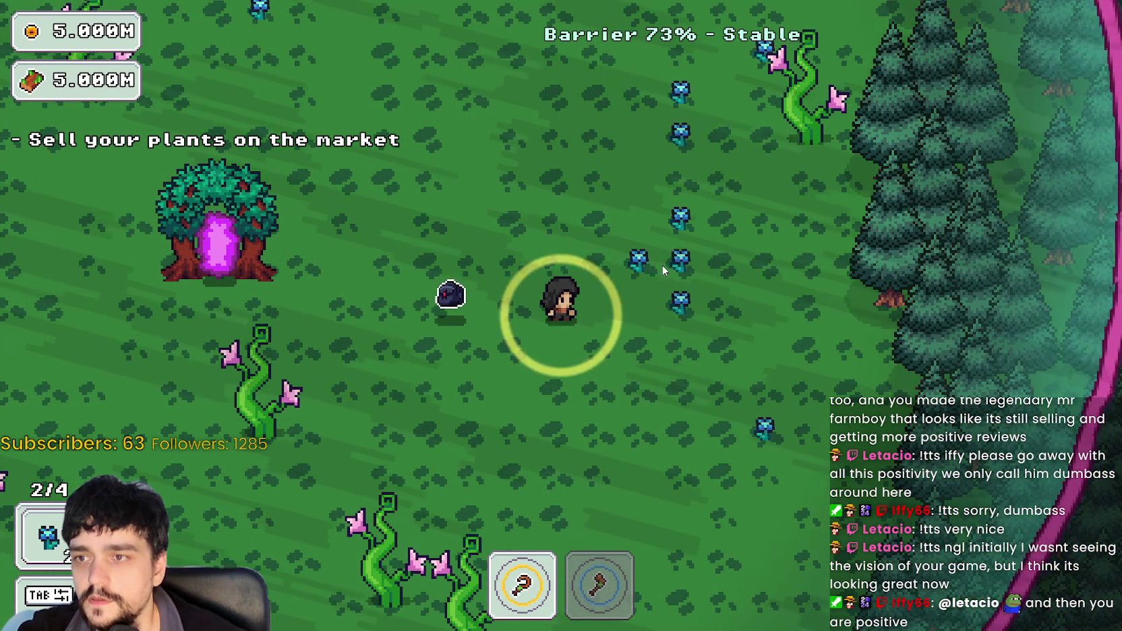
{"action": "key", "text": "a"}
{"action": "key", "text": "w"}
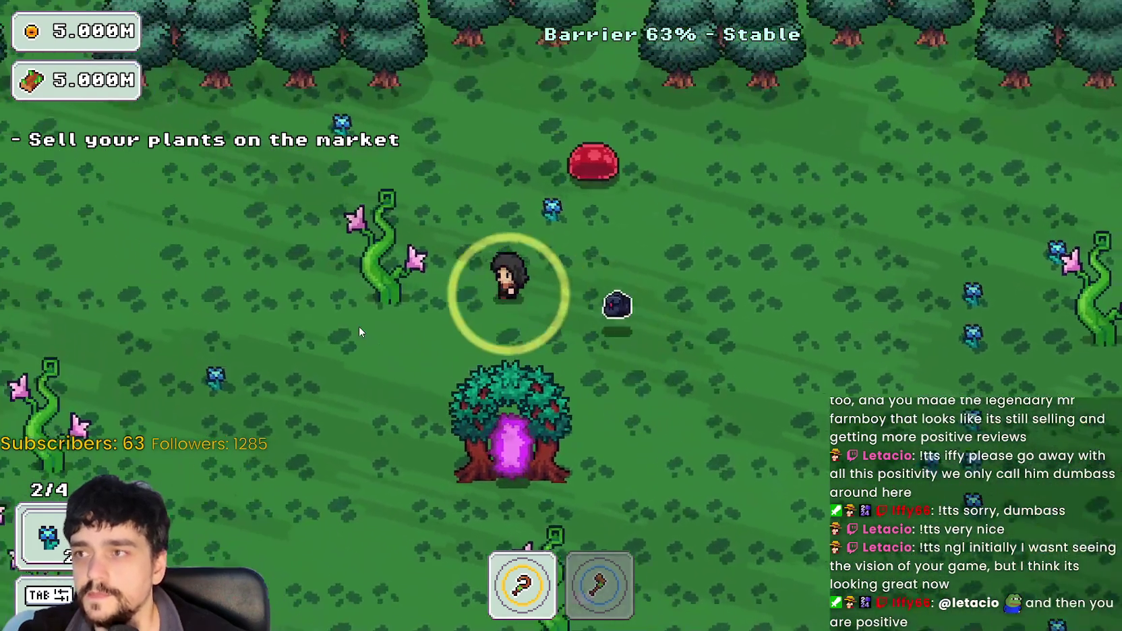
{"action": "key", "text": "s"}
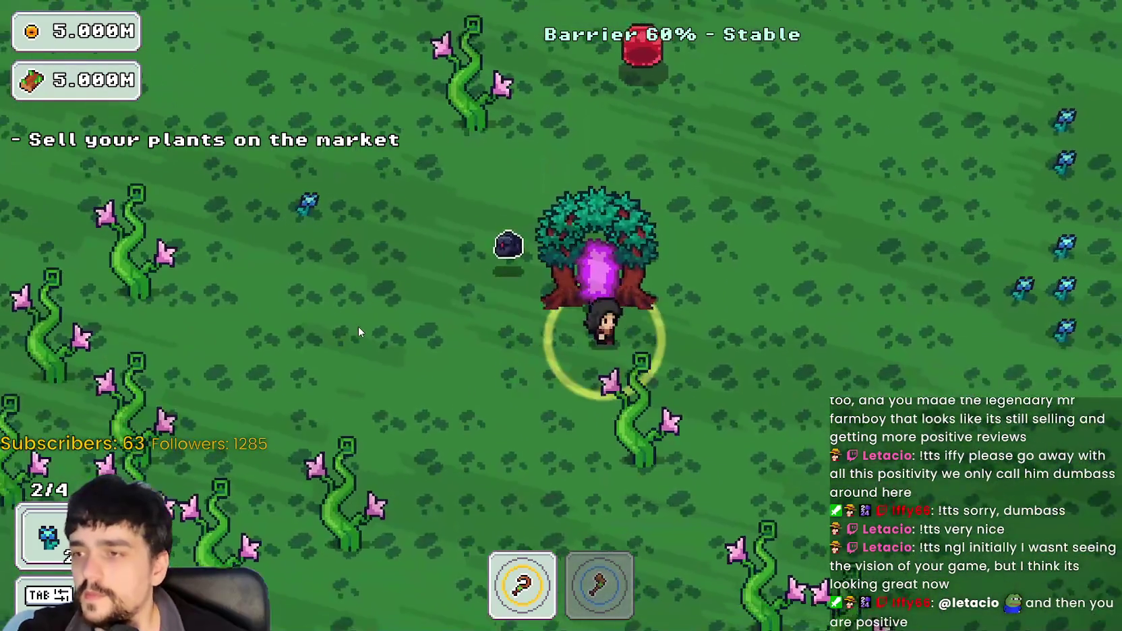
- Return to forest Stage 1 through the village portal and walk through the forest
{"action": "key", "text": "a"}
{"action": "key", "text": "e"}
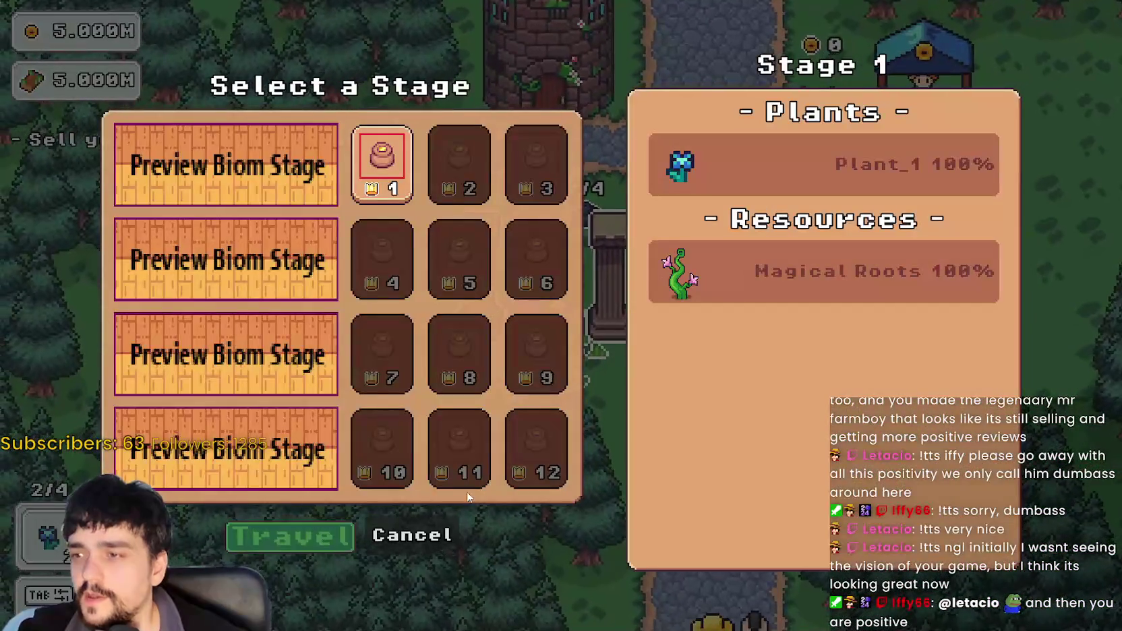
{"action": "key", "text": "e"}
{"action": "key", "text": "d"}
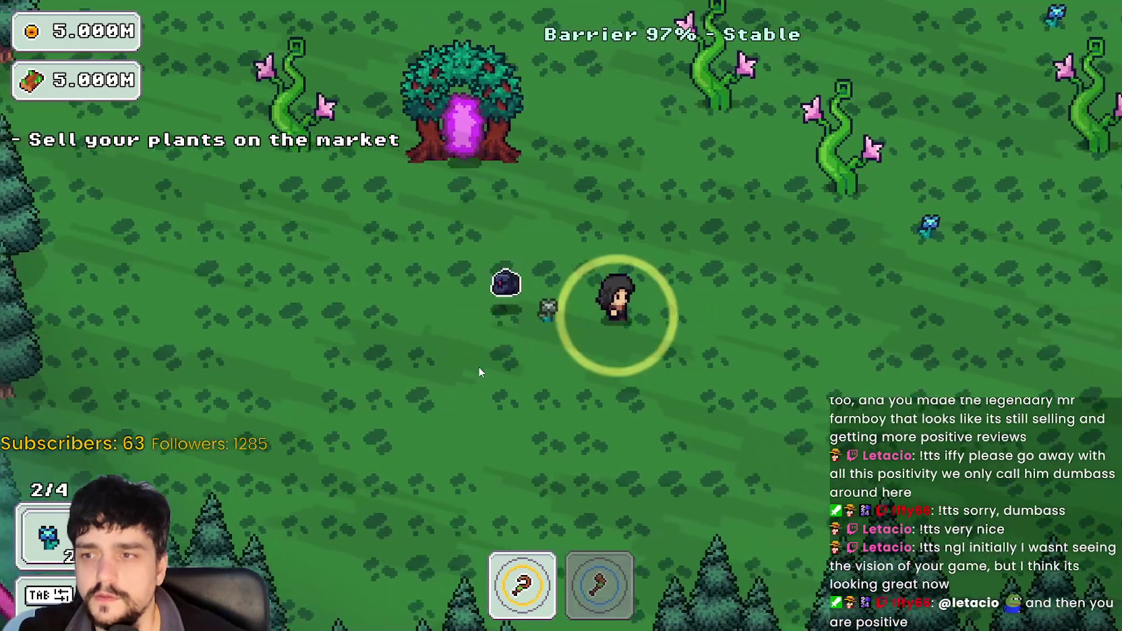
{"action": "key", "text": "s"}
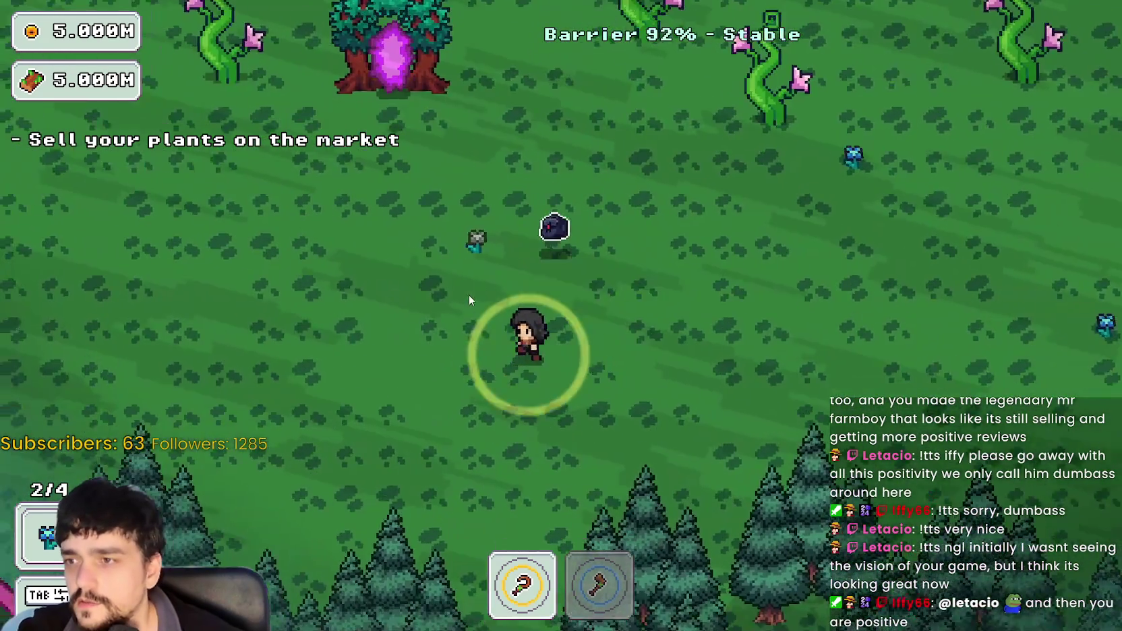
{"action": "key", "text": "a"}
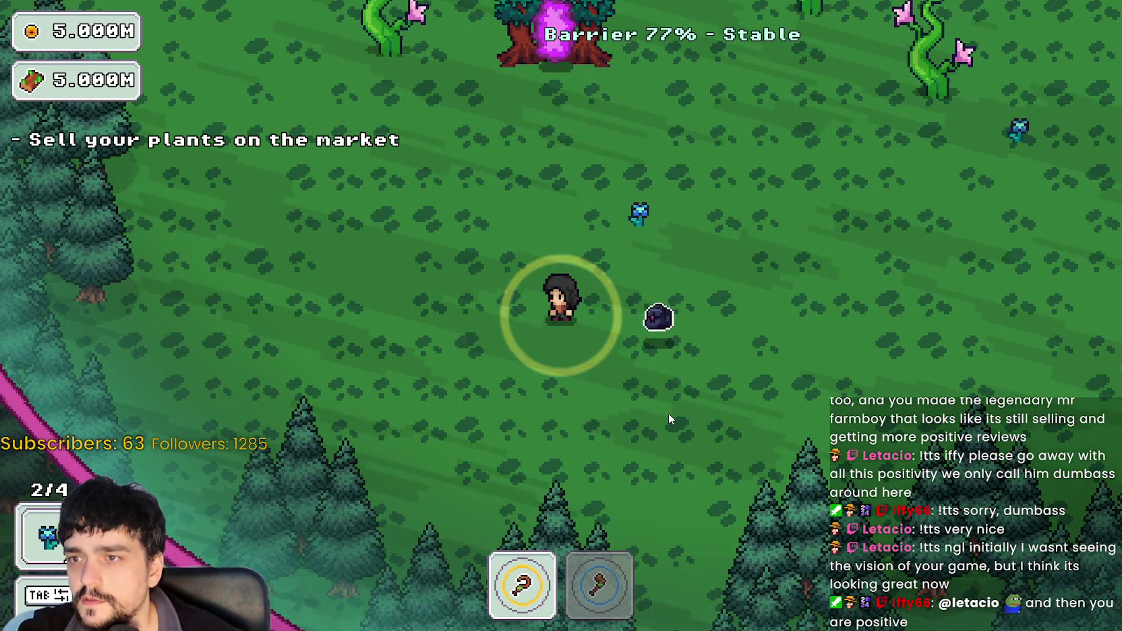
- Walk past the dark creature, return to the village via the portal tree, and stop the game
{"action": "key", "text": "d"}
{"action": "key", "text": "d"}
{"action": "key", "text": "w"}
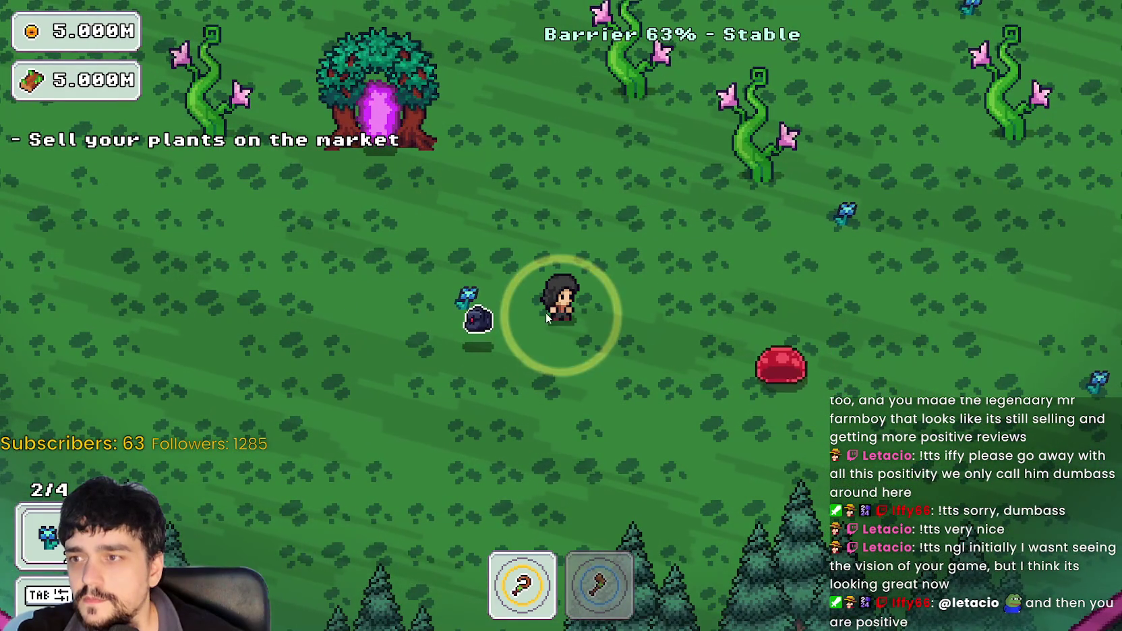
{"action": "key", "text": "a"}
{"action": "key", "text": "w"}
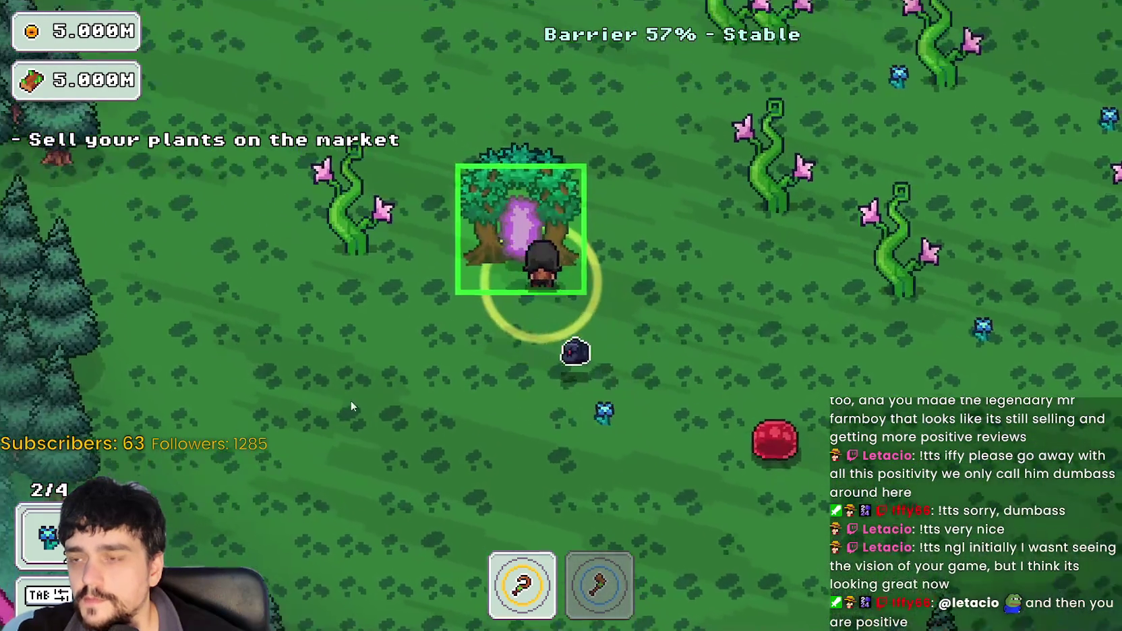
{"action": "key", "text": "e"}
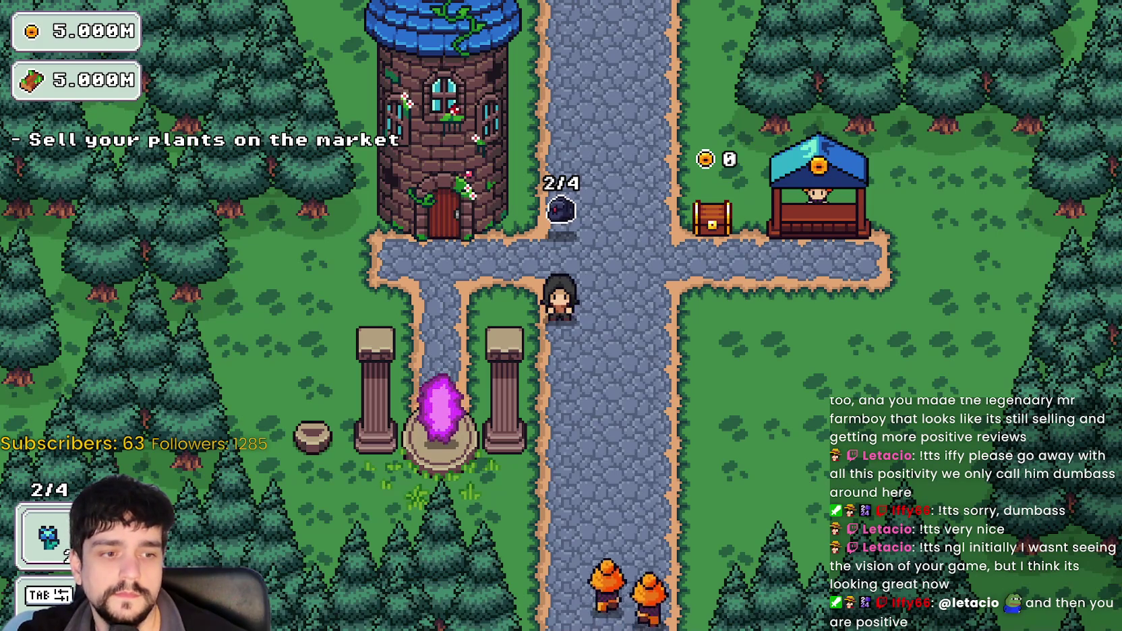
{"action": "key", "text": "alt+Tab"}
{"action": "left_click", "coordinate": [876, 26]}
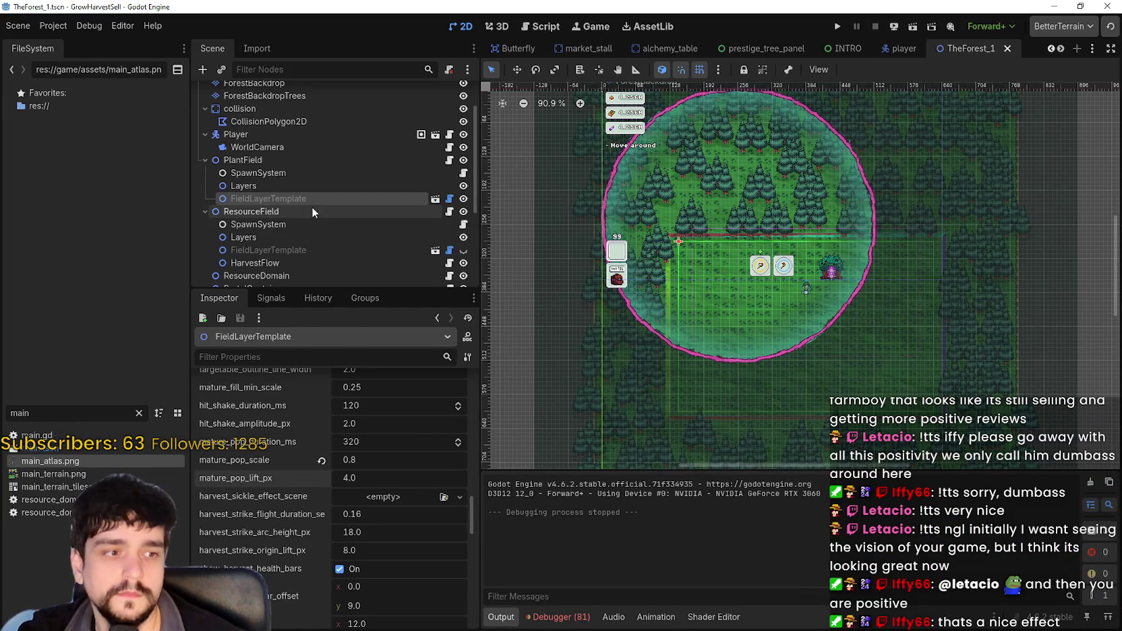
- Select PlantField's FieldLayerTemplate child and scroll through its Inspector properties
{"action": "left_click", "coordinate": [291, 160]}
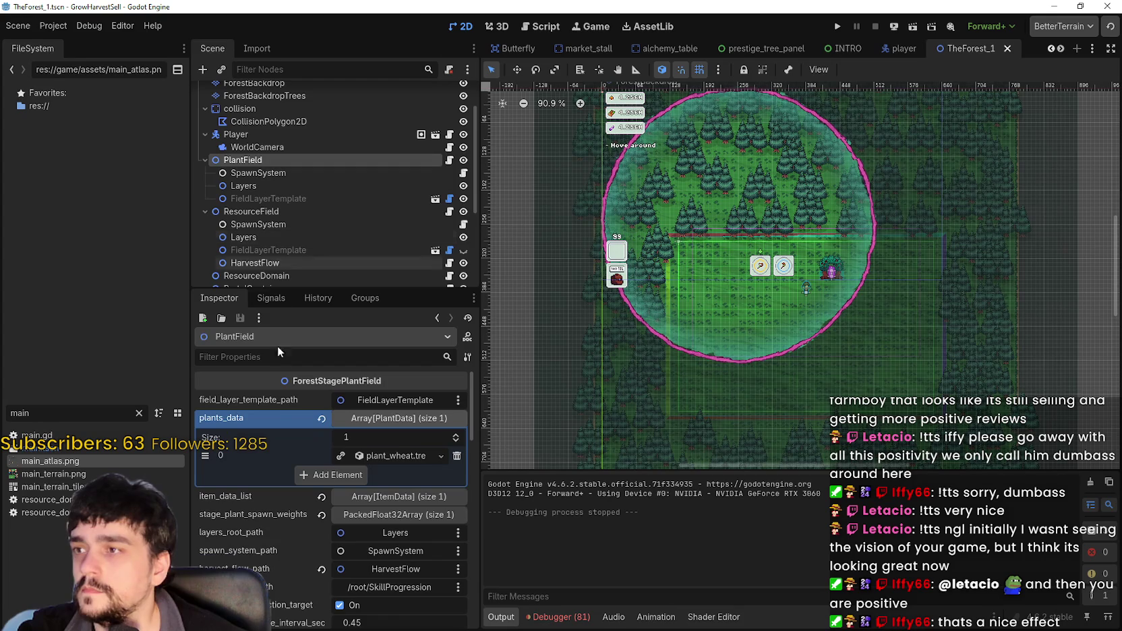
{"action": "left_click", "coordinate": [288, 199]}
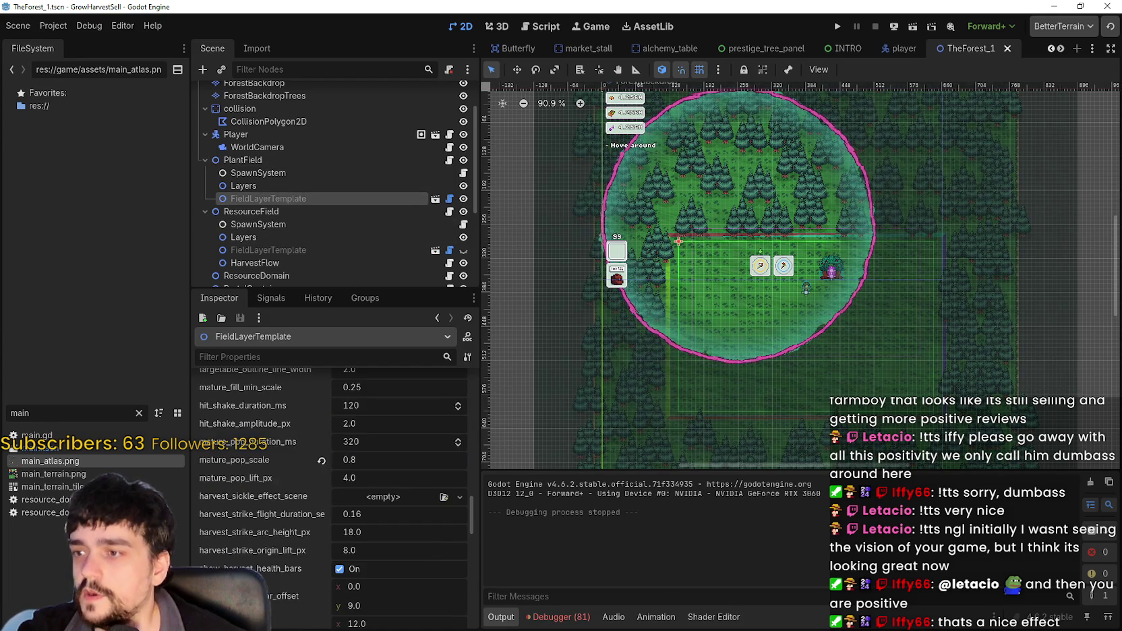
{"action": "scroll", "coordinate": [398, 560], "scroll_direction": "down", "scroll_amount": 10}
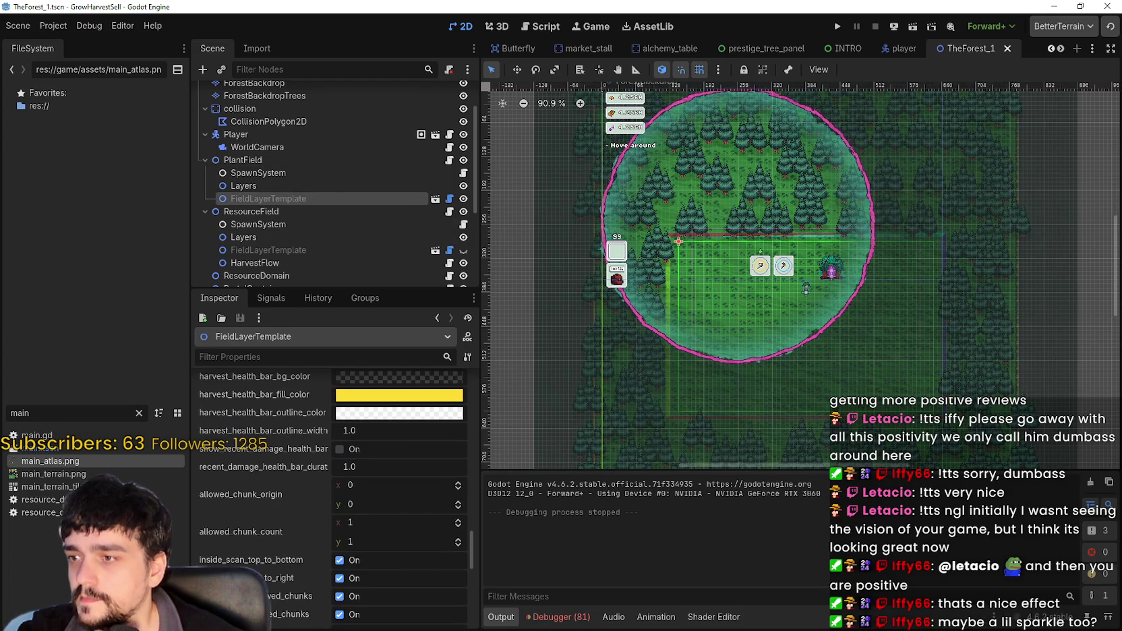
{"action": "scroll", "coordinate": [398, 499], "scroll_direction": "up", "scroll_amount": 8}
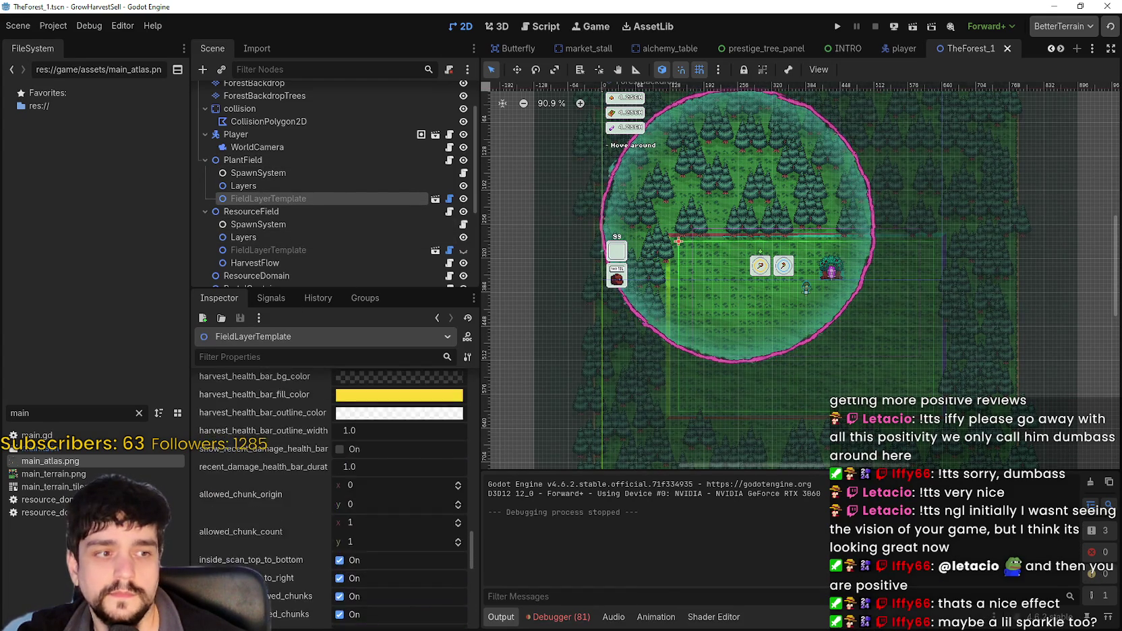
{"action": "scroll", "coordinate": [262, 570], "scroll_direction": "down", "scroll_amount": 10}
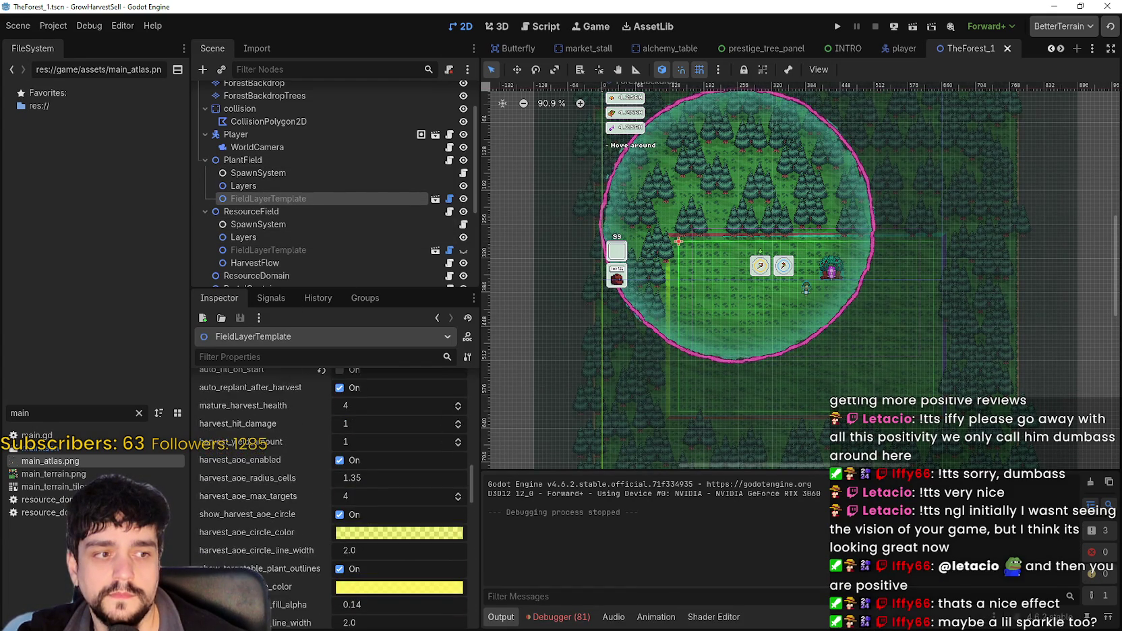
{"action": "scroll", "coordinate": [250, 566], "scroll_direction": "up", "scroll_amount": 4}
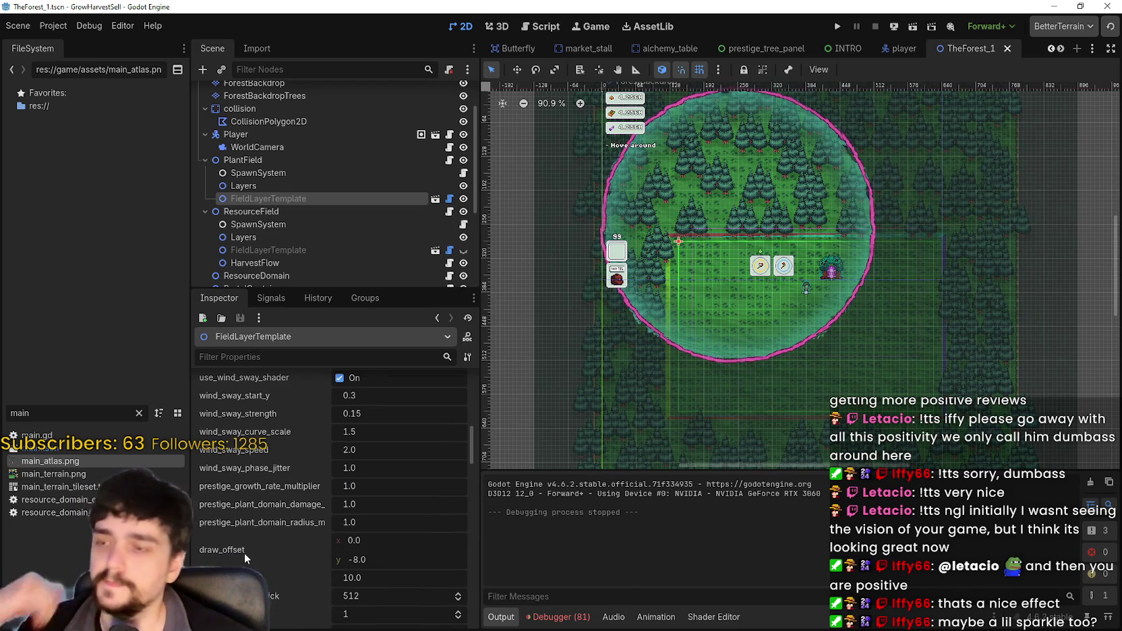
{"action": "scroll", "coordinate": [249, 550], "scroll_direction": "up", "scroll_amount": 5}
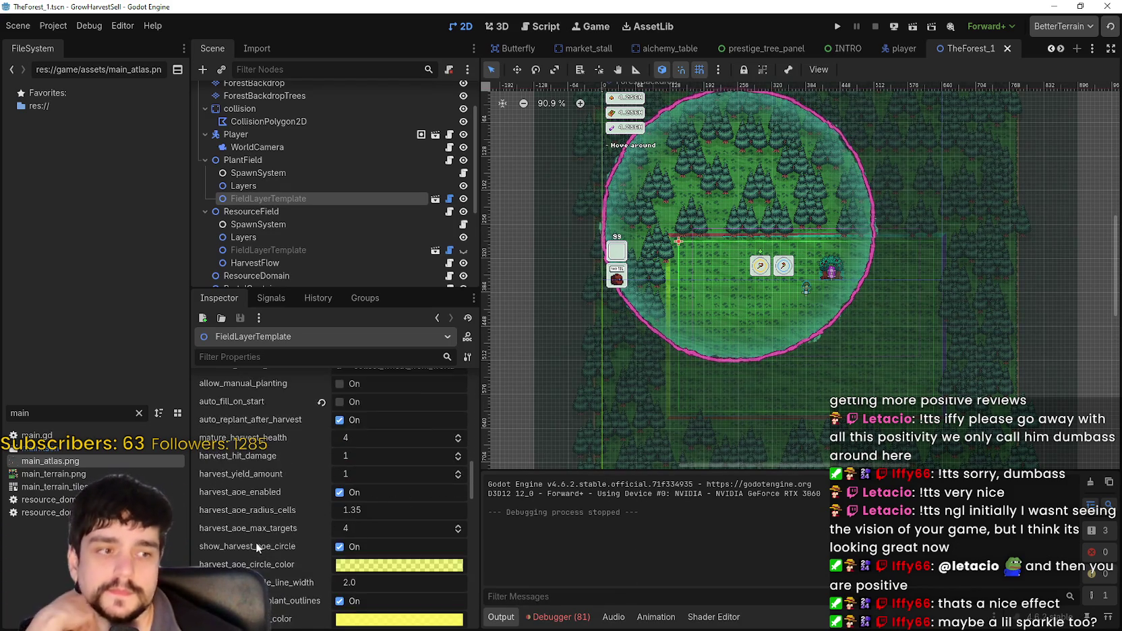
{"action": "scroll", "coordinate": [255, 544], "scroll_direction": "down", "scroll_amount": 3}
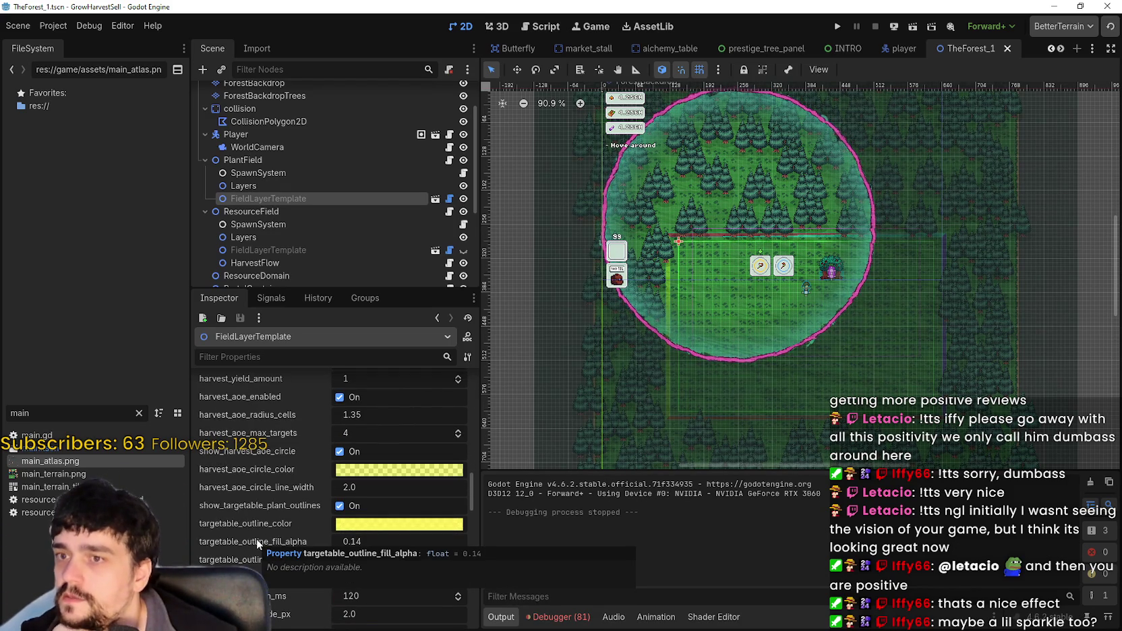
{"action": "scroll", "coordinate": [305, 582], "scroll_direction": "down", "scroll_amount": 3}
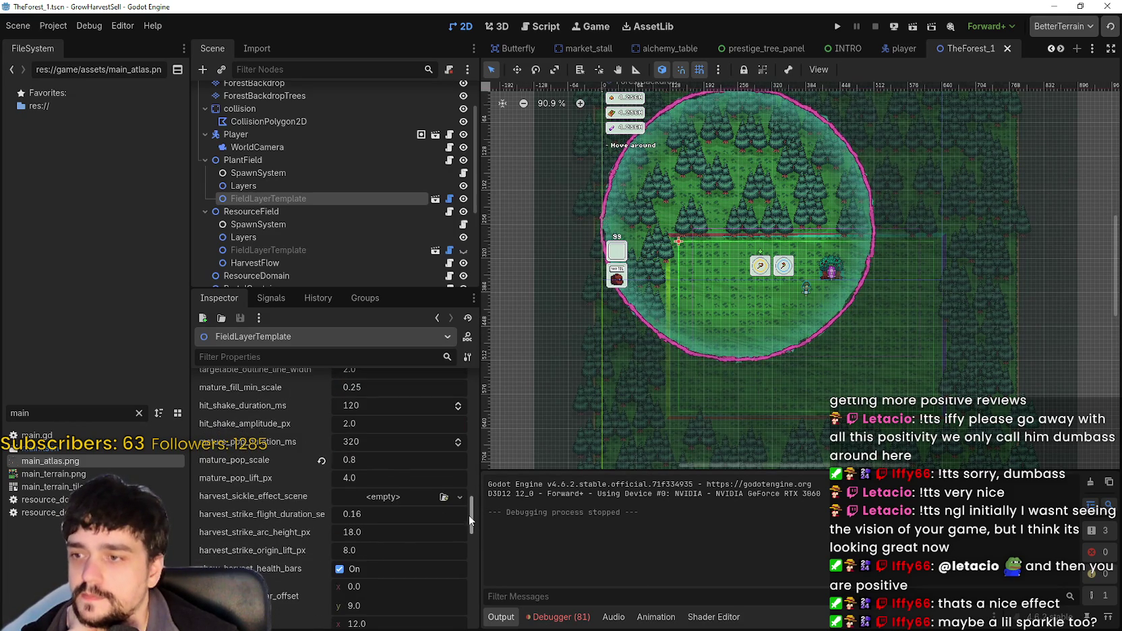
- Review the harvest effect scenes (SyckleAnimation.res, AxeAnimation.res, pickAxeAnimation) and reselect PlantField
{"action": "left_click_drag", "start_coordinate": [474, 503], "coordinate": [481, 469]}
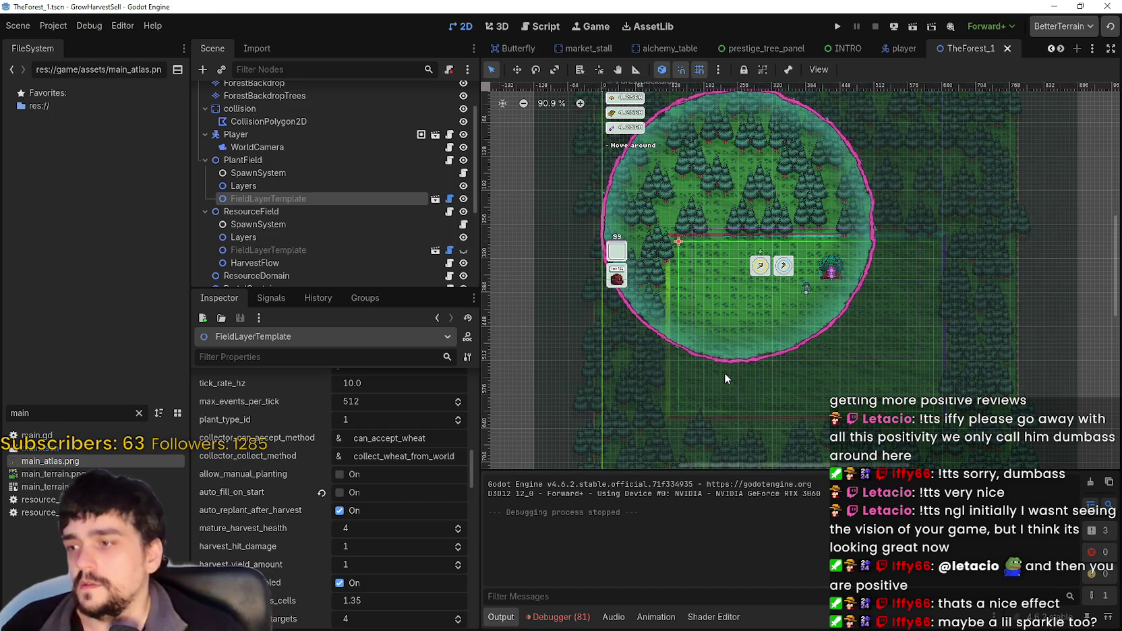
{"action": "scroll", "coordinate": [284, 560], "scroll_direction": "down", "scroll_amount": 10}
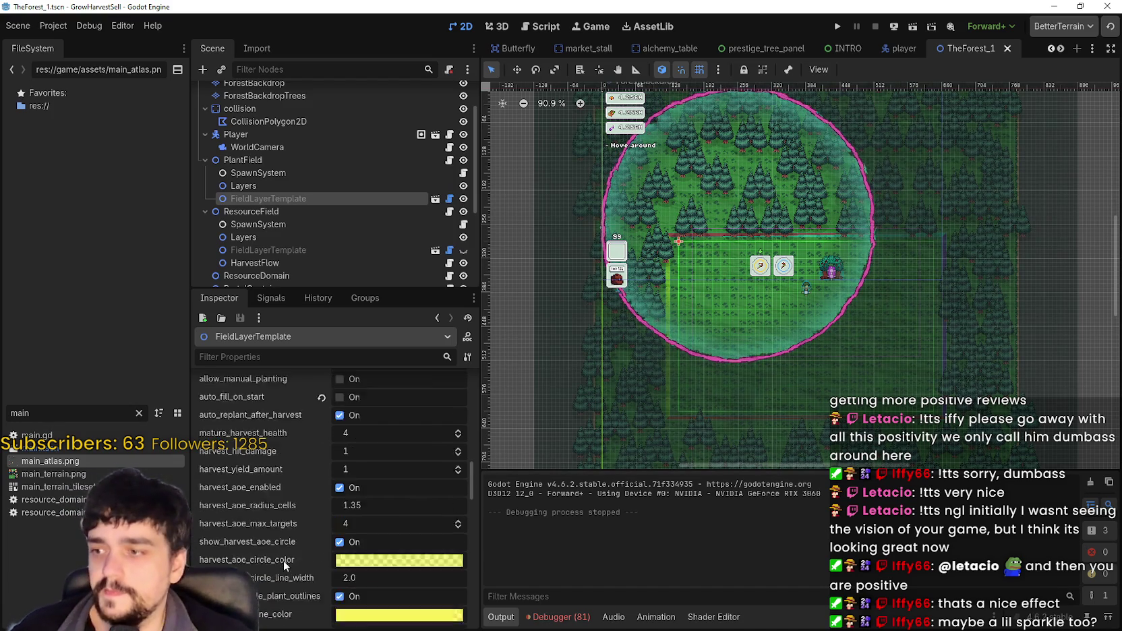
{"action": "scroll", "coordinate": [295, 548], "scroll_direction": "down", "scroll_amount": 3}
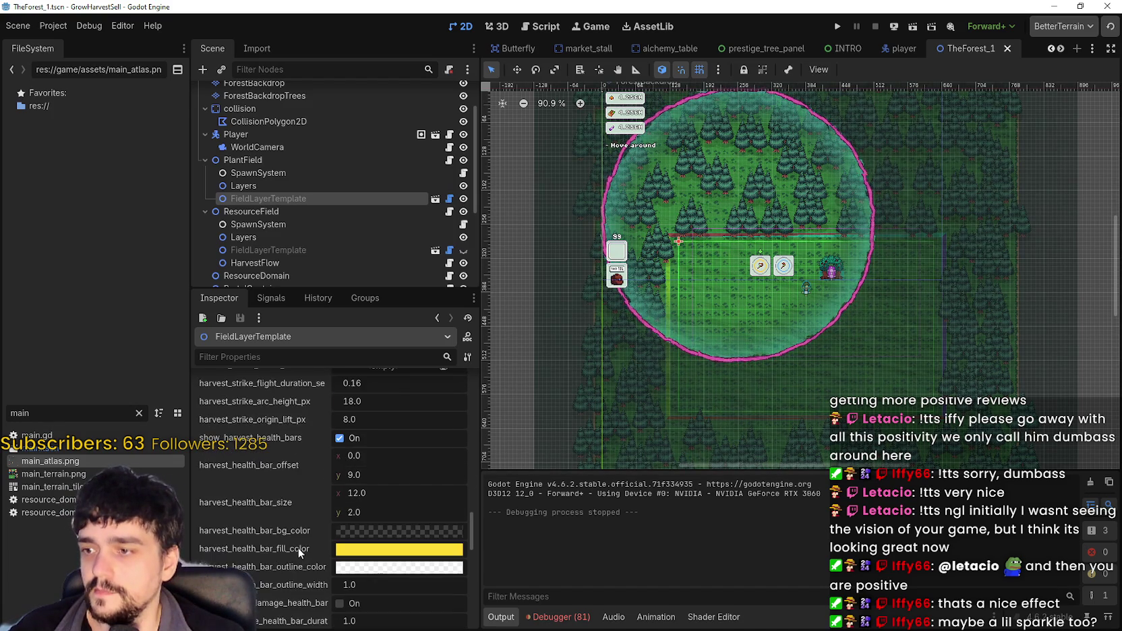
{"action": "scroll", "coordinate": [310, 501], "scroll_direction": "down", "scroll_amount": 8}
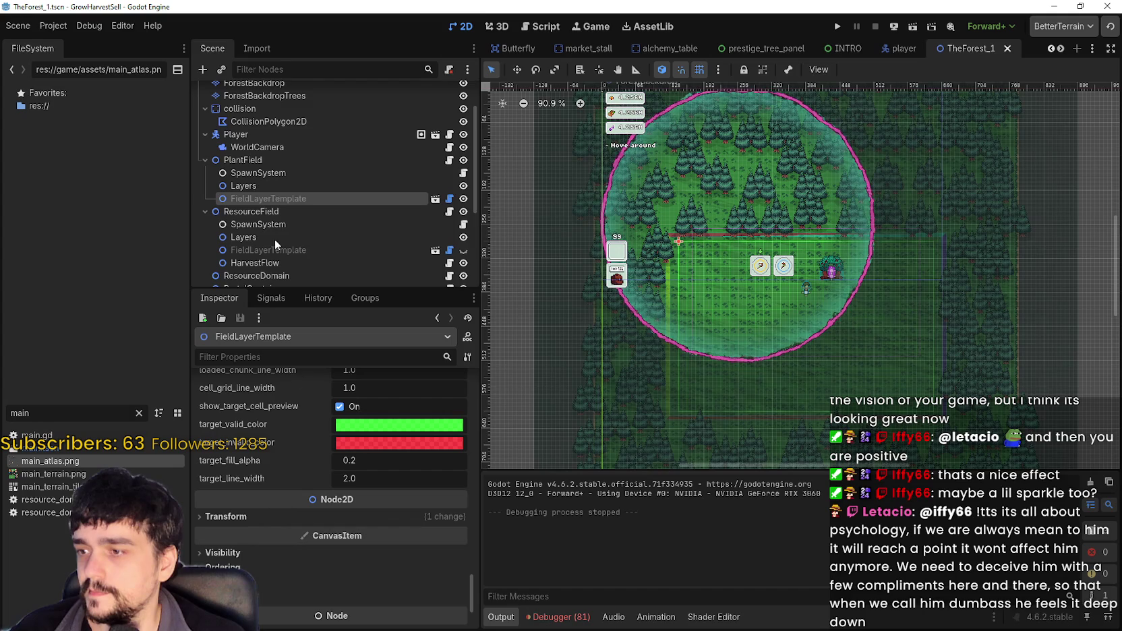
{"action": "scroll", "coordinate": [299, 210], "scroll_direction": "down", "scroll_amount": 2}
{"action": "left_click", "coordinate": [302, 111]}
- Scroll the FieldLayerTemplate Inspector to growth_fill settings: silhouette alpha 0.8 and fill_up.gdshader
{"action": "scroll", "coordinate": [232, 549], "scroll_direction": "down", "scroll_amount": 15}
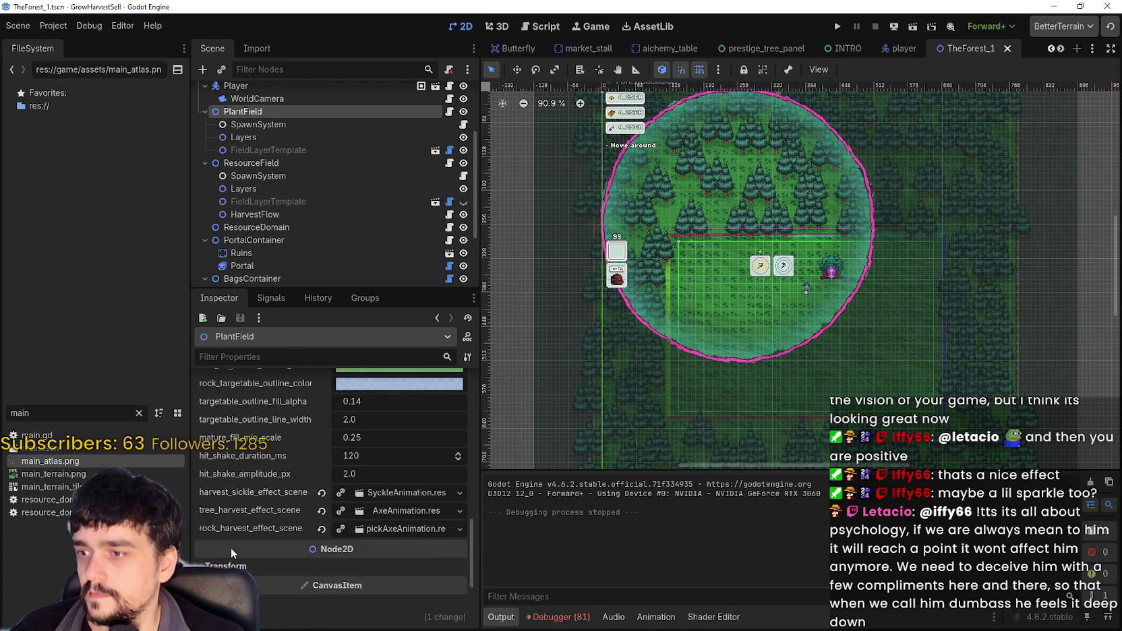
{"action": "scroll", "coordinate": [231, 547], "scroll_direction": "down", "scroll_amount": 3}
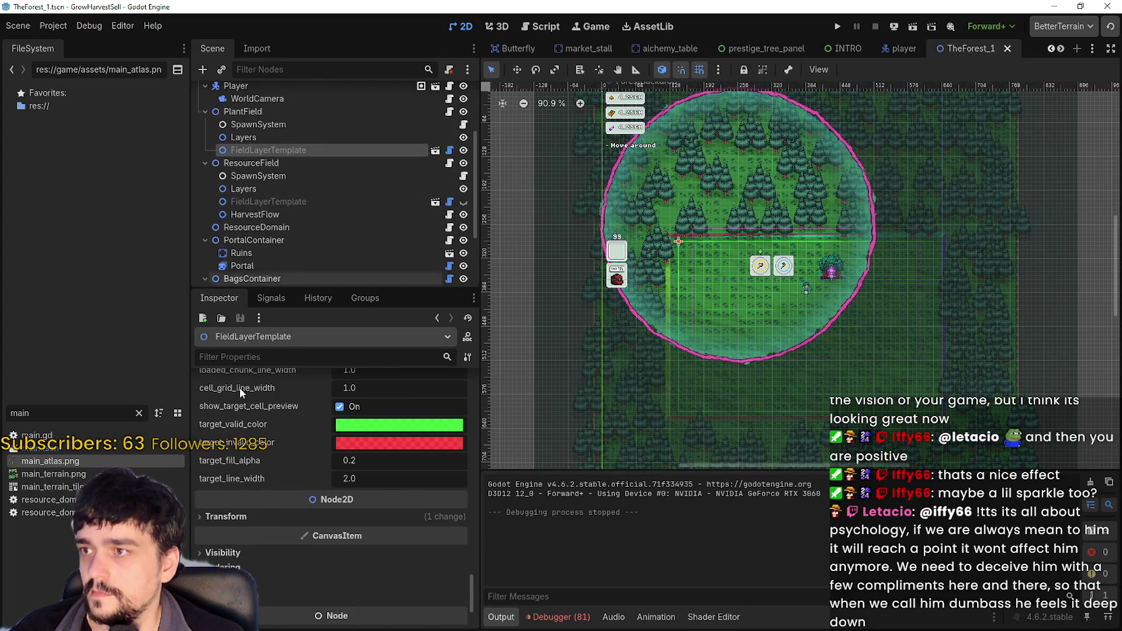
{"action": "scroll", "coordinate": [275, 566], "scroll_direction": "down", "scroll_amount": 5}
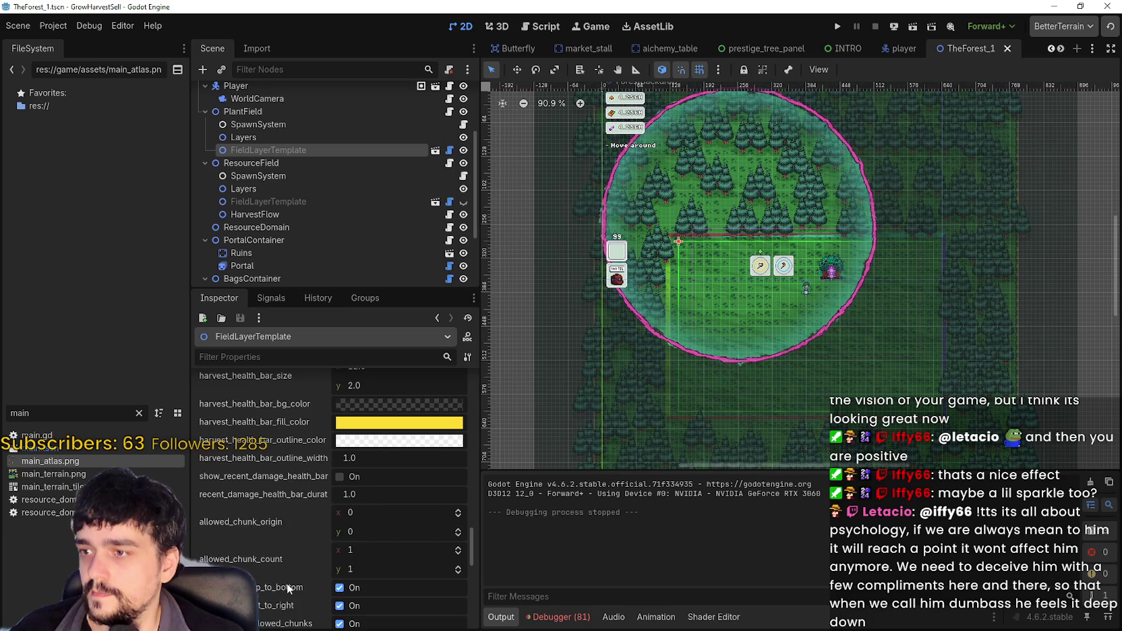
{"action": "scroll", "coordinate": [287, 583], "scroll_direction": "up", "scroll_amount": 5}
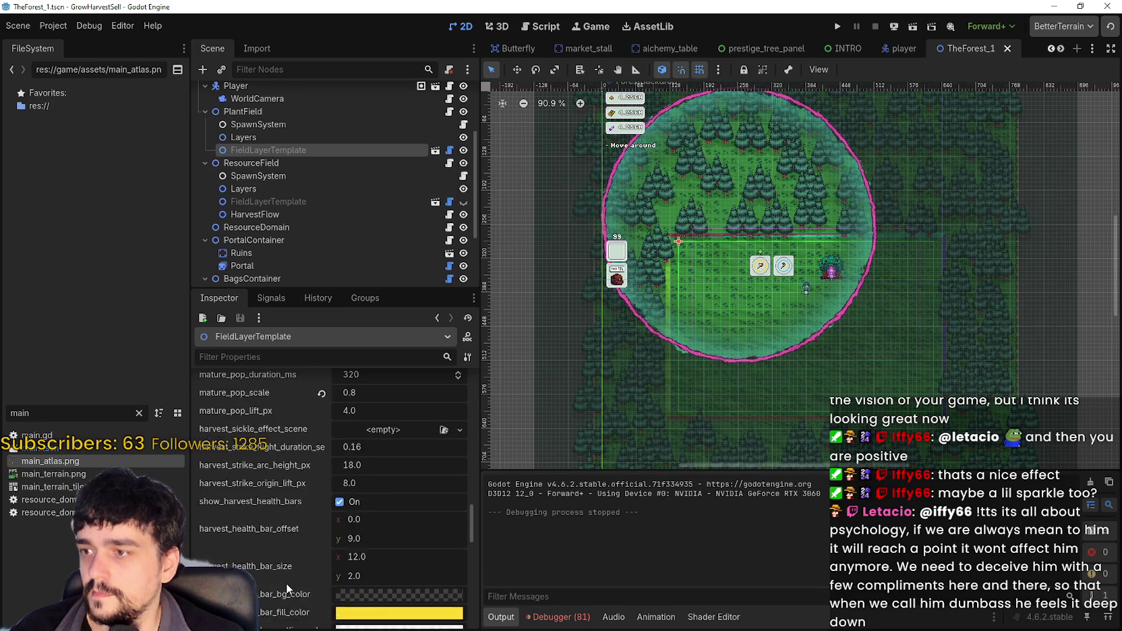
{"action": "scroll", "coordinate": [286, 583], "scroll_direction": "up", "scroll_amount": 4}
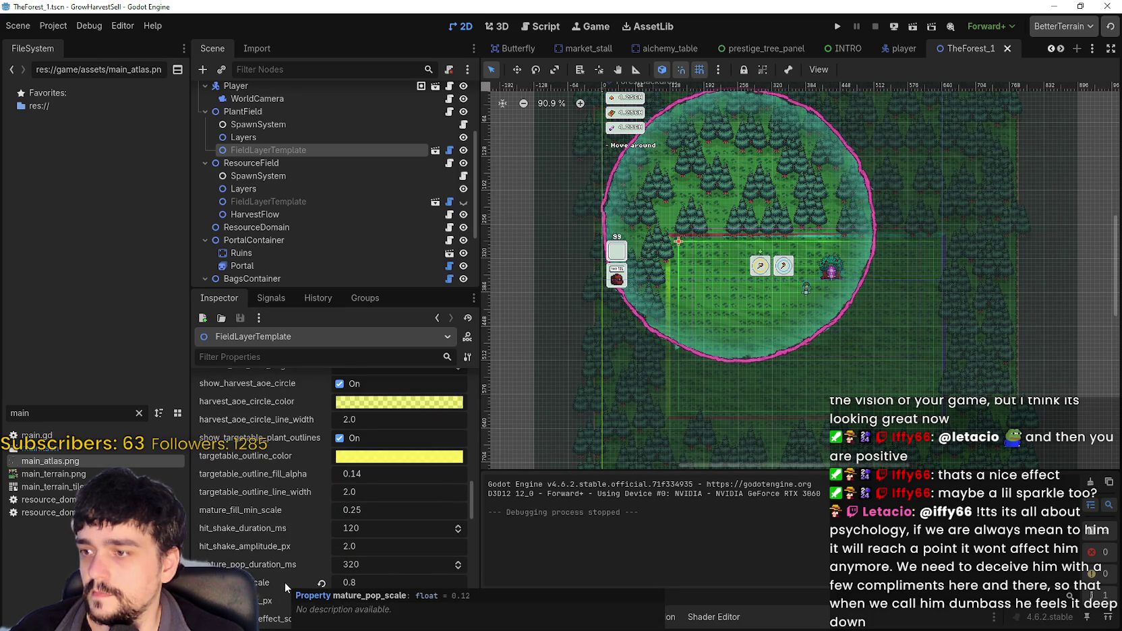
{"action": "scroll", "coordinate": [283, 581], "scroll_direction": "up", "scroll_amount": 4}
{"action": "scroll", "coordinate": [282, 578], "scroll_direction": "up", "scroll_amount": 5}
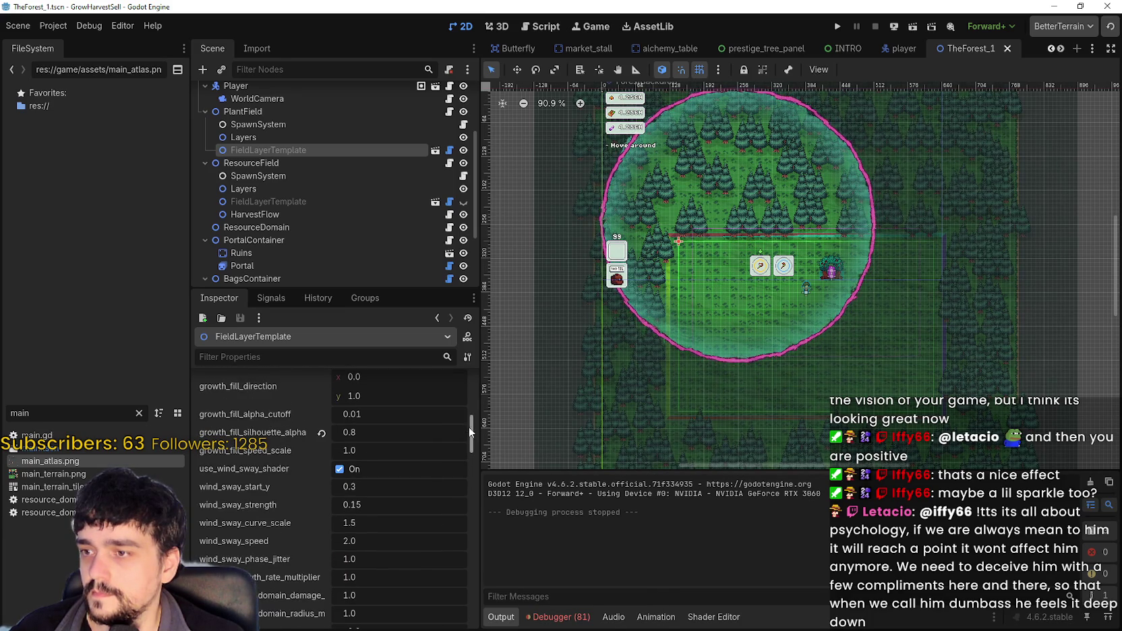
{"action": "left_click_drag", "start_coordinate": [470, 427], "coordinate": [475, 413]}
{"action": "scroll", "coordinate": [256, 511], "scroll_direction": "down", "scroll_amount": 3}
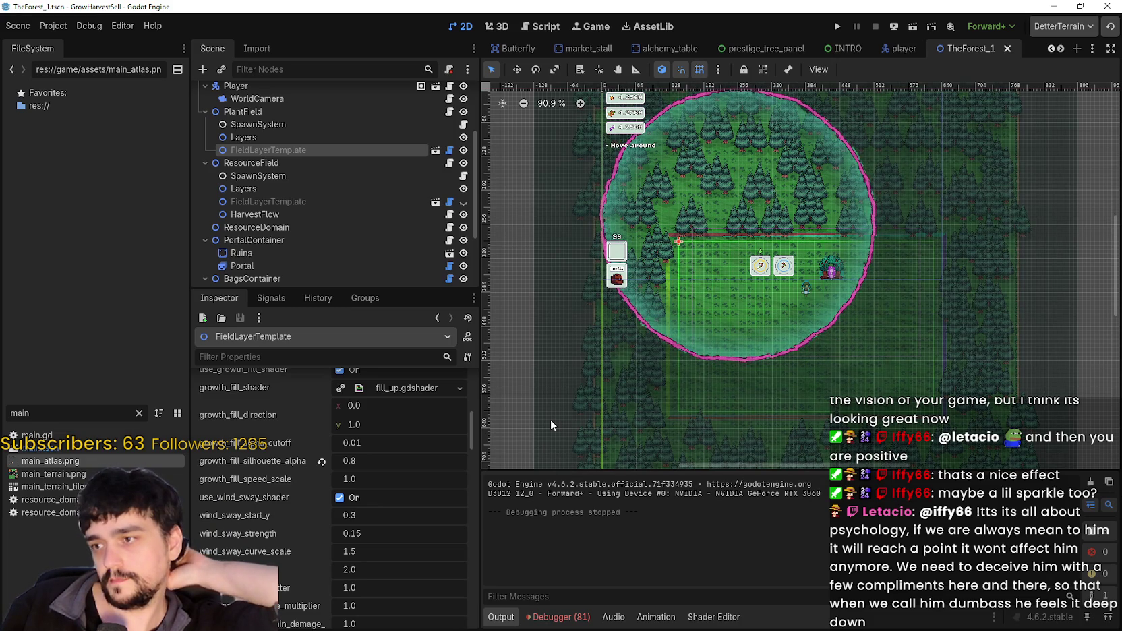
{"action": "left_click", "coordinate": [713, 616]}
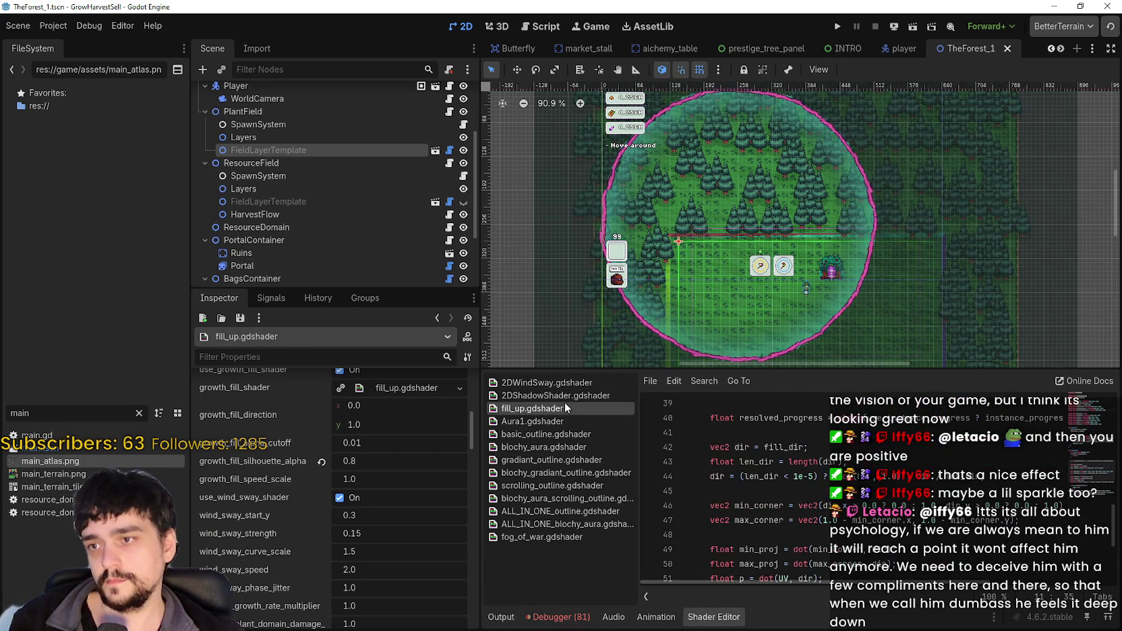
{"action": "left_click", "coordinate": [565, 409]}
{"action": "scroll", "coordinate": [914, 540], "scroll_direction": "down", "scroll_amount": 4}
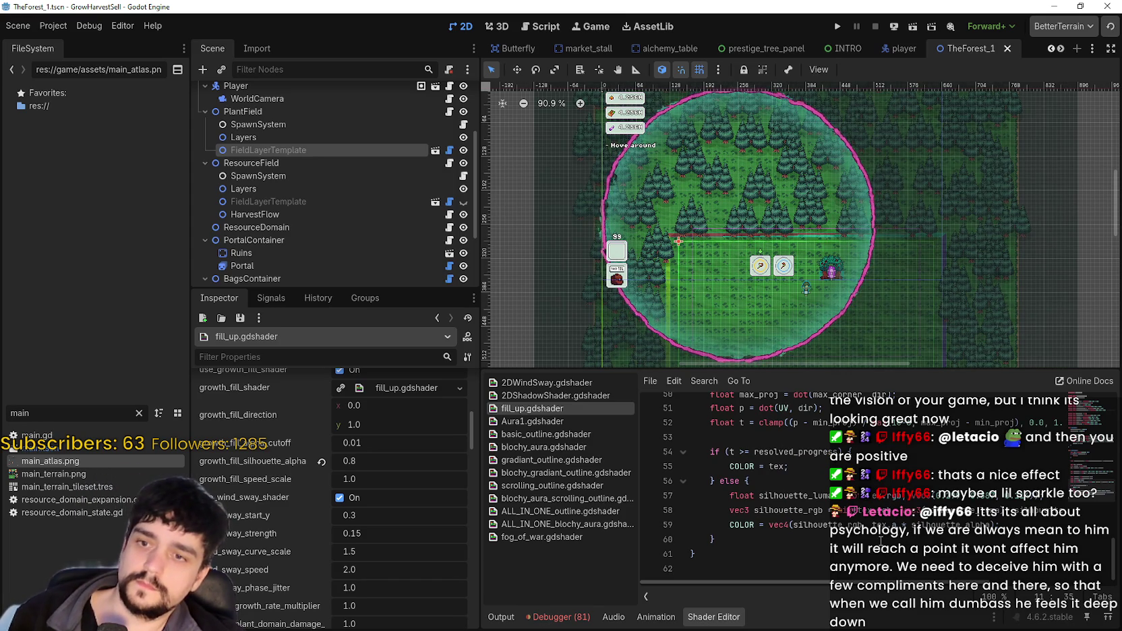
{"action": "double_click", "coordinate": [779, 466]}
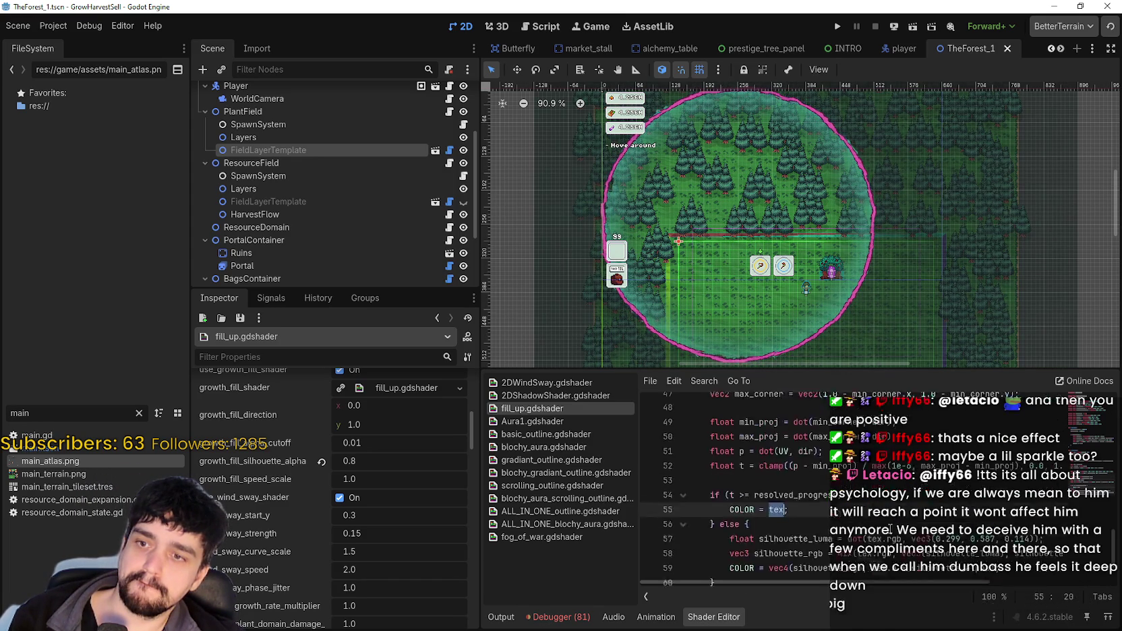
{"action": "scroll", "coordinate": [898, 554], "scroll_direction": "up", "scroll_amount": 2}
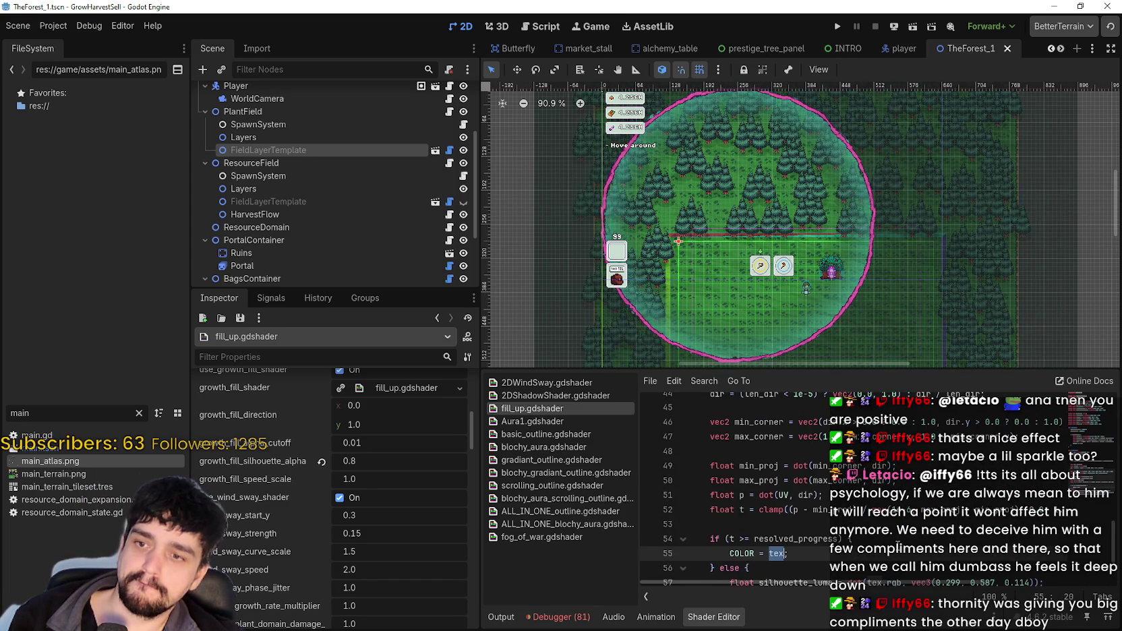
{"action": "scroll", "coordinate": [898, 554], "scroll_direction": "up", "scroll_amount": 4}
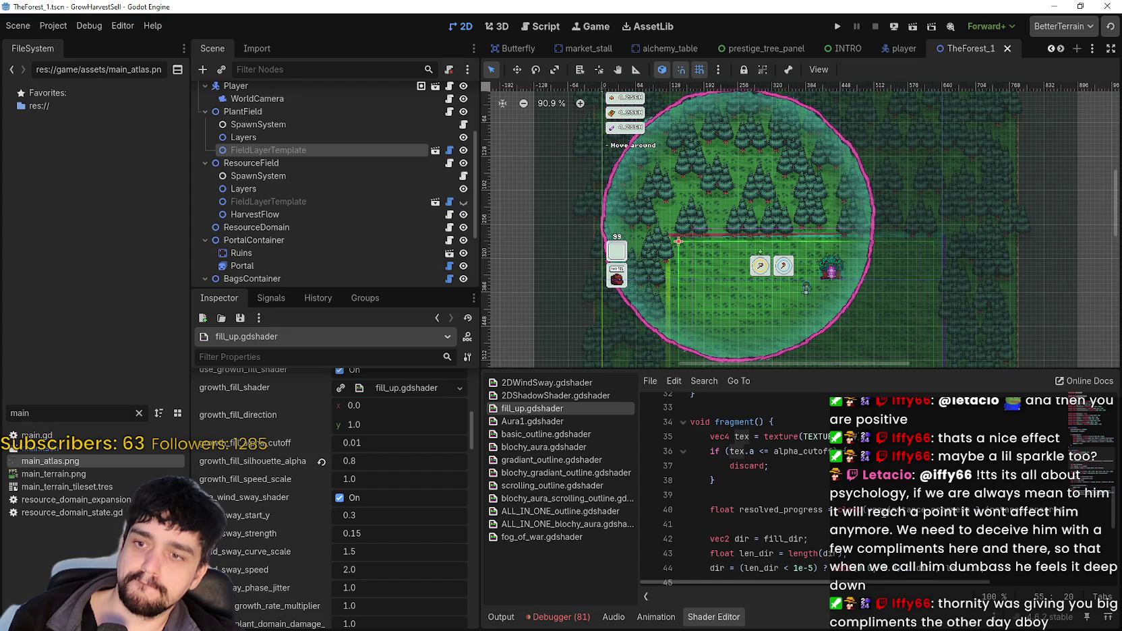
{"action": "scroll", "coordinate": [898, 554], "scroll_direction": "down", "scroll_amount": 6}
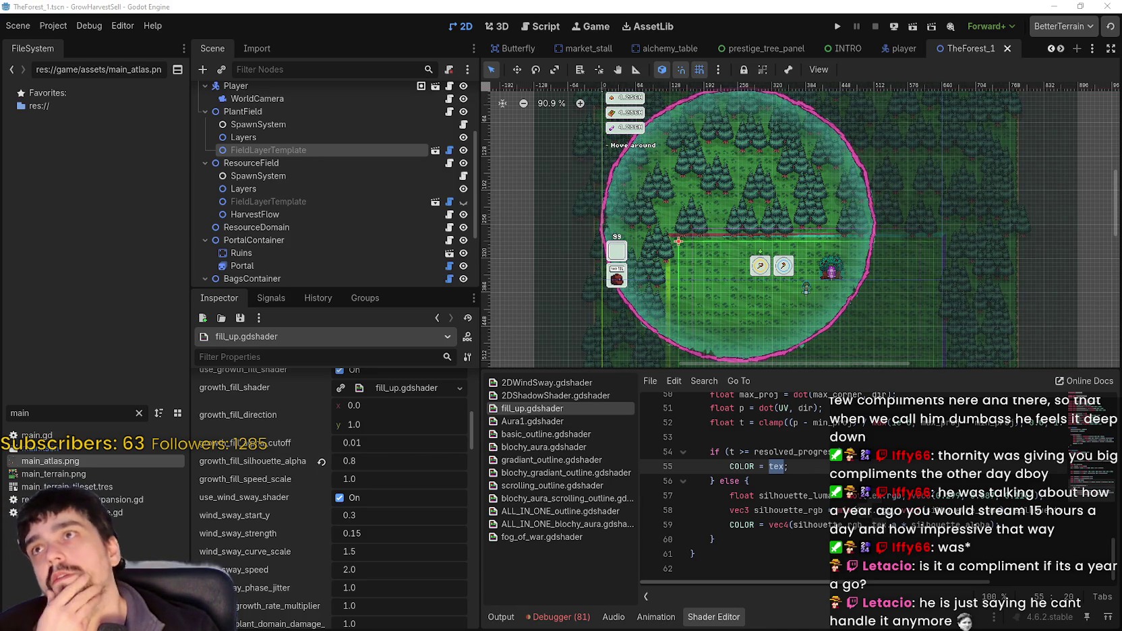
{"action": "scroll", "coordinate": [737, 336], "scroll_direction": "down", "scroll_amount": 2}
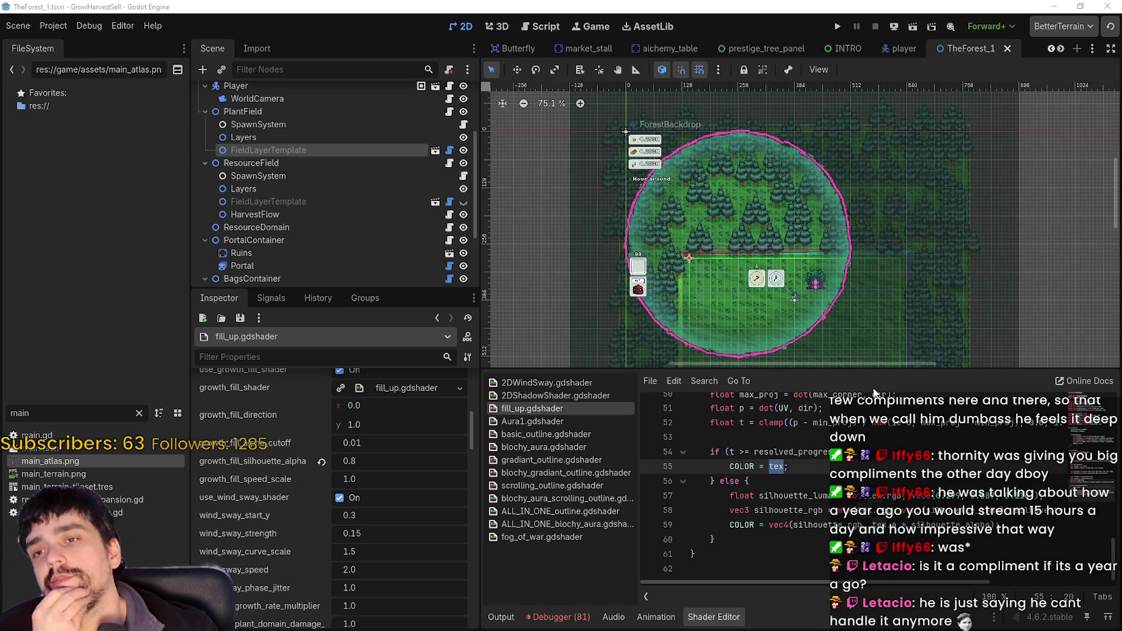
{"action": "left_click_drag", "start_coordinate": [870, 370], "coordinate": [870, 426]}
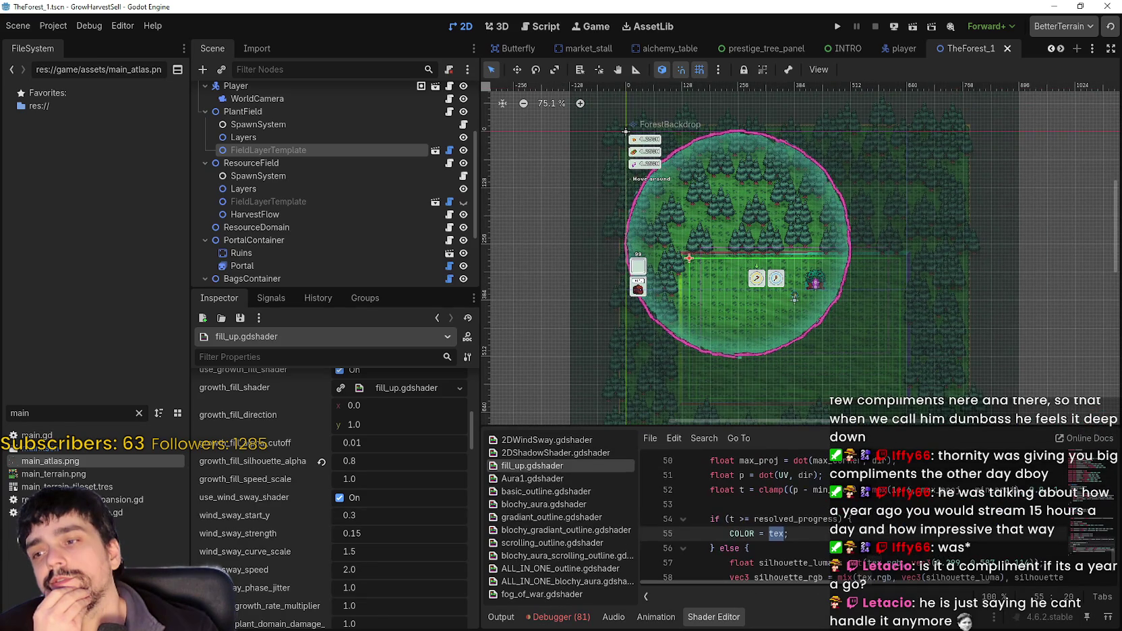
{"action": "scroll", "coordinate": [304, 578], "scroll_direction": "up", "scroll_amount": 5}
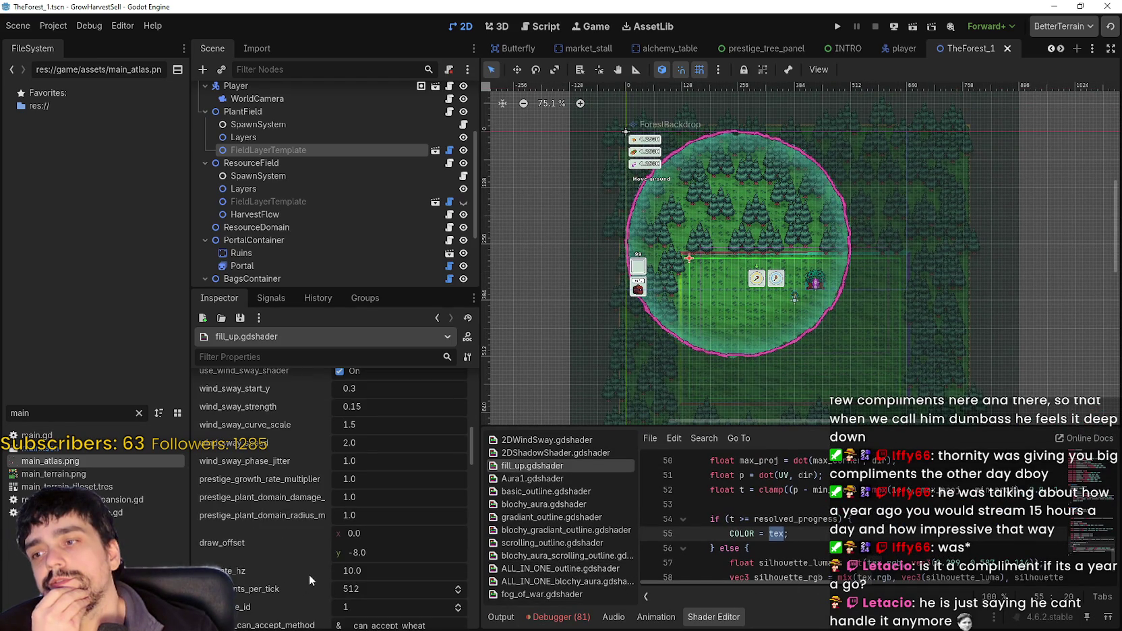
{"action": "mouse_move", "coordinate": [916, 215]}
{"action": "left_mouse_down"}
{"action": "mouse_move", "coordinate": [889, 218]}
{"action": "mouse_move", "coordinate": [822, 184]}
{"action": "mouse_move", "coordinate": [924, 218]}
{"action": "left_mouse_up"}
{"action": "scroll", "coordinate": [789, 333], "scroll_direction": "up", "scroll_amount": 2}
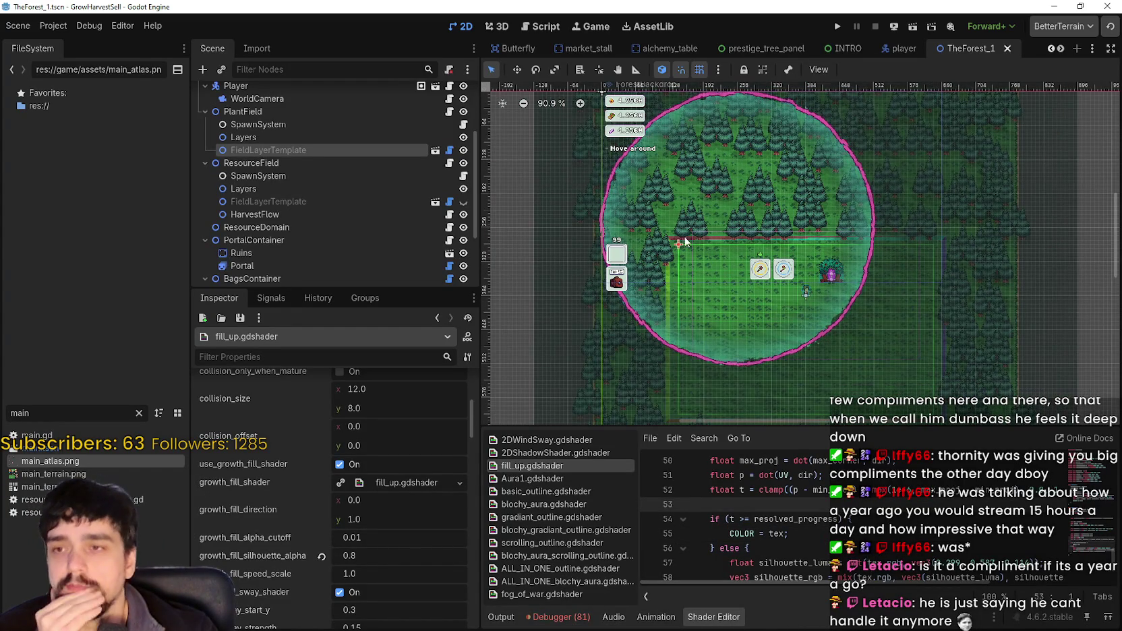
{"action": "scroll", "coordinate": [797, 281], "scroll_direction": "up", "scroll_amount": 2}
{"action": "scroll", "coordinate": [724, 344], "scroll_direction": "up", "scroll_amount": 1}
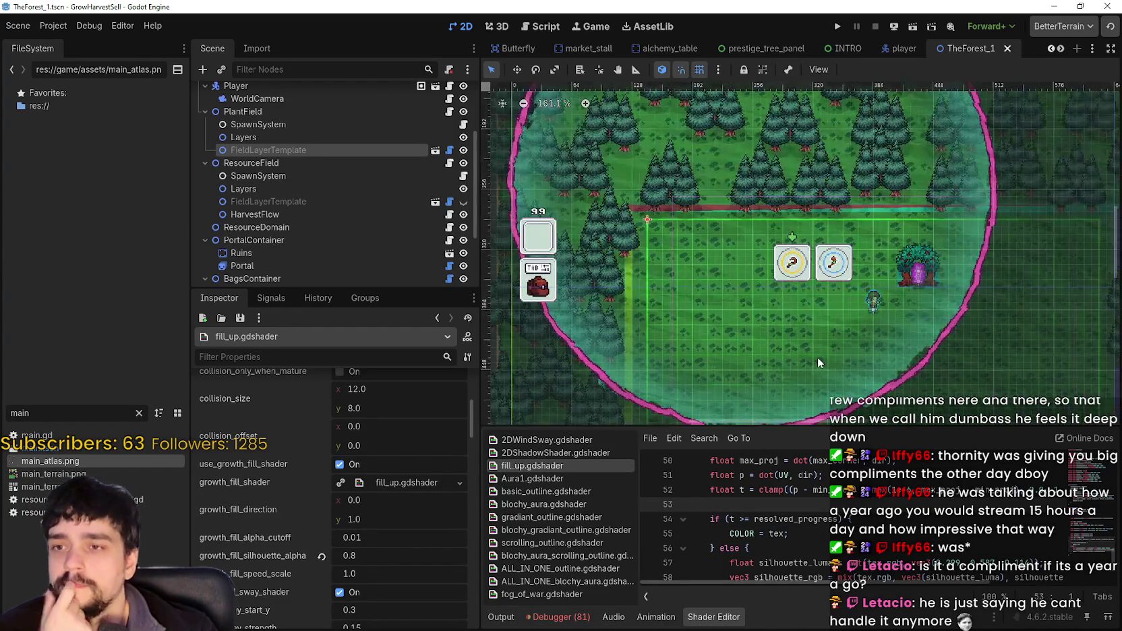
{"action": "scroll", "coordinate": [892, 300], "scroll_direction": "up", "scroll_amount": 1}
{"action": "scroll", "coordinate": [892, 300], "scroll_direction": "down", "scroll_amount": 3}
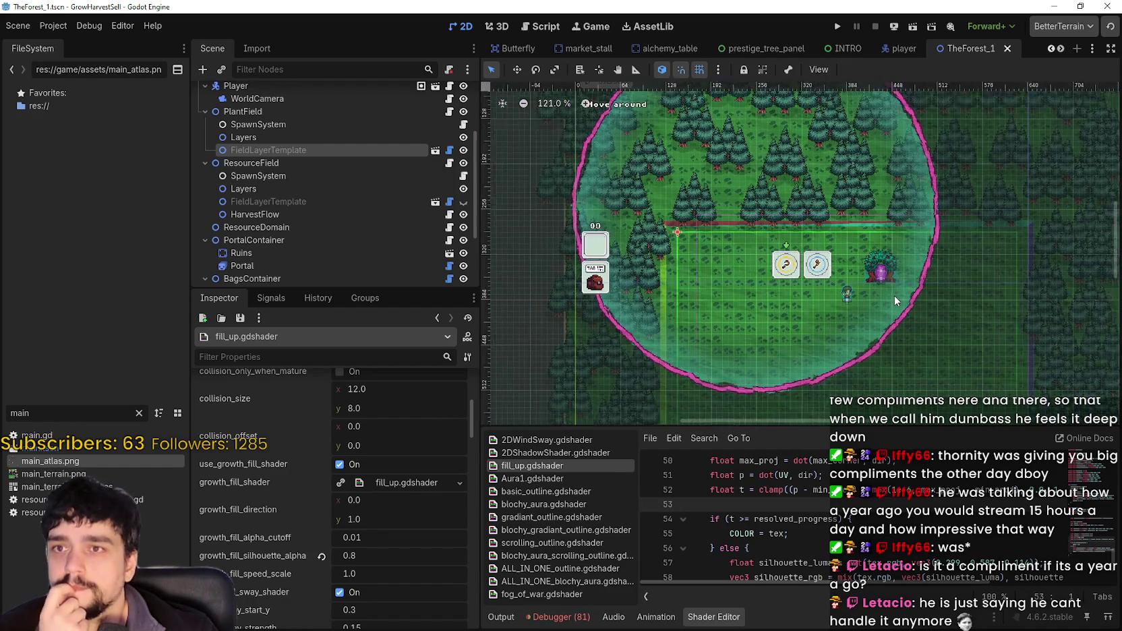
{"action": "scroll", "coordinate": [810, 262], "scroll_direction": "down", "scroll_amount": 1}
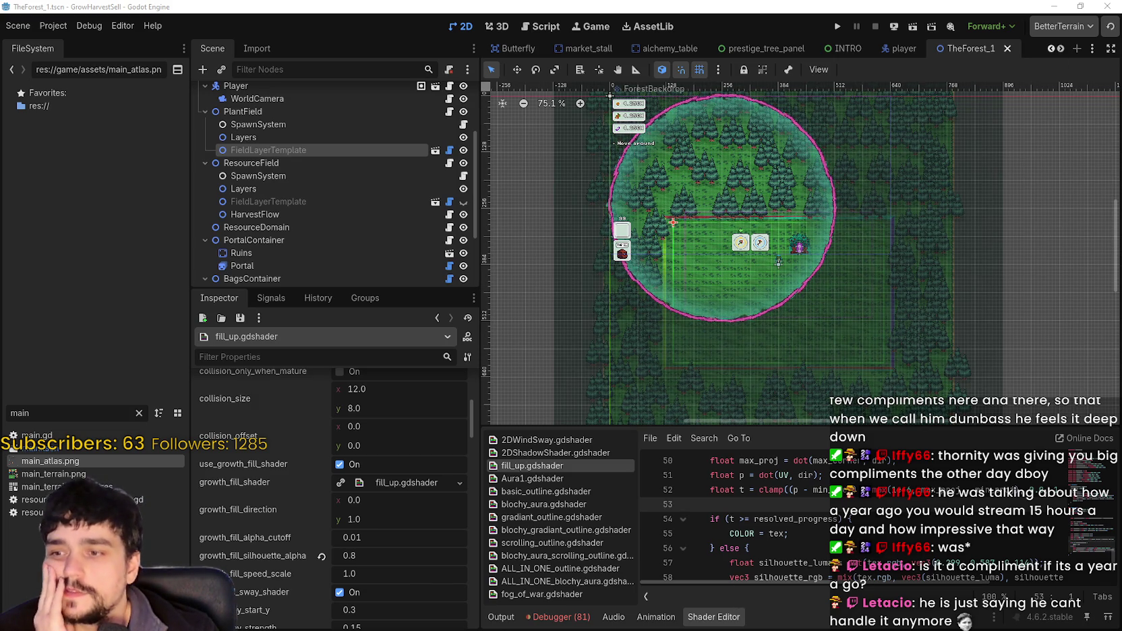
{"action": "left_click_drag", "start_coordinate": [770, 425], "coordinate": [757, 352]}
{"action": "scroll", "coordinate": [761, 402], "scroll_direction": "down", "scroll_amount": 5}
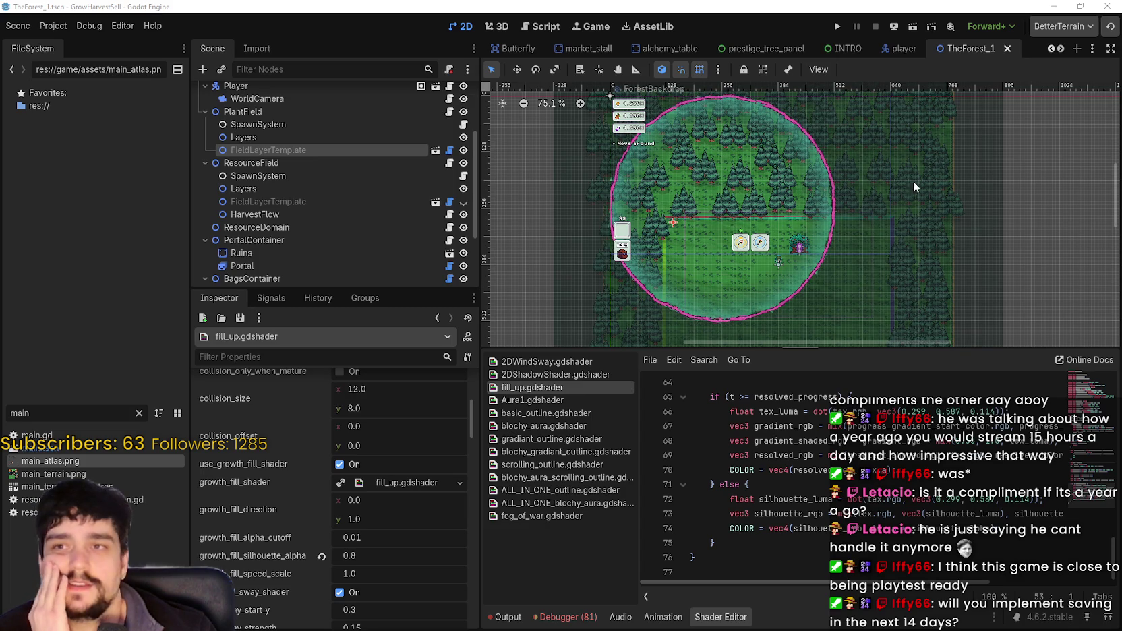
- Review fill_up.gdshader's grown branch, now outputting resolved_rgb after growth and silhouette_rgb before
{"action": "scroll", "coordinate": [870, 190], "scroll_direction": "down", "scroll_amount": 1}
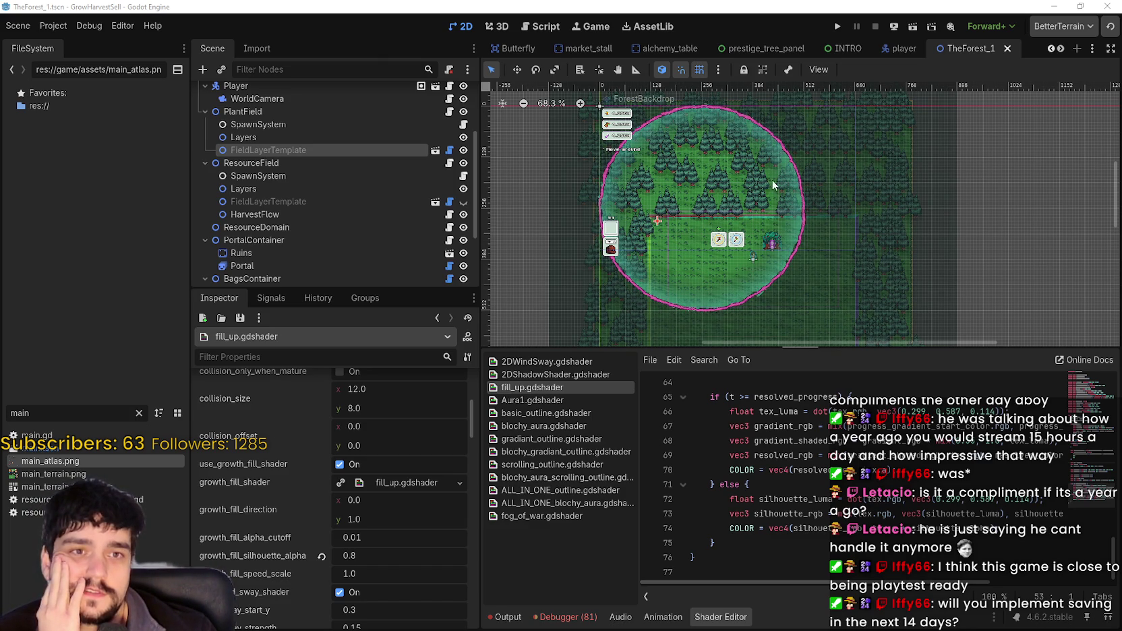
{"action": "scroll", "coordinate": [719, 215], "scroll_direction": "down", "scroll_amount": 1}
{"action": "left_click_drag", "start_coordinate": [835, 347], "coordinate": [835, 352]}
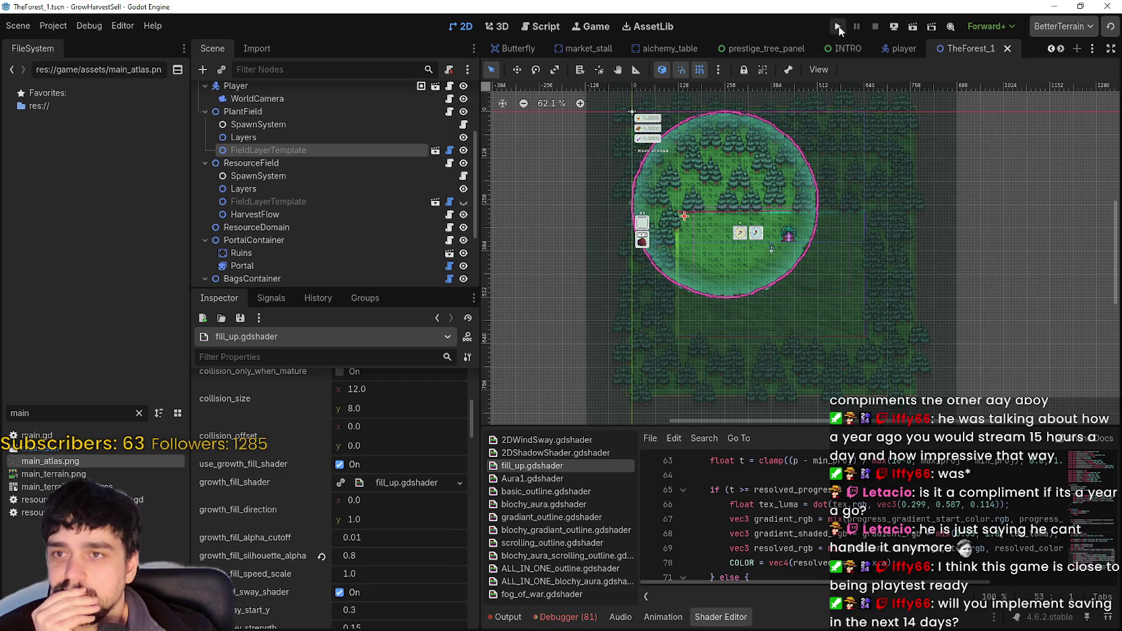
- Run the project, start the loaded game, and travel through the portal to the forest
{"action": "left_click", "coordinate": [838, 26]}
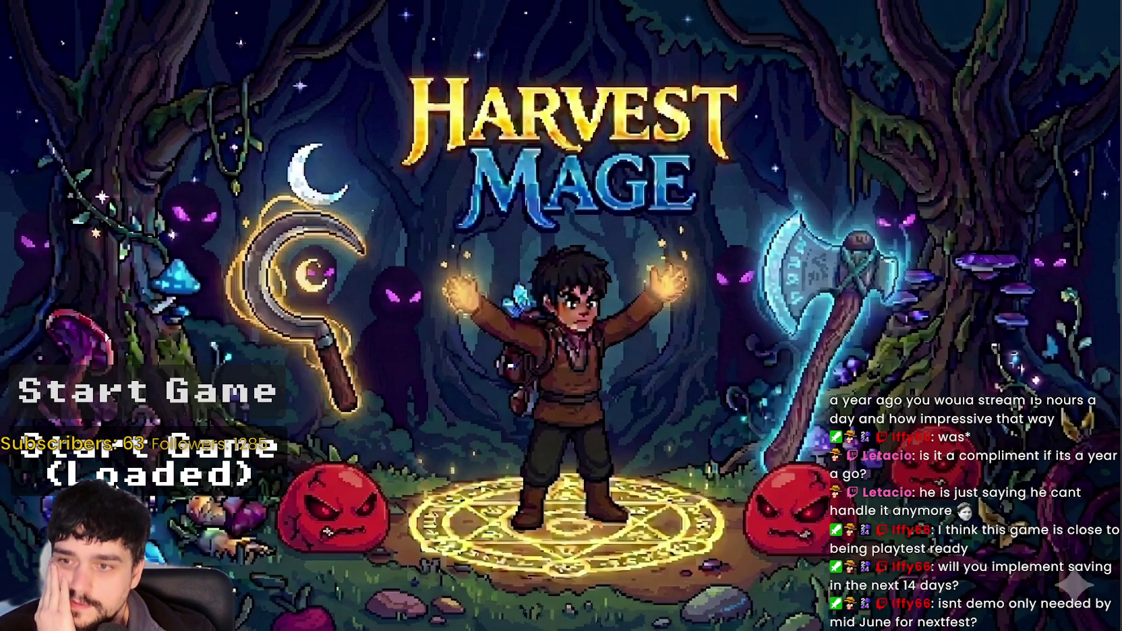
{"action": "left_click", "coordinate": [149, 459]}
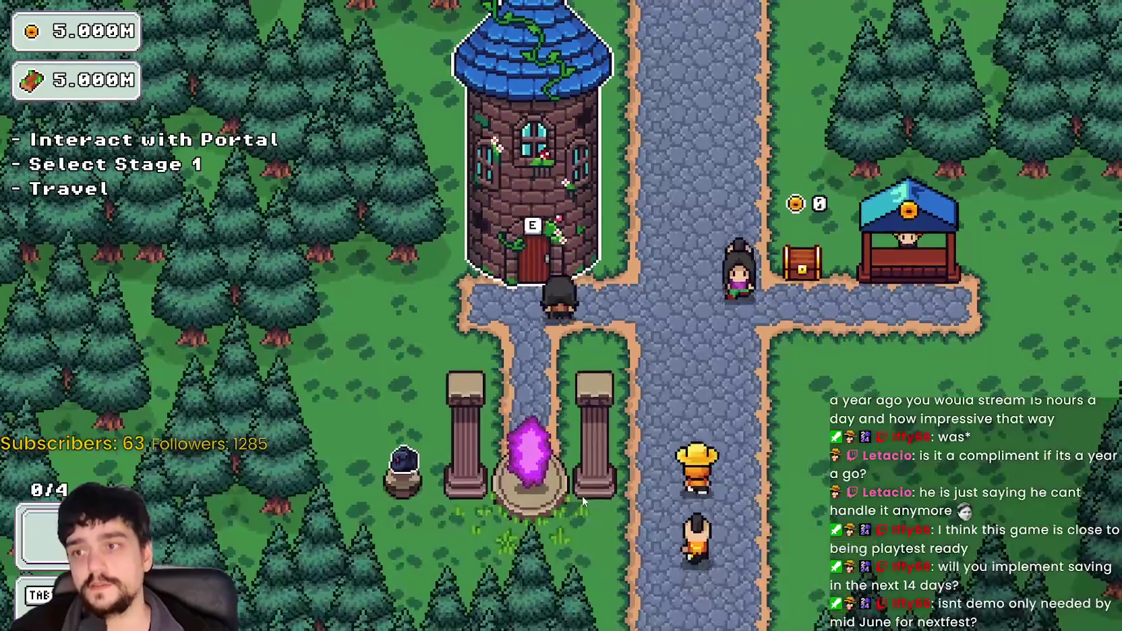
{"action": "key", "text": "s"}
{"action": "key", "text": "e"}
{"action": "key", "text": "Return"}
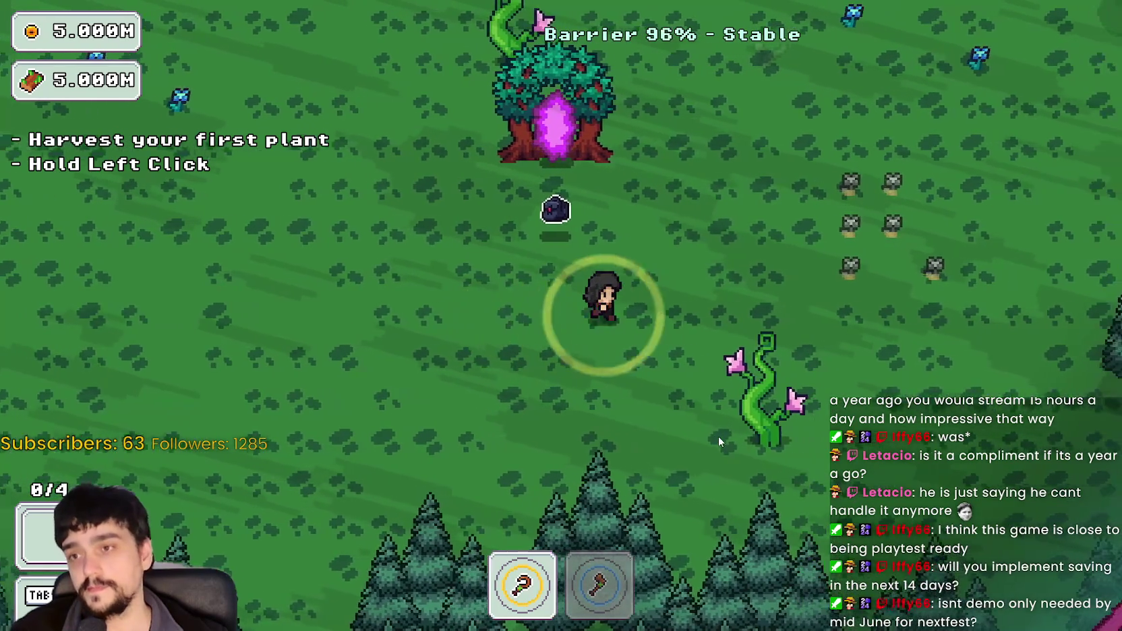
- Walk through the forest, harvest the blue flower patch, and return via the portal tree
{"action": "key", "text": "d"}
{"action": "key", "text": "w"}
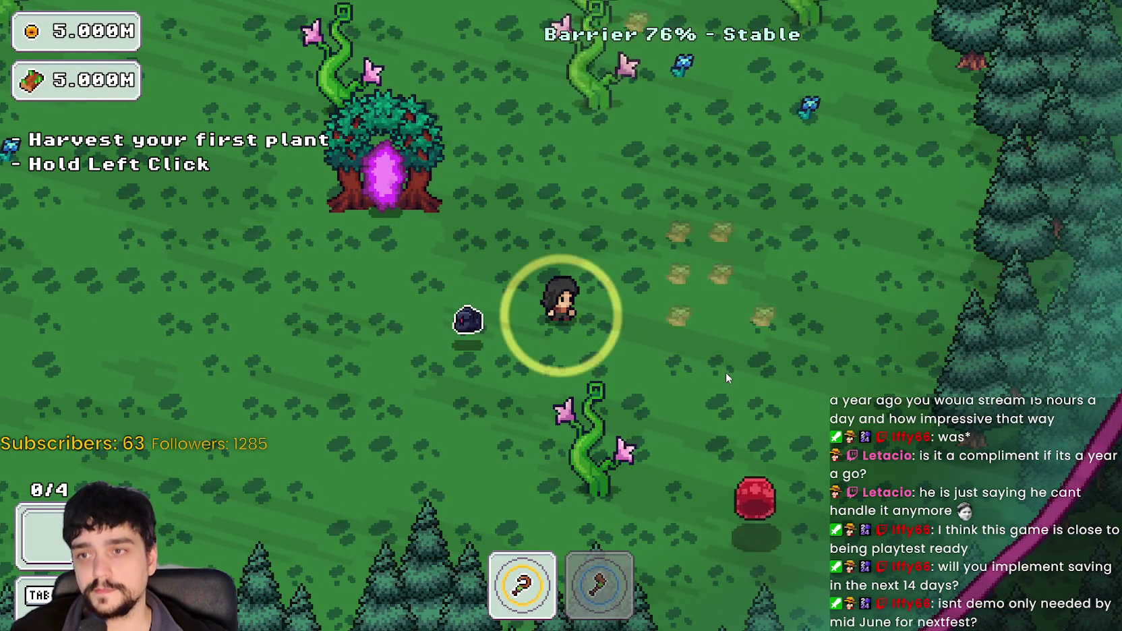
{"action": "key", "text": "a"}
{"action": "key", "text": "w"}
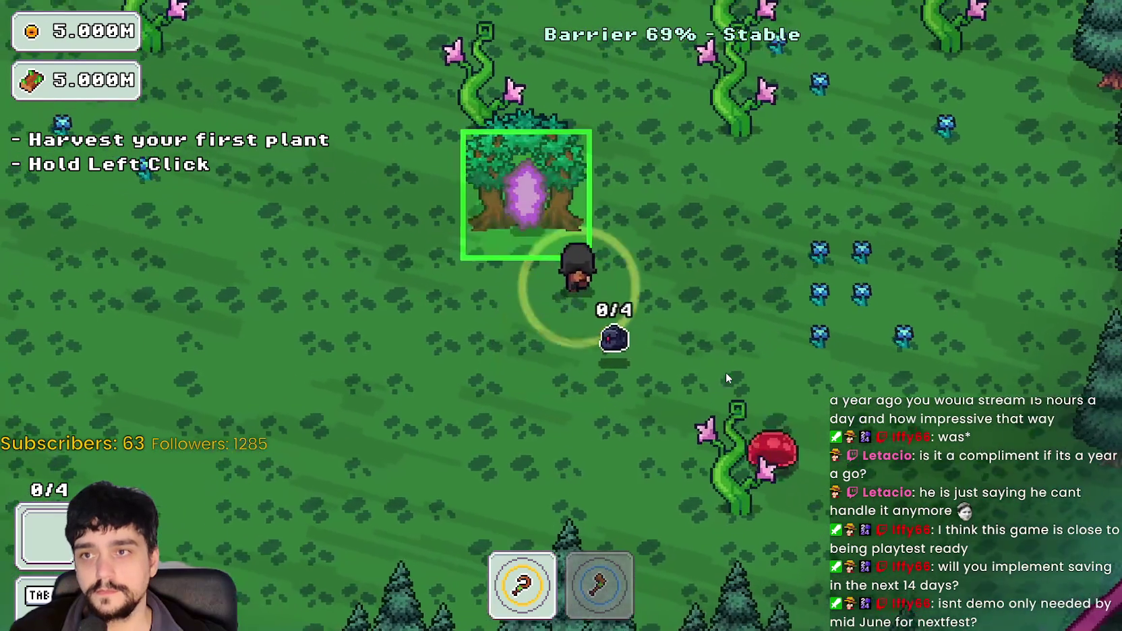
{"action": "key", "text": "d"}
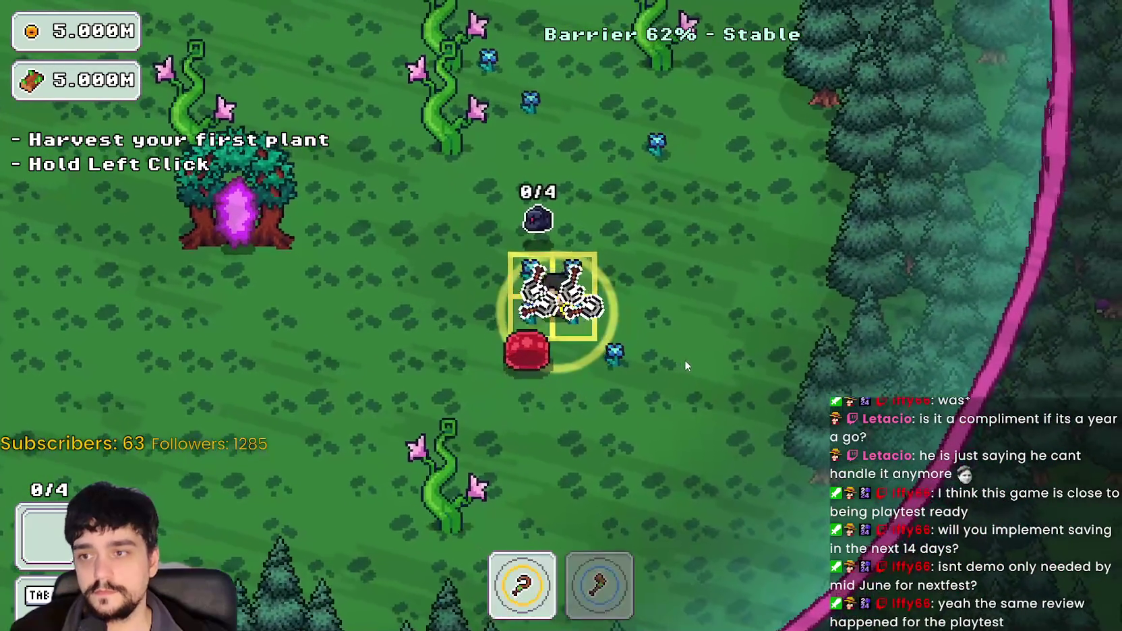
{"action": "key", "text": "a"}
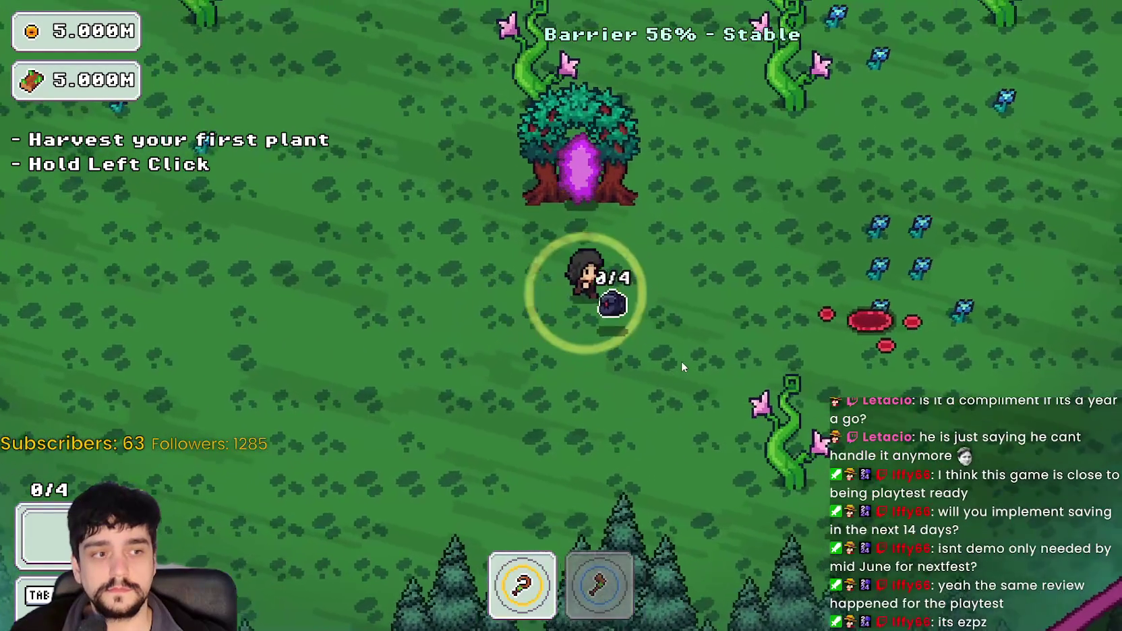
{"action": "key", "text": "w"}
{"action": "key", "text": "e"}
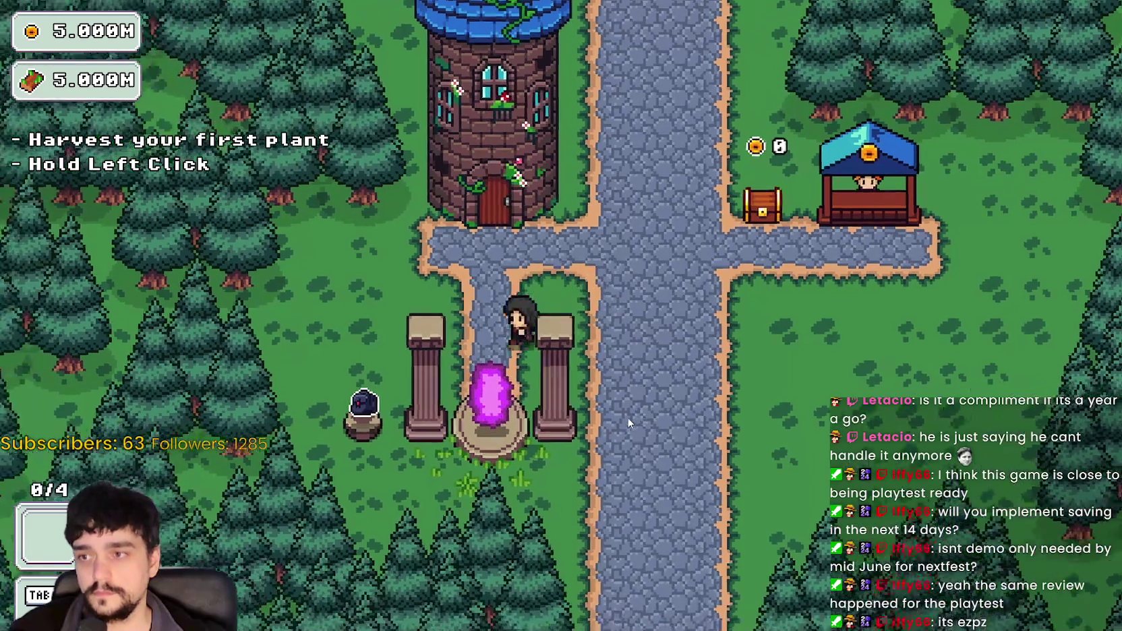
- Travel back to the forest stage and walk left and up across it
{"action": "key", "text": "e"}
{"action": "left_click", "coordinate": [282, 530]}
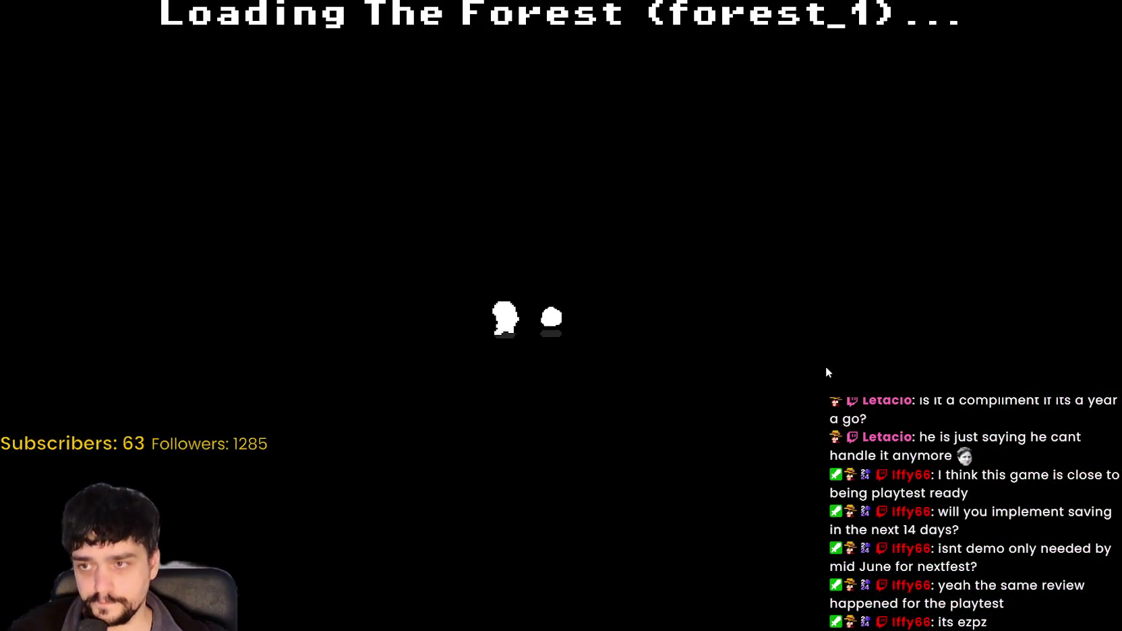
{"action": "key", "text": "s"}
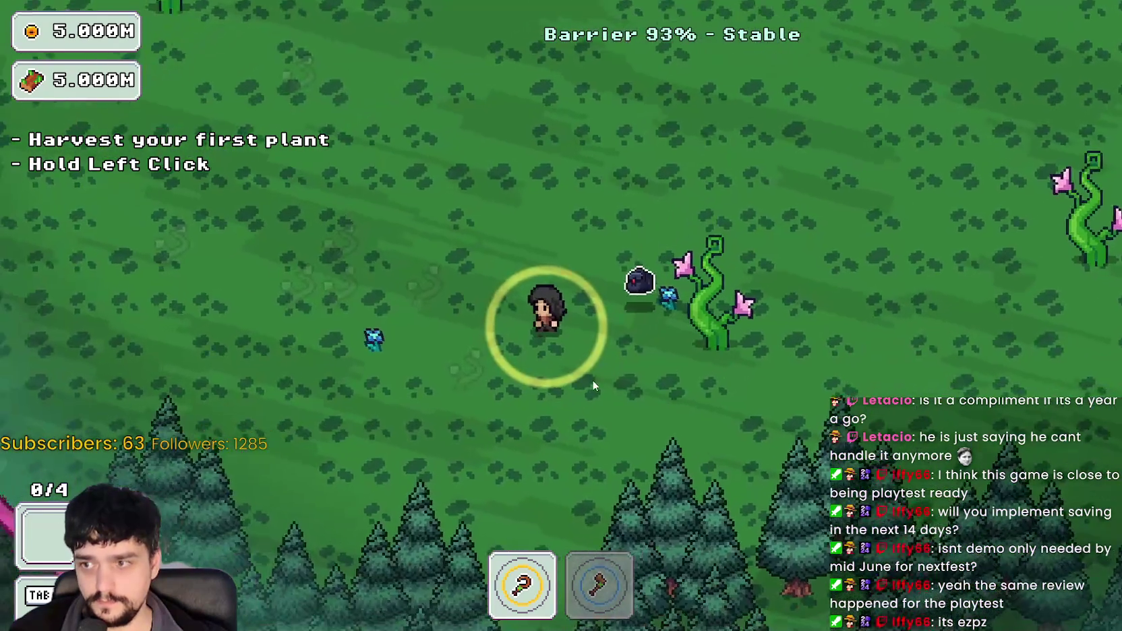
{"action": "key", "text": "a"}
{"action": "key", "text": "w"}
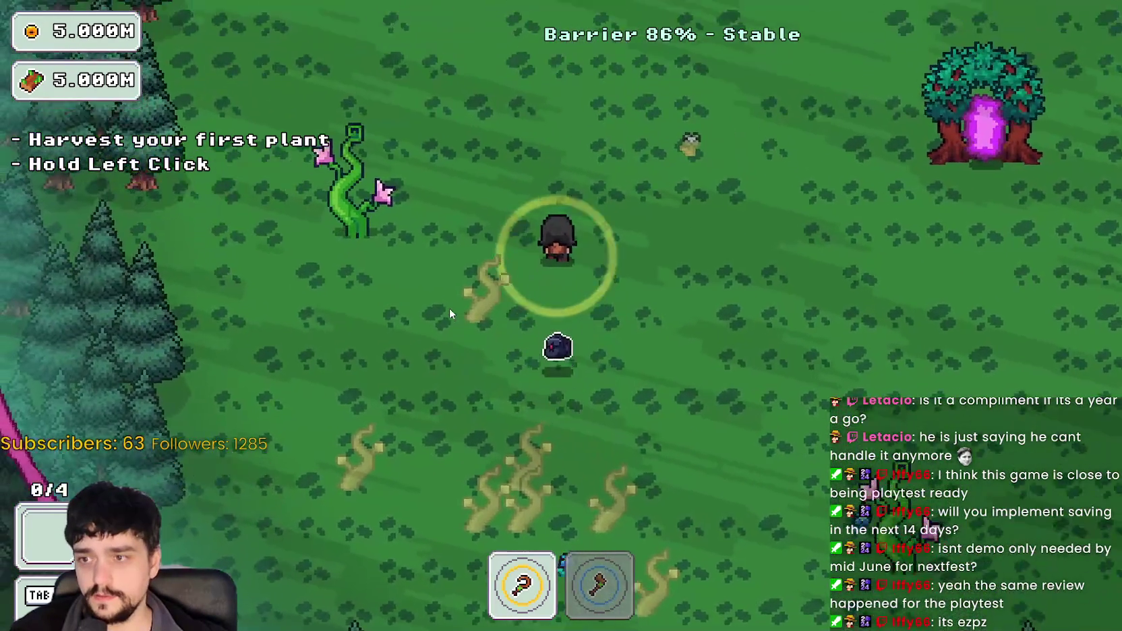
{"action": "key", "text": "w"}
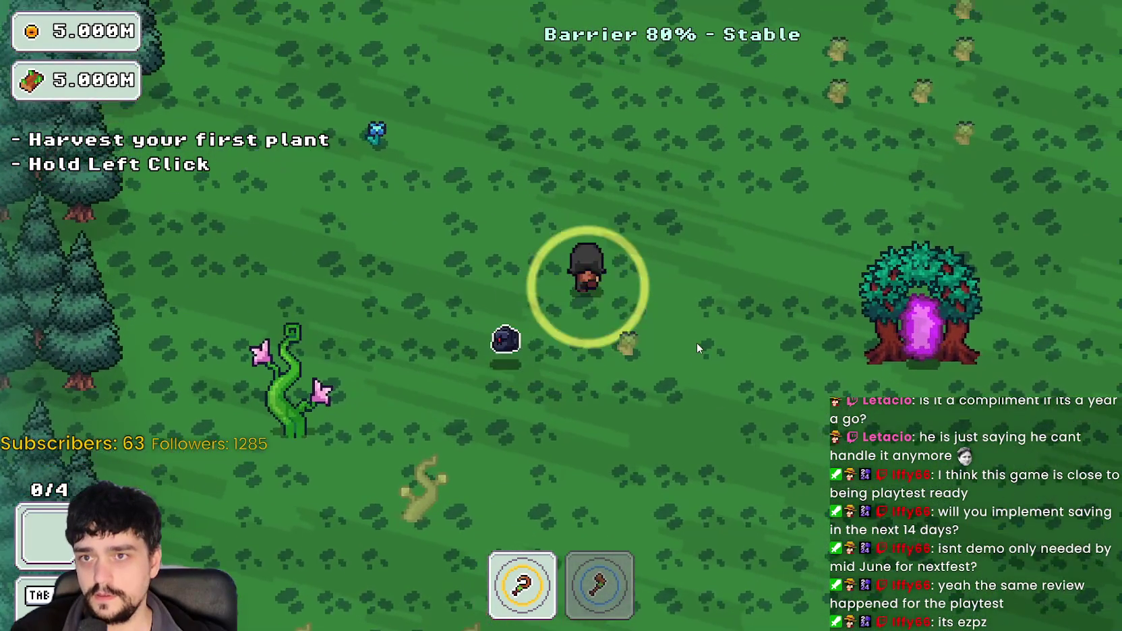
- Walk toward the tree line past the portal tree, then close the game with F8
{"action": "key", "text": "w"}
{"action": "key", "text": "d"}
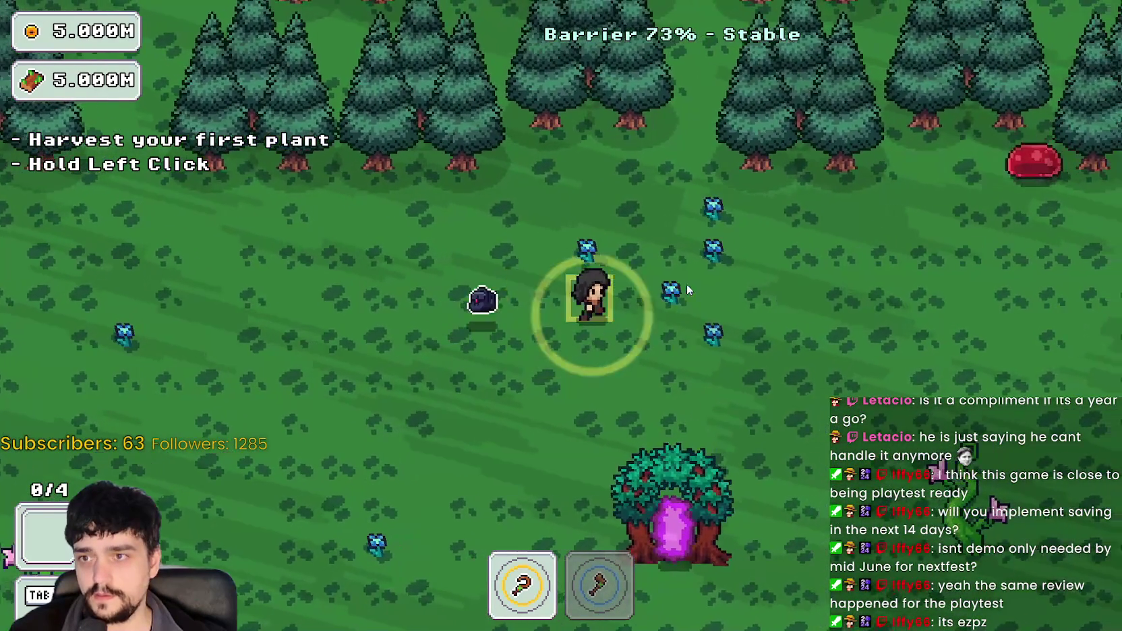
{"action": "key", "text": "d"}
{"action": "key", "text": "s"}
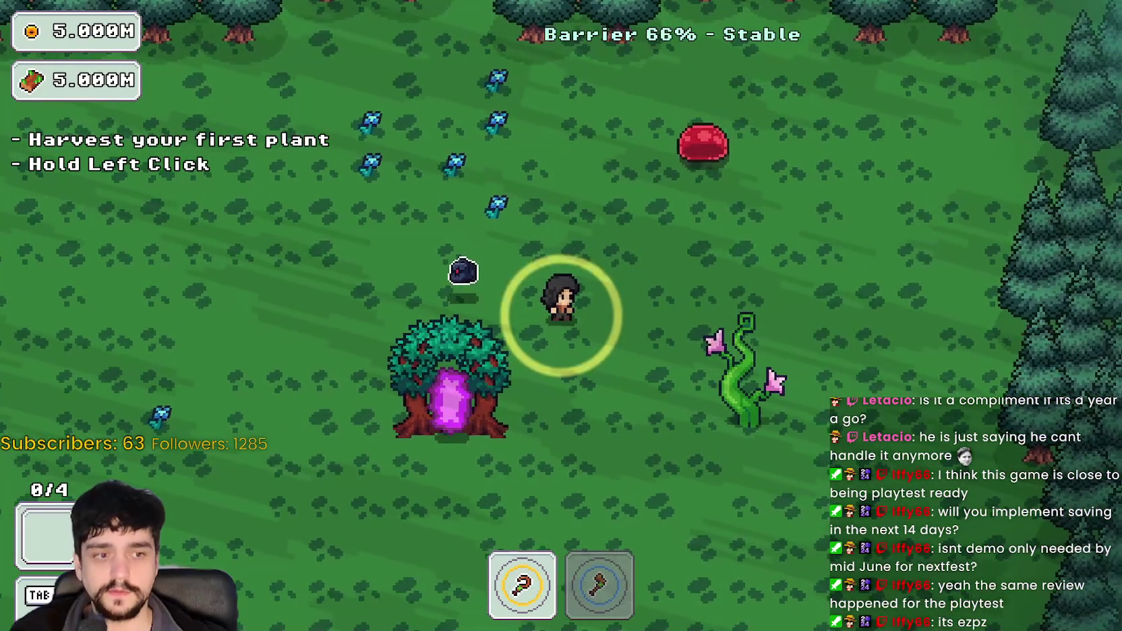
{"action": "key", "text": "F8"}
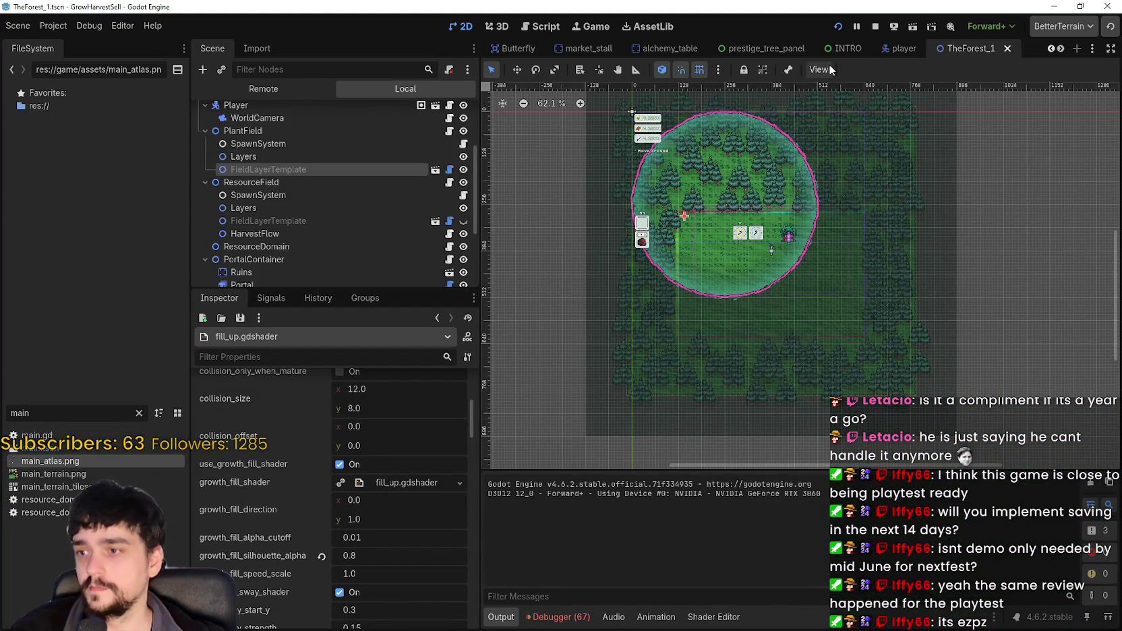
{"action": "scroll", "coordinate": [338, 504], "scroll_direction": "down", "scroll_amount": 5}
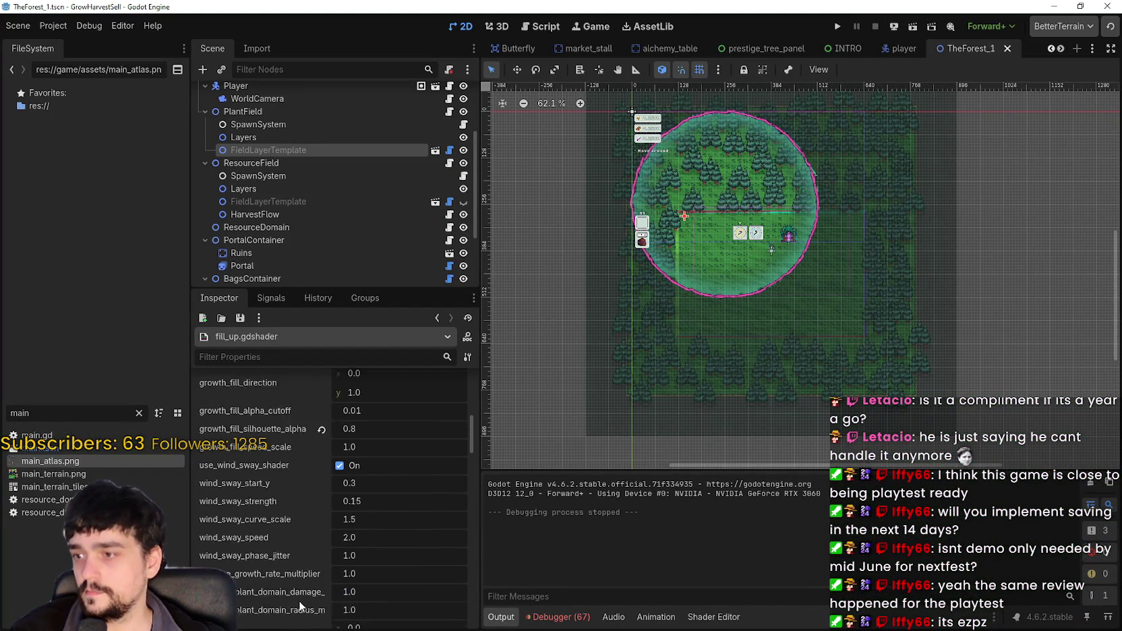
{"action": "left_click", "coordinate": [286, 150]}
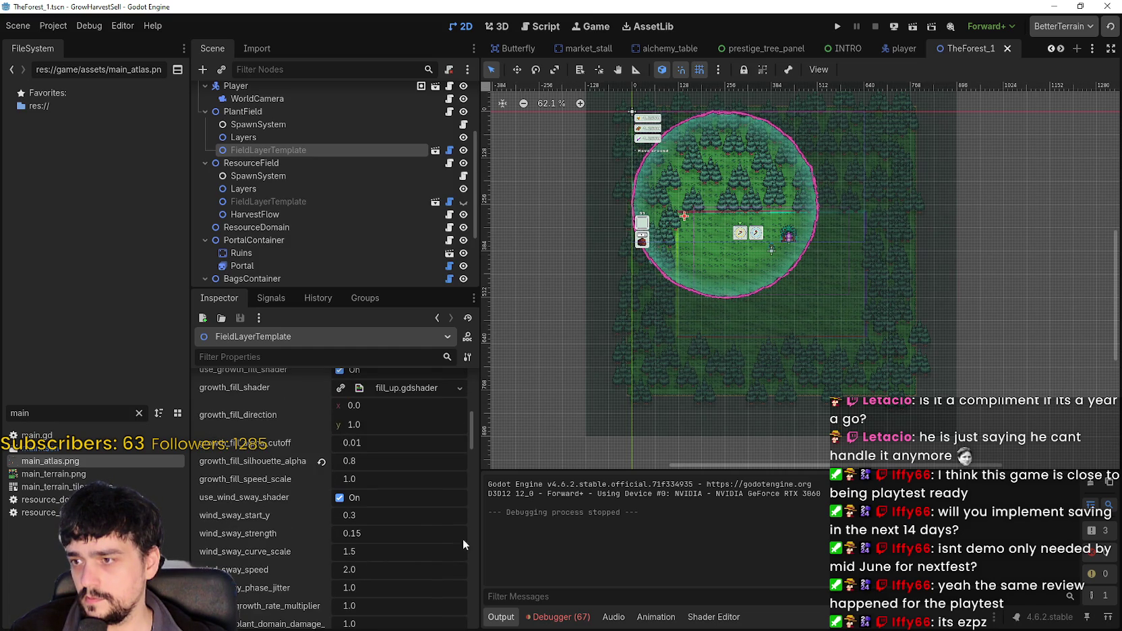
{"action": "scroll", "coordinate": [400, 517], "scroll_direction": "down", "scroll_amount": 1}
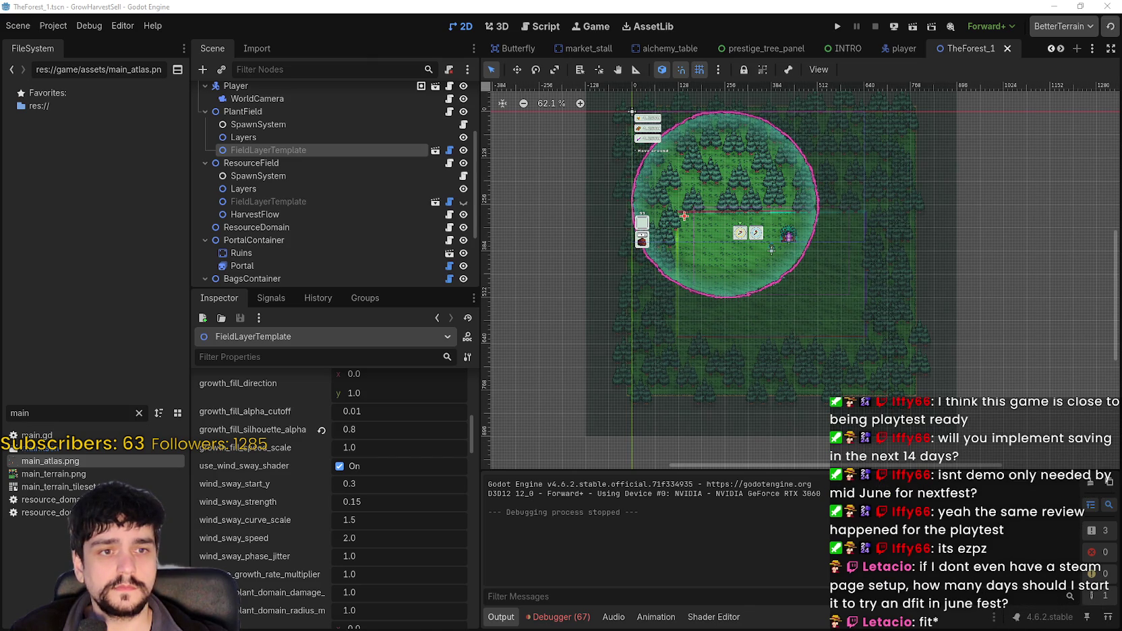
{"action": "scroll", "coordinate": [280, 567], "scroll_direction": "up", "scroll_amount": 5}
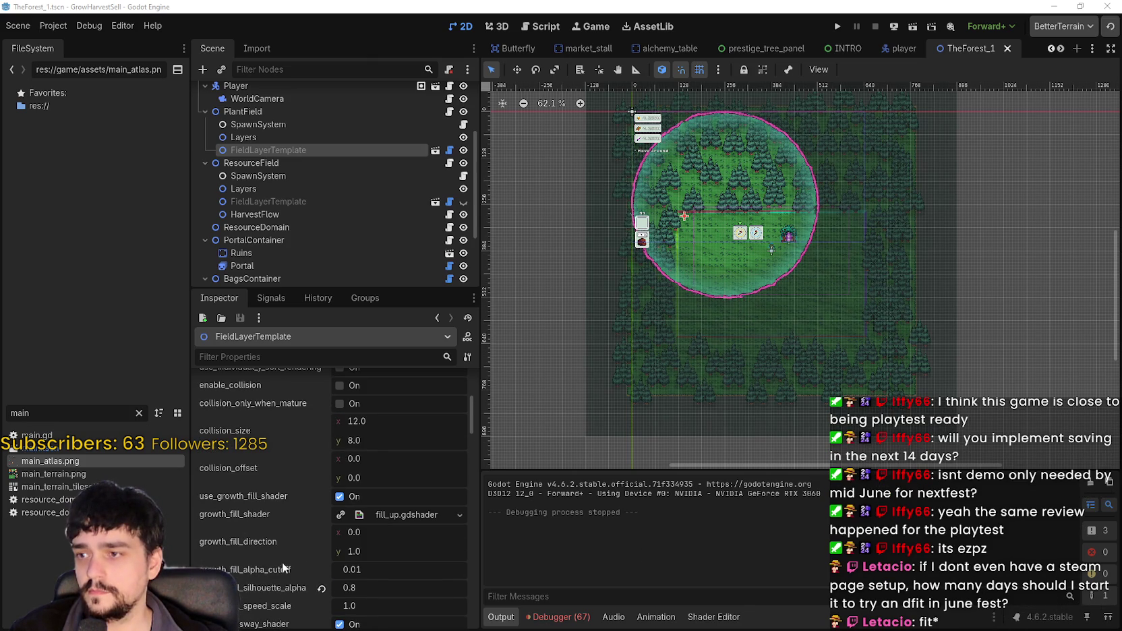
{"action": "left_click", "coordinate": [302, 356]}
{"action": "type", "text": "progress_gradient_start_color"}
{"action": "key", "text": "ctrl+a"}
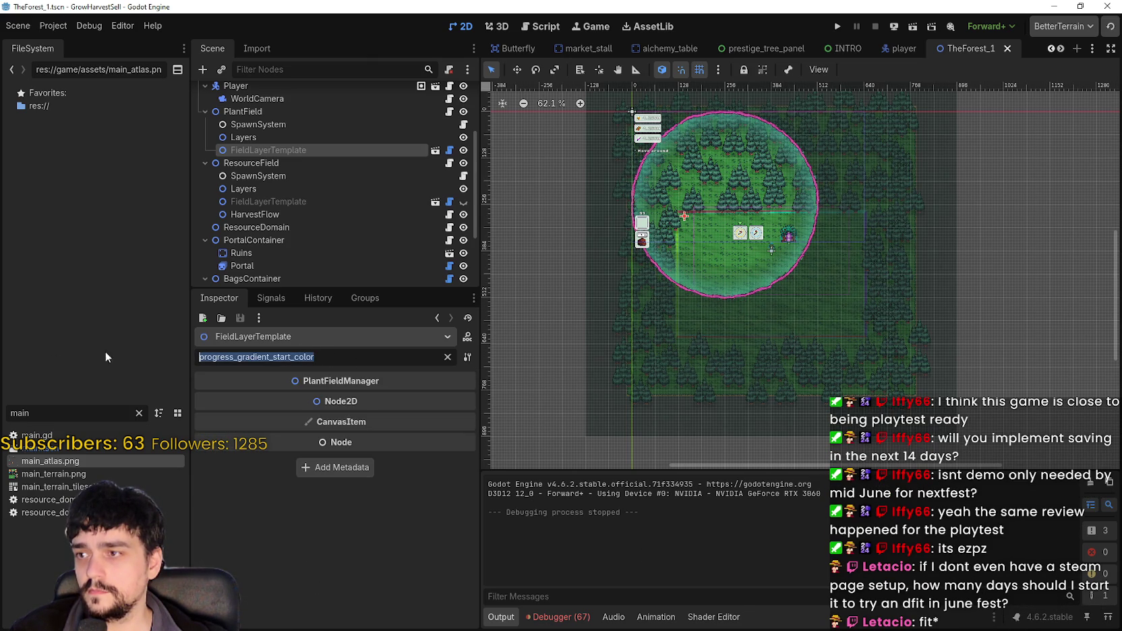
{"action": "key", "text": "BackSpace"}
- Open the shader editor and scroll fill_up.gdshader up to its uniform declarations
{"action": "left_click", "coordinate": [713, 616]}
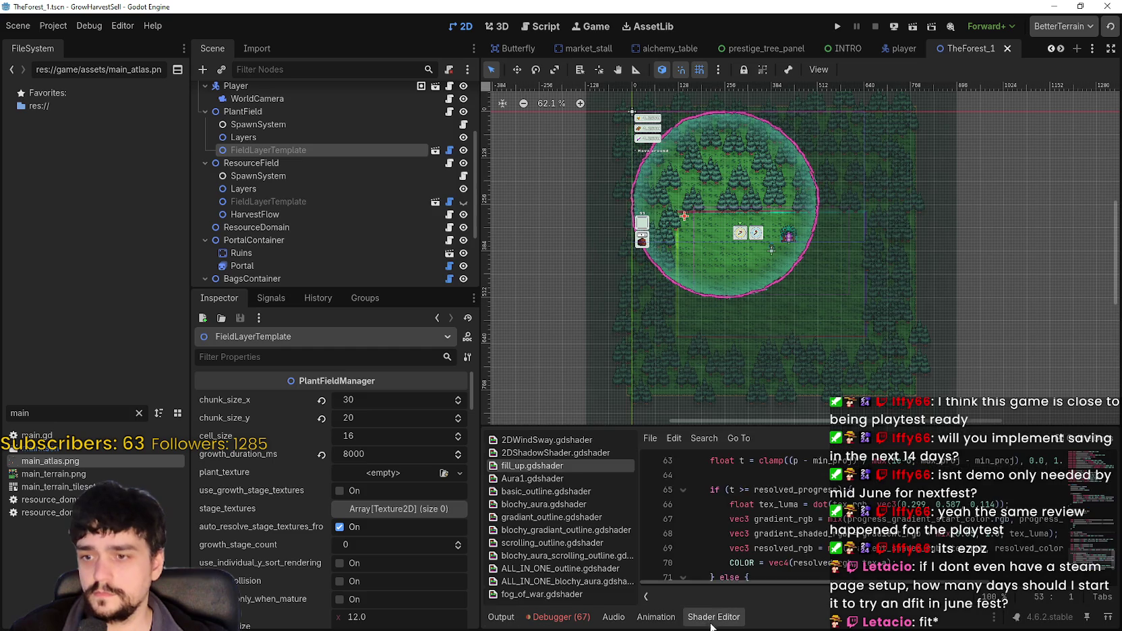
{"action": "scroll", "coordinate": [884, 537], "scroll_direction": "up", "scroll_amount": 15}
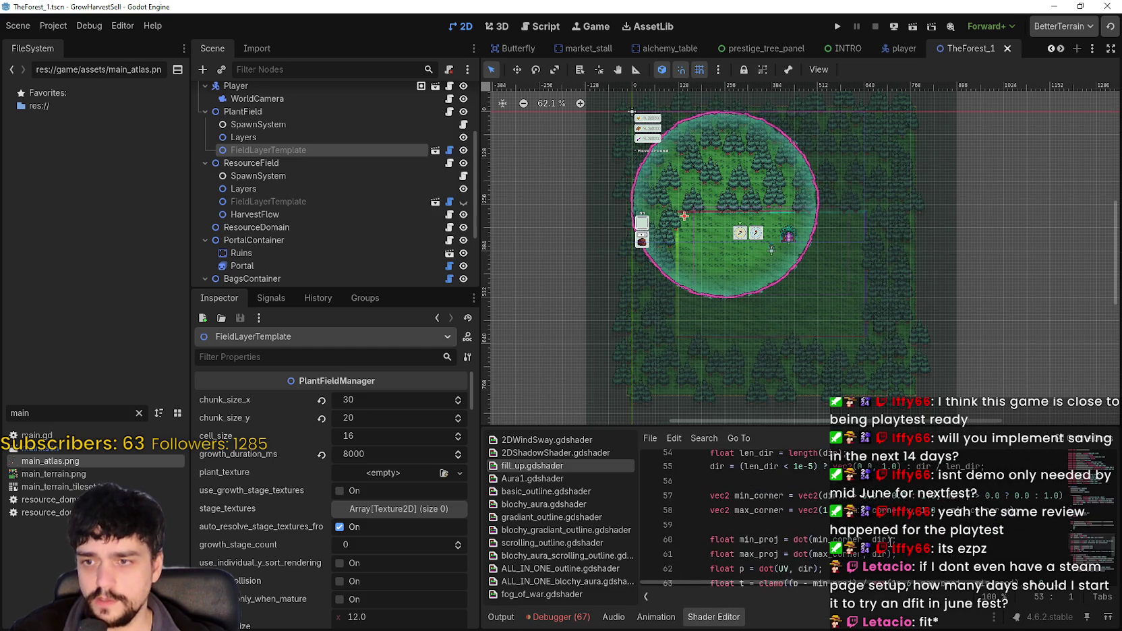
{"action": "scroll", "coordinate": [884, 537], "scroll_direction": "up", "scroll_amount": 3}
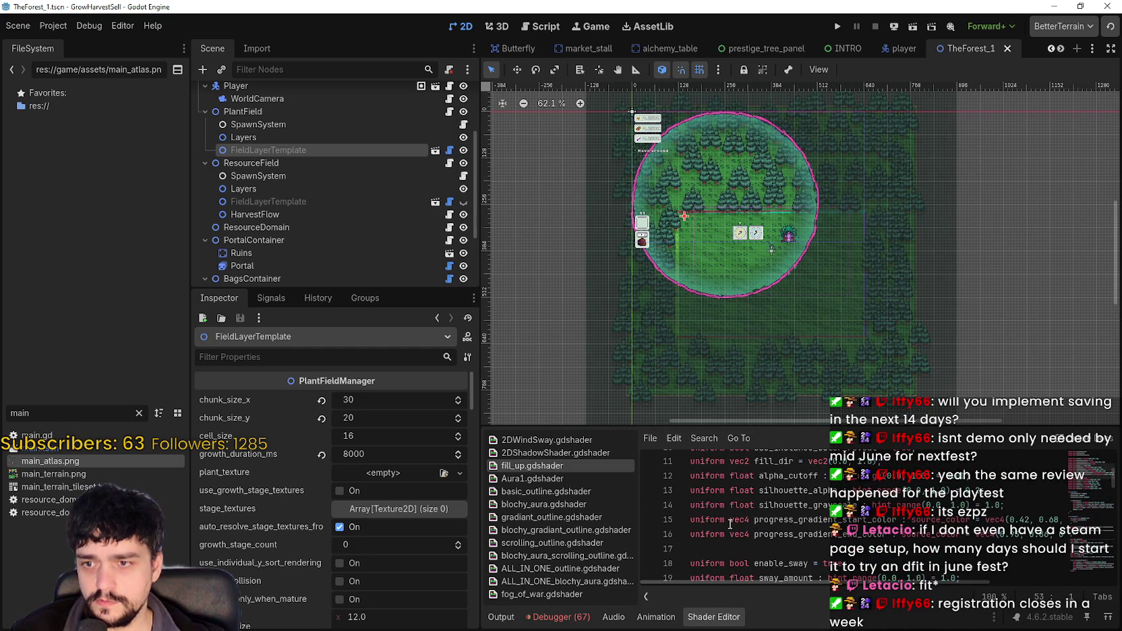
{"action": "left_click_drag", "start_coordinate": [894, 519], "coordinate": [764, 522]}
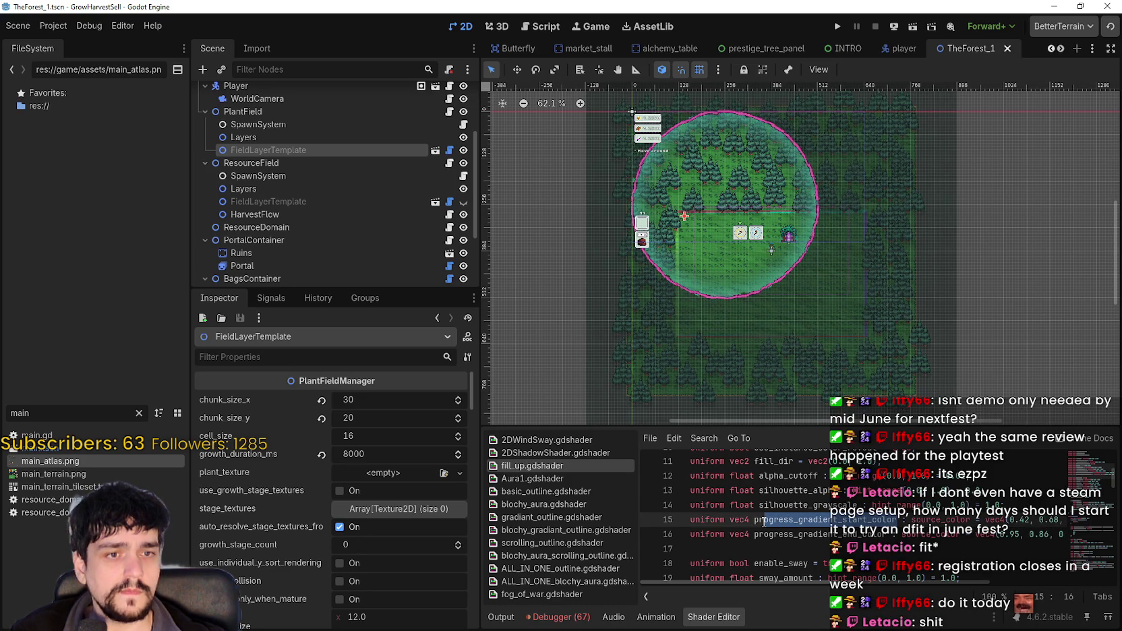
{"action": "left_click", "coordinate": [764, 520]}
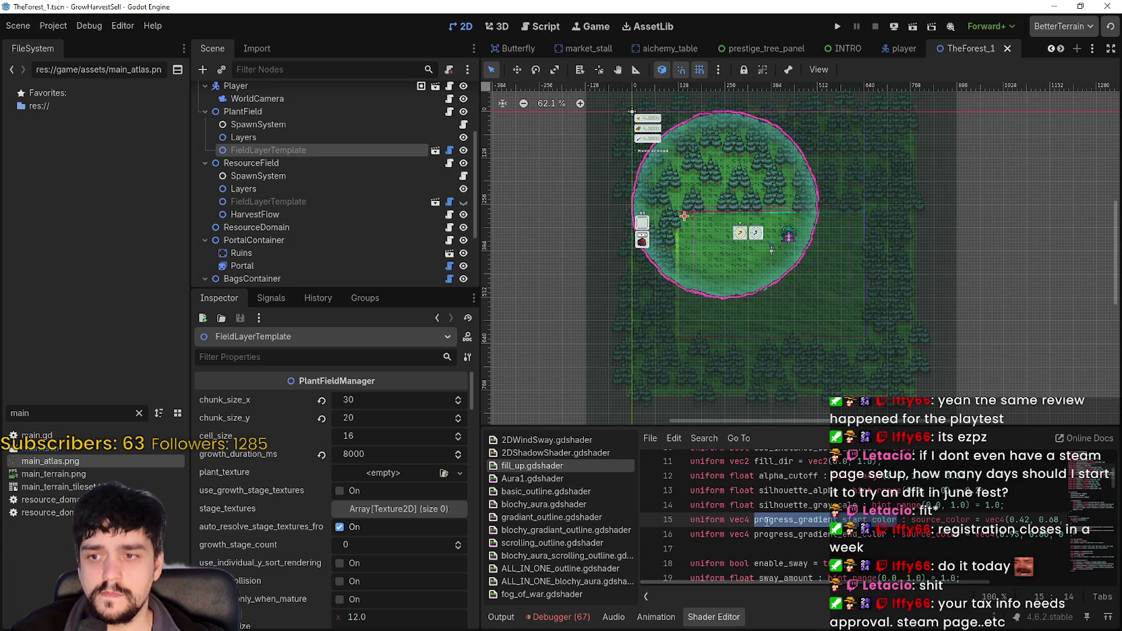
- Select the progress_gradient_start_color uniform name on line 15
{"action": "scroll", "coordinate": [776, 522], "scroll_direction": "up", "scroll_amount": 2}
{"action": "scroll", "coordinate": [861, 515], "scroll_direction": "down", "scroll_amount": 2}
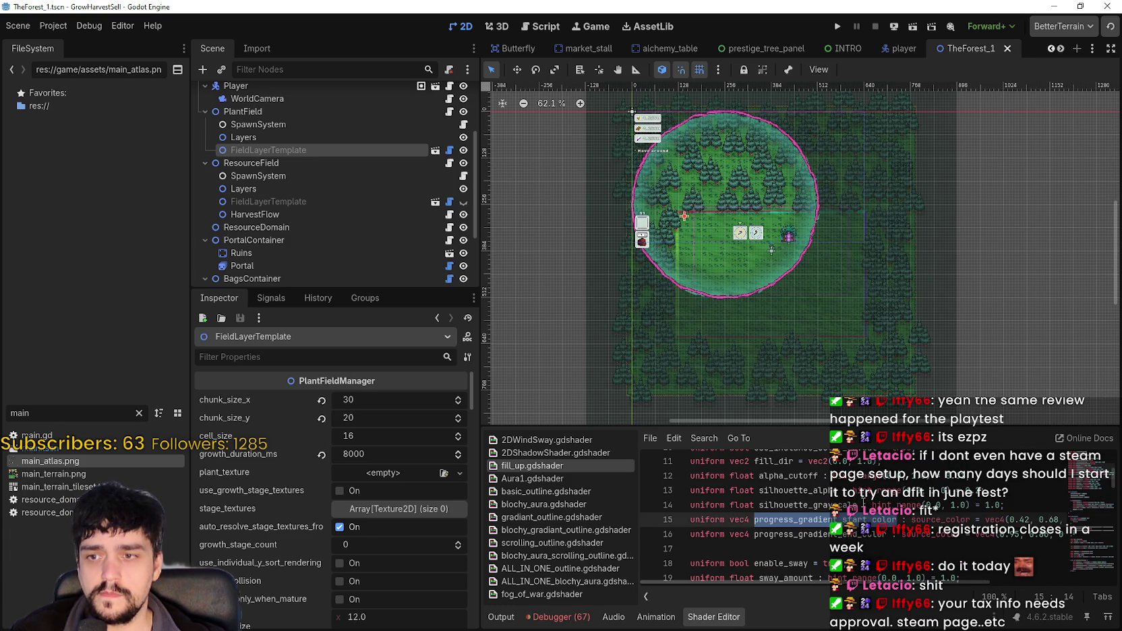
{"action": "scroll", "coordinate": [862, 501], "scroll_direction": "up", "scroll_amount": 2}
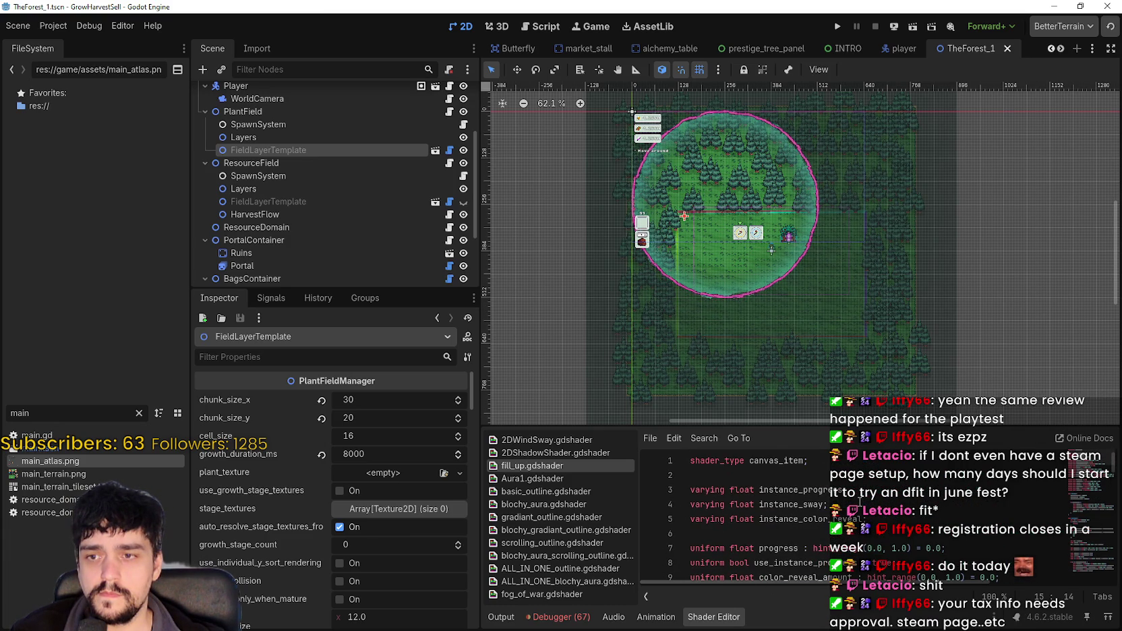
{"action": "scroll", "coordinate": [860, 501], "scroll_direction": "down", "scroll_amount": 2}
{"action": "mouse_move", "coordinate": [903, 581]}
{"action": "left_mouse_down"}
{"action": "mouse_move", "coordinate": [992, 586]}
{"action": "mouse_move", "coordinate": [892, 583]}
{"action": "left_mouse_up"}
{"action": "scroll", "coordinate": [893, 574], "scroll_direction": "down", "scroll_amount": 1}
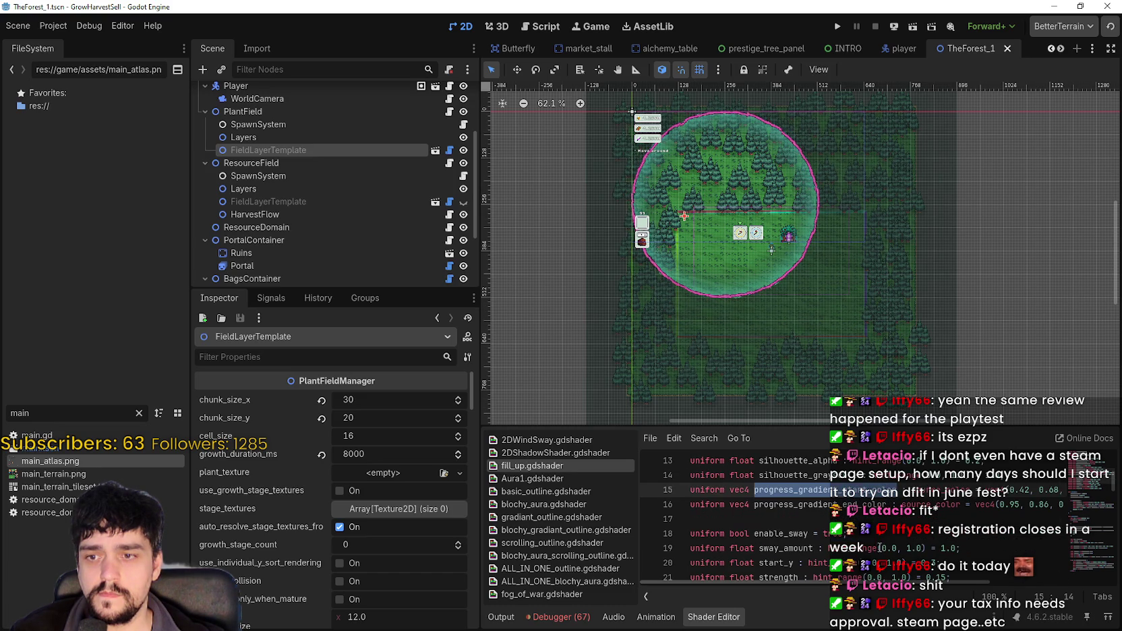
{"action": "left_click", "coordinate": [956, 485]}
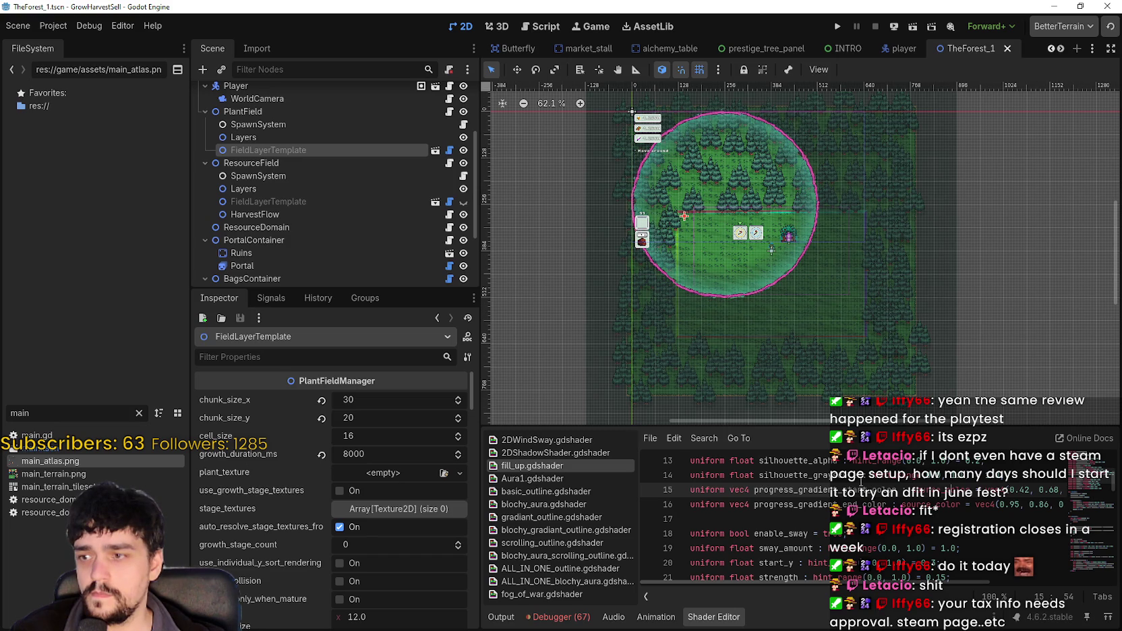
{"action": "double_click", "coordinate": [841, 489]}
{"action": "key", "text": "ctrl+c"}
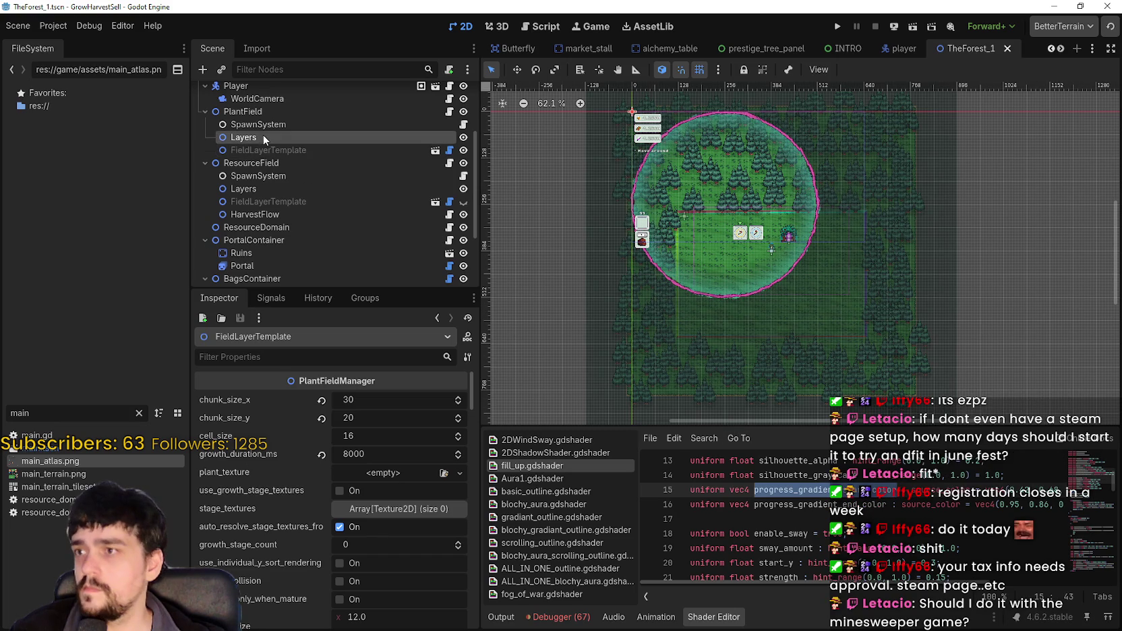
- Filter properties for progress_gradient_start_color and select PlantField's FieldLayerTemplate node
{"action": "left_click", "coordinate": [262, 137]}
{"action": "left_click", "coordinate": [314, 357]}
{"action": "key", "text": "ctrl+v"}
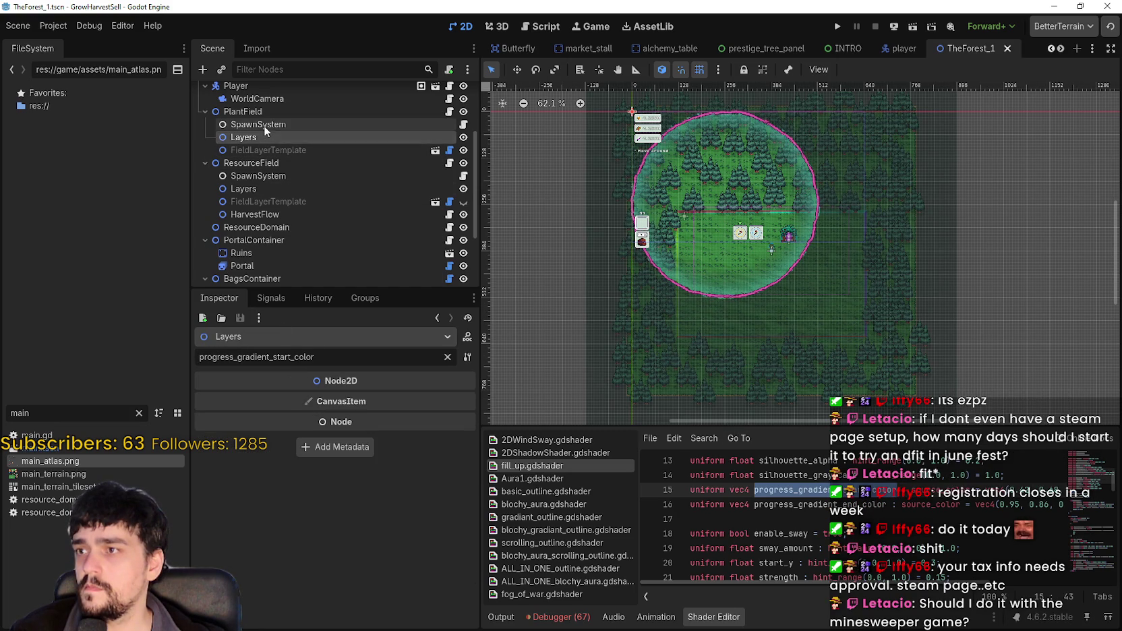
{"action": "left_click", "coordinate": [263, 125]}
{"action": "left_click", "coordinate": [263, 111]}
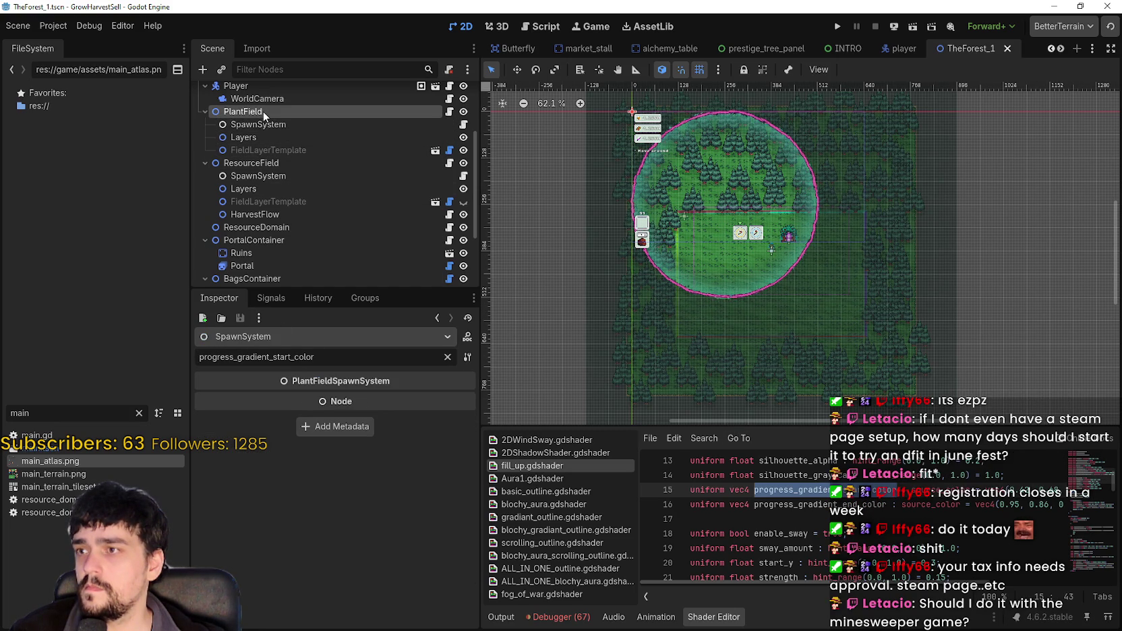
{"action": "left_click", "coordinate": [289, 150]}
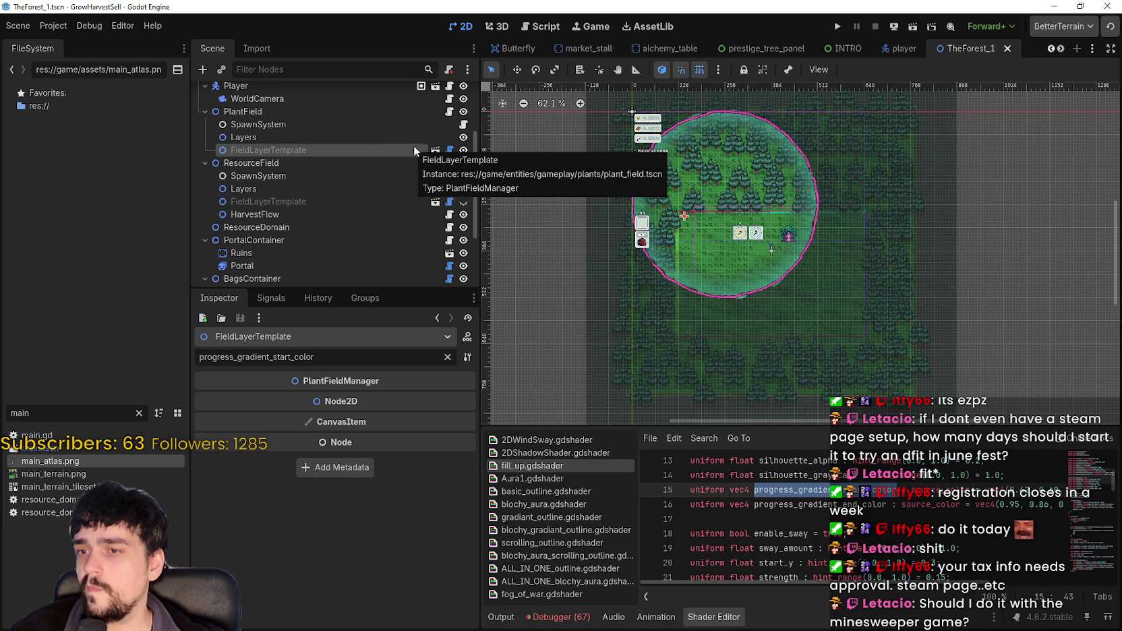
- Clear the Inspector filter, scroll to the growth_fill settings and open the Project menu
{"action": "left_click", "coordinate": [447, 357]}
{"action": "scroll", "coordinate": [364, 580], "scroll_direction": "down", "scroll_amount": 5}
{"action": "scroll", "coordinate": [365, 575], "scroll_direction": "down", "scroll_amount": 1}
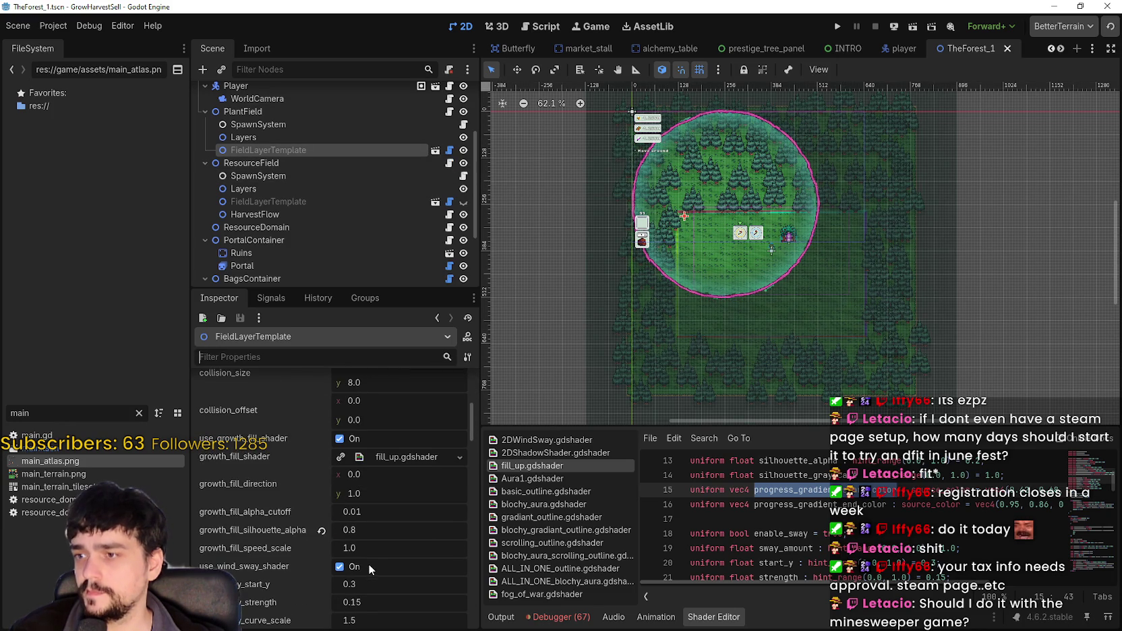
{"action": "scroll", "coordinate": [358, 480], "scroll_direction": "down", "scroll_amount": 1}
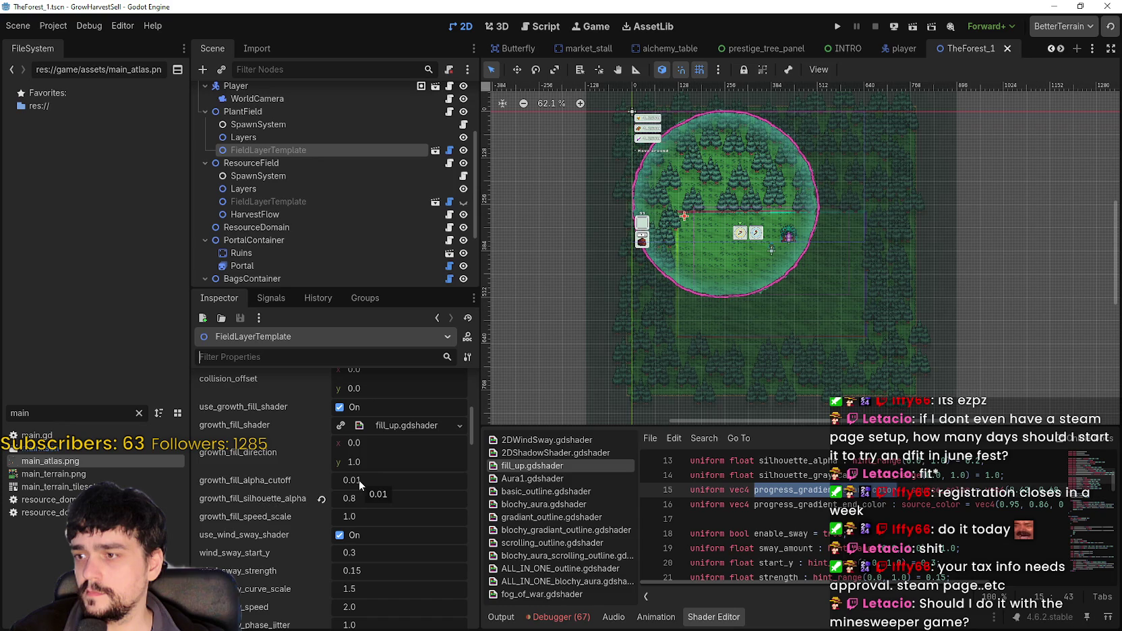
{"action": "scroll", "coordinate": [425, 548], "scroll_direction": "down", "scroll_amount": 2}
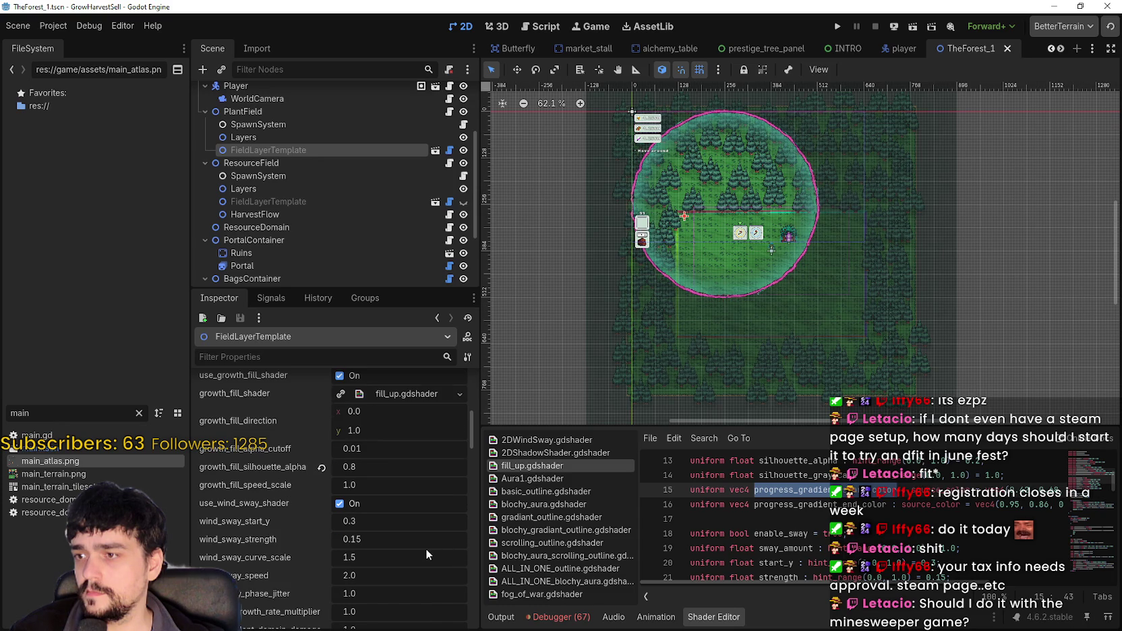
{"action": "left_click", "coordinate": [53, 26]}
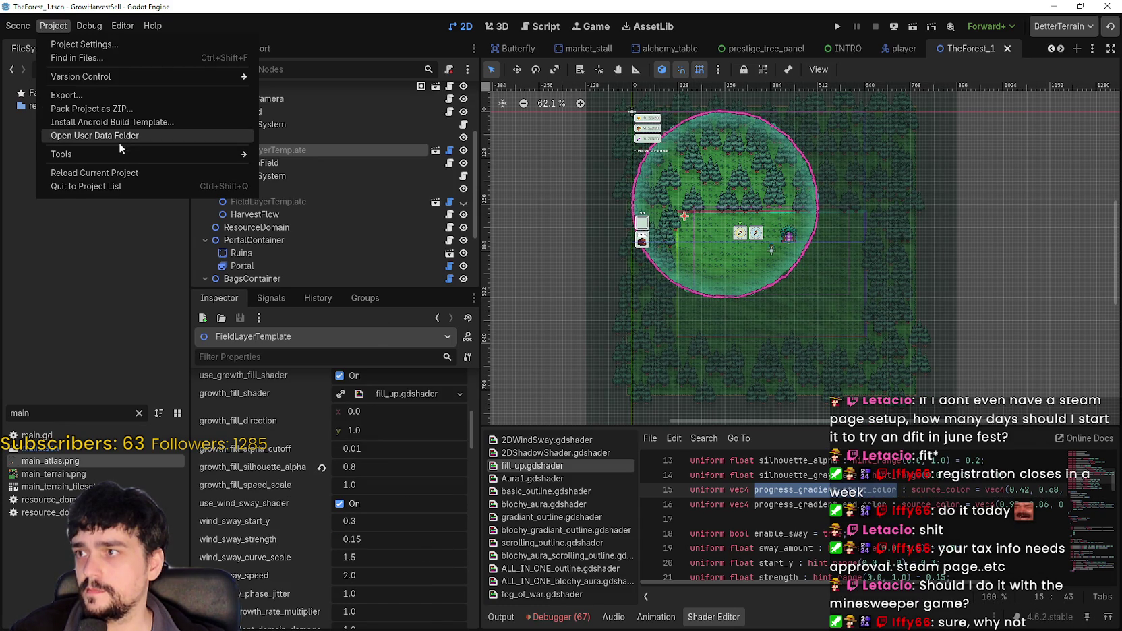
- Reload the current project, then bring the Harvest Mage store page to the front
{"action": "left_click", "coordinate": [117, 172]}
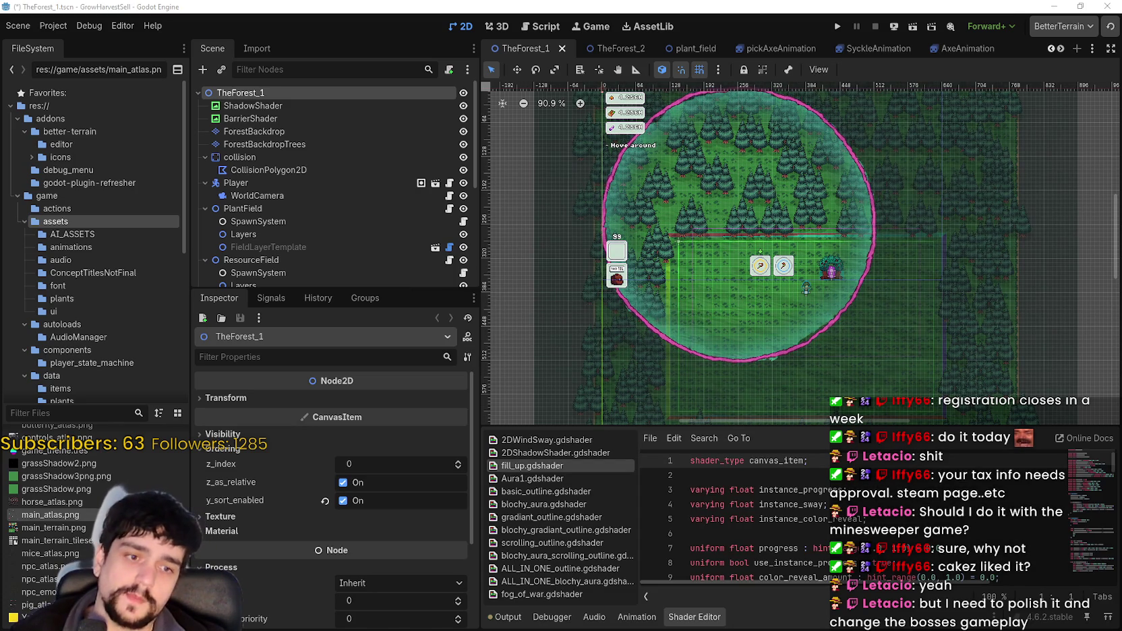
{"action": "key", "text": "alt+Tab"}
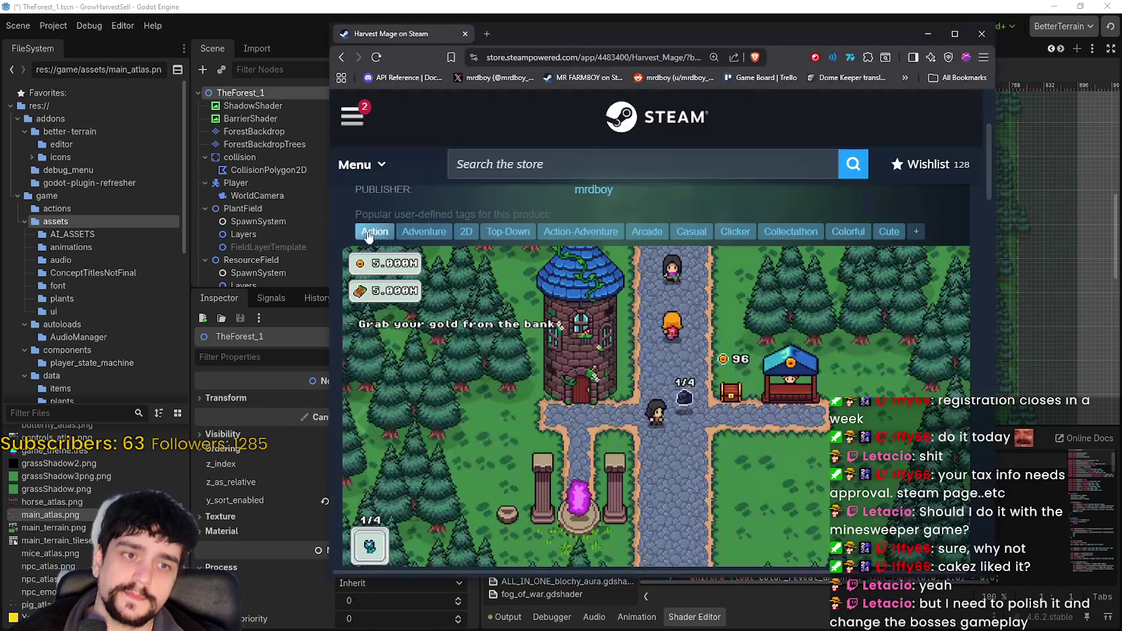
- Reload the Harvest Mage Steam store page
{"action": "scroll", "coordinate": [734, 377], "scroll_direction": "down", "scroll_amount": 8}
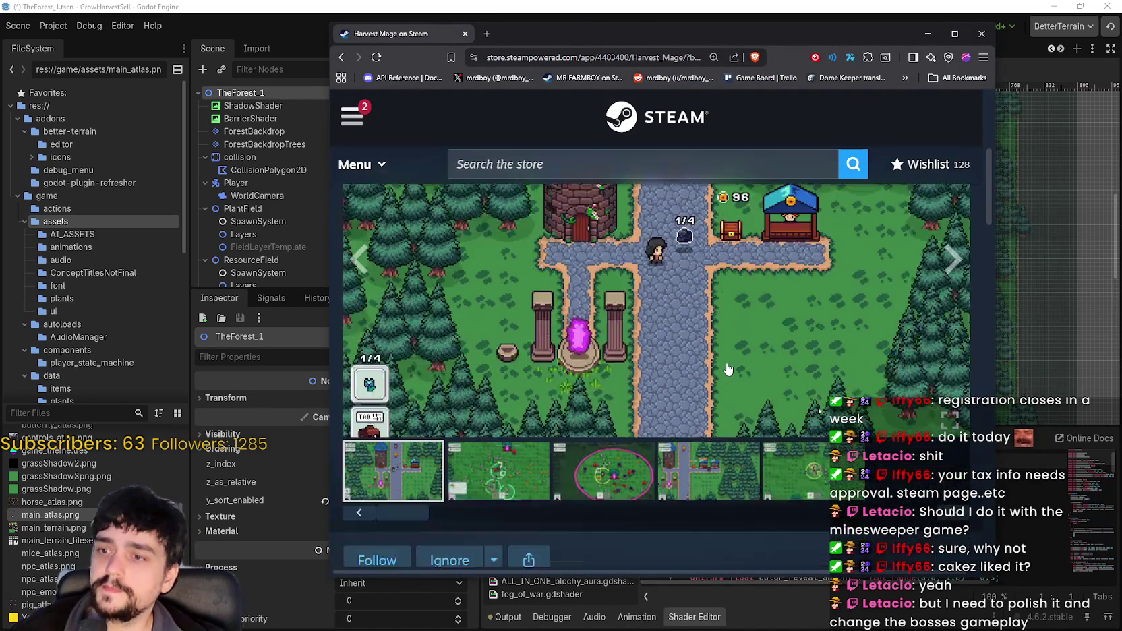
{"action": "scroll", "coordinate": [701, 340], "scroll_direction": "up", "scroll_amount": 6}
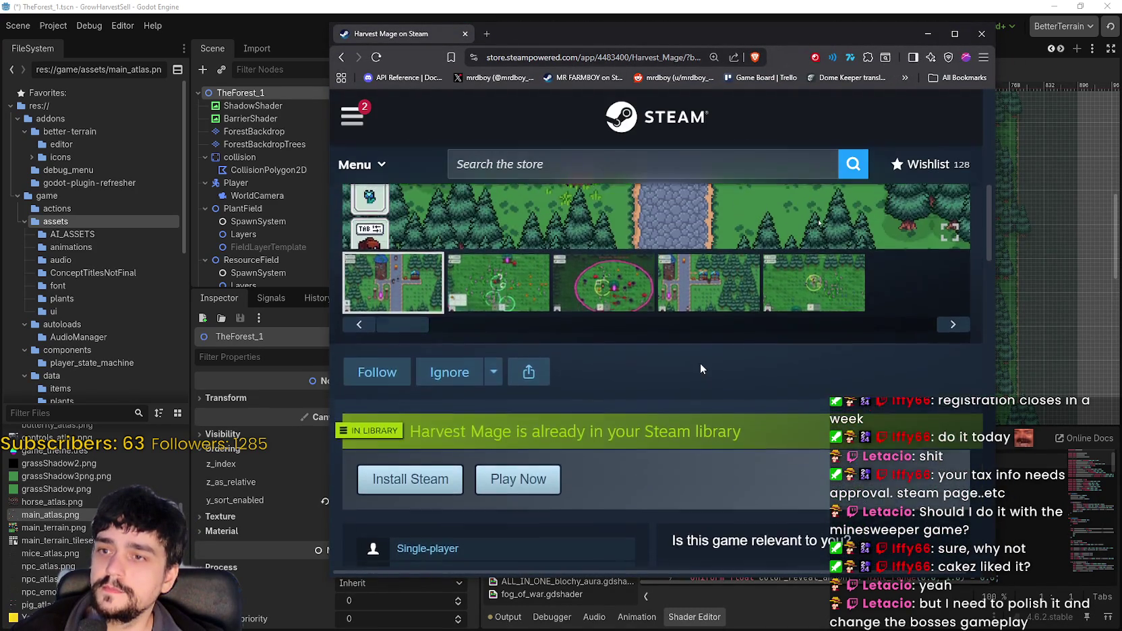
{"action": "right_click", "coordinate": [719, 305]}
{"action": "left_click", "coordinate": [754, 353]}
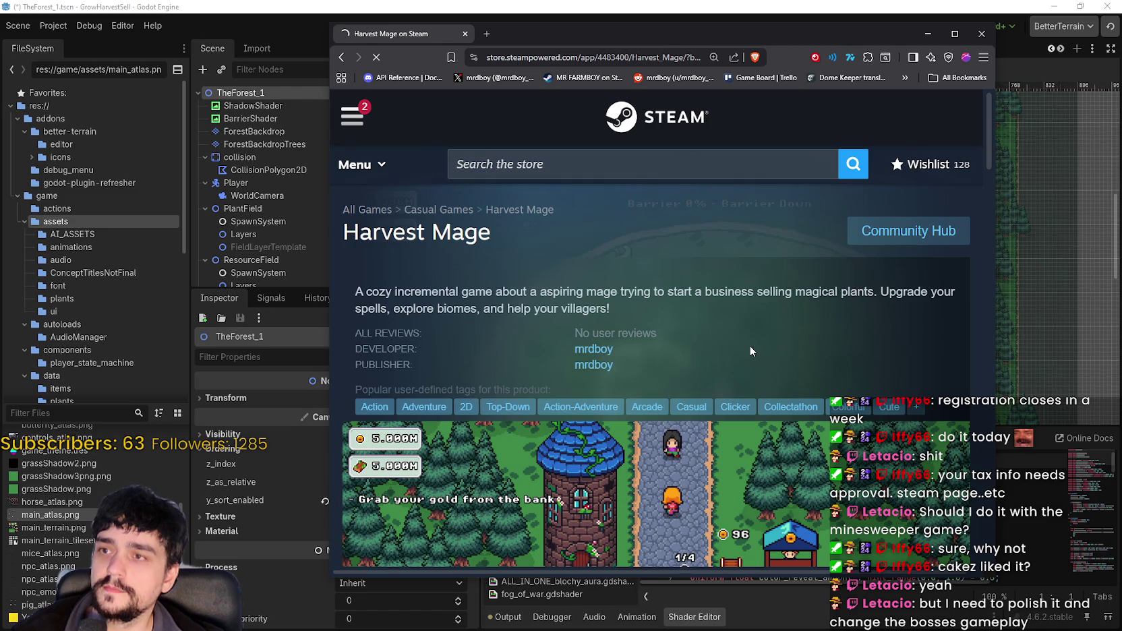
- Browse the store page's features, languages and description, then minimize the browser
{"action": "scroll", "coordinate": [732, 331], "scroll_direction": "down", "scroll_amount": 1}
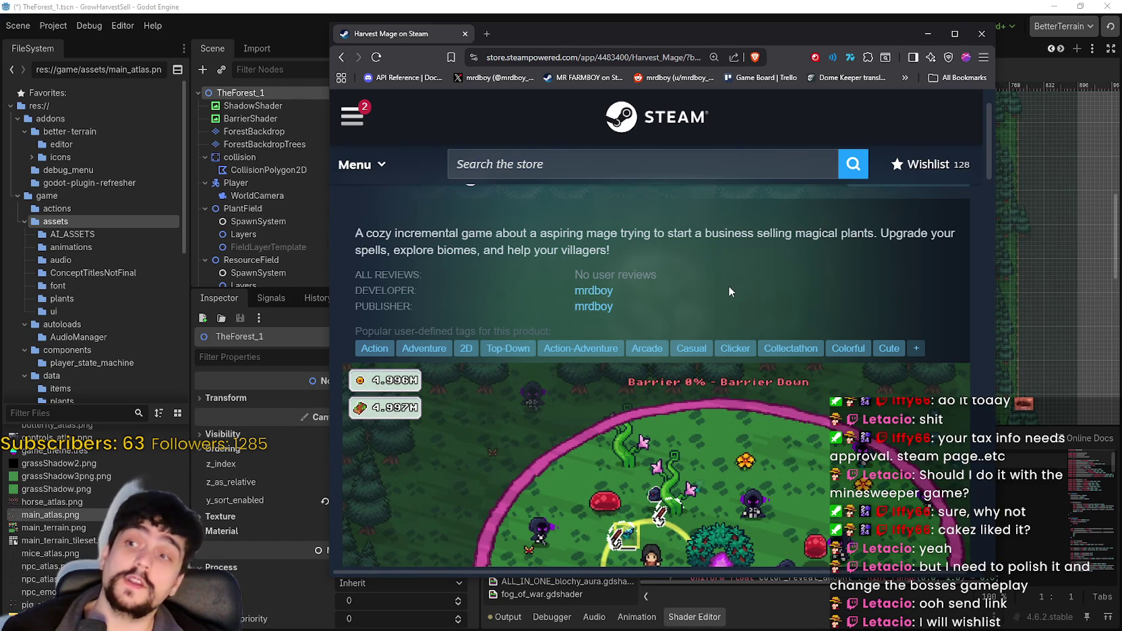
{"action": "scroll", "coordinate": [725, 286], "scroll_direction": "down", "scroll_amount": 2}
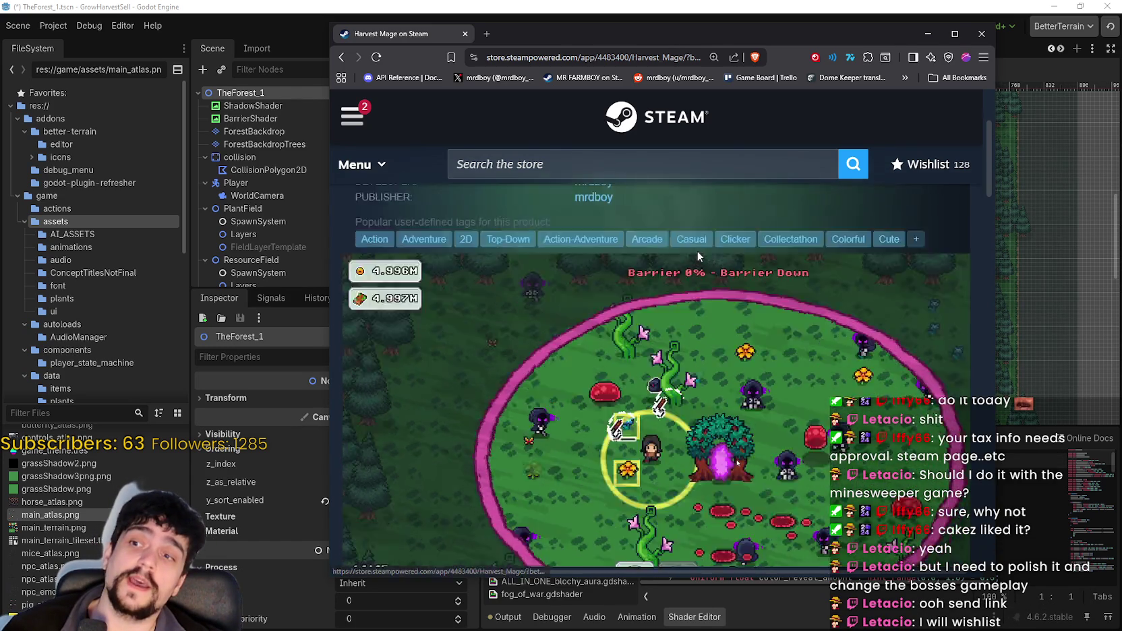
{"action": "scroll", "coordinate": [956, 435], "scroll_direction": "down", "scroll_amount": 2}
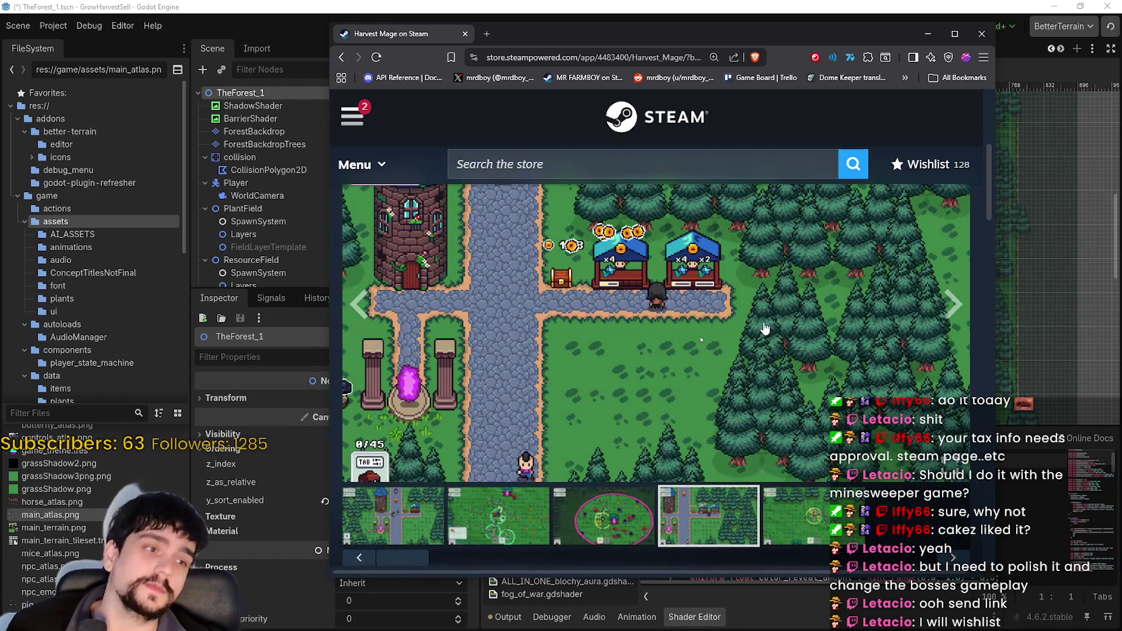
{"action": "scroll", "coordinate": [764, 329], "scroll_direction": "down", "scroll_amount": 3}
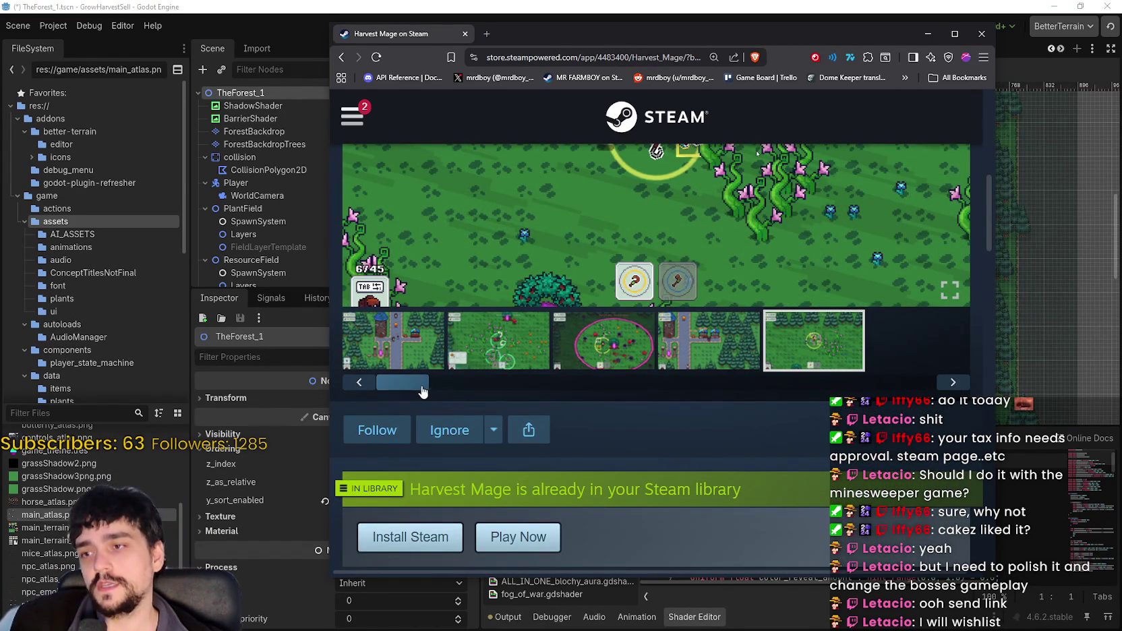
{"action": "scroll", "coordinate": [597, 398], "scroll_direction": "down", "scroll_amount": 6}
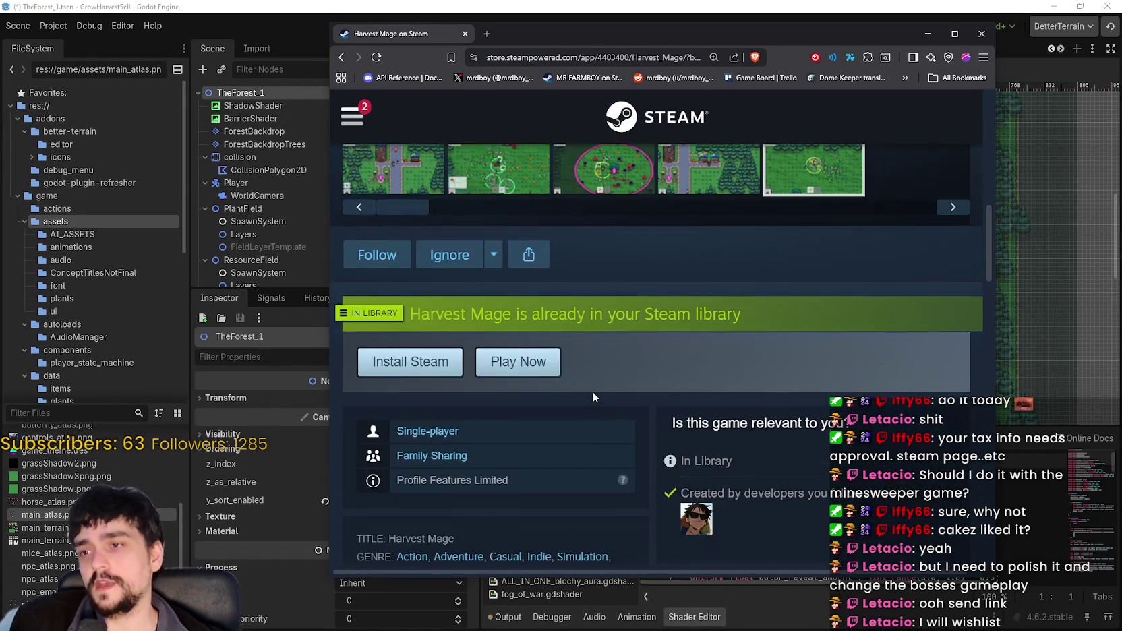
{"action": "scroll", "coordinate": [745, 444], "scroll_direction": "down", "scroll_amount": 1}
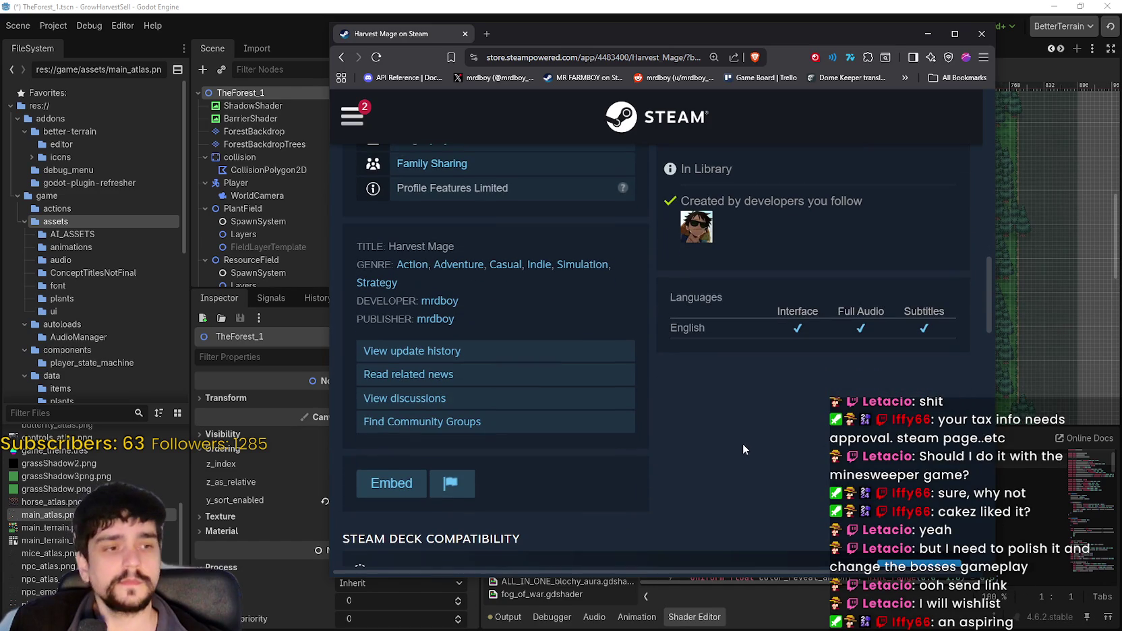
{"action": "scroll", "coordinate": [726, 431], "scroll_direction": "up", "scroll_amount": 7}
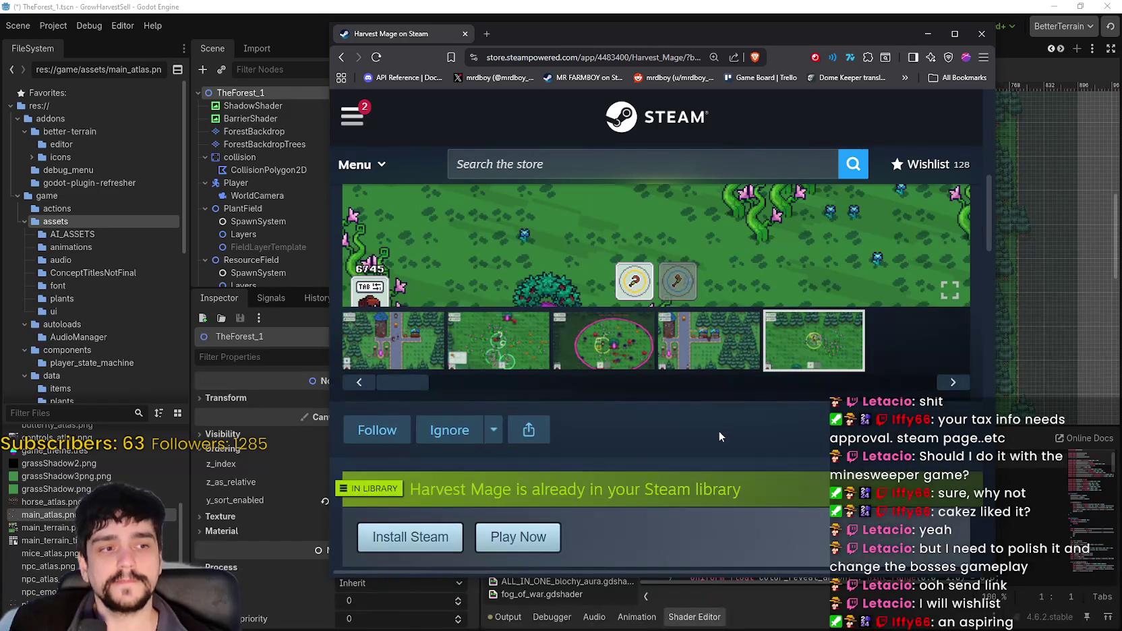
{"action": "scroll", "coordinate": [715, 429], "scroll_direction": "down", "scroll_amount": 7}
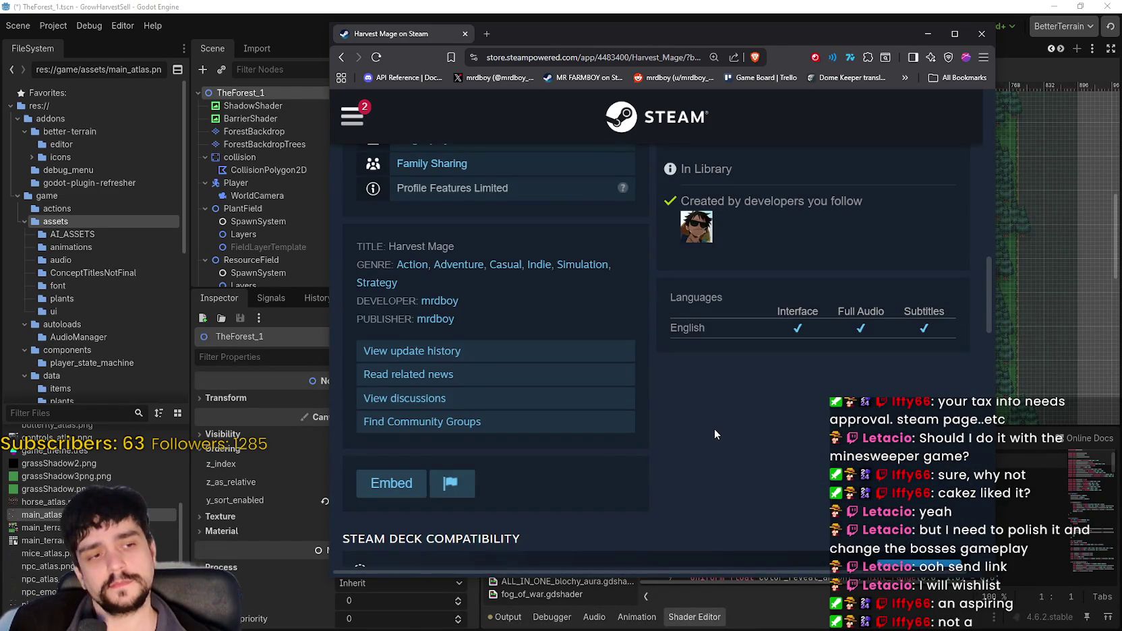
{"action": "scroll", "coordinate": [715, 428], "scroll_direction": "down", "scroll_amount": 5}
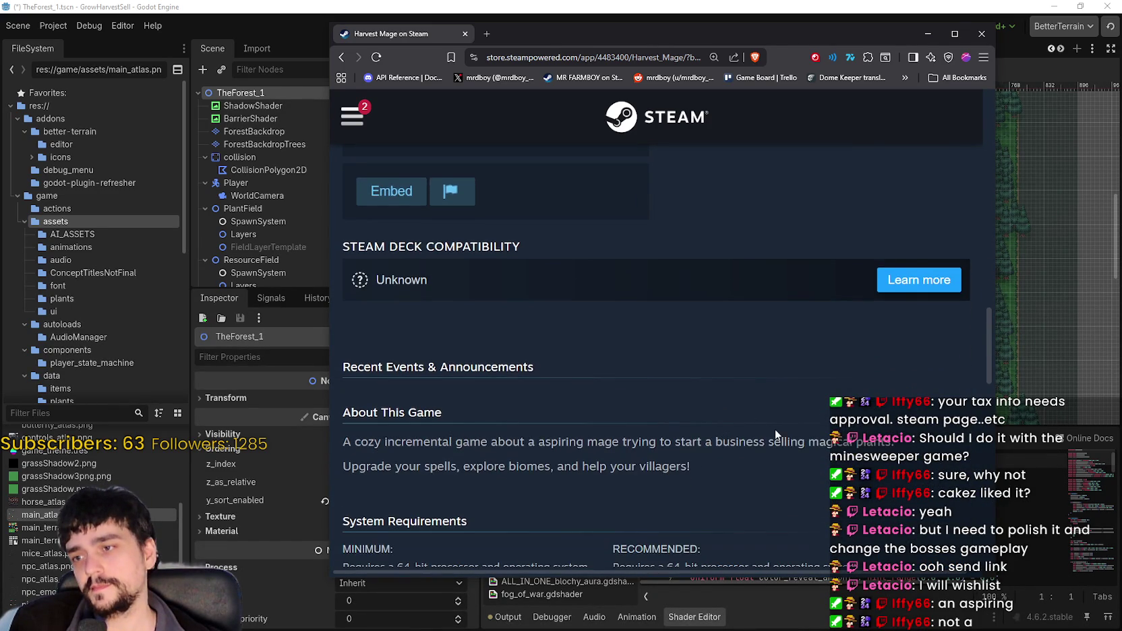
{"action": "scroll", "coordinate": [774, 426], "scroll_direction": "down", "scroll_amount": 1}
{"action": "scroll", "coordinate": [758, 430], "scroll_direction": "up", "scroll_amount": 7}
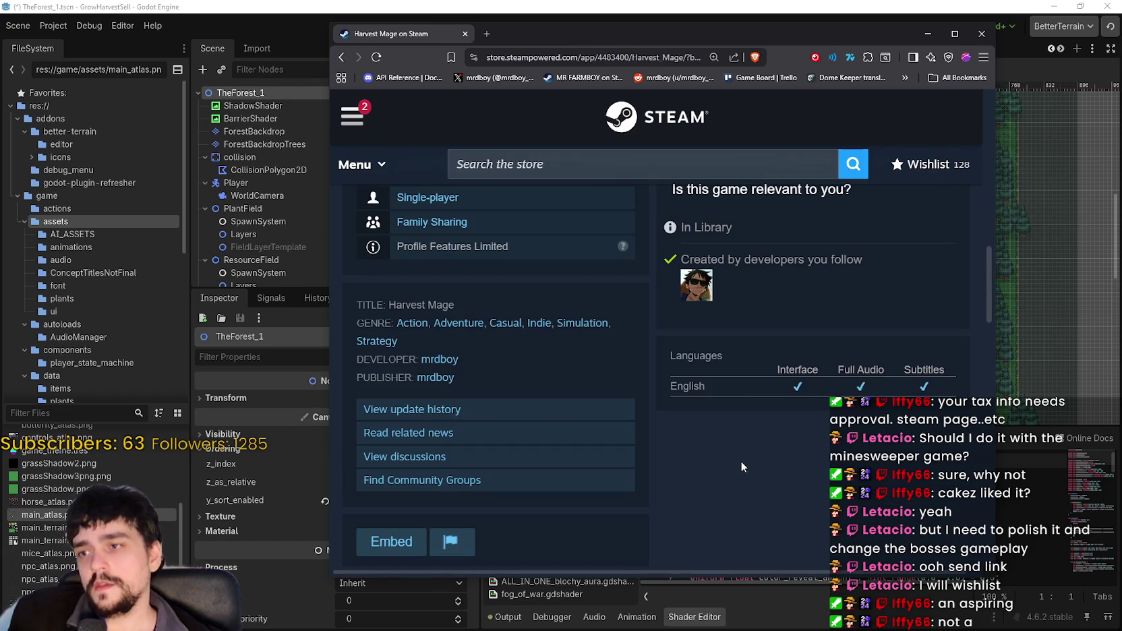
{"action": "scroll", "coordinate": [740, 514], "scroll_direction": "up", "scroll_amount": 8}
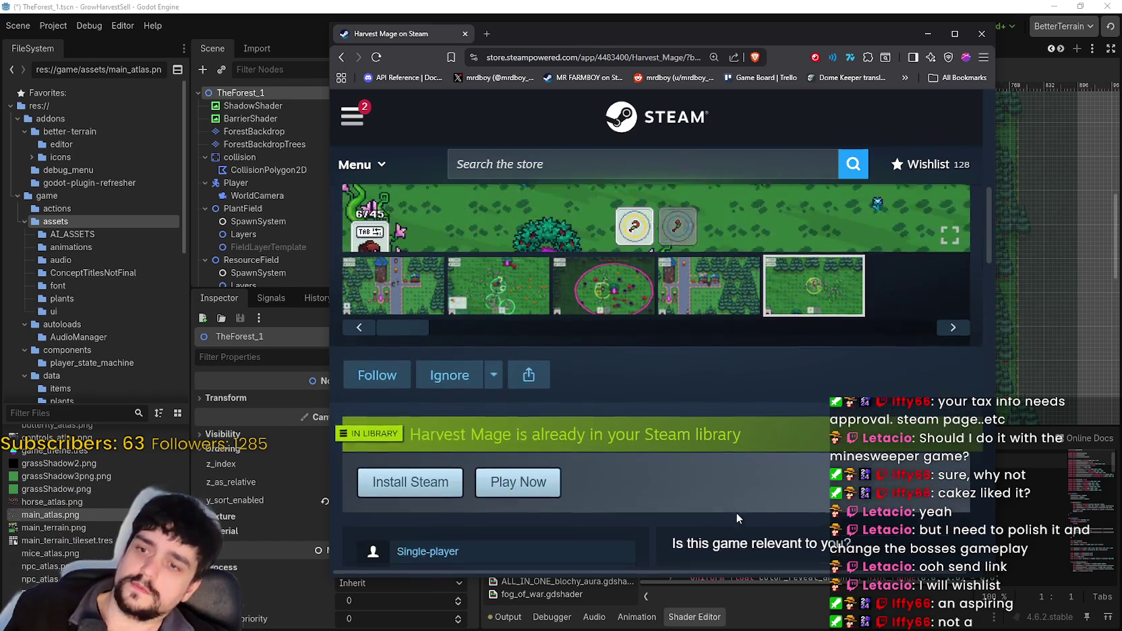
{"action": "scroll", "coordinate": [720, 512], "scroll_direction": "down", "scroll_amount": 1}
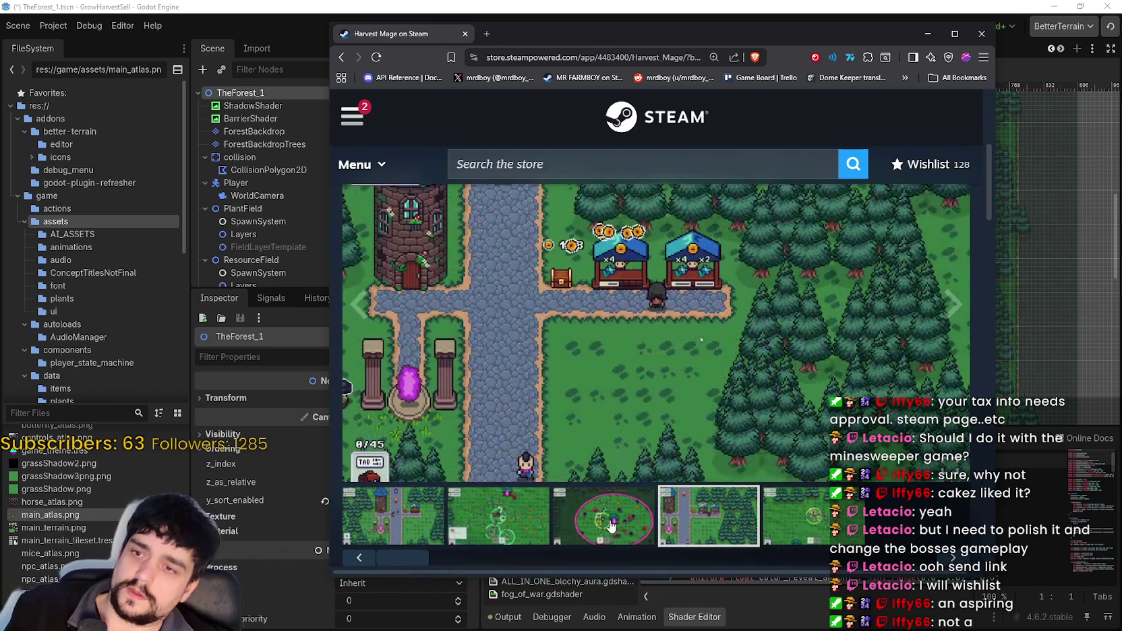
{"action": "scroll", "coordinate": [509, 445], "scroll_direction": "down", "scroll_amount": 2}
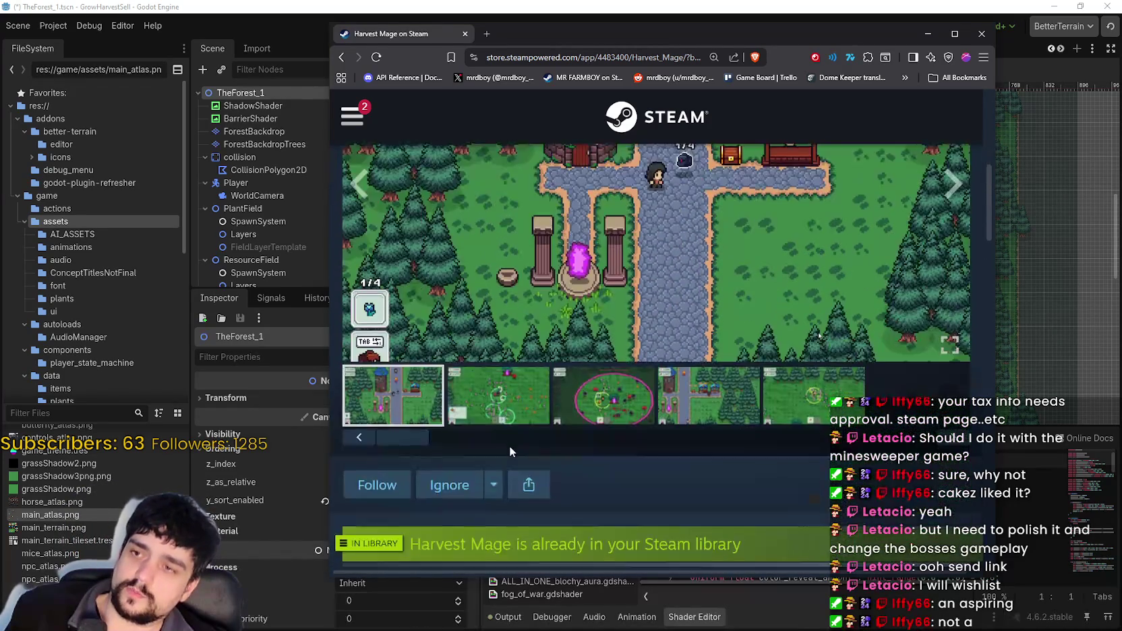
{"action": "scroll", "coordinate": [513, 450], "scroll_direction": "up", "scroll_amount": 4}
{"action": "scroll", "coordinate": [515, 455], "scroll_direction": "down", "scroll_amount": 1}
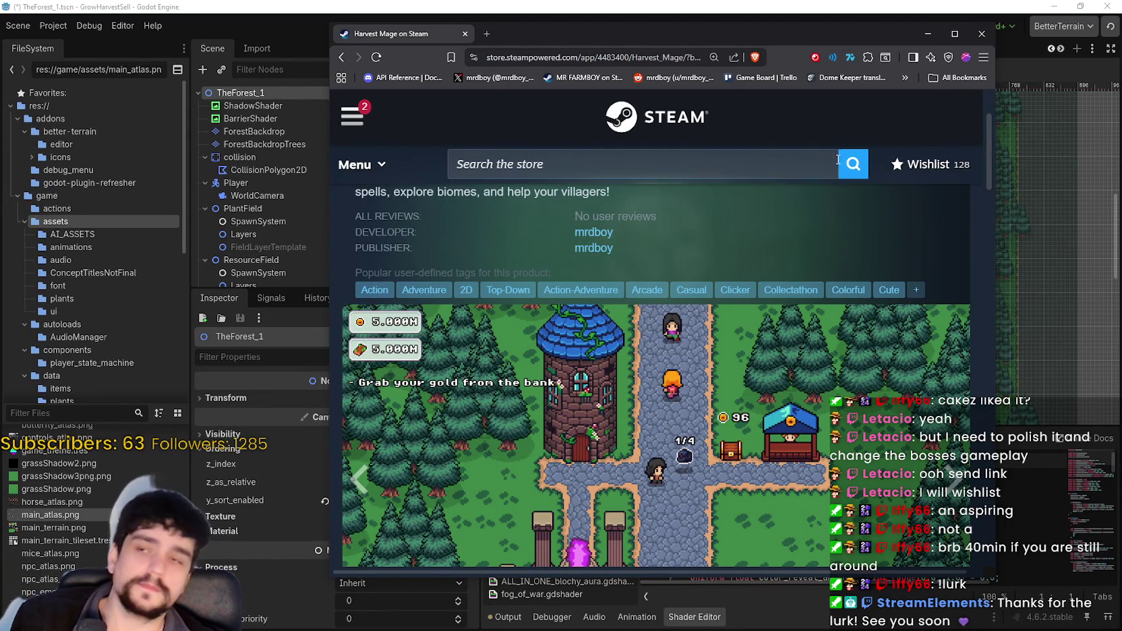
{"action": "left_click", "coordinate": [928, 33]}
- Select PlantField's FieldLayerTemplate in the Scene tree and scroll through its Inspector properties
{"action": "scroll", "coordinate": [679, 322], "scroll_direction": "down", "scroll_amount": 2}
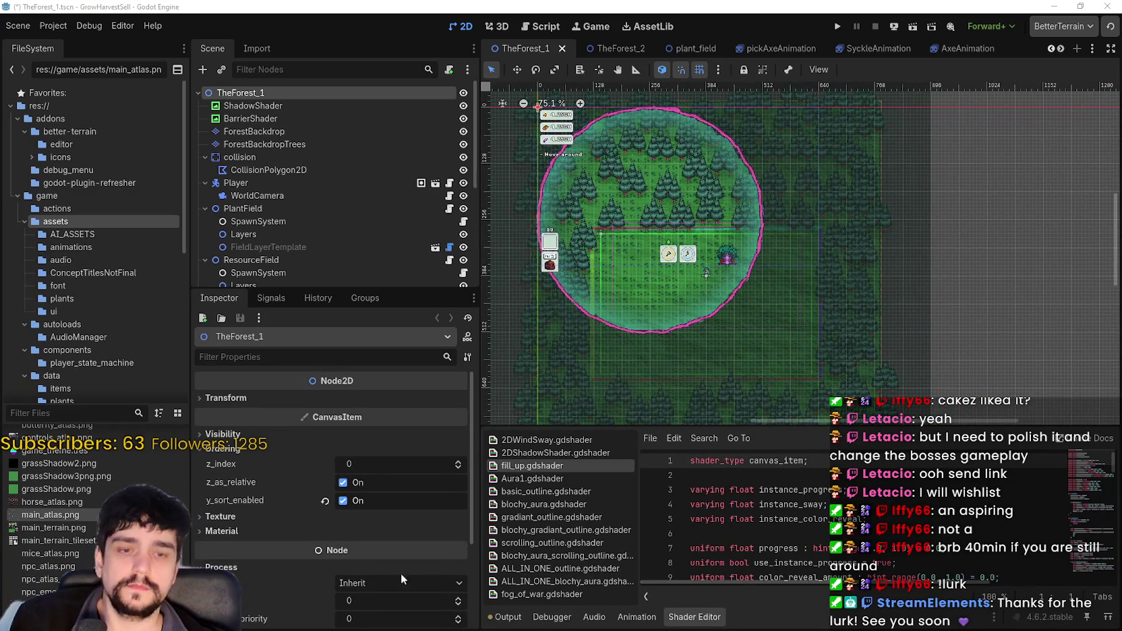
{"action": "scroll", "coordinate": [318, 212], "scroll_direction": "down", "scroll_amount": 3}
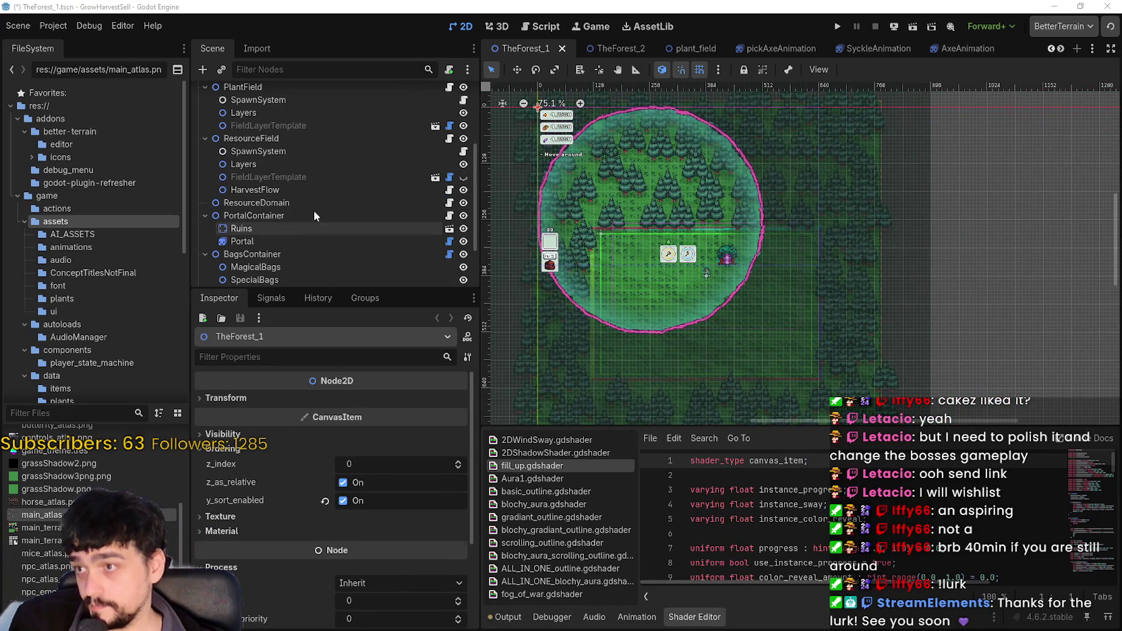
{"action": "left_click", "coordinate": [304, 177]}
{"action": "left_click", "coordinate": [301, 139]}
{"action": "left_click", "coordinate": [306, 125]}
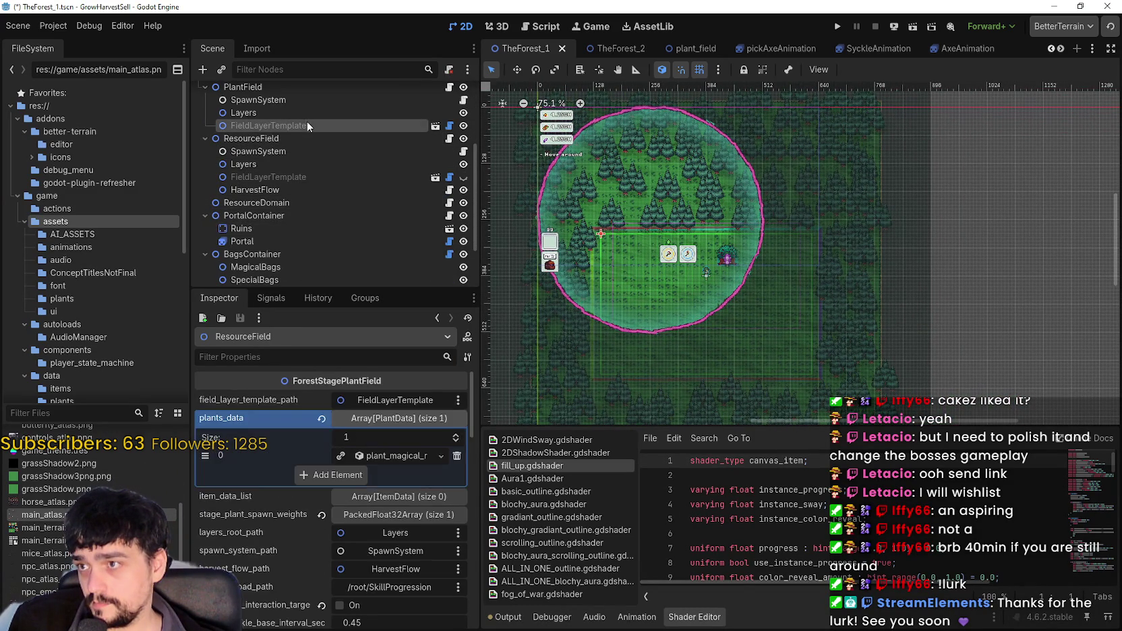
{"action": "scroll", "coordinate": [273, 583], "scroll_direction": "down", "scroll_amount": 10}
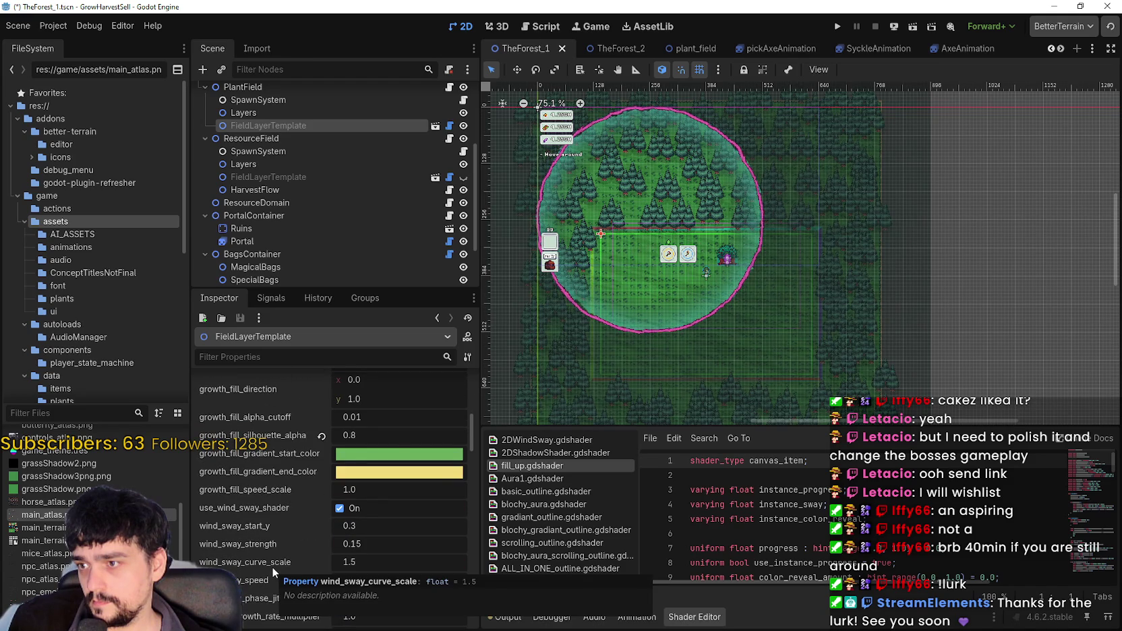
{"action": "mouse_move", "coordinate": [396, 460]}
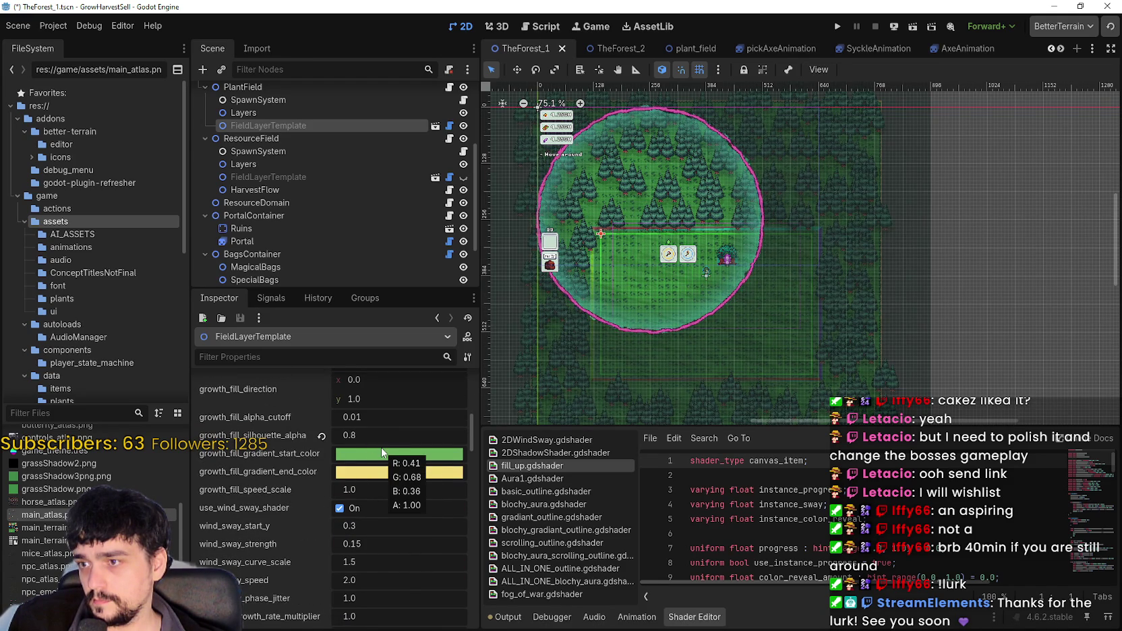
- Reselect PlantField's FieldLayerTemplate and open the growth_fill_gradient start colour picker (6bad5c)
{"action": "scroll", "coordinate": [381, 453], "scroll_direction": "up", "scroll_amount": 2}
{"action": "scroll", "coordinate": [298, 173], "scroll_direction": "up", "scroll_amount": 2}
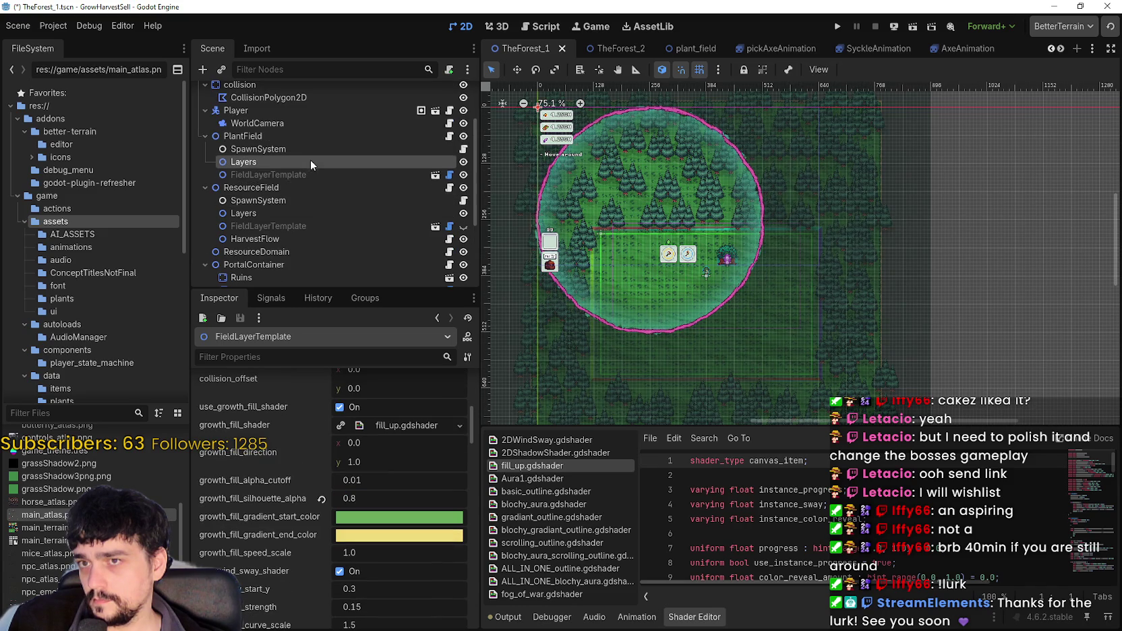
{"action": "left_click", "coordinate": [310, 162]}
{"action": "left_click", "coordinate": [309, 173]}
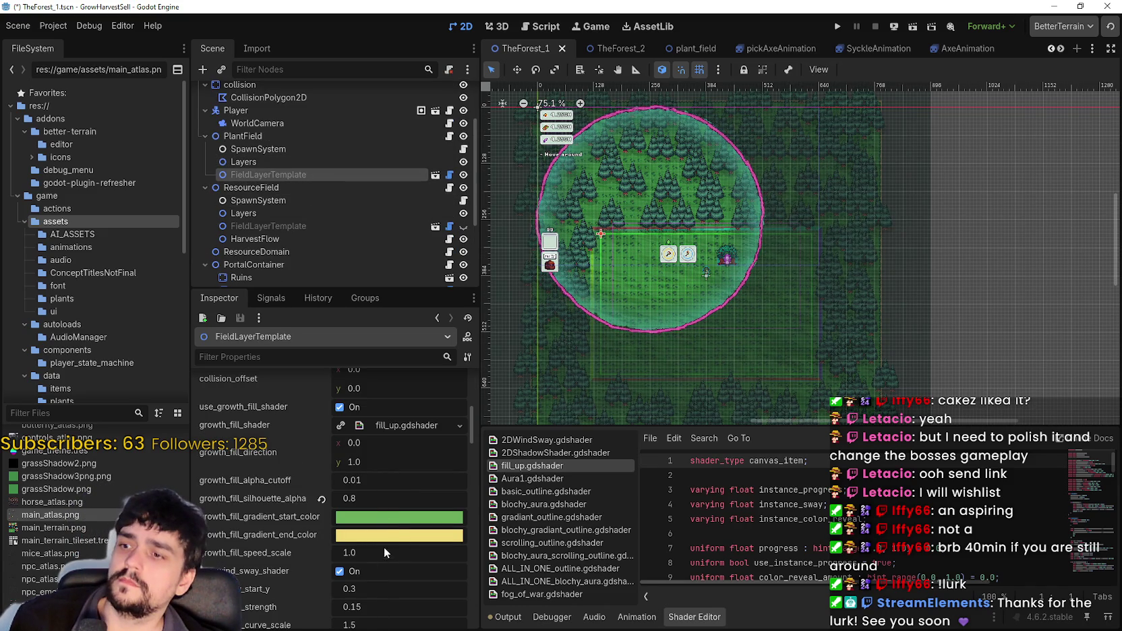
{"action": "scroll", "coordinate": [411, 546], "scroll_direction": "down", "scroll_amount": 1}
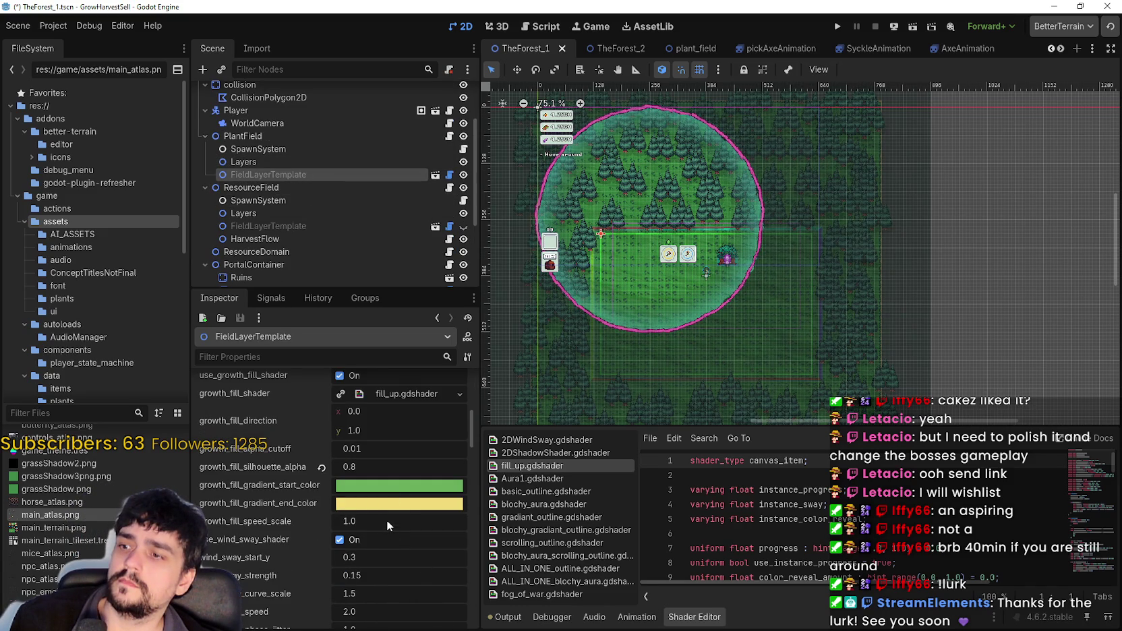
{"action": "left_click", "coordinate": [395, 488]}
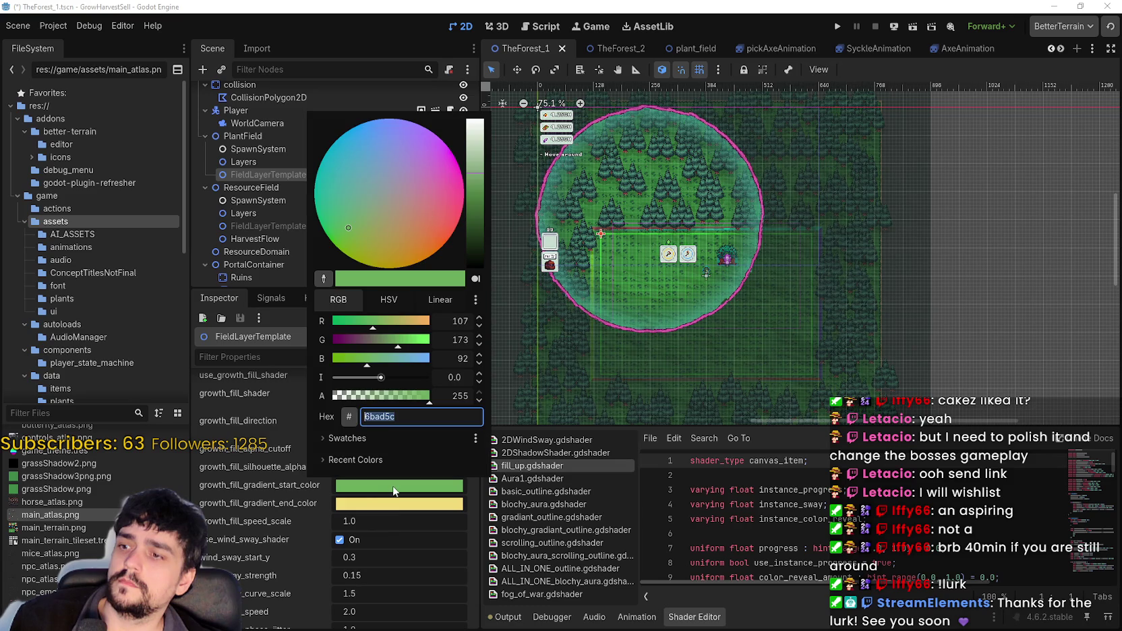
- Try white, green, purple and blue start colours in the picker, settling on black 000000
{"action": "left_click", "coordinate": [475, 243]}
{"action": "scroll", "coordinate": [469, 244], "scroll_direction": "up", "scroll_amount": 1}
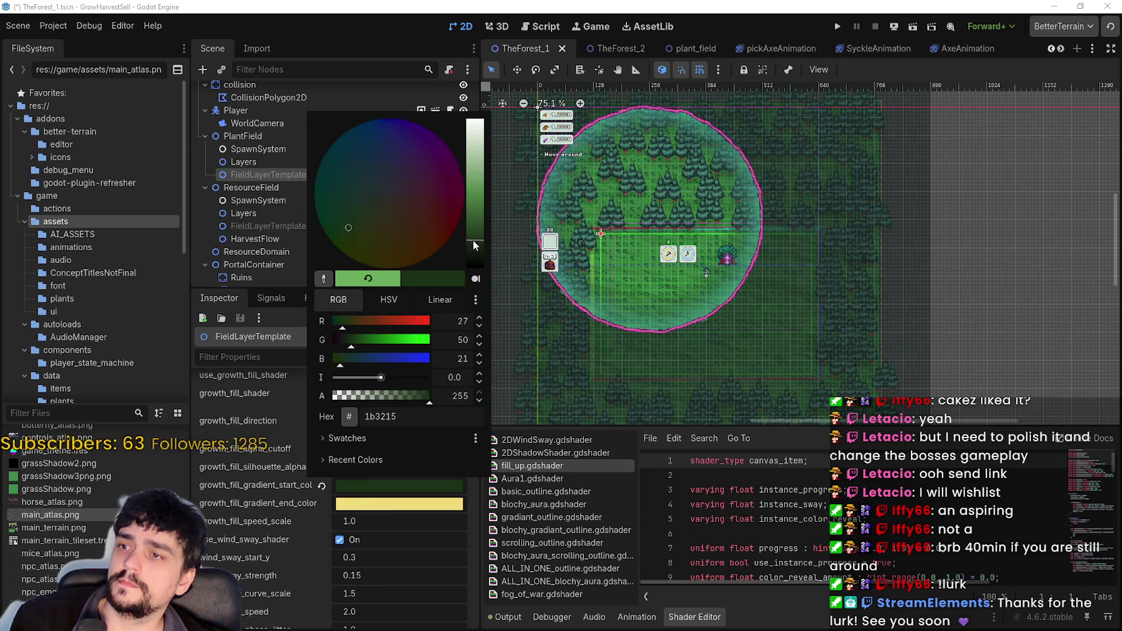
{"action": "left_click_drag", "start_coordinate": [475, 251], "coordinate": [475, 284]}
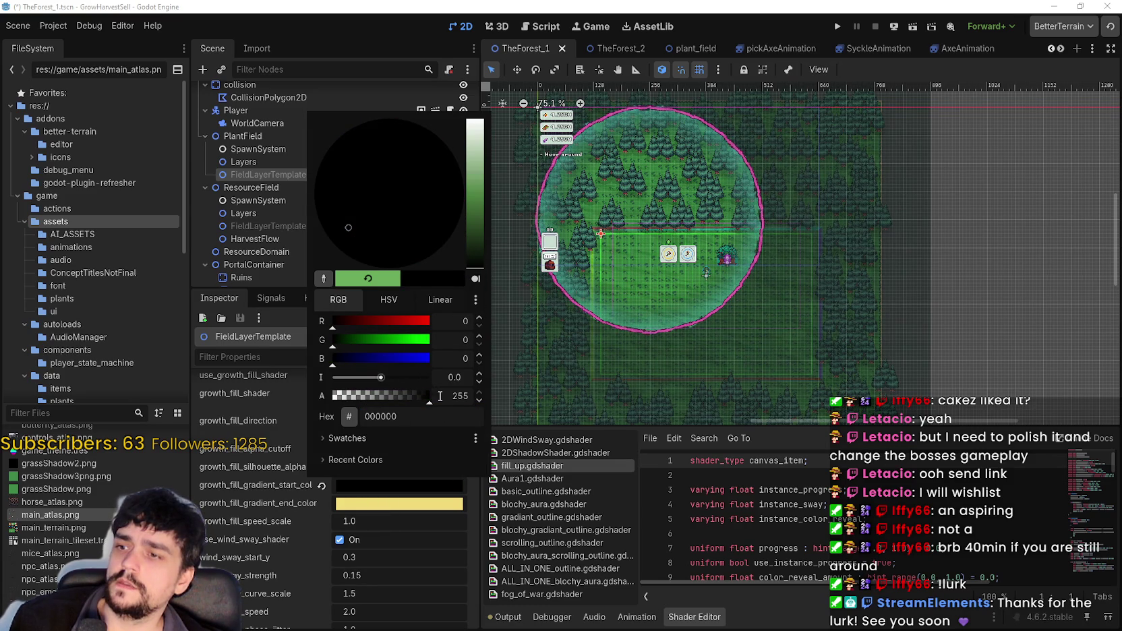
{"action": "left_click", "coordinate": [475, 123]}
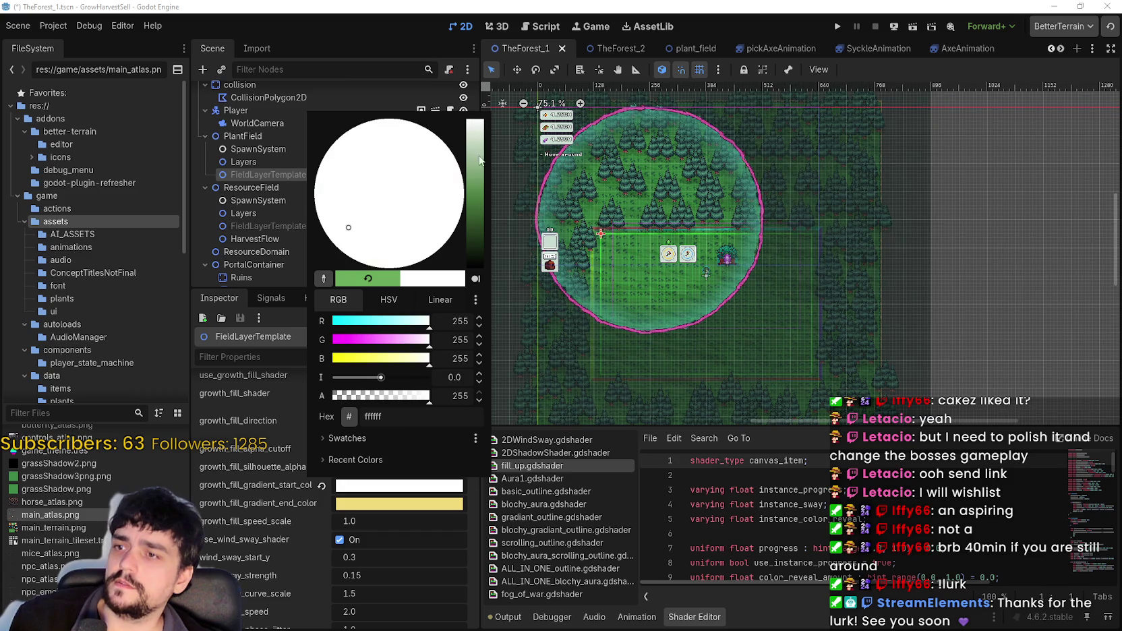
{"action": "left_click_drag", "start_coordinate": [481, 127], "coordinate": [476, 273]}
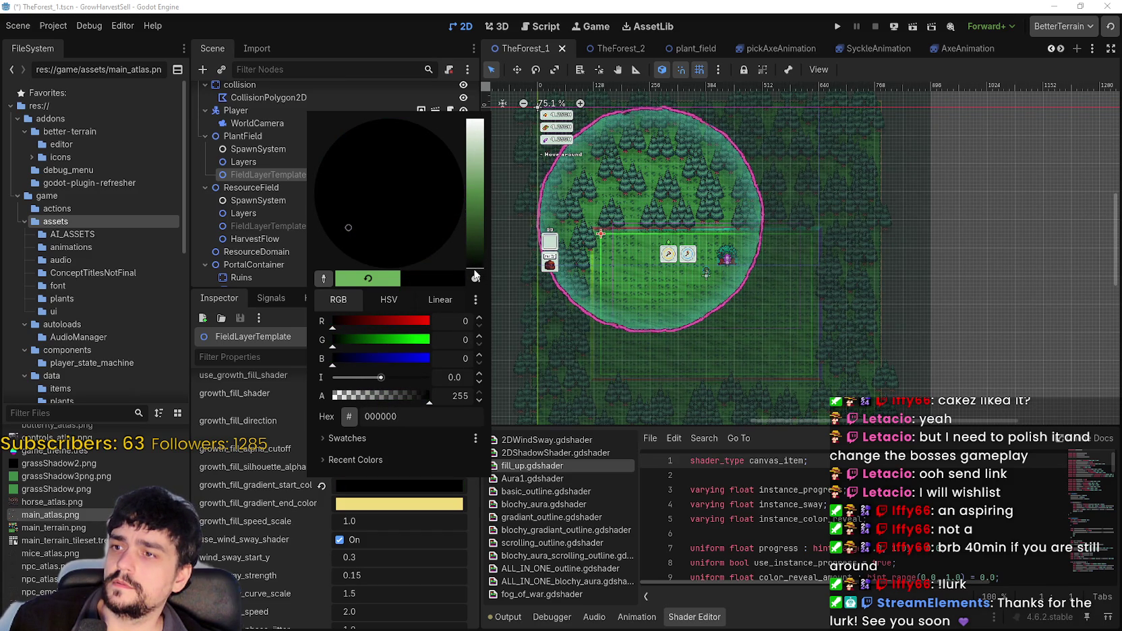
{"action": "mouse_move", "coordinate": [380, 189]}
{"action": "left_mouse_down"}
{"action": "mouse_move", "coordinate": [410, 140]}
{"action": "mouse_move", "coordinate": [434, 182]}
{"action": "left_mouse_up"}
{"action": "left_click", "coordinate": [476, 249]}
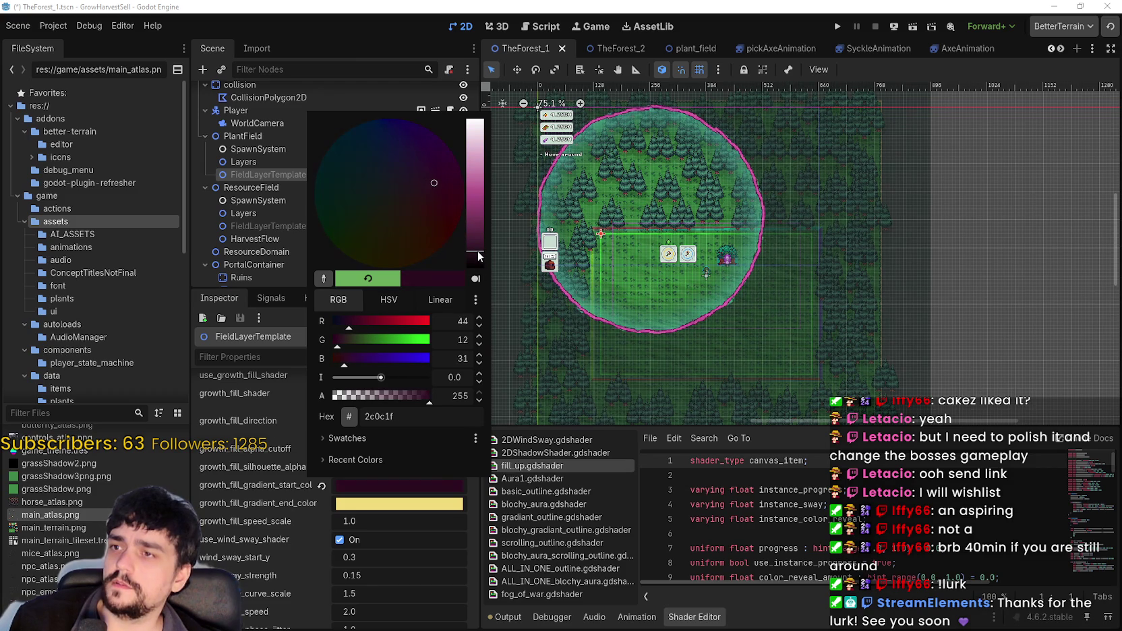
{"action": "mouse_move", "coordinate": [364, 231]}
{"action": "left_mouse_down"}
{"action": "mouse_move", "coordinate": [380, 153]}
{"action": "mouse_move", "coordinate": [365, 256]}
{"action": "mouse_move", "coordinate": [435, 218]}
{"action": "mouse_move", "coordinate": [357, 115]}
{"action": "left_mouse_up"}
{"action": "mouse_move", "coordinate": [481, 257]}
{"action": "left_mouse_down"}
{"action": "mouse_move", "coordinate": [476, 123]}
{"action": "mouse_move", "coordinate": [479, 272]}
{"action": "left_mouse_up"}
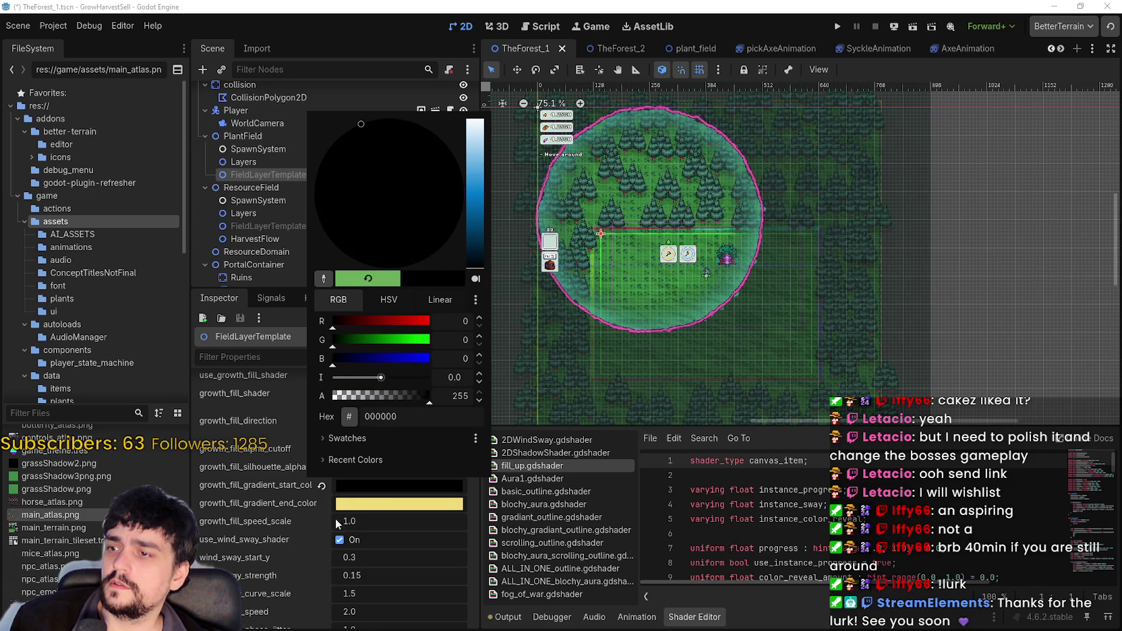
{"action": "left_click", "coordinate": [376, 510]}
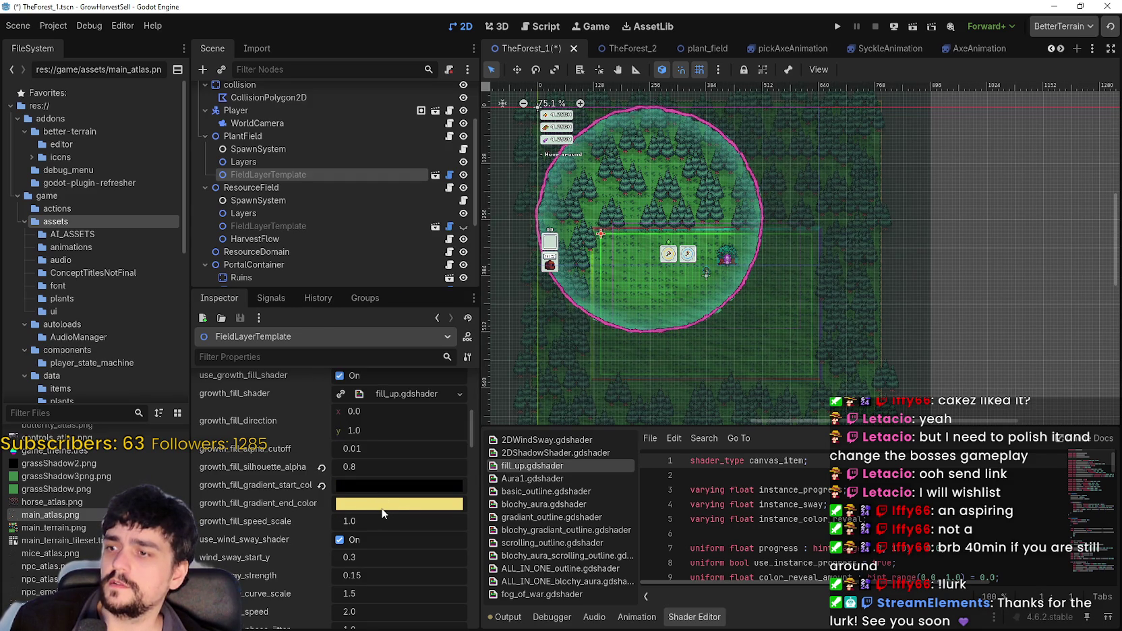
- Experiment with the growth_fill_gradient end colour's brightness and opacity, then close its picker
{"action": "left_click", "coordinate": [384, 509]}
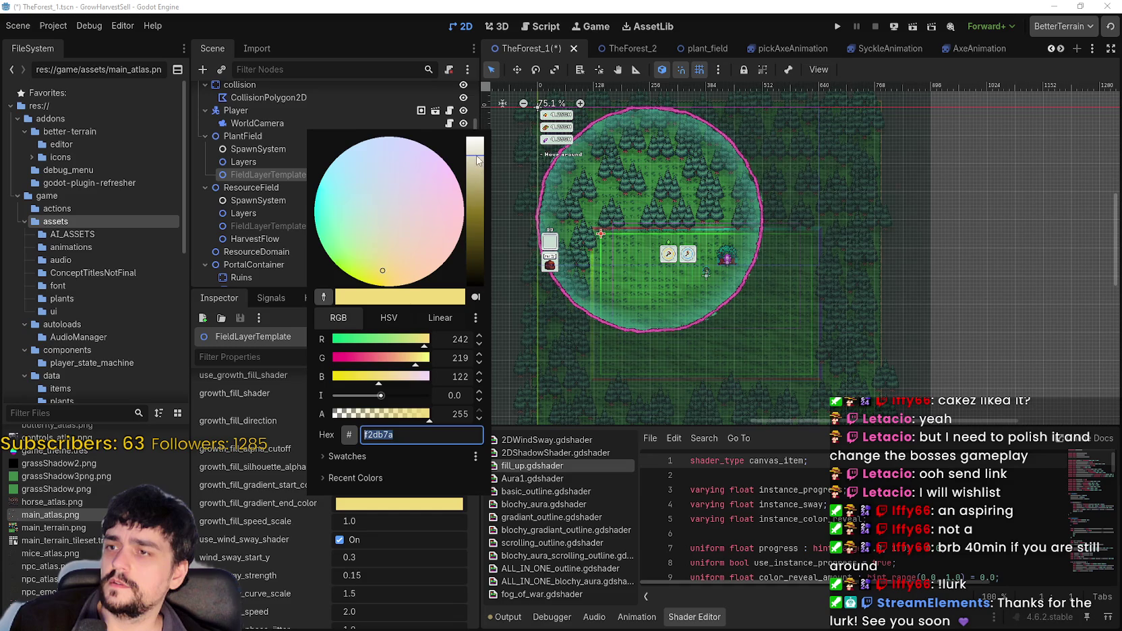
{"action": "left_click_drag", "start_coordinate": [477, 161], "coordinate": [476, 141]}
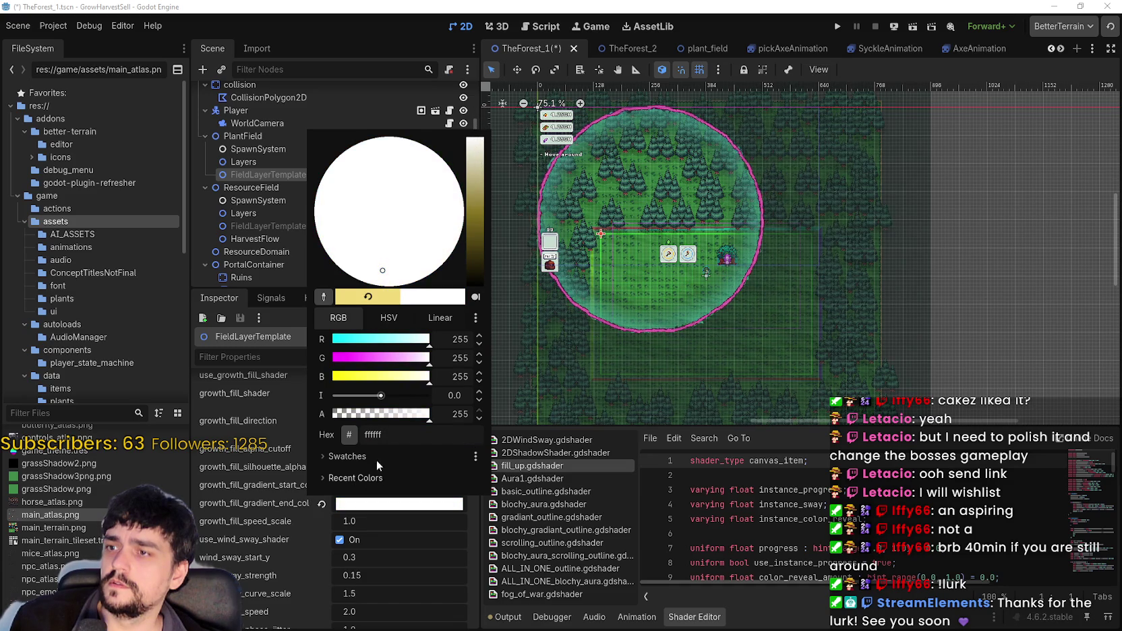
{"action": "left_click_drag", "start_coordinate": [411, 418], "coordinate": [334, 416]}
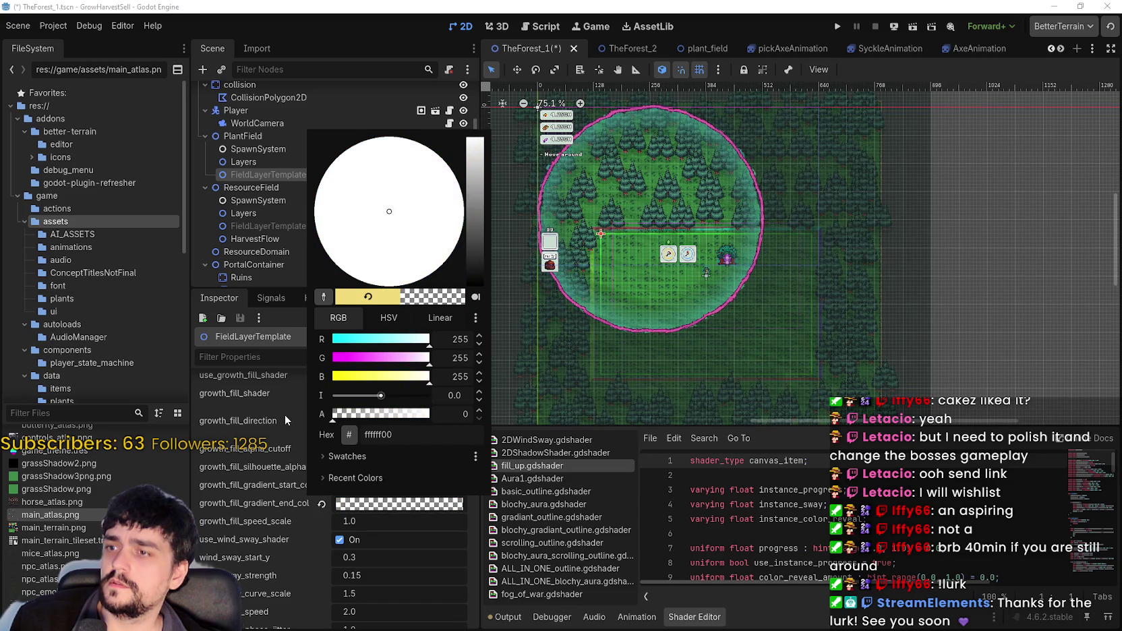
{"action": "mouse_move", "coordinate": [480, 151]}
{"action": "left_mouse_down"}
{"action": "mouse_move", "coordinate": [474, 248]}
{"action": "mouse_move", "coordinate": [477, 109]}
{"action": "mouse_move", "coordinate": [474, 291]}
{"action": "mouse_move", "coordinate": [472, 189]}
{"action": "mouse_move", "coordinate": [472, 206]}
{"action": "left_mouse_up"}
{"action": "mouse_move", "coordinate": [341, 423]}
{"action": "left_mouse_down"}
{"action": "mouse_move", "coordinate": [408, 412]}
{"action": "mouse_move", "coordinate": [375, 408]}
{"action": "mouse_move", "coordinate": [356, 409]}
{"action": "mouse_move", "coordinate": [394, 418]}
{"action": "mouse_move", "coordinate": [359, 425]}
{"action": "mouse_move", "coordinate": [413, 418]}
{"action": "mouse_move", "coordinate": [402, 416]}
{"action": "left_mouse_up"}
{"action": "mouse_move", "coordinate": [471, 199]}
{"action": "left_mouse_down"}
{"action": "mouse_move", "coordinate": [472, 235]}
{"action": "mouse_move", "coordinate": [475, 213]}
{"action": "left_mouse_up"}
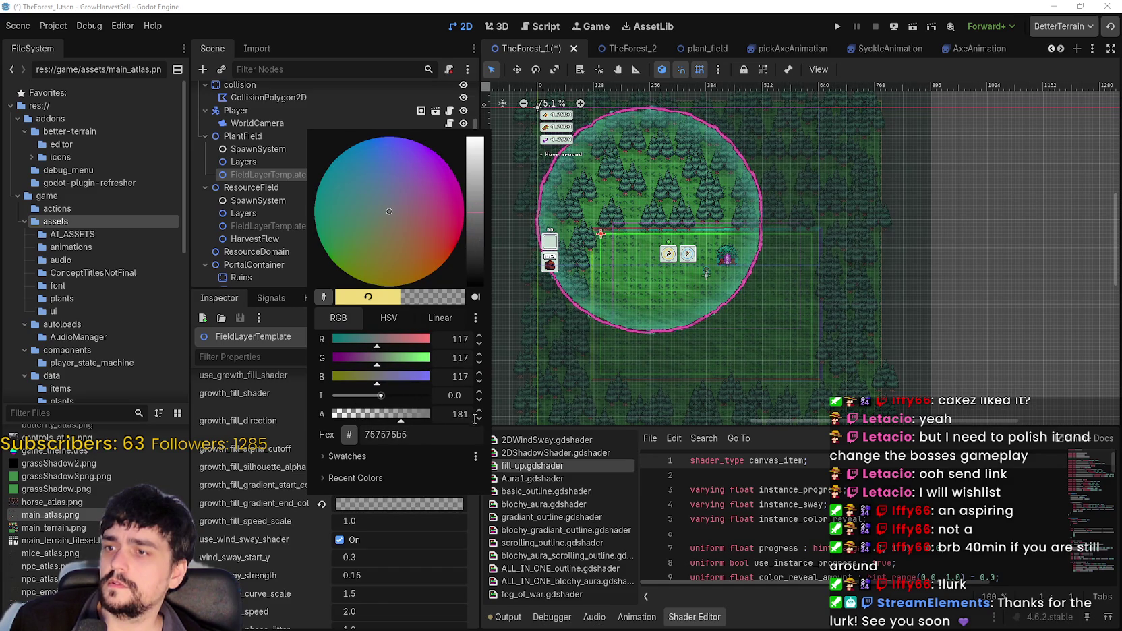
{"action": "left_click", "coordinate": [819, 136]}
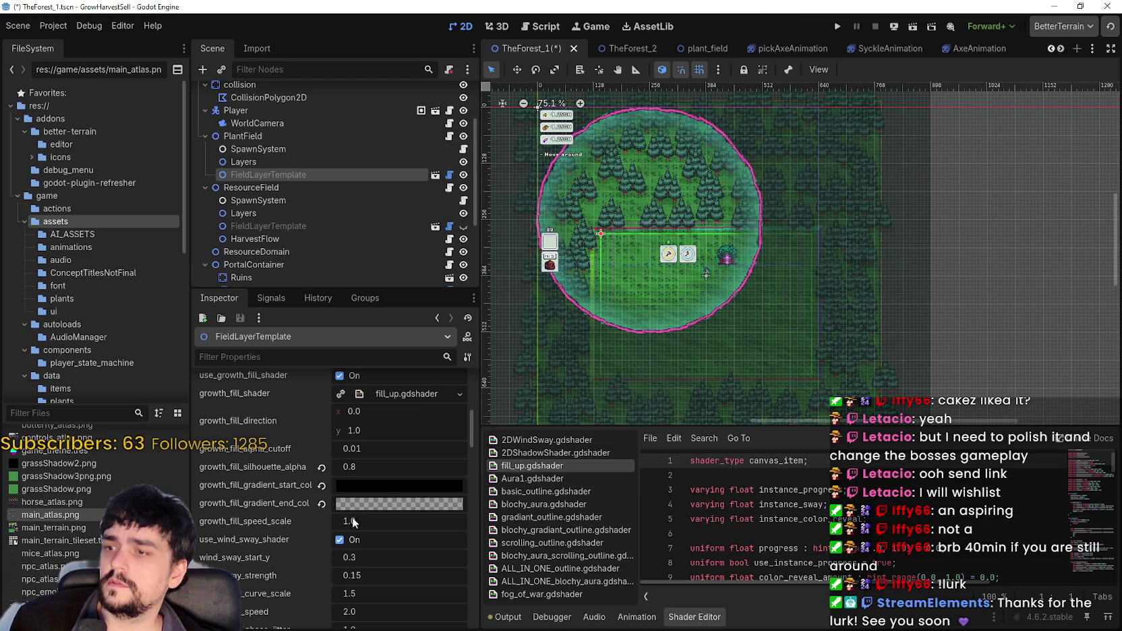
- Make the black start colour nearly opaque (alpha about 244, 000000f4) and save the scene
{"action": "left_click", "coordinate": [381, 484]}
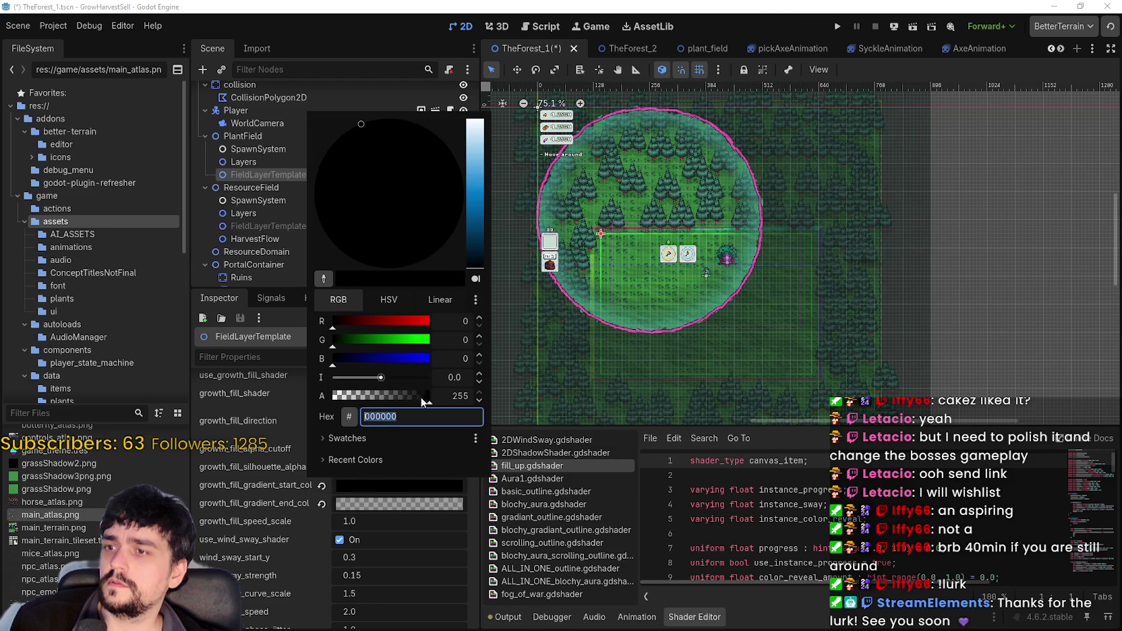
{"action": "left_click", "coordinate": [423, 401]}
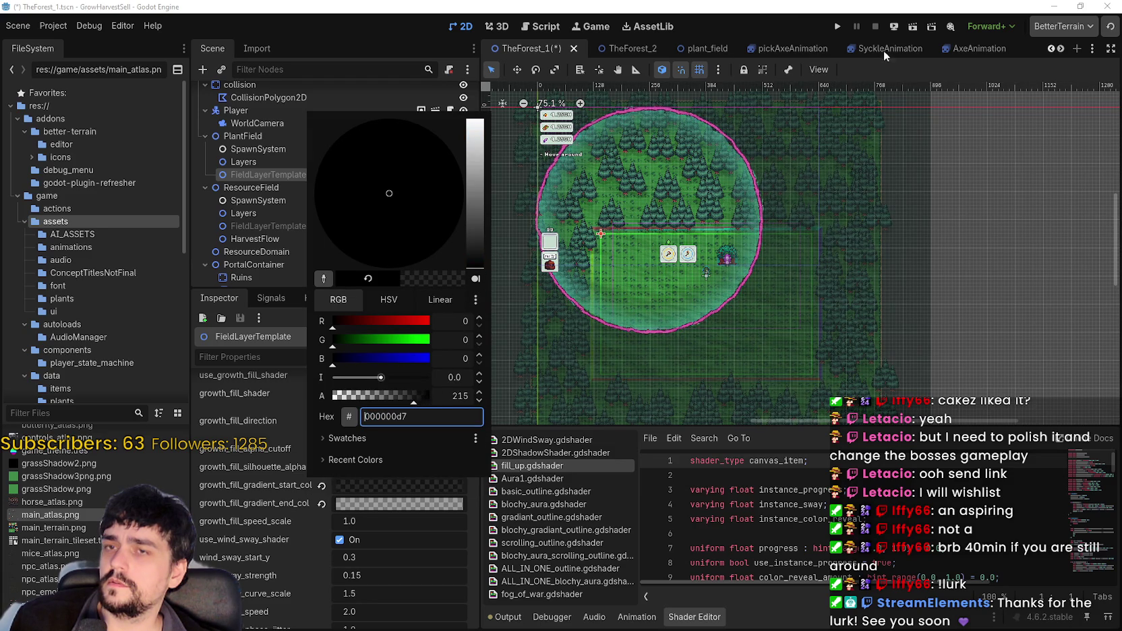
{"action": "mouse_move", "coordinate": [407, 402]}
{"action": "left_mouse_down"}
{"action": "mouse_move", "coordinate": [443, 405]}
{"action": "mouse_move", "coordinate": [422, 405]}
{"action": "left_mouse_up"}
{"action": "mouse_move", "coordinate": [476, 269]}
{"action": "left_mouse_down"}
{"action": "mouse_move", "coordinate": [477, 256]}
{"action": "mouse_move", "coordinate": [476, 307]}
{"action": "left_mouse_up"}
{"action": "left_click_drag", "start_coordinate": [421, 403], "coordinate": [425, 398]}
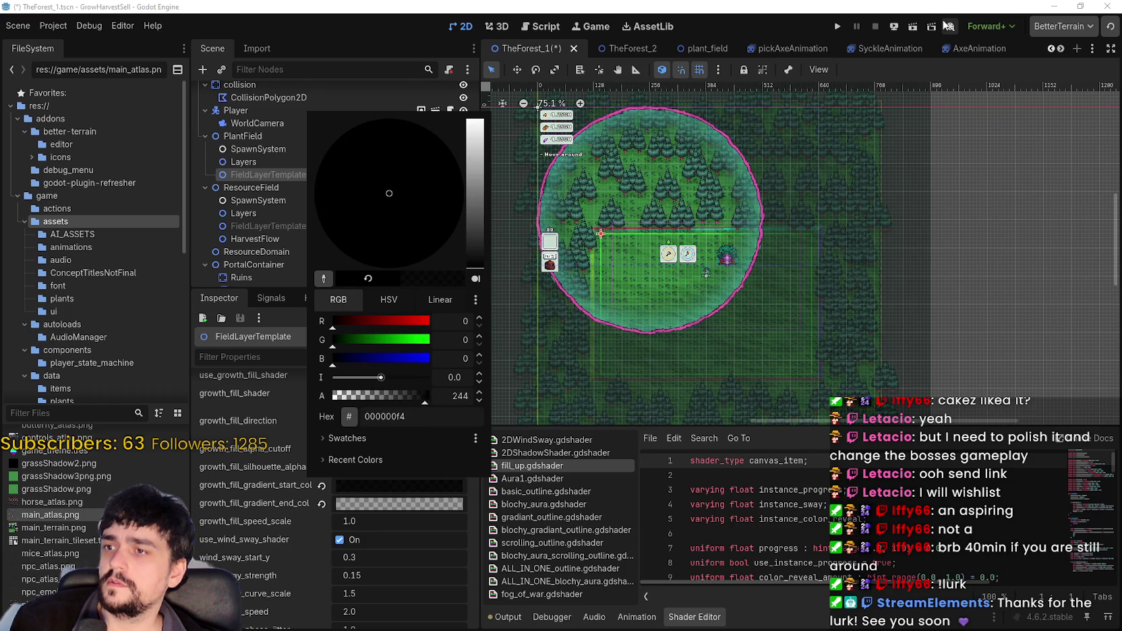
{"action": "left_click", "coordinate": [837, 26]}
- Run the game, unlock the portal at the Mage Tower and travel to the forest stage
{"action": "left_click", "coordinate": [837, 26]}
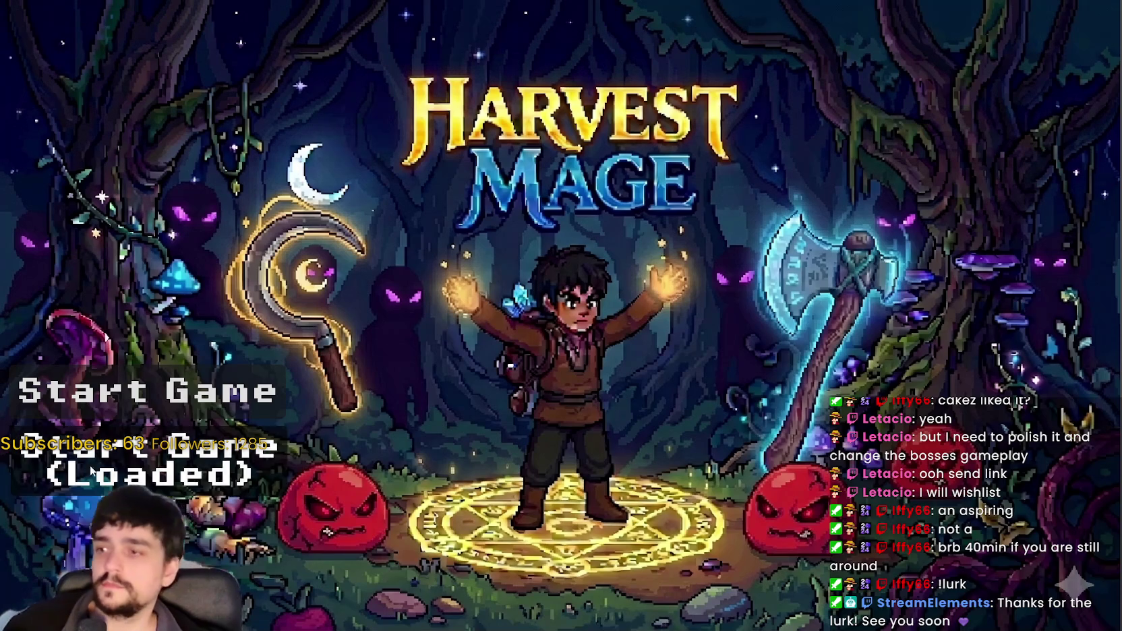
{"action": "left_click", "coordinate": [135, 441]}
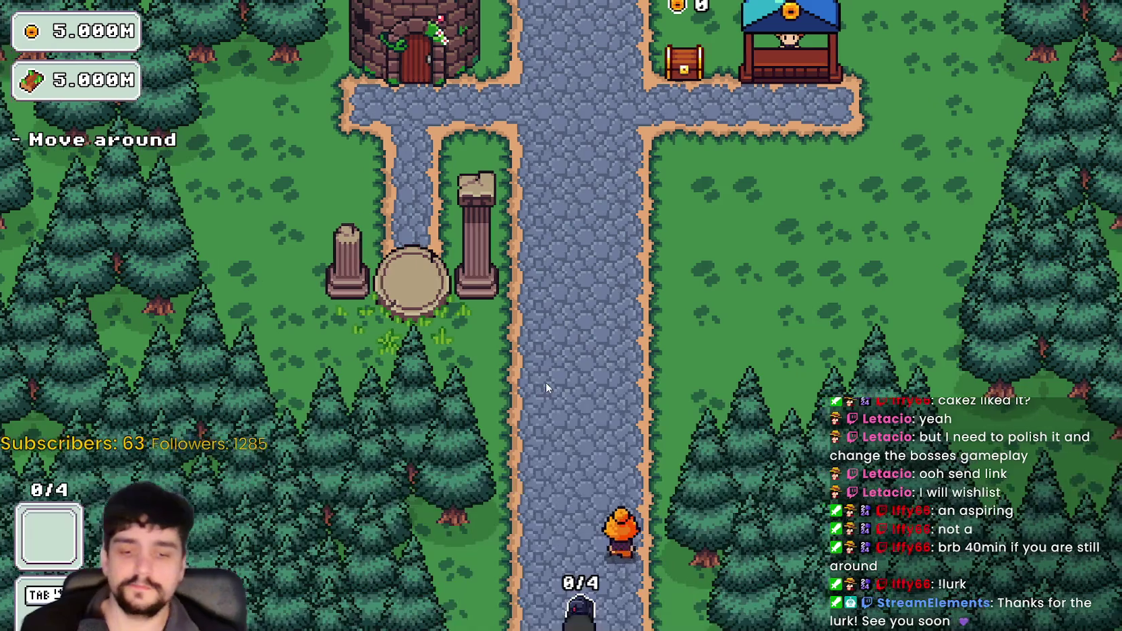
{"action": "key", "text": "w"}
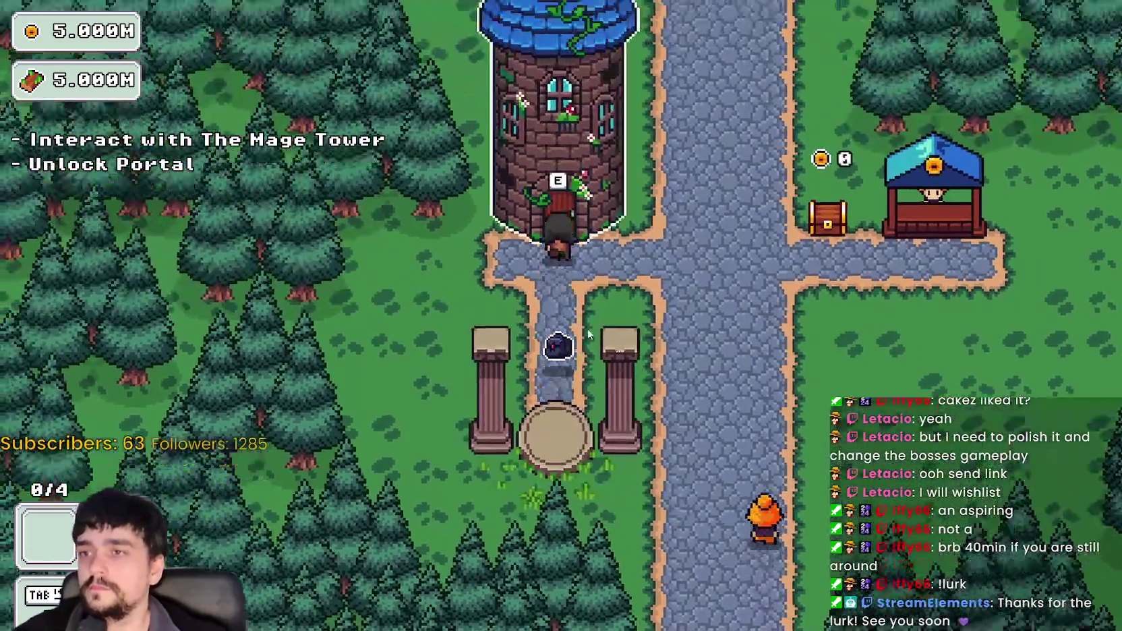
{"action": "key", "text": "e"}
{"action": "left_click", "coordinate": [522, 319]}
{"action": "key", "text": "e"}
{"action": "key", "text": "Escape"}
{"action": "key", "text": "e"}
{"action": "left_click", "coordinate": [288, 530]}
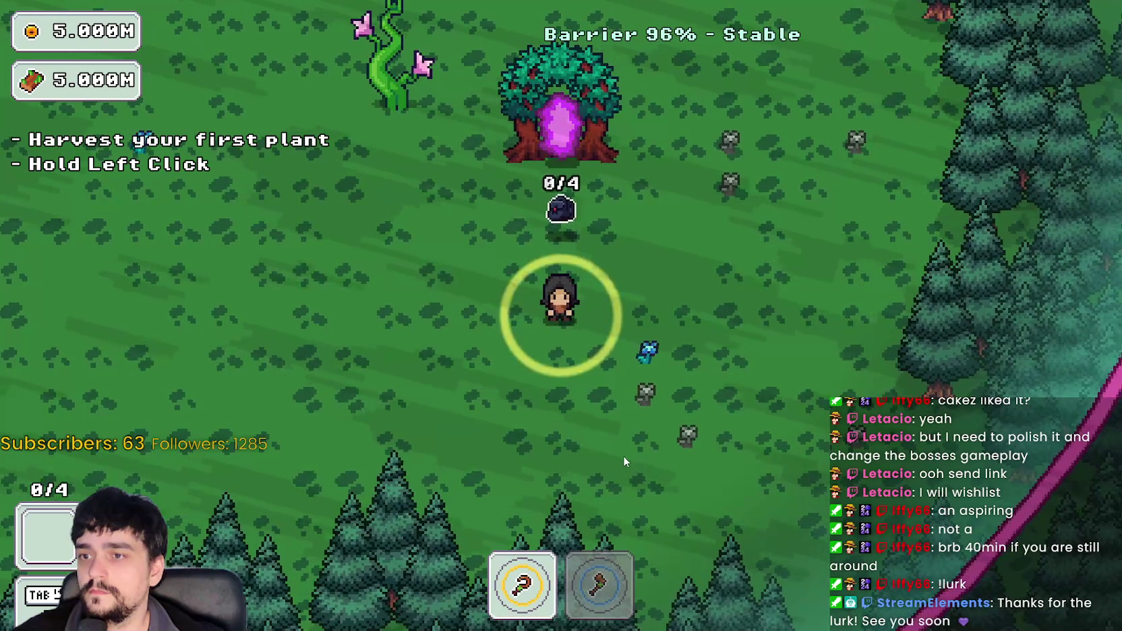
- Walk through the forest field past the barrier tree to the side path, then return to the editor
{"action": "key", "text": "s"}
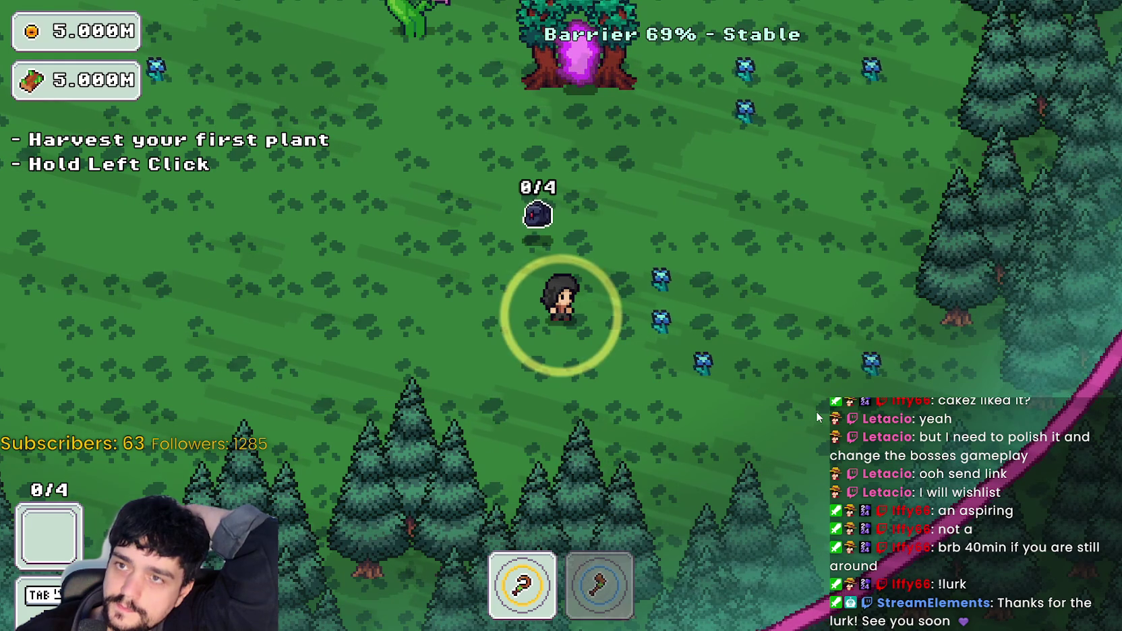
{"action": "key", "text": "w"}
{"action": "key", "text": "a"}
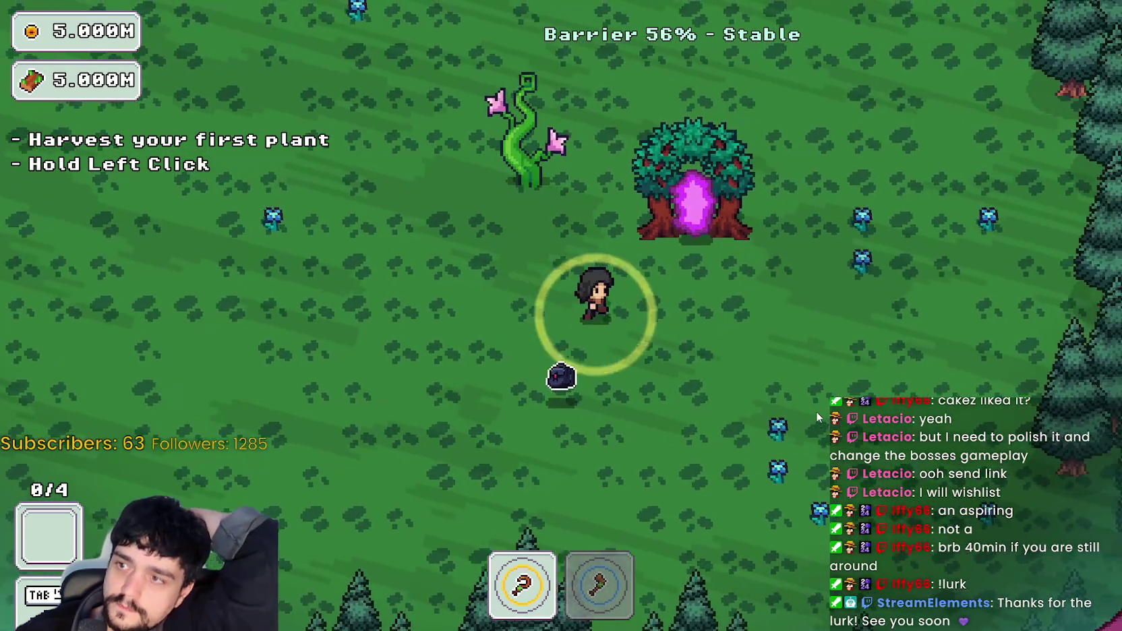
{"action": "key", "text": "d"}
{"action": "key", "text": "w"}
{"action": "key", "text": "a"}
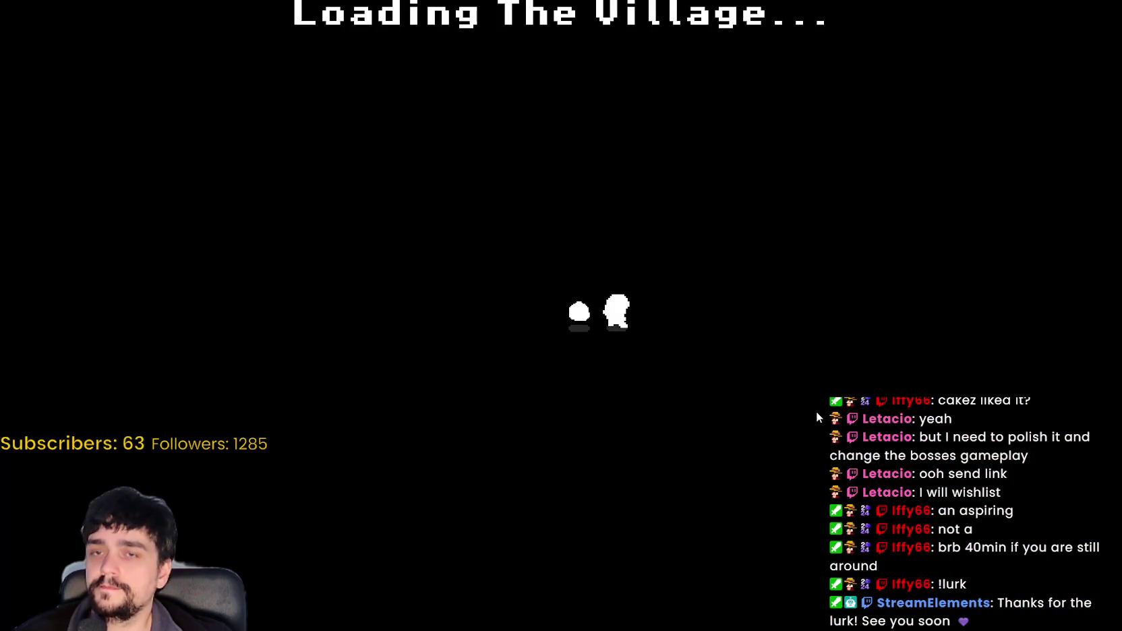
{"action": "key", "text": "a"}
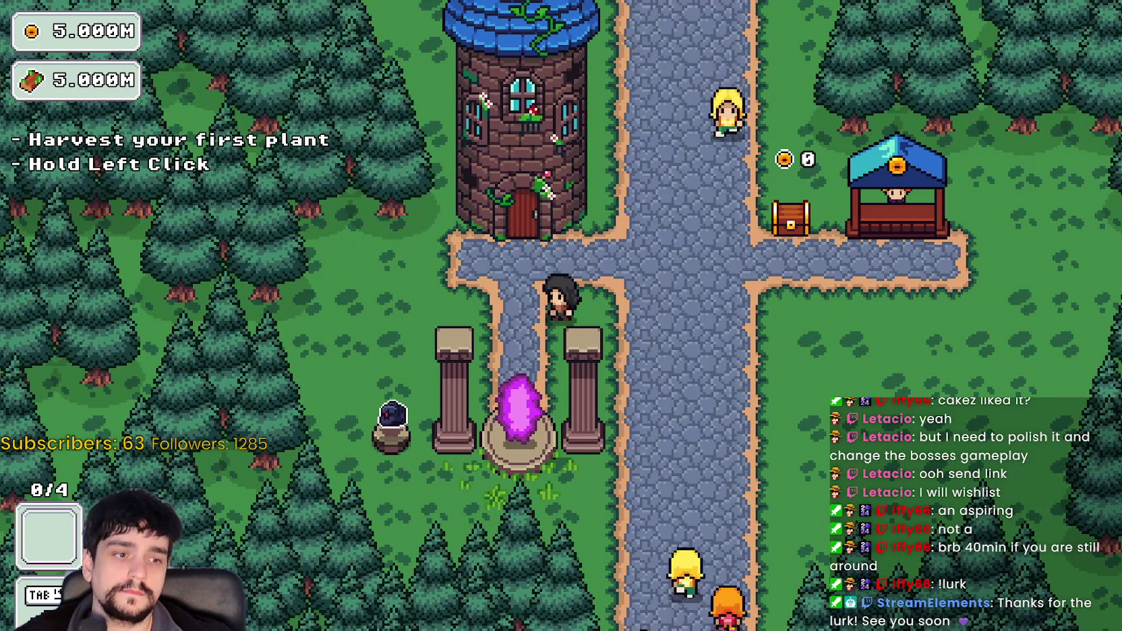
{"action": "key", "text": "F8"}
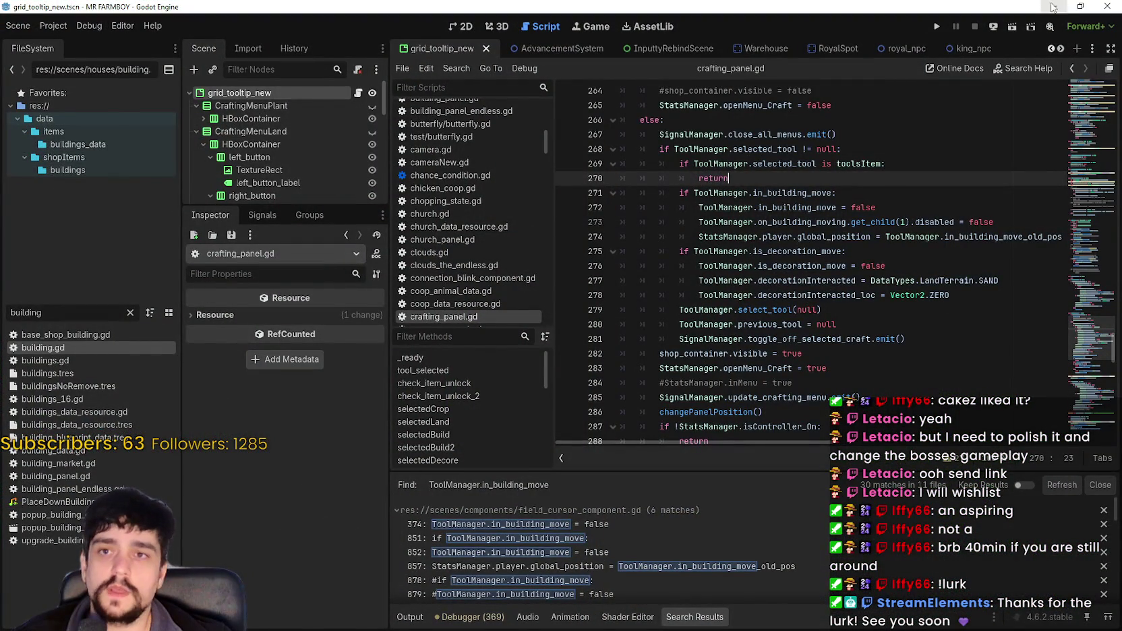
- Close the running game and stop the debugging session
{"action": "left_click", "coordinate": [1013, 26]}
{"action": "key", "text": "F8"}
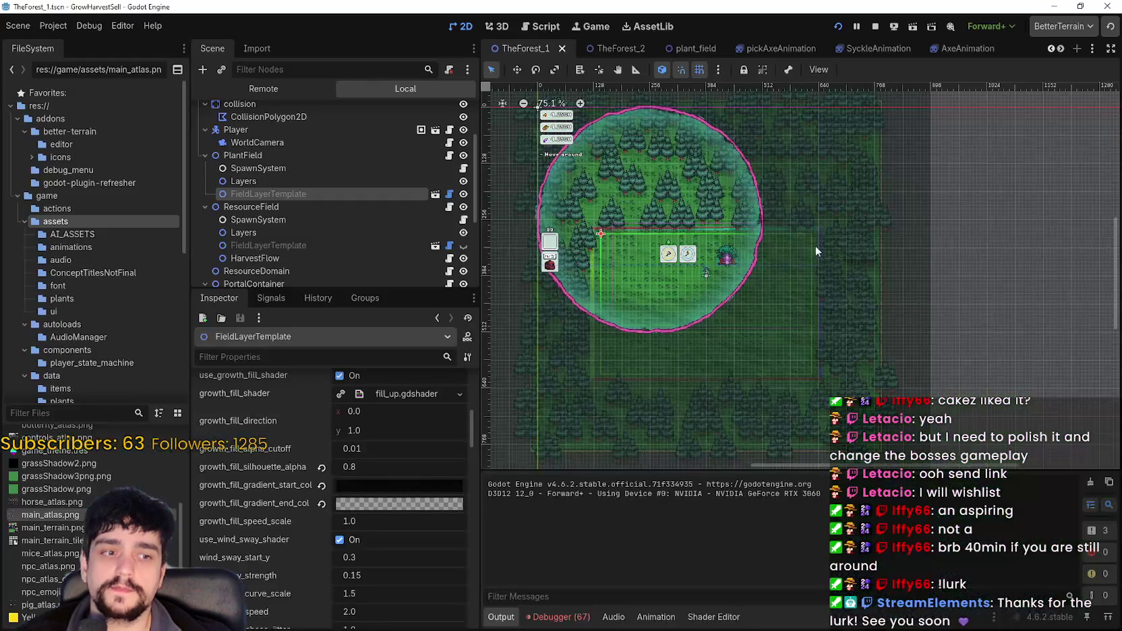
{"action": "left_click", "coordinate": [874, 27]}
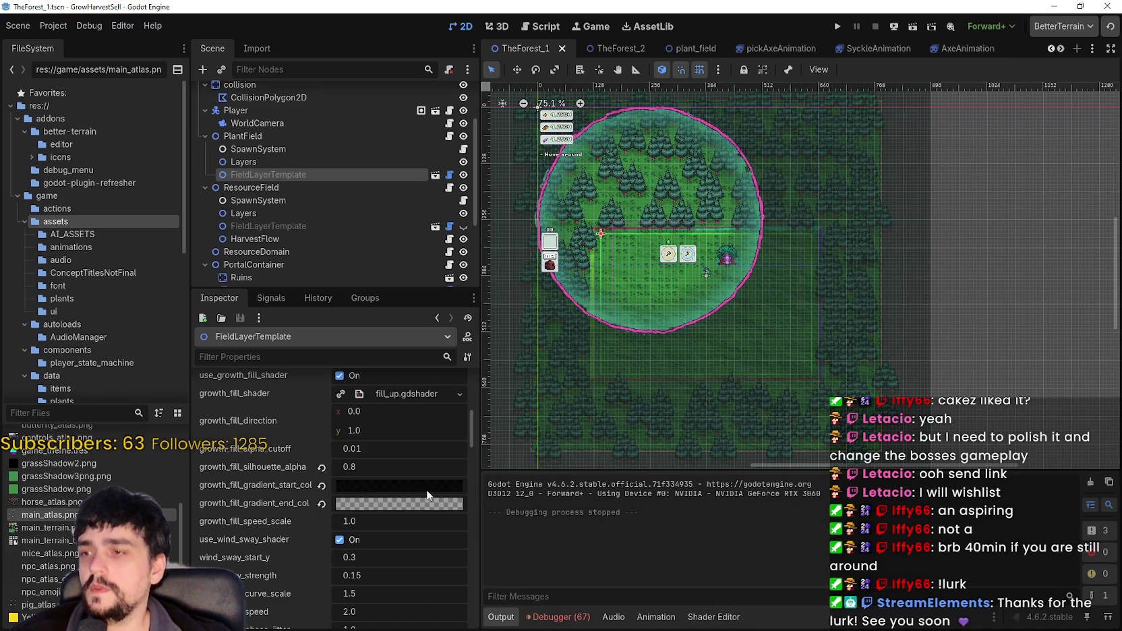
- Revert the gradient start and end colours to default green and yellow, and widen the Inspector
{"action": "left_click", "coordinate": [321, 485]}
{"action": "left_click", "coordinate": [322, 502]}
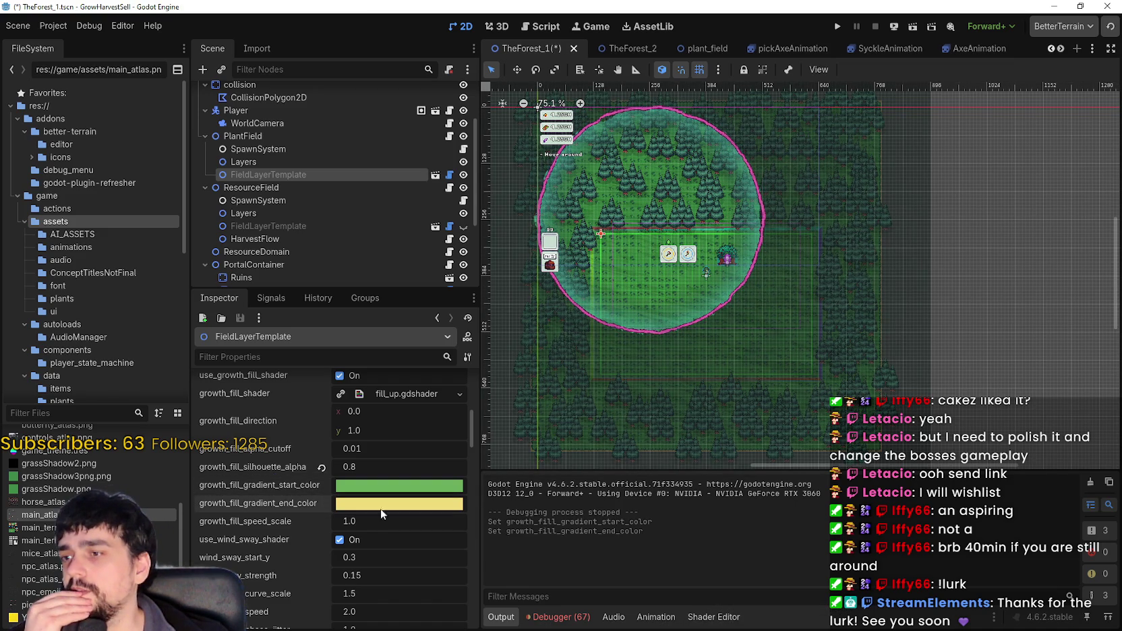
{"action": "left_click_drag", "start_coordinate": [495, 526], "coordinate": [566, 536]}
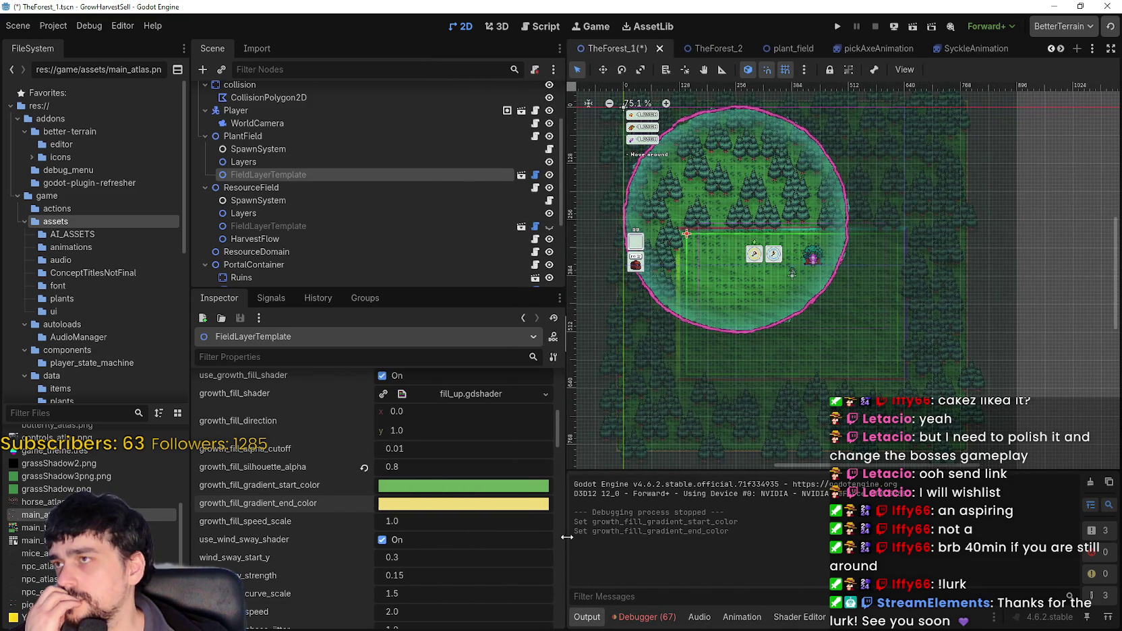
- Turn both gradient colours black and make the start colour fully transparent (alpha 0)
{"action": "left_click", "coordinate": [464, 486]}
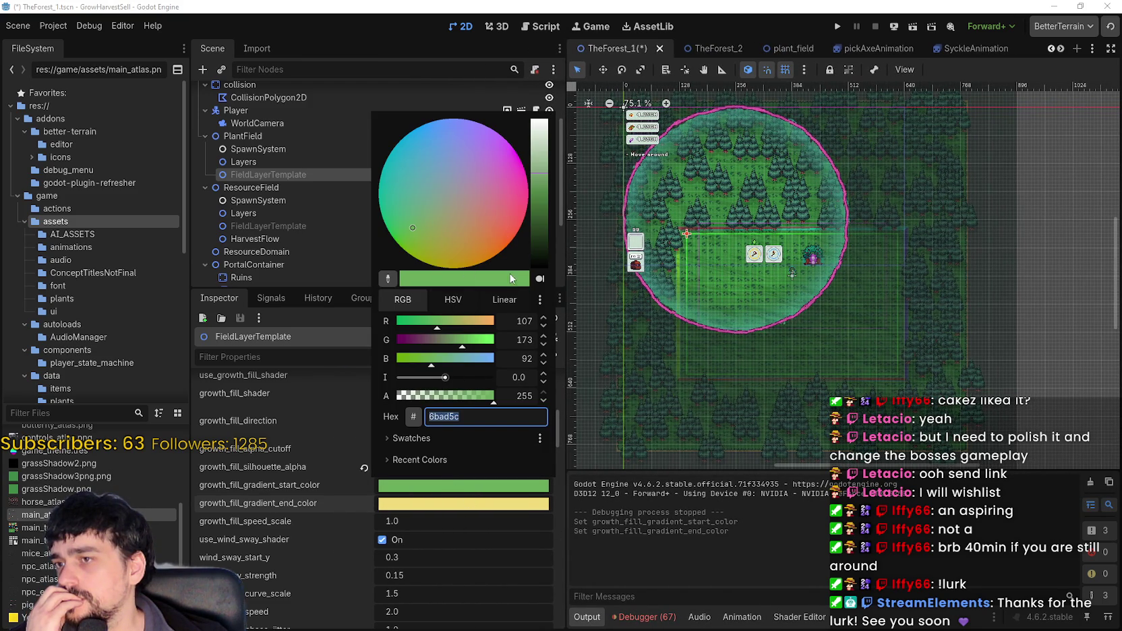
{"action": "left_click_drag", "start_coordinate": [539, 259], "coordinate": [546, 294]}
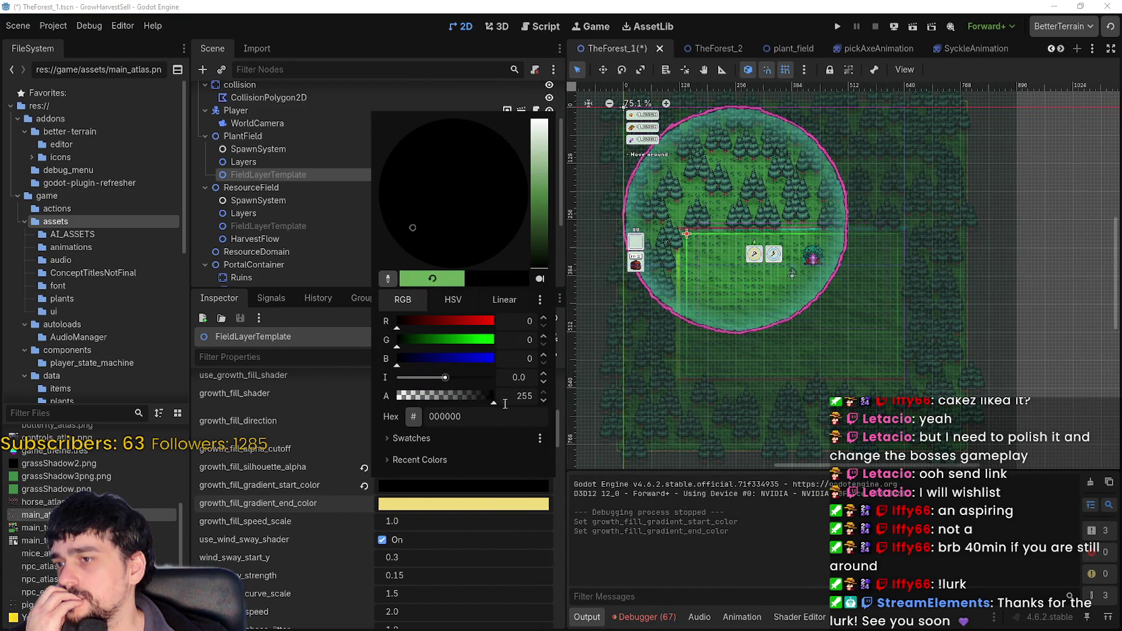
{"action": "left_click", "coordinate": [394, 514]}
{"action": "left_click", "coordinate": [397, 506]}
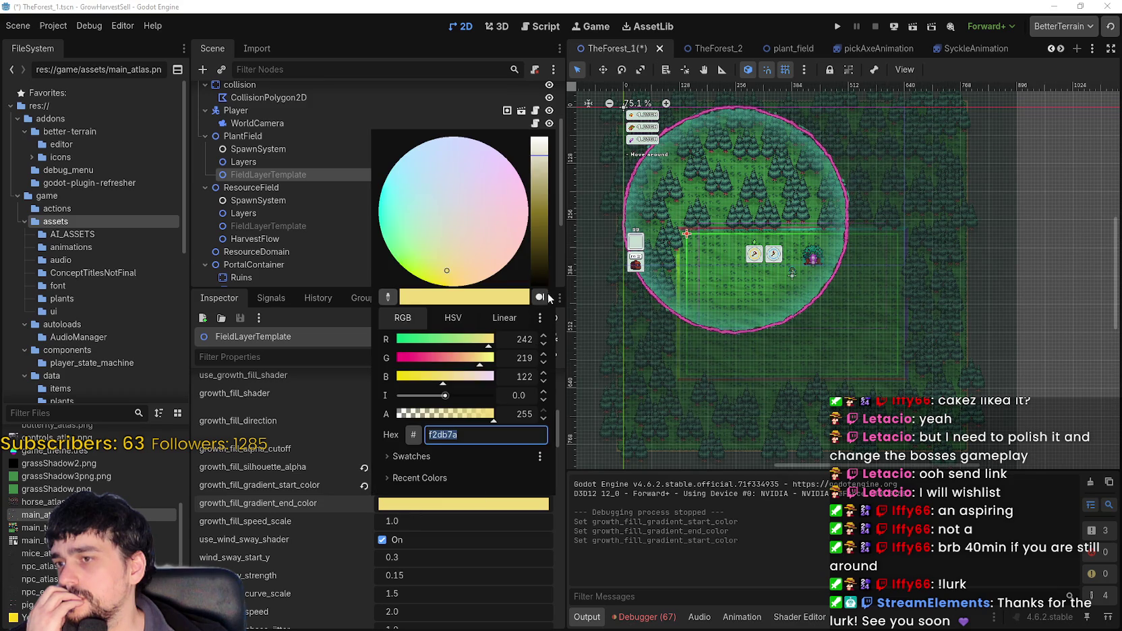
{"action": "left_click_drag", "start_coordinate": [539, 280], "coordinate": [537, 347]}
{"action": "left_click", "coordinate": [472, 505]}
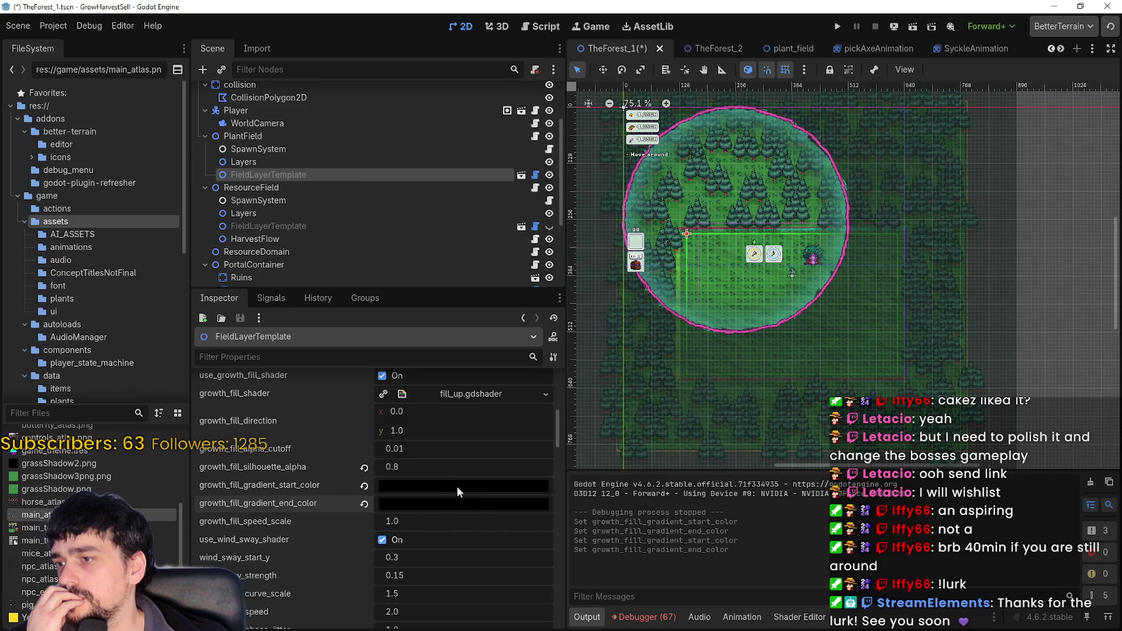
{"action": "left_click", "coordinate": [457, 485]}
{"action": "mouse_move", "coordinate": [493, 400]}
{"action": "left_mouse_down"}
{"action": "mouse_move", "coordinate": [386, 404]}
{"action": "mouse_move", "coordinate": [434, 416]}
{"action": "mouse_move", "coordinate": [543, 402]}
{"action": "left_mouse_up"}
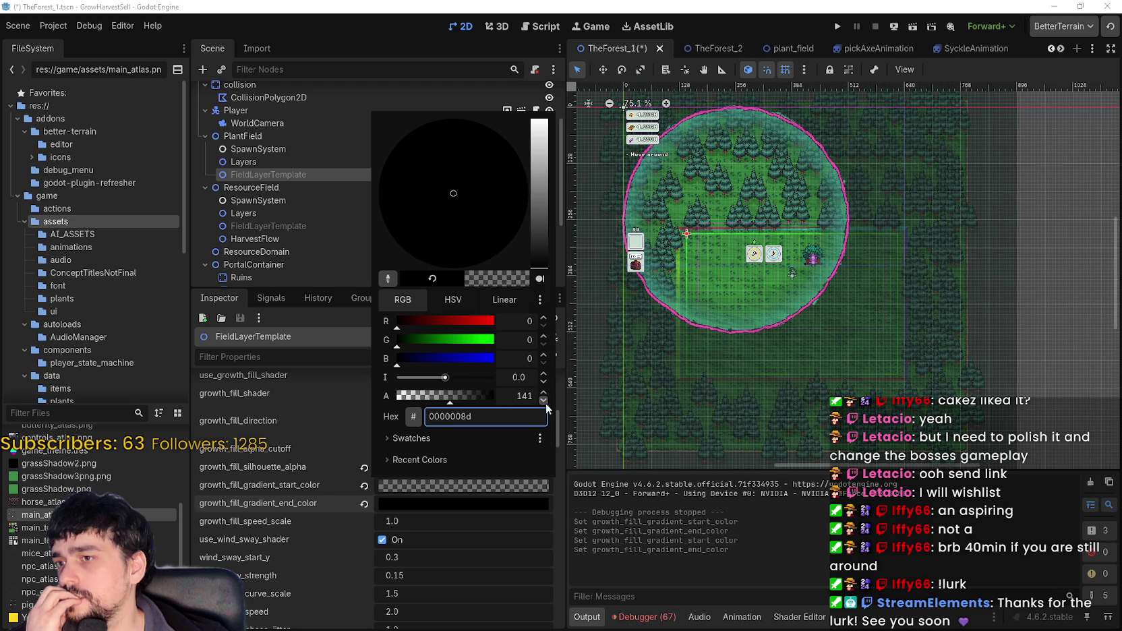
- Set the end colour to translucent dark grey 191919 (alpha about 200), save, and launch the game
{"action": "left_click_drag", "start_coordinate": [451, 404], "coordinate": [436, 402]}
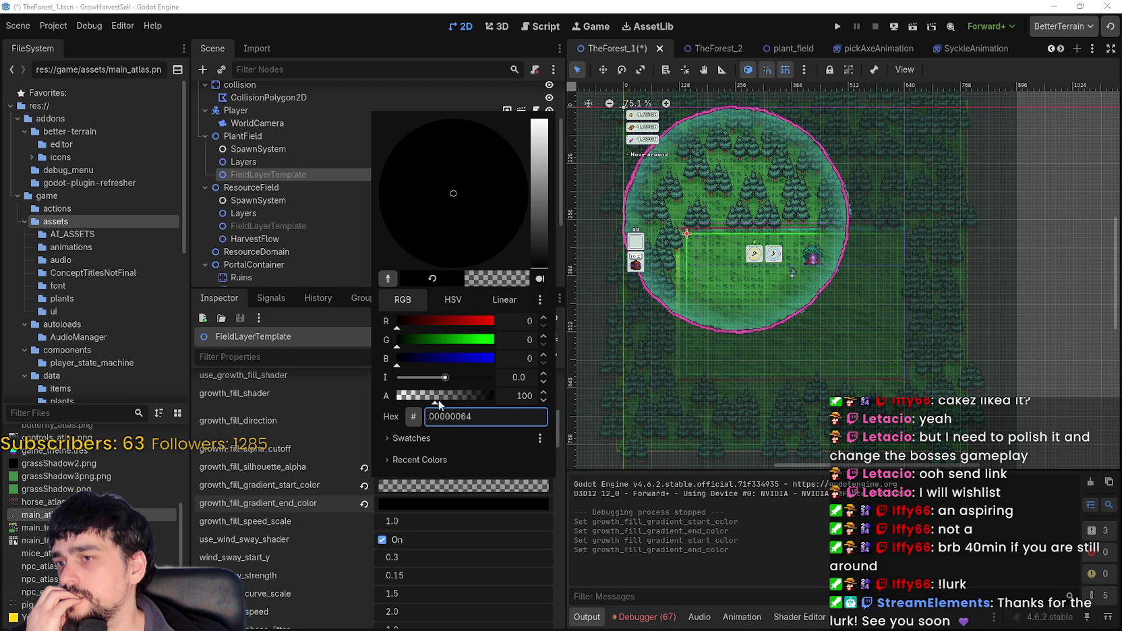
{"action": "left_click", "coordinate": [460, 506]}
{"action": "left_click", "coordinate": [460, 506]}
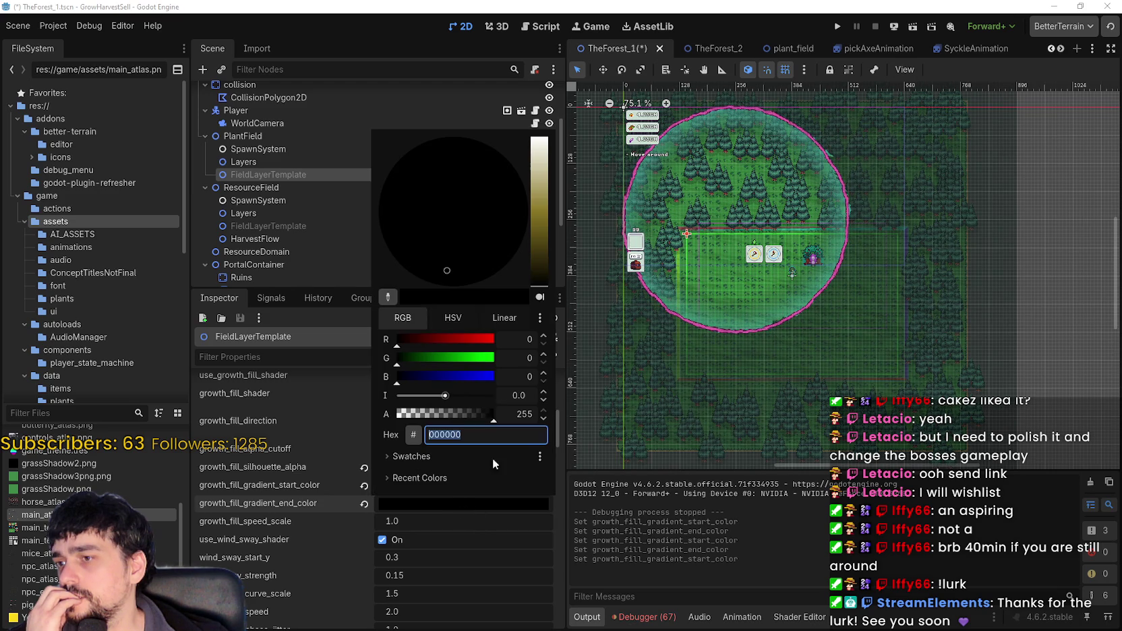
{"action": "left_click", "coordinate": [479, 414]}
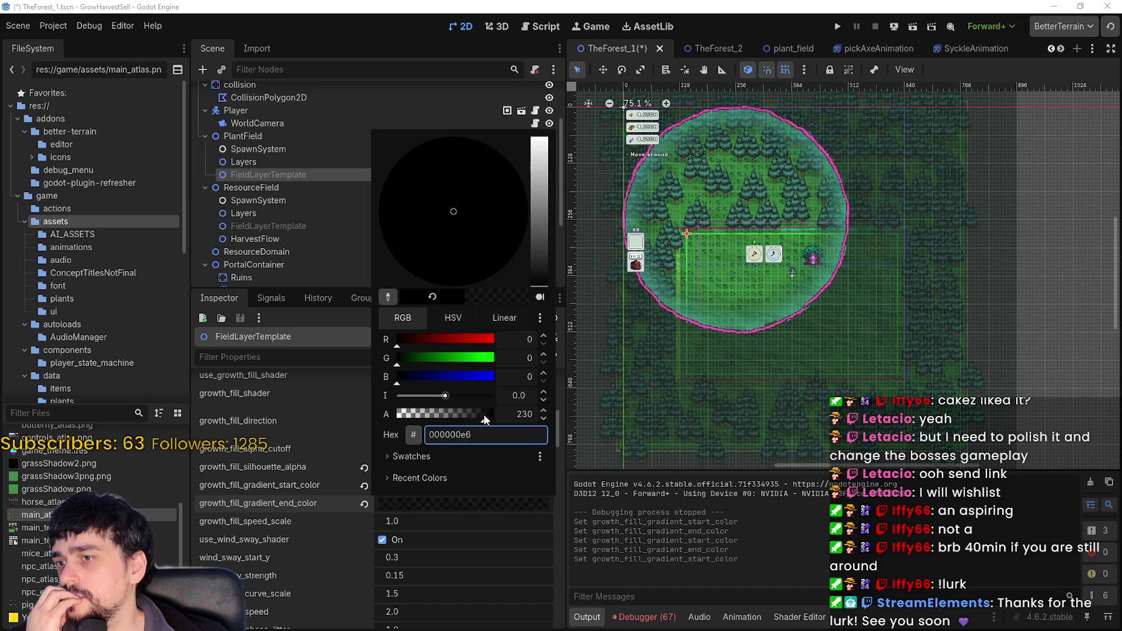
{"action": "left_click", "coordinate": [539, 289]}
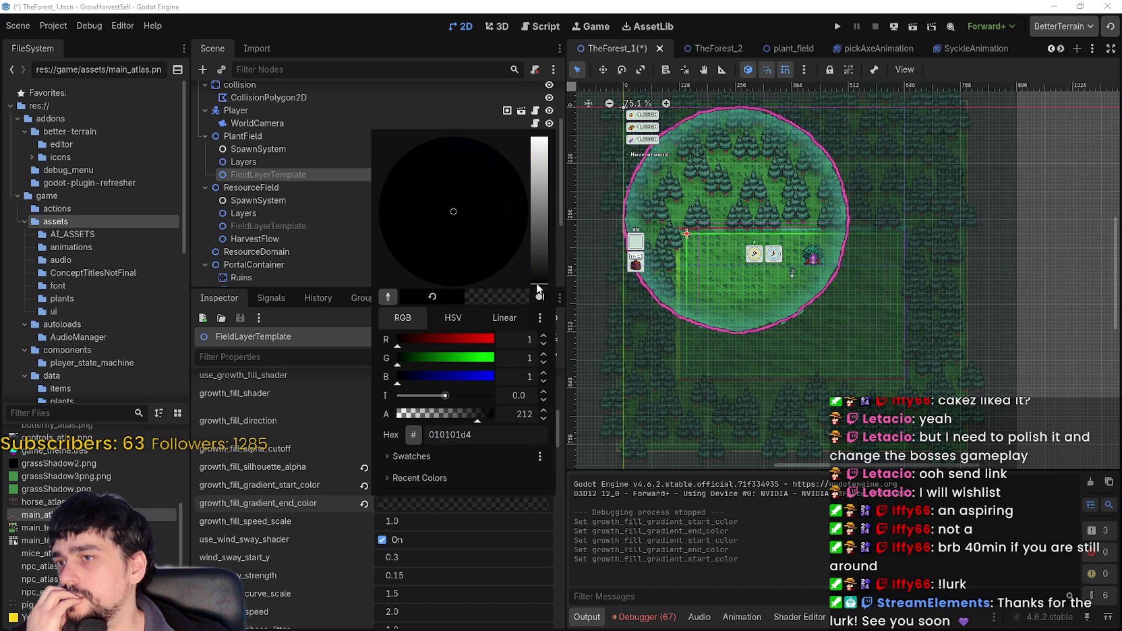
{"action": "left_click_drag", "start_coordinate": [537, 280], "coordinate": [535, 269]}
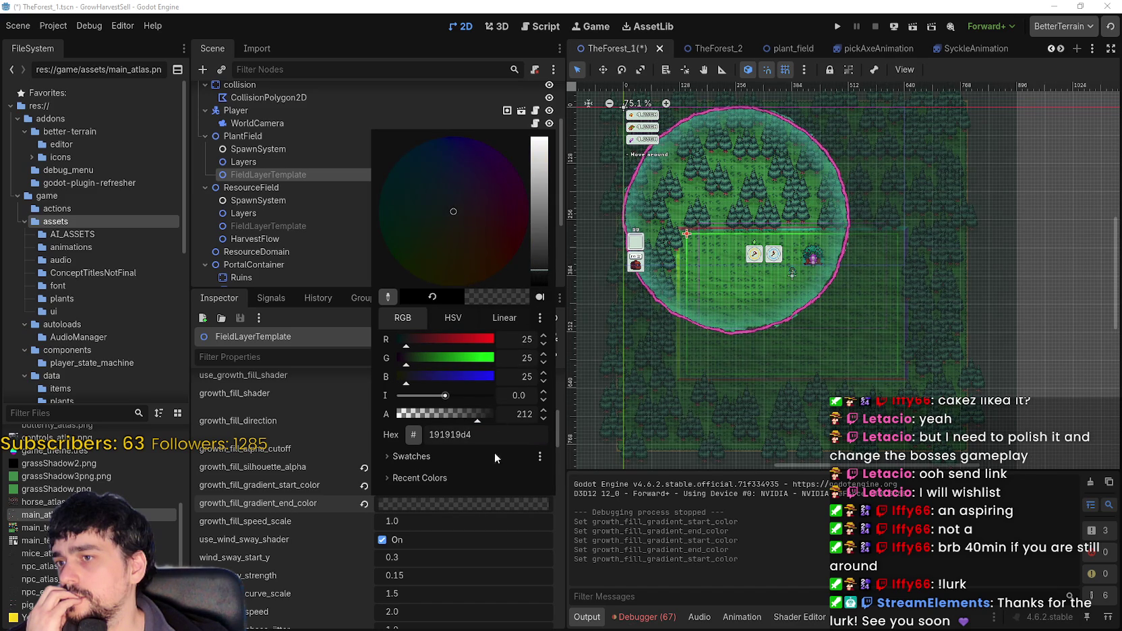
{"action": "left_click", "coordinate": [543, 418]}
{"action": "left_click", "coordinate": [543, 418]}
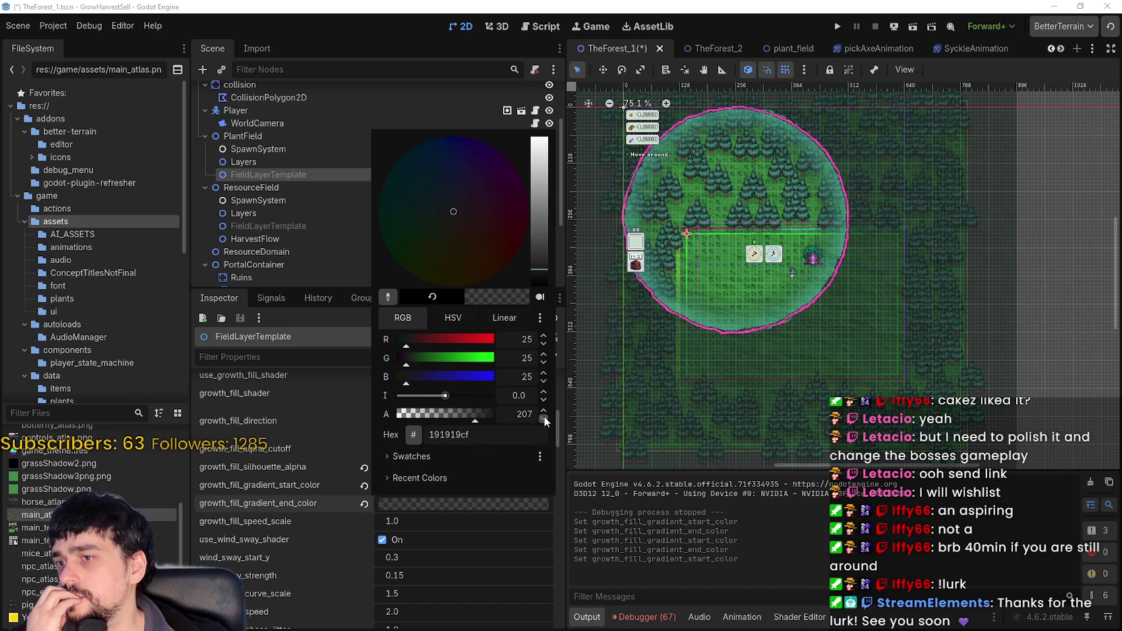
{"action": "left_click", "coordinate": [788, 554]}
{"action": "left_click", "coordinate": [836, 27]}
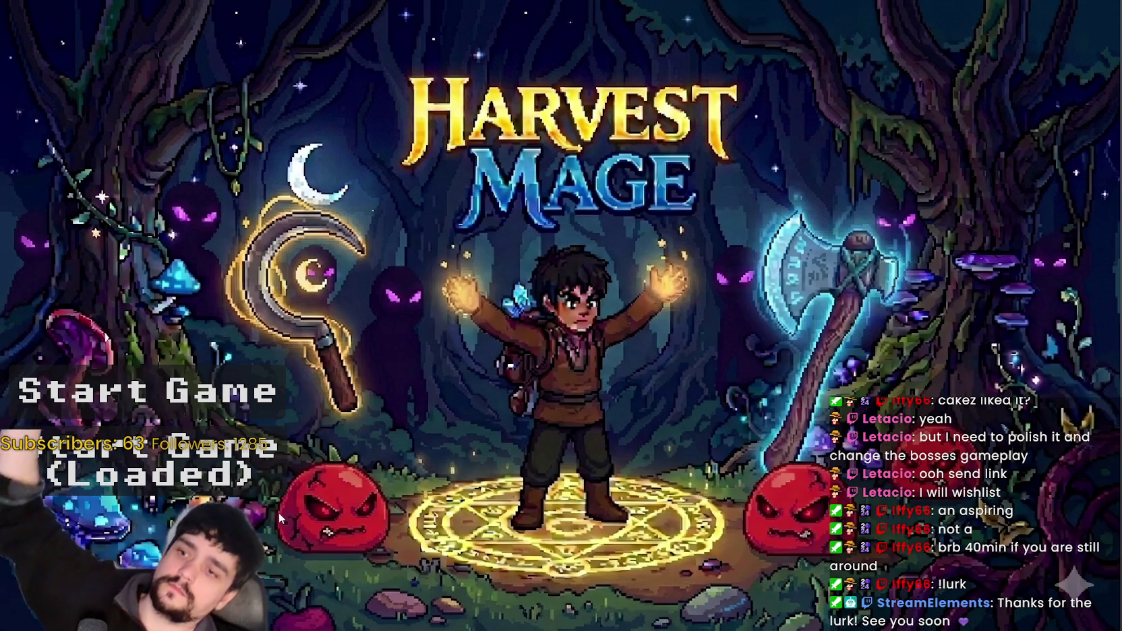
- Start the game, unlock the Portal prestige node at the Mage Tower, and travel to forest stage 1
{"action": "left_click", "coordinate": [270, 452]}
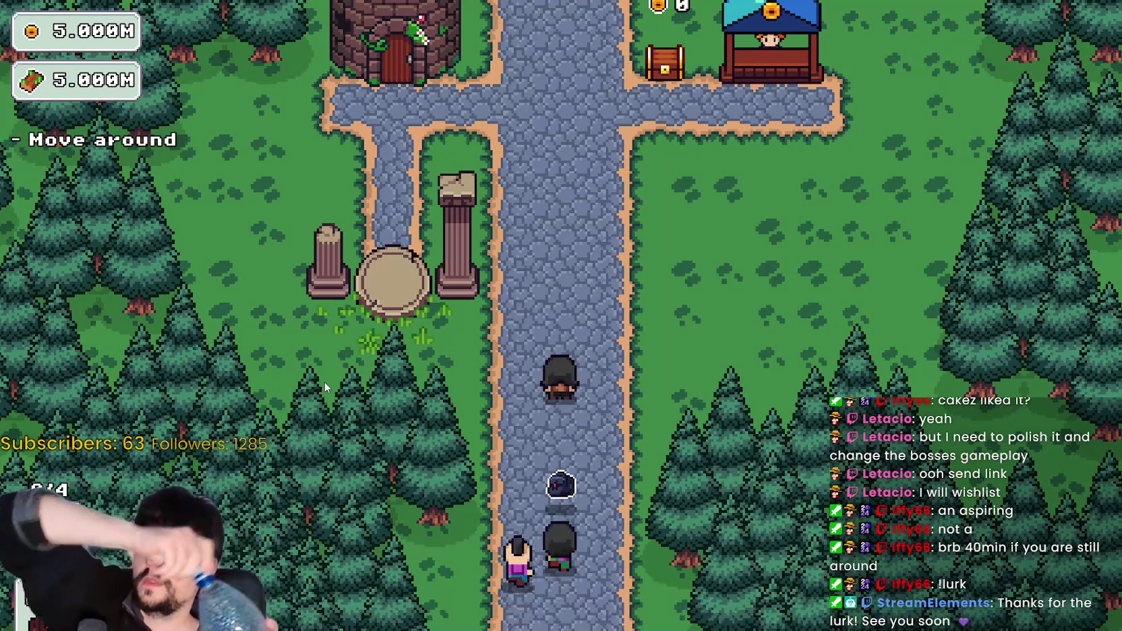
{"action": "key", "text": "w"}
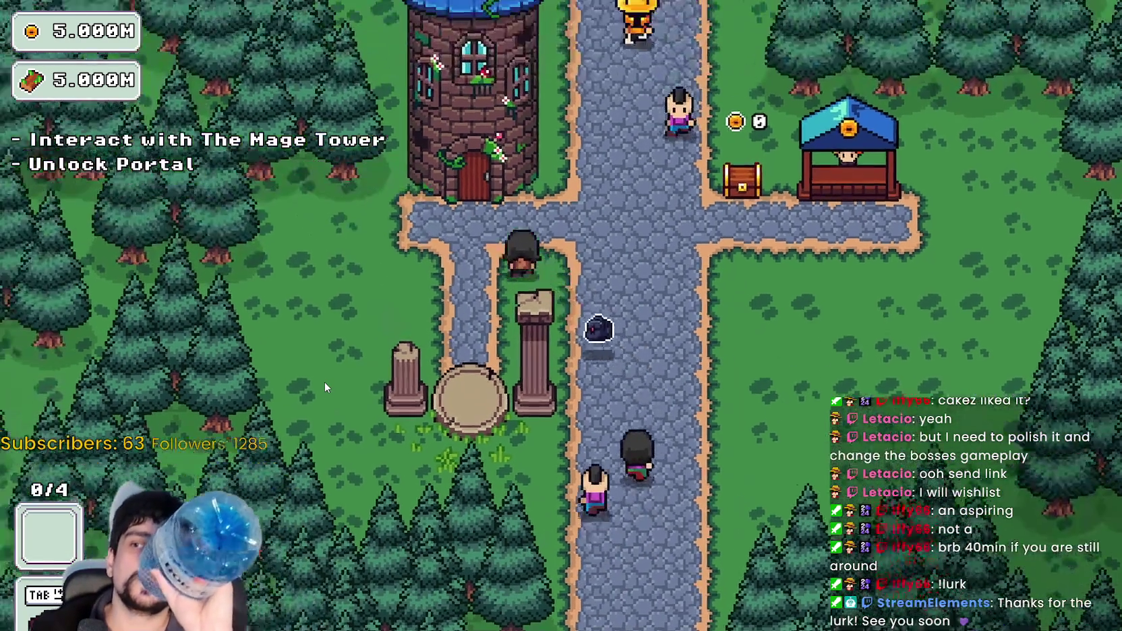
{"action": "key", "text": "e"}
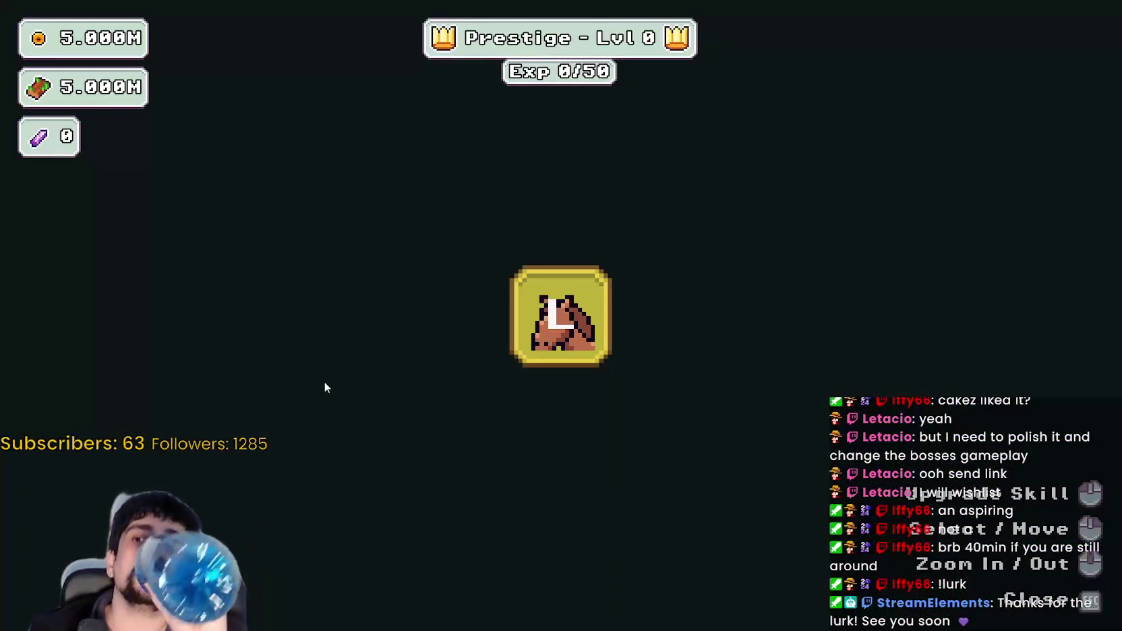
{"action": "left_click", "coordinate": [560, 316]}
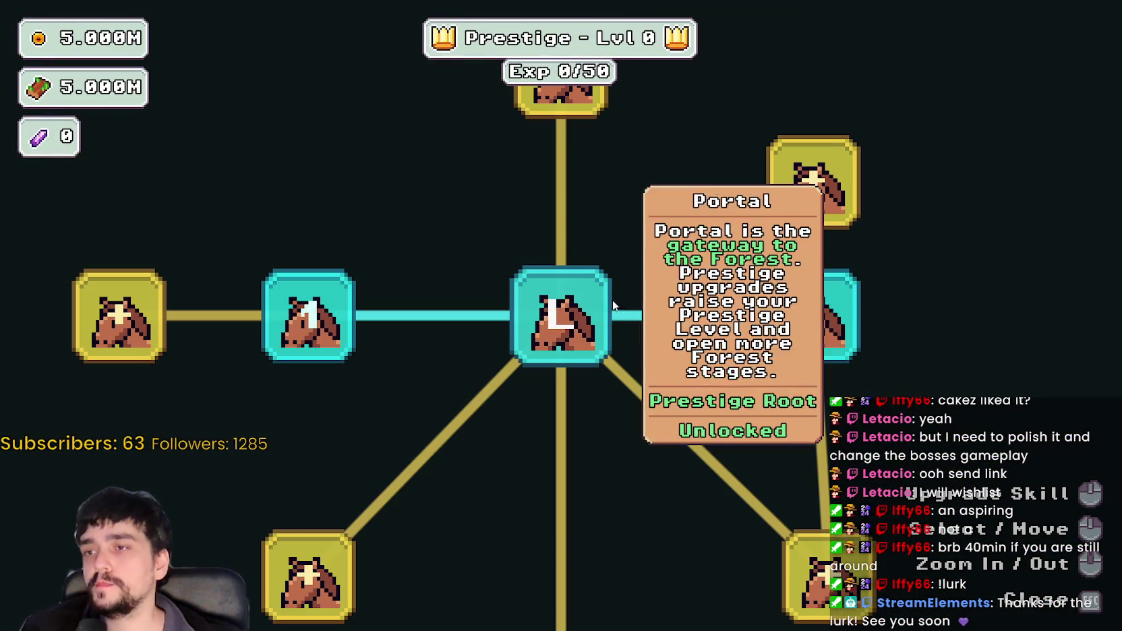
{"action": "key", "text": "Escape"}
{"action": "key", "text": "s"}
{"action": "key", "text": "e"}
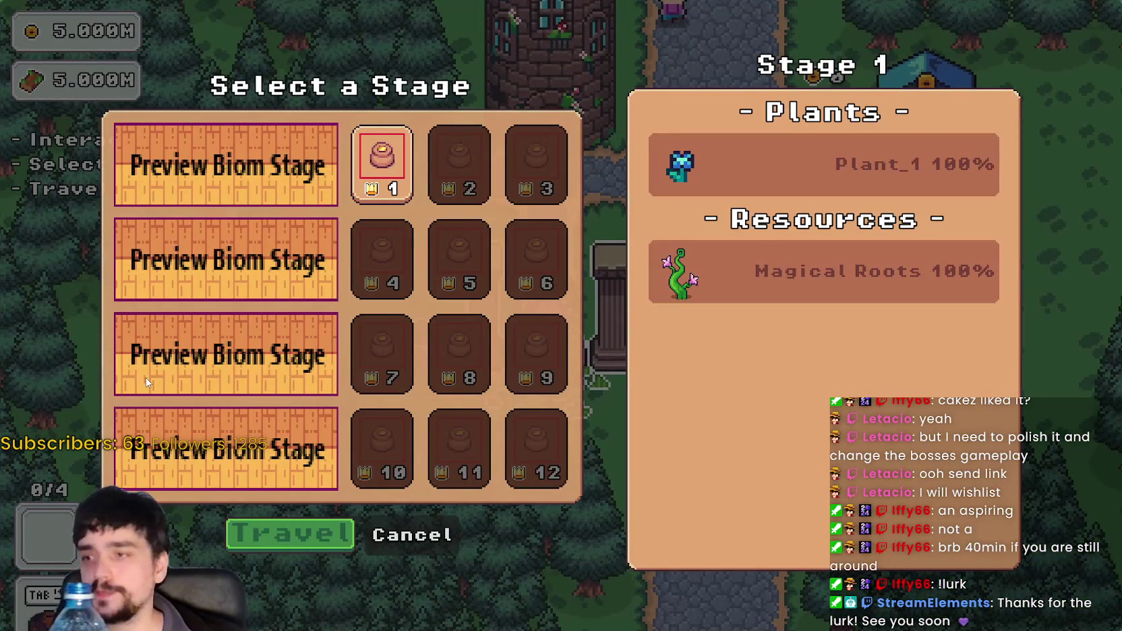
{"action": "left_click", "coordinate": [248, 529]}
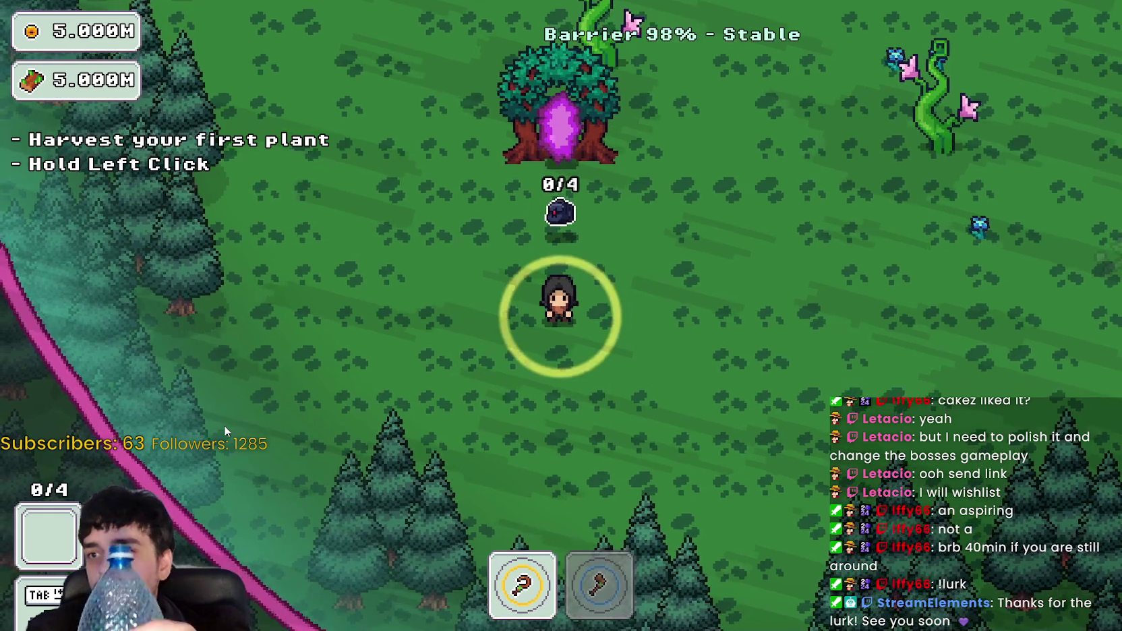
- Walk around the forest field, return to the village through the portal tree, and switch to Godot
{"action": "key", "text": "d"}
{"action": "key", "text": "w"}
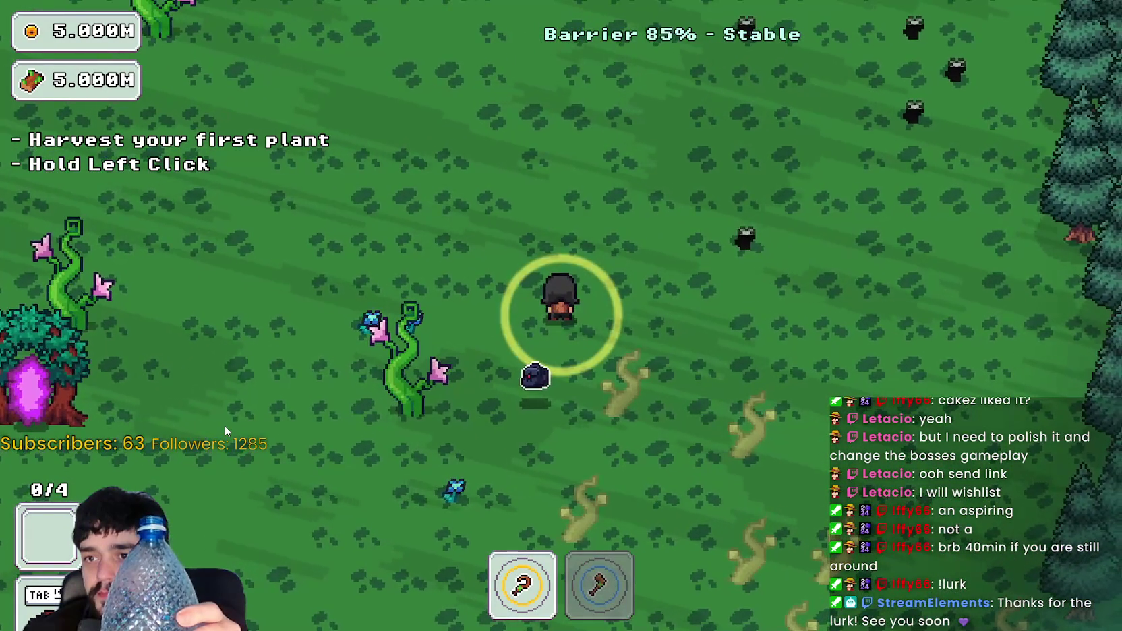
{"action": "key", "text": "w"}
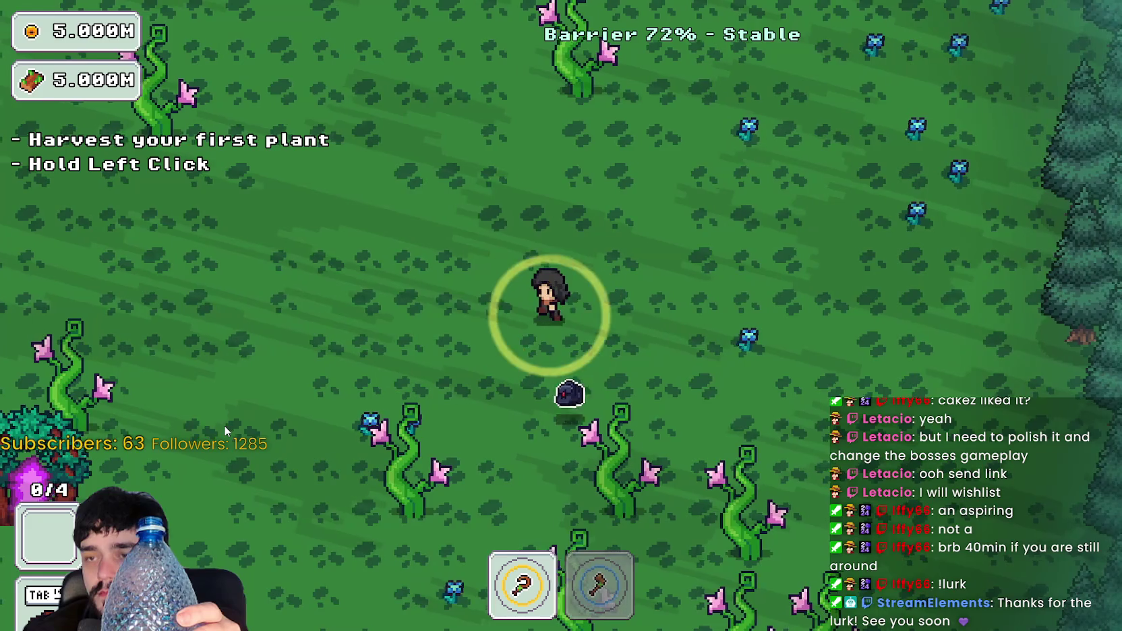
{"action": "key", "text": "a"}
{"action": "key", "text": "w"}
{"action": "key", "text": "d"}
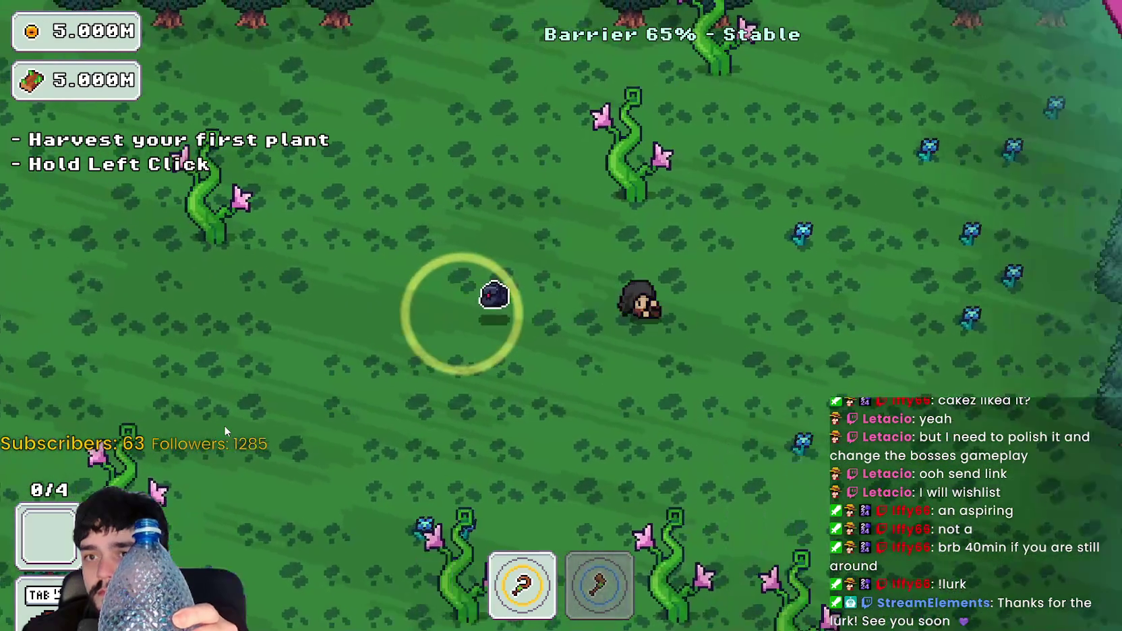
{"action": "key", "text": "a"}
{"action": "key", "text": "s"}
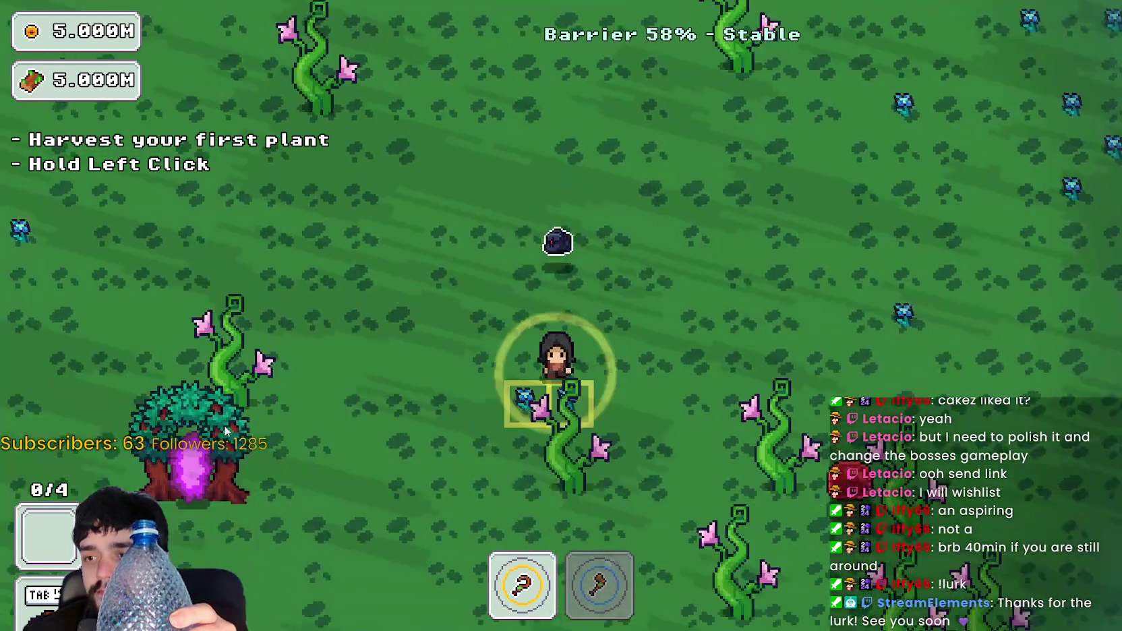
{"action": "key", "text": "a"}
{"action": "key", "text": "e"}
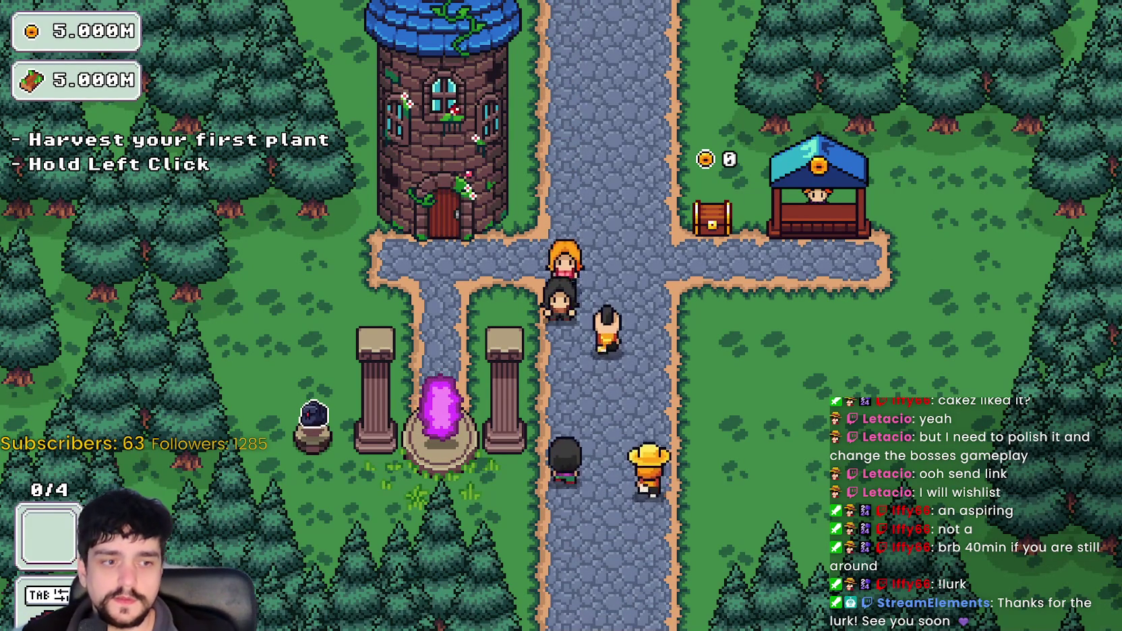
{"action": "key", "text": "alt+Tab"}
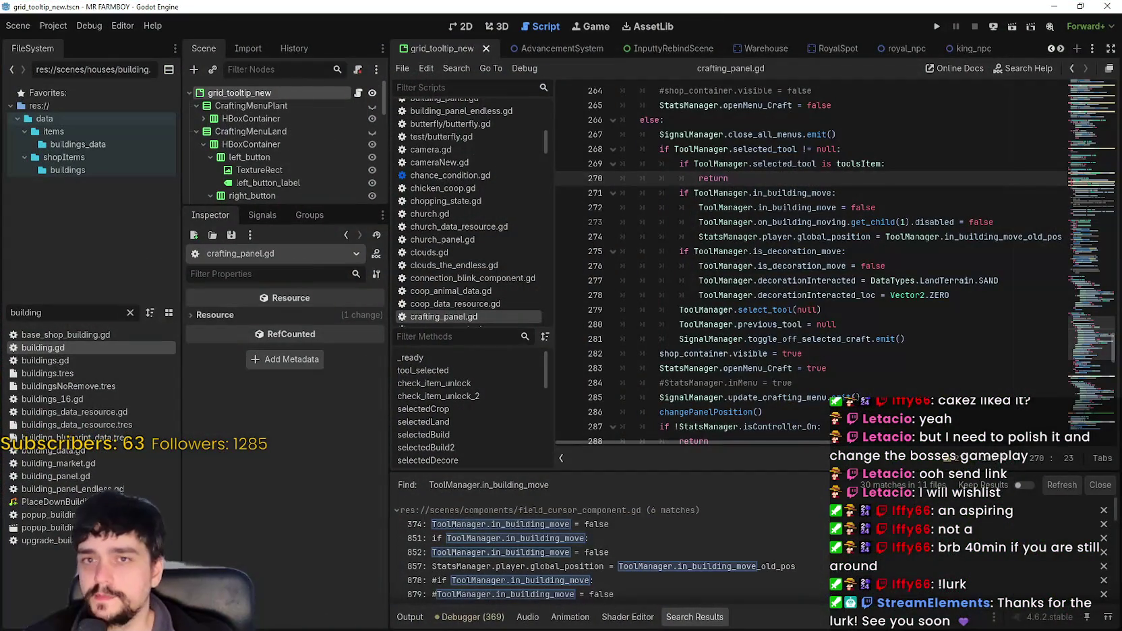
- Stop the running game from the TheForest_1 editor and open fill_up.gdshader in the Shader Editor
{"action": "left_click", "coordinate": [1053, 6]}
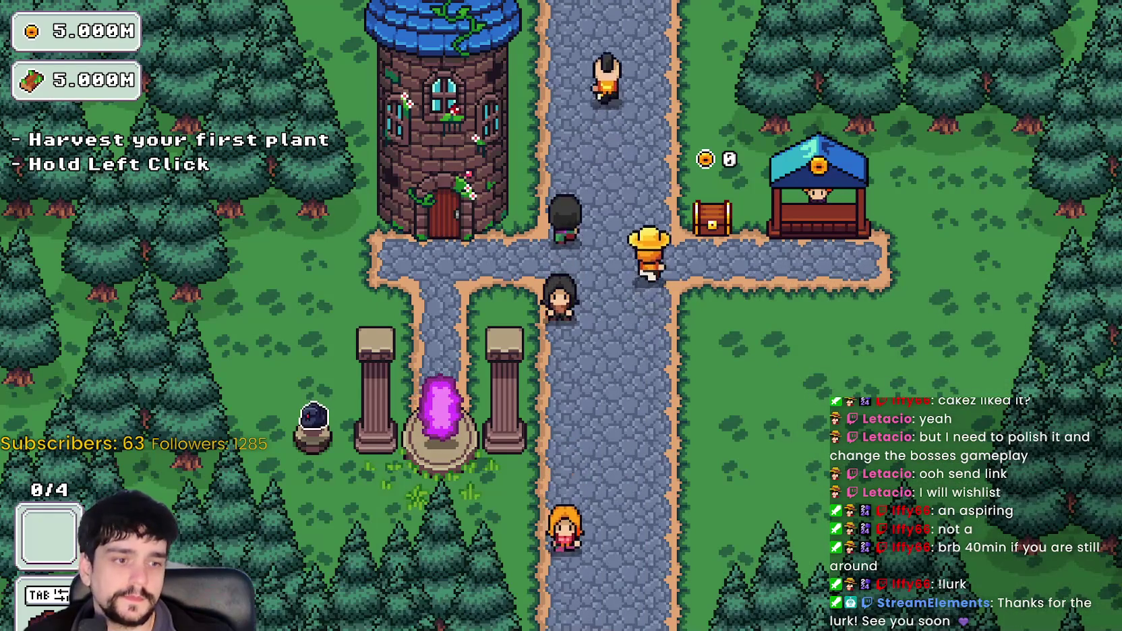
{"action": "key", "text": "alt+Tab"}
{"action": "left_click", "coordinate": [877, 27]}
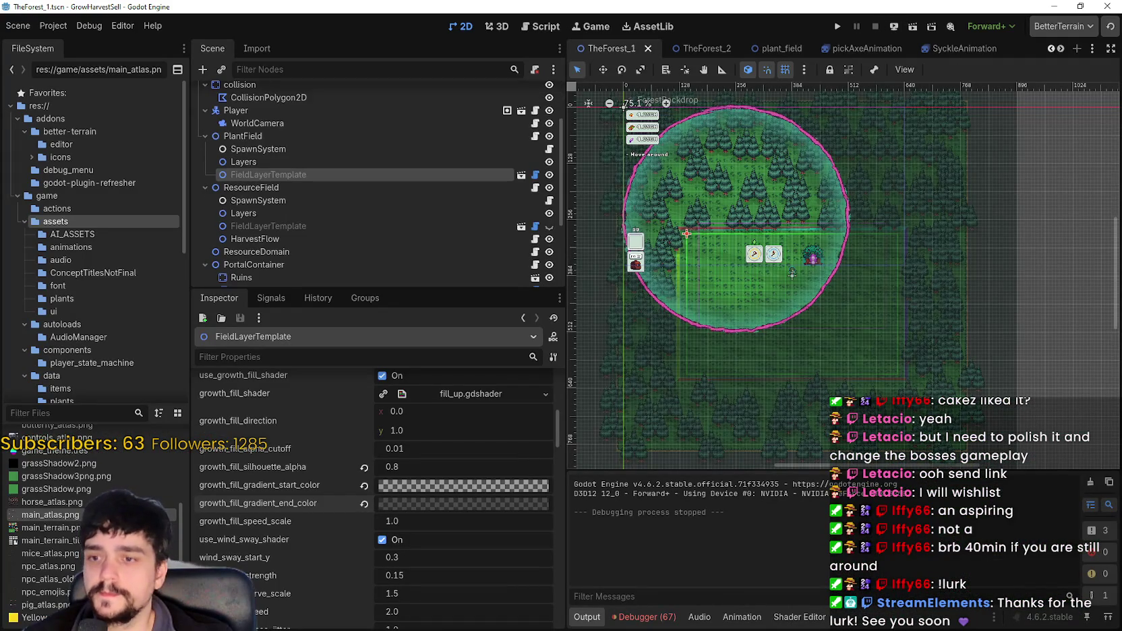
{"action": "left_click", "coordinate": [741, 617]}
{"action": "left_click", "coordinate": [785, 619]}
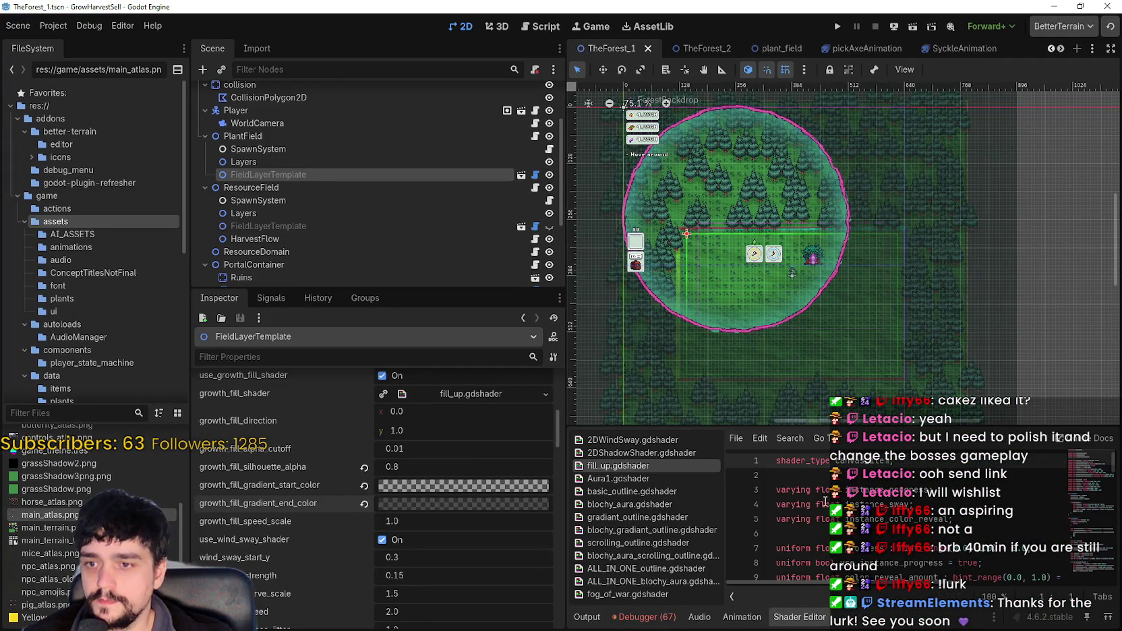
- Revert growth_fill_gradient_start to its default green-to-transparent gradient after resizing the docks
{"action": "scroll", "coordinate": [876, 519], "scroll_direction": "down", "scroll_amount": 3}
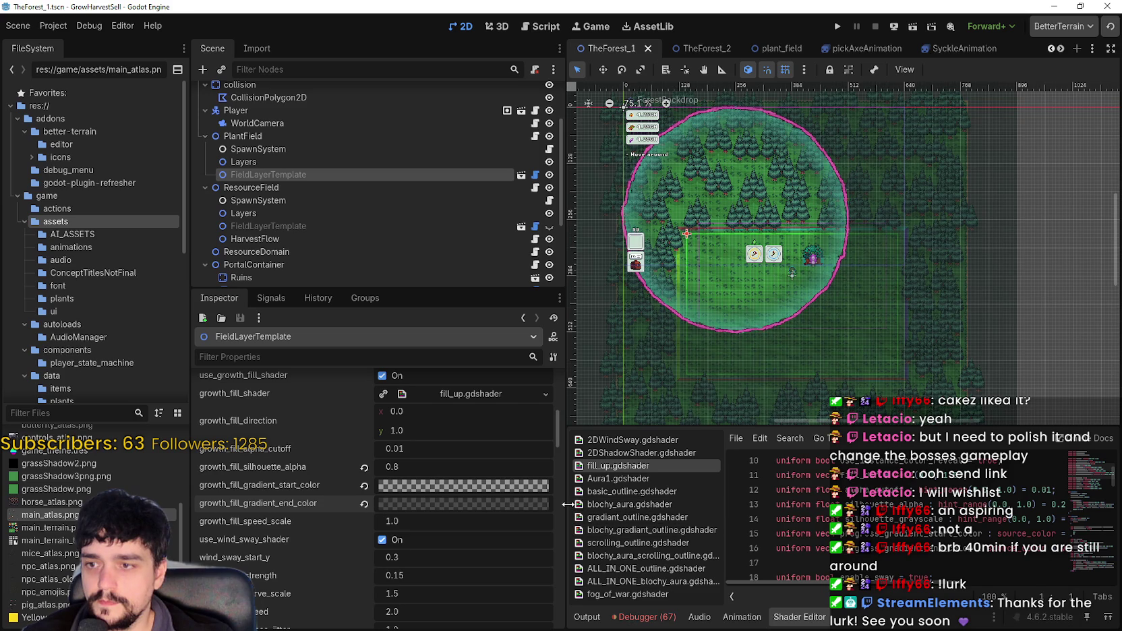
{"action": "left_click_drag", "start_coordinate": [526, 500], "coordinate": [389, 500]}
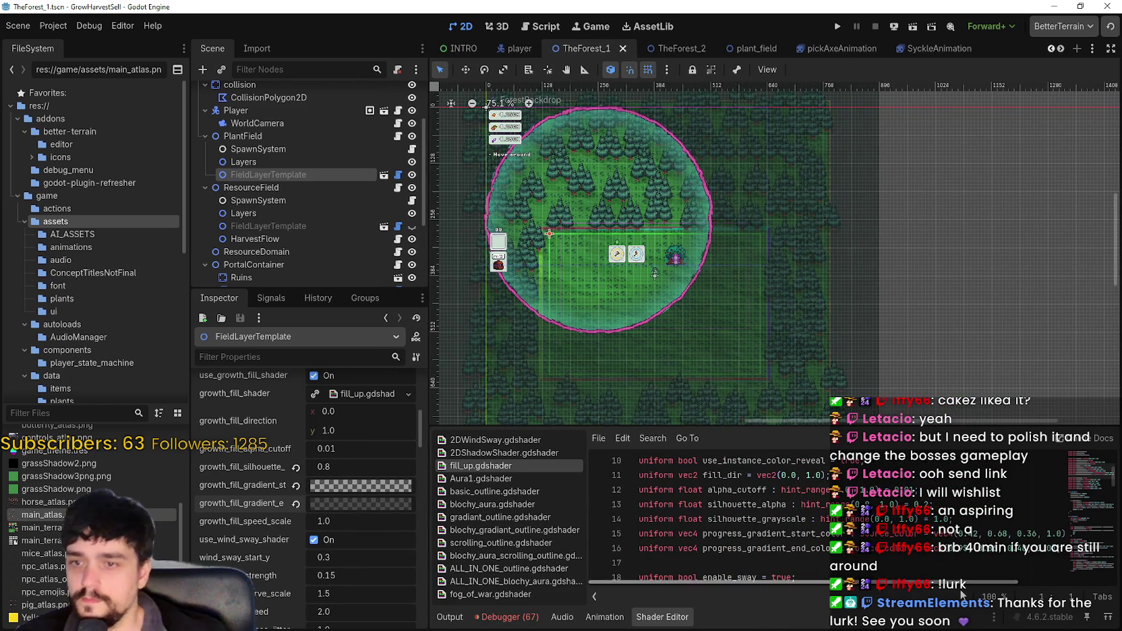
{"action": "left_click_drag", "start_coordinate": [805, 518], "coordinate": [705, 518]}
{"action": "scroll", "coordinate": [758, 551], "scroll_direction": "down", "scroll_amount": 1}
{"action": "scroll", "coordinate": [762, 546], "scroll_direction": "down", "scroll_amount": 11}
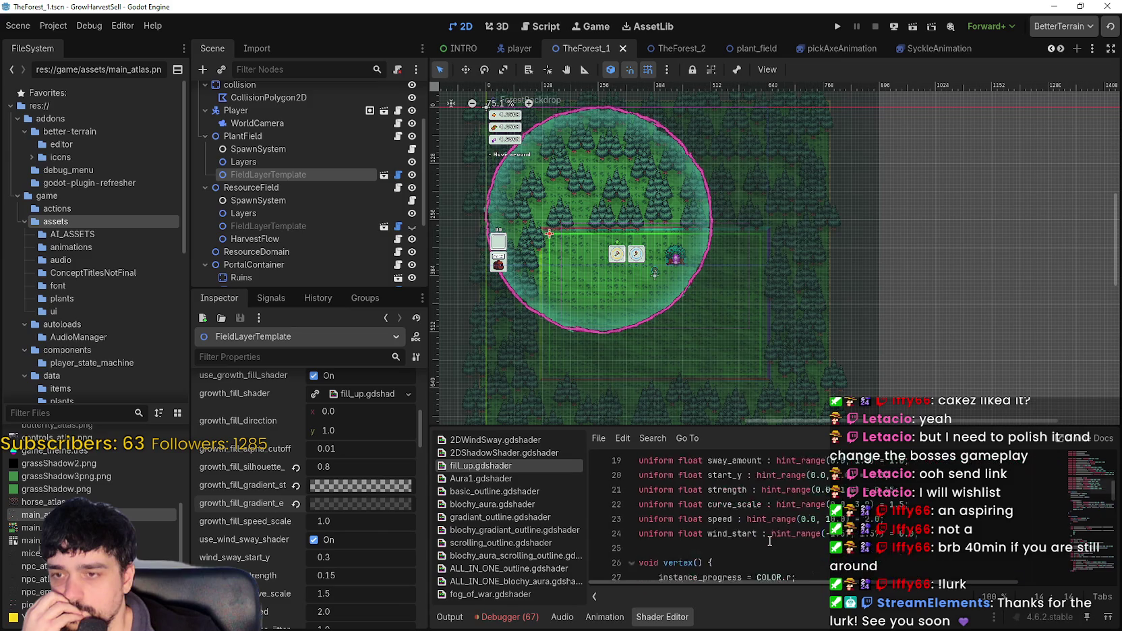
{"action": "scroll", "coordinate": [770, 541], "scroll_direction": "down", "scroll_amount": 8}
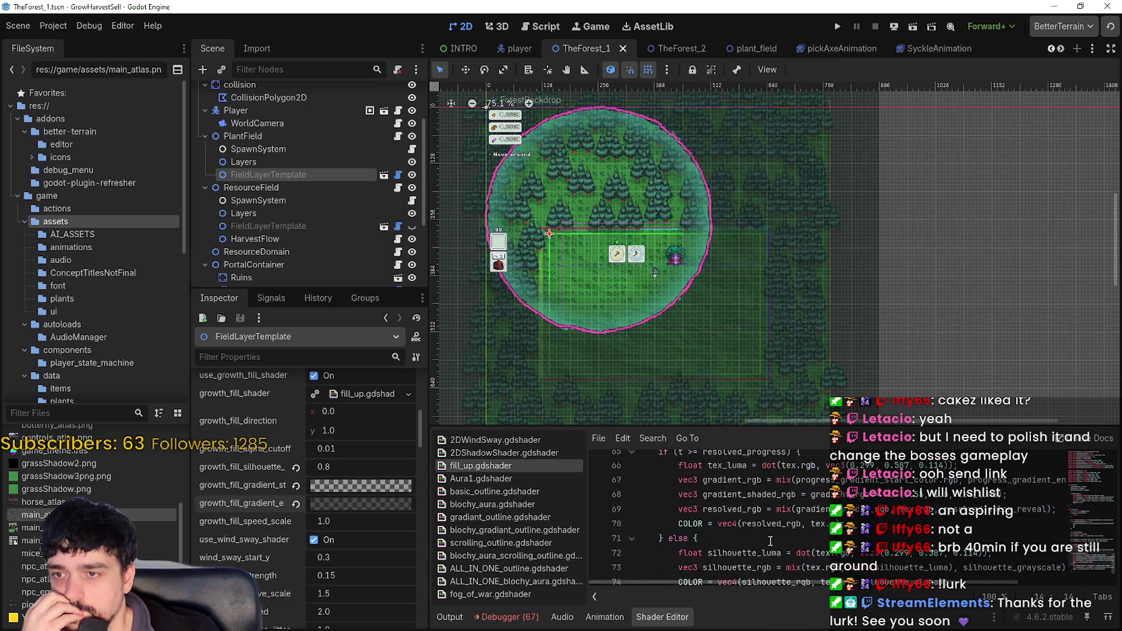
{"action": "left_click", "coordinate": [296, 485]}
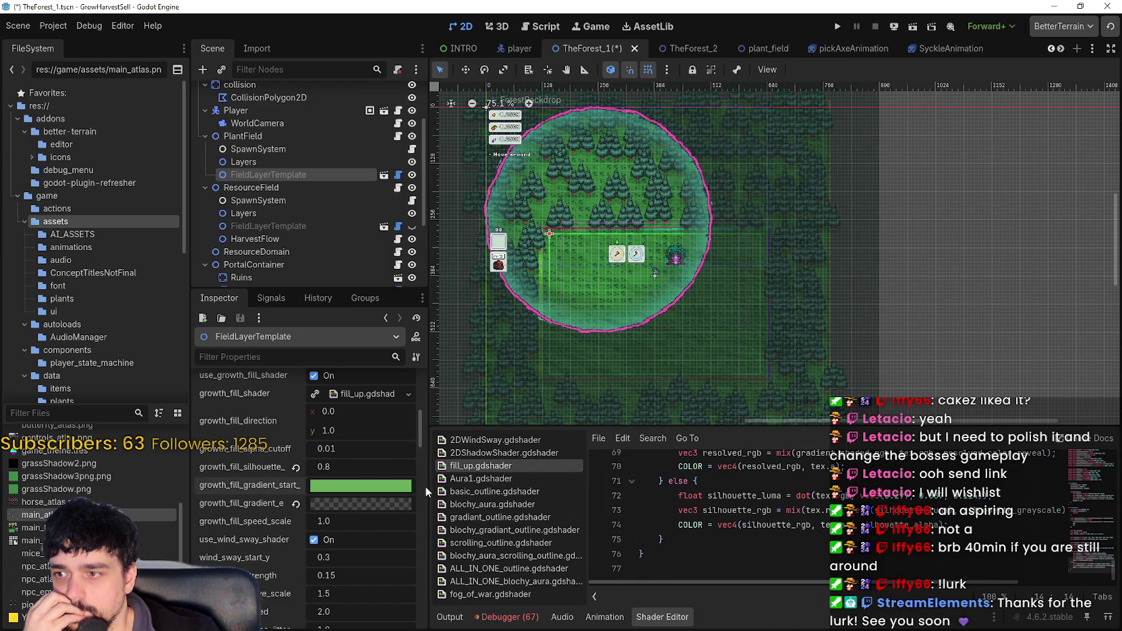
{"action": "left_click_drag", "start_coordinate": [425, 486], "coordinate": [555, 505]}
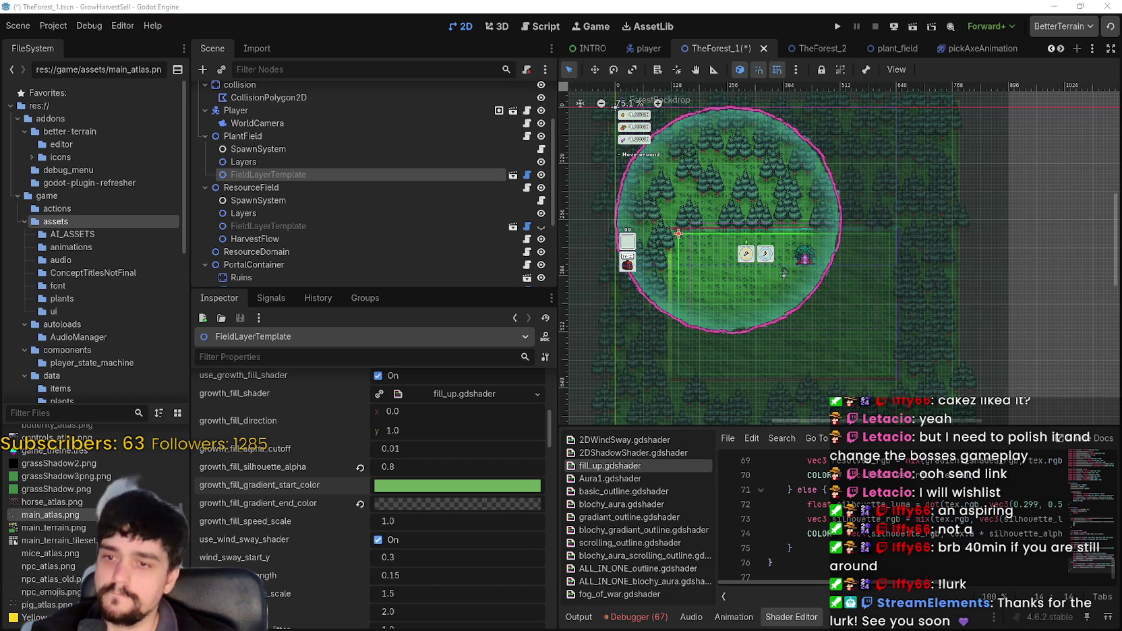
- Search fill_up.gdshader for silhouette_grayscale and jump to its next occurrence
{"action": "scroll", "coordinate": [1090, 462], "scroll_direction": "up", "scroll_amount": 20}
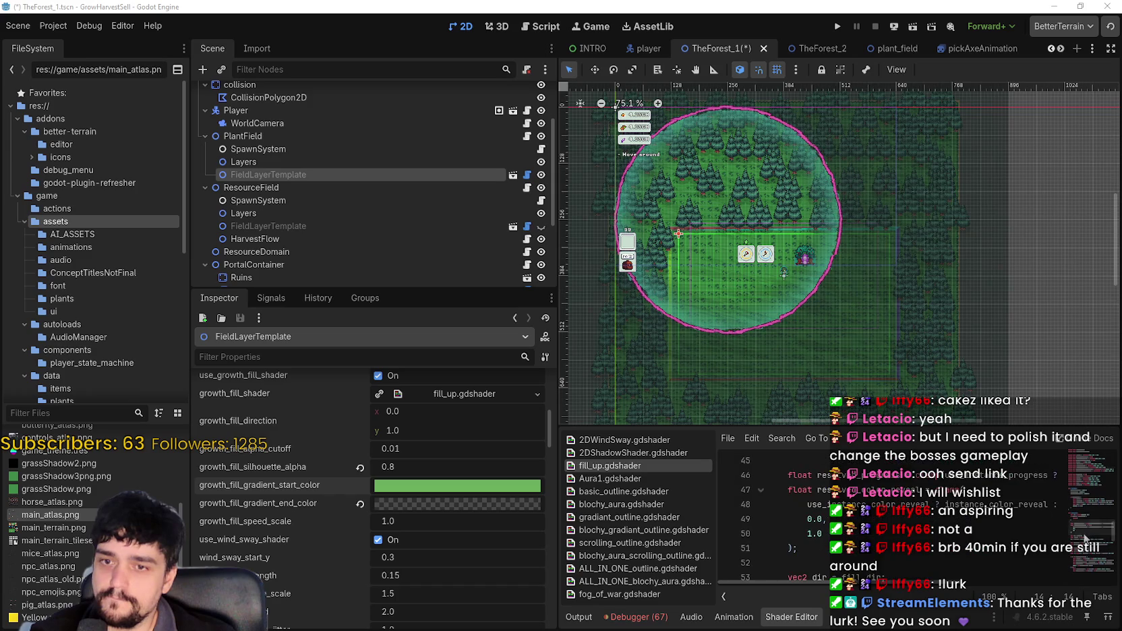
{"action": "scroll", "coordinate": [982, 520], "scroll_direction": "down", "scroll_amount": 3}
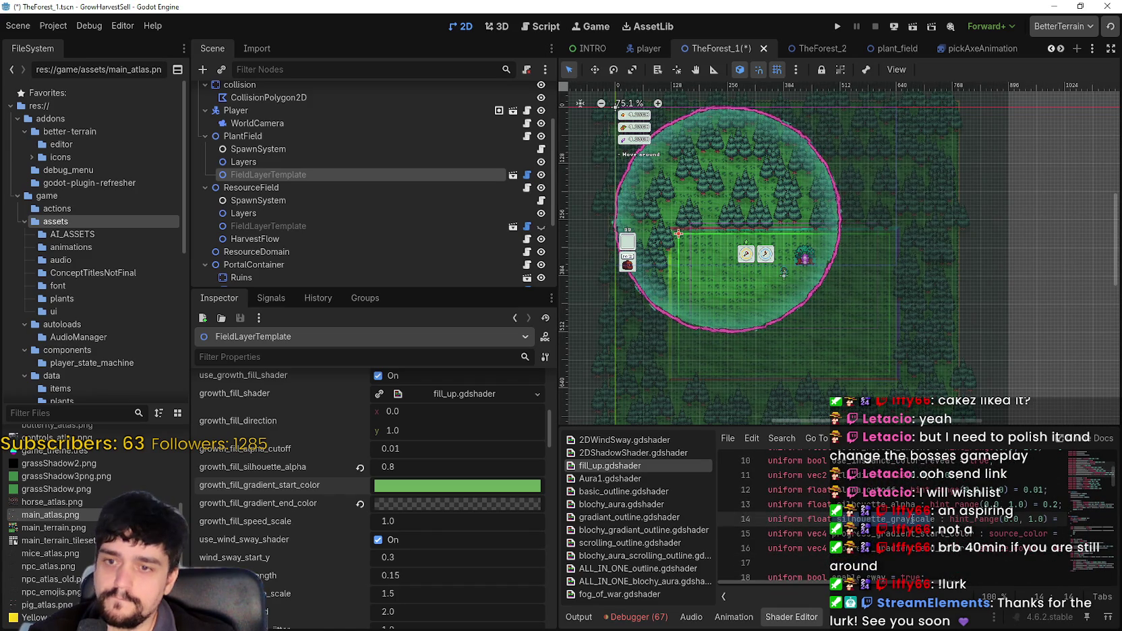
{"action": "key", "text": "ctrl+f"}
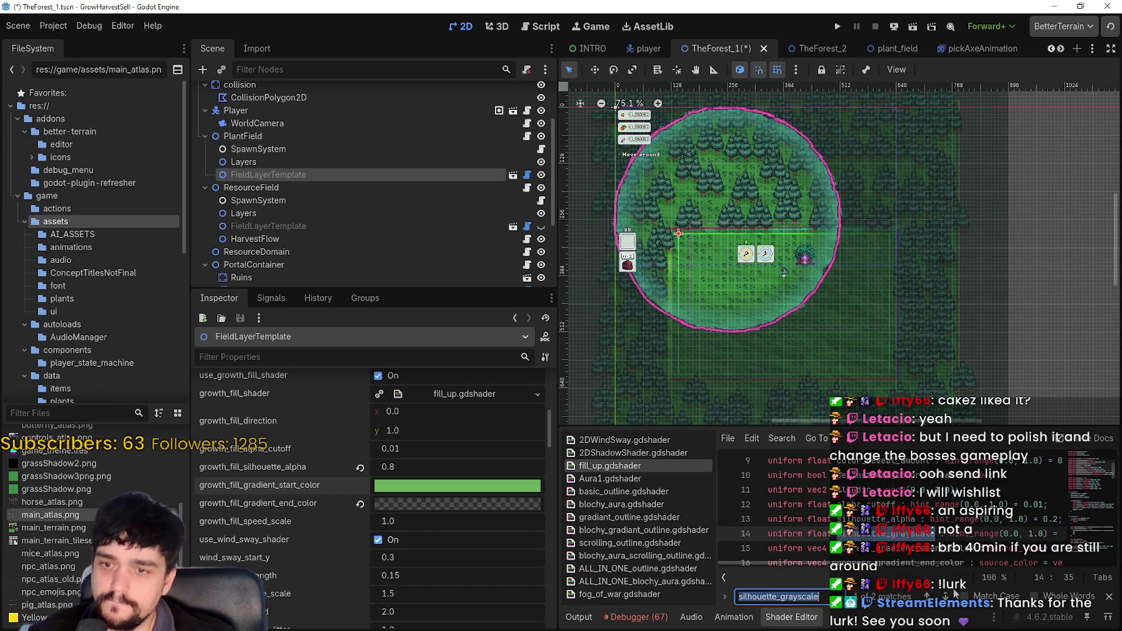
{"action": "left_click", "coordinate": [945, 596]}
- Review the else-branch use of silhouette_grayscale near line 73, then clear the selection
{"action": "mouse_move", "coordinate": [892, 561]}
{"action": "left_mouse_down"}
{"action": "mouse_move", "coordinate": [975, 563]}
{"action": "mouse_move", "coordinate": [801, 571]}
{"action": "mouse_move", "coordinate": [839, 573]}
{"action": "left_mouse_up"}
{"action": "left_click_drag", "start_coordinate": [836, 505], "coordinate": [786, 510]}
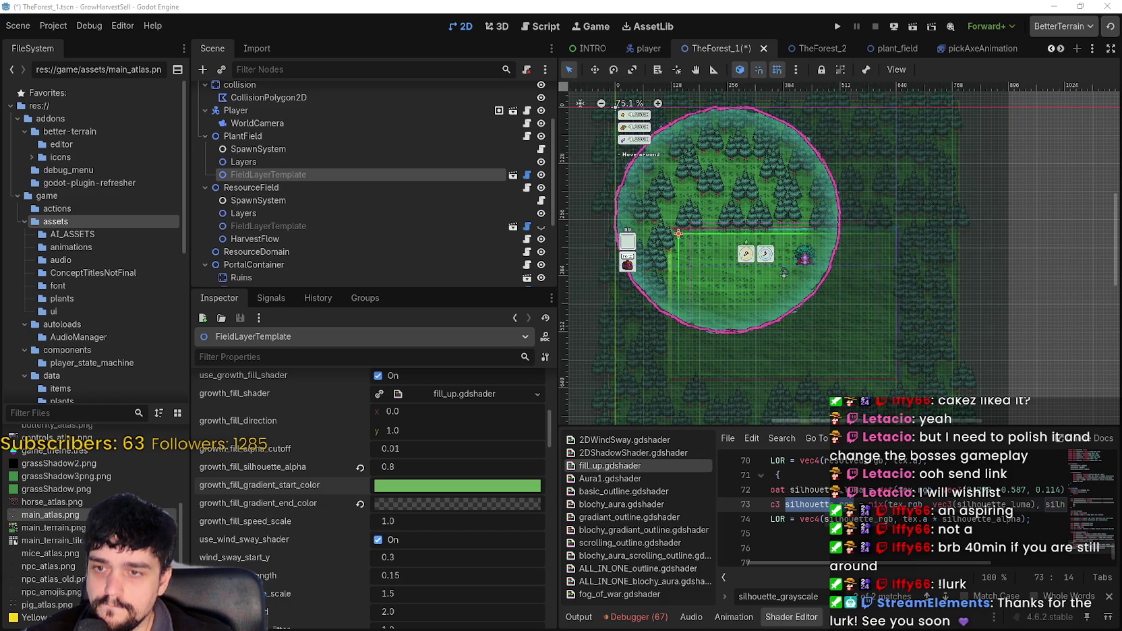
{"action": "scroll", "coordinate": [934, 554], "scroll_direction": "left", "scroll_amount": 2}
{"action": "scroll", "coordinate": [935, 554], "scroll_direction": "up", "scroll_amount": 2}
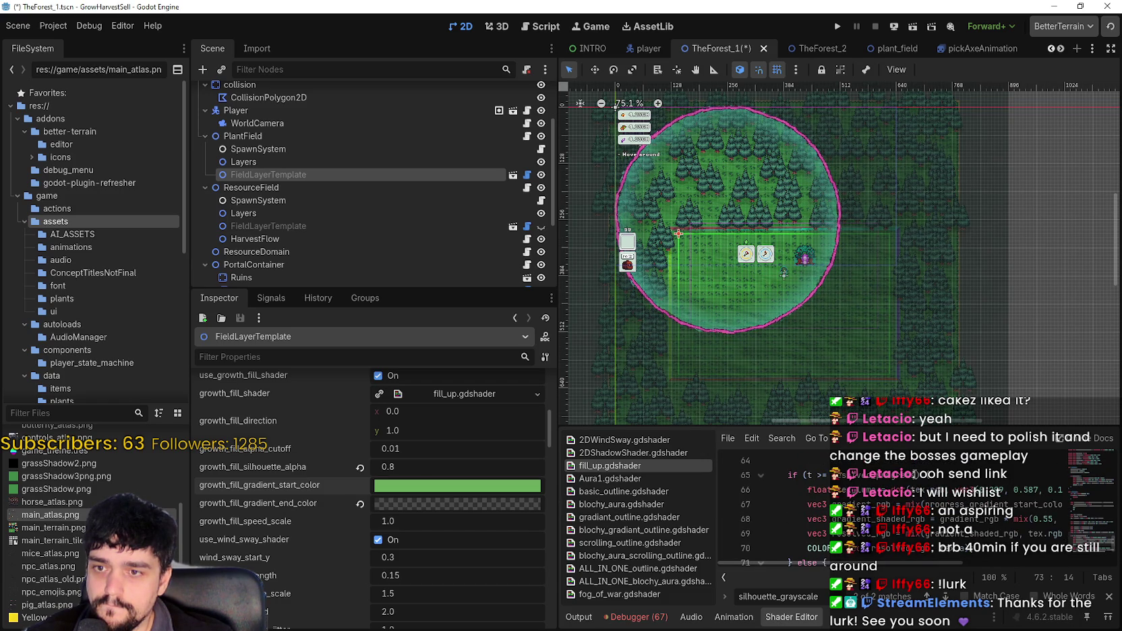
{"action": "scroll", "coordinate": [913, 474], "scroll_direction": "down", "scroll_amount": 1}
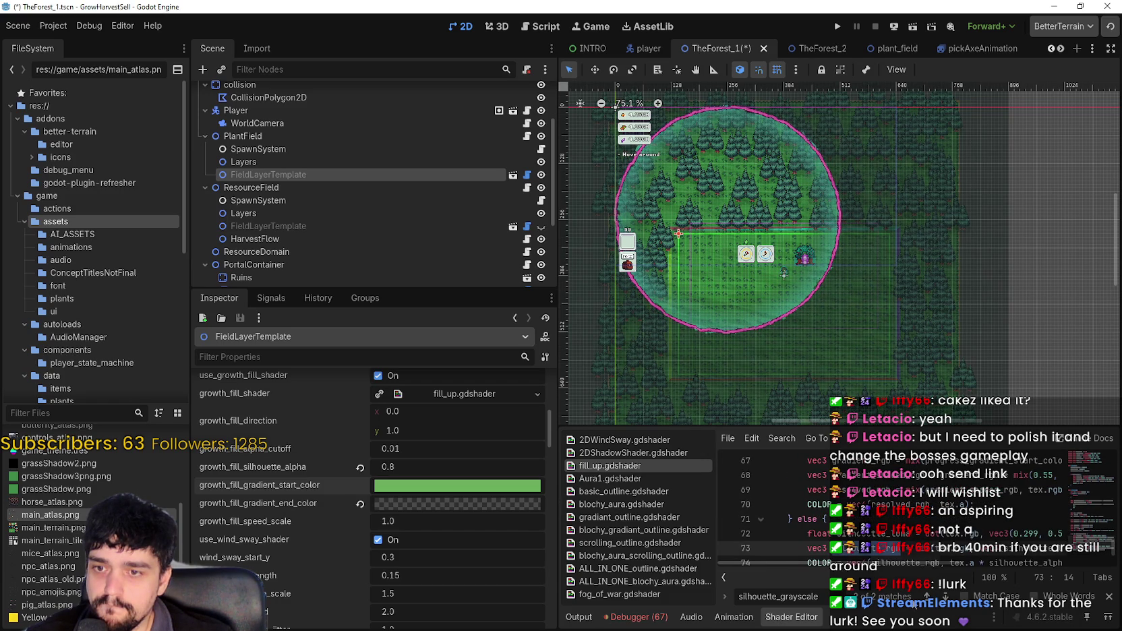
{"action": "mouse_move", "coordinate": [924, 566]}
{"action": "left_mouse_down"}
{"action": "mouse_move", "coordinate": [1031, 564]}
{"action": "mouse_move", "coordinate": [898, 565]}
{"action": "mouse_move", "coordinate": [1032, 562]}
{"action": "mouse_move", "coordinate": [885, 571]}
{"action": "mouse_move", "coordinate": [944, 568]}
{"action": "mouse_move", "coordinate": [870, 485]}
{"action": "mouse_move", "coordinate": [762, 475]}
{"action": "left_mouse_up"}
{"action": "scroll", "coordinate": [1005, 565], "scroll_direction": "down", "scroll_amount": 2}
{"action": "scroll", "coordinate": [888, 568], "scroll_direction": "up", "scroll_amount": 2}
{"action": "scroll", "coordinate": [942, 542], "scroll_direction": "down", "scroll_amount": 2}
{"action": "left_click", "coordinate": [809, 548]}
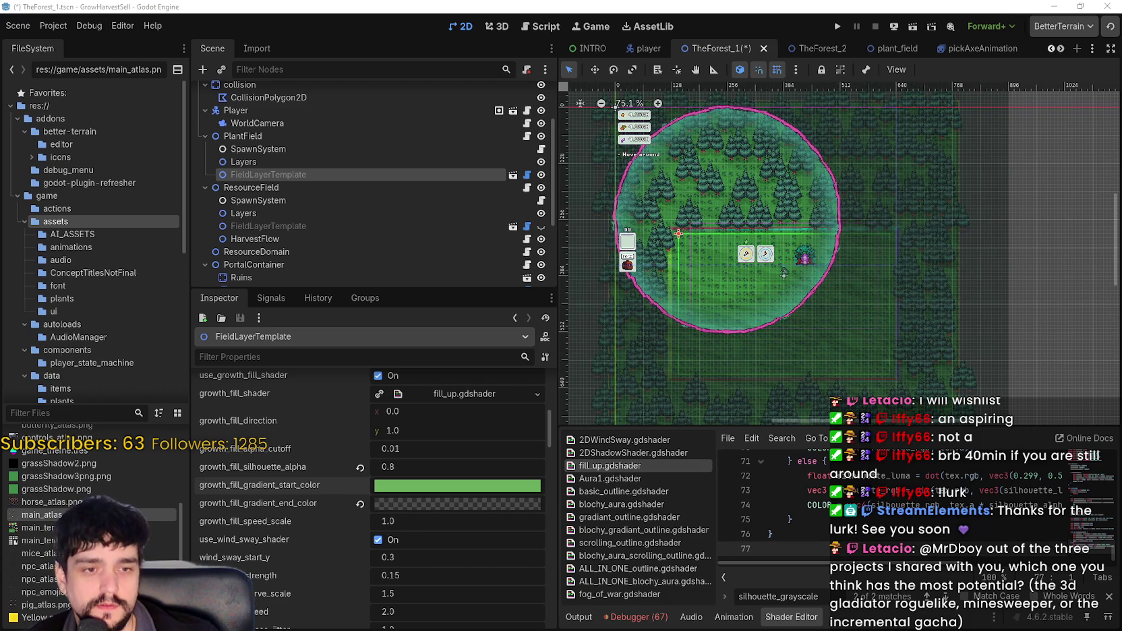
- Zoom out the 2D viewport, then save TheForest_1 and run Harvest Mage to its title screen
{"action": "scroll", "coordinate": [863, 304], "scroll_direction": "down", "scroll_amount": 1}
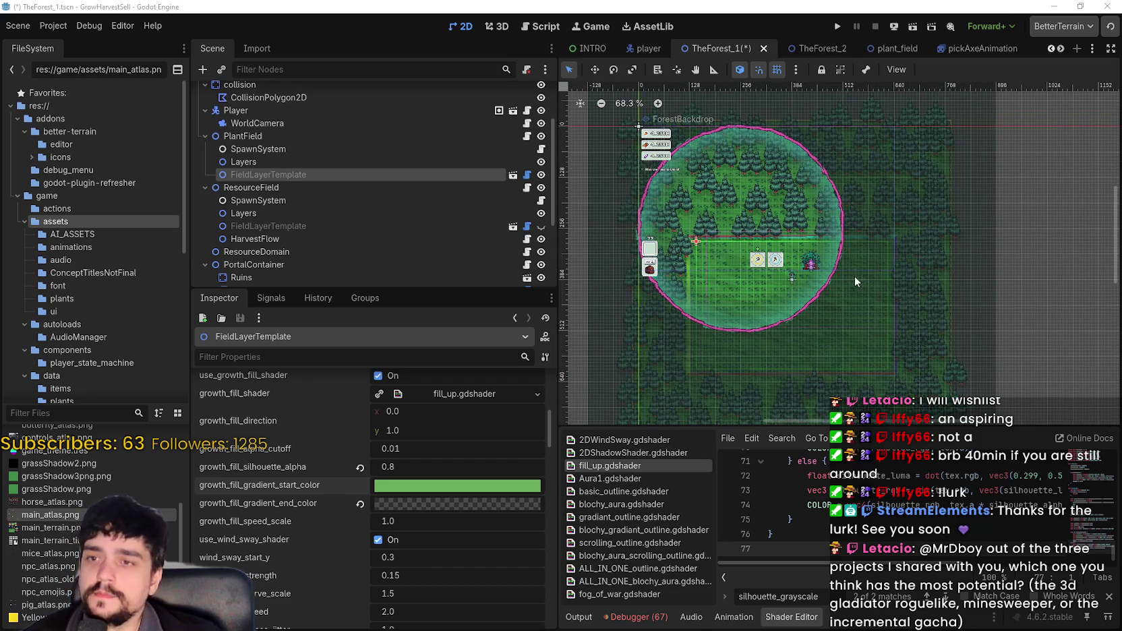
{"action": "scroll", "coordinate": [838, 243], "scroll_direction": "down", "scroll_amount": 7}
{"action": "scroll", "coordinate": [722, 225], "scroll_direction": "up", "scroll_amount": 4}
{"action": "scroll", "coordinate": [845, 280], "scroll_direction": "right", "scroll_amount": 2}
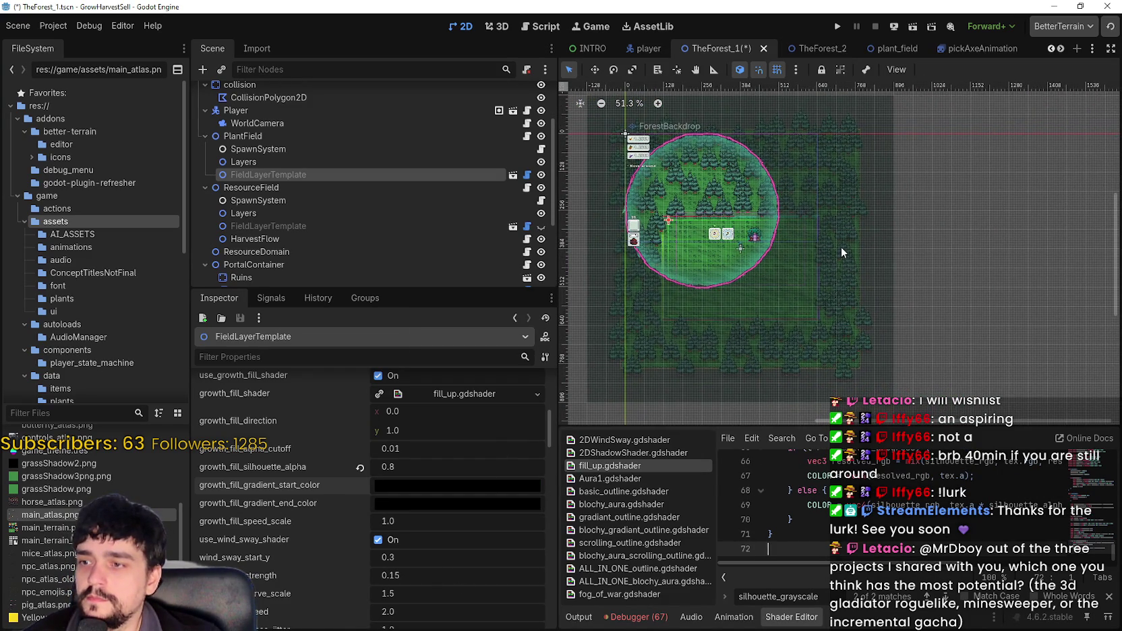
{"action": "left_click", "coordinate": [838, 25]}
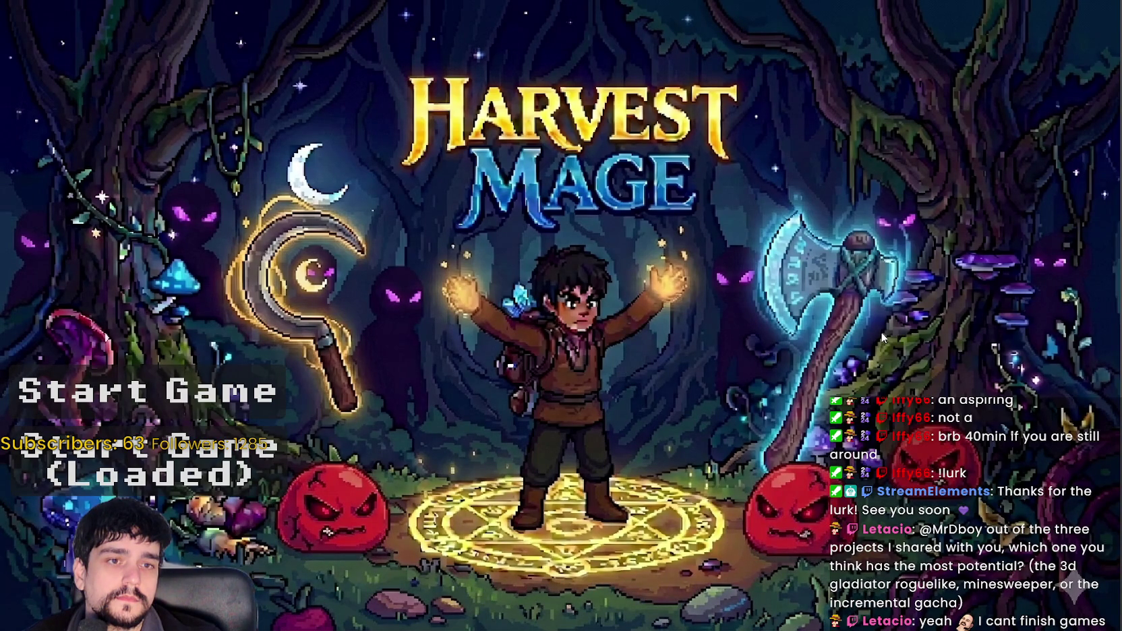
- Start the loaded game, travel via the portal to Stage 1 forest, return to the village, and stop
{"action": "left_click", "coordinate": [227, 476]}
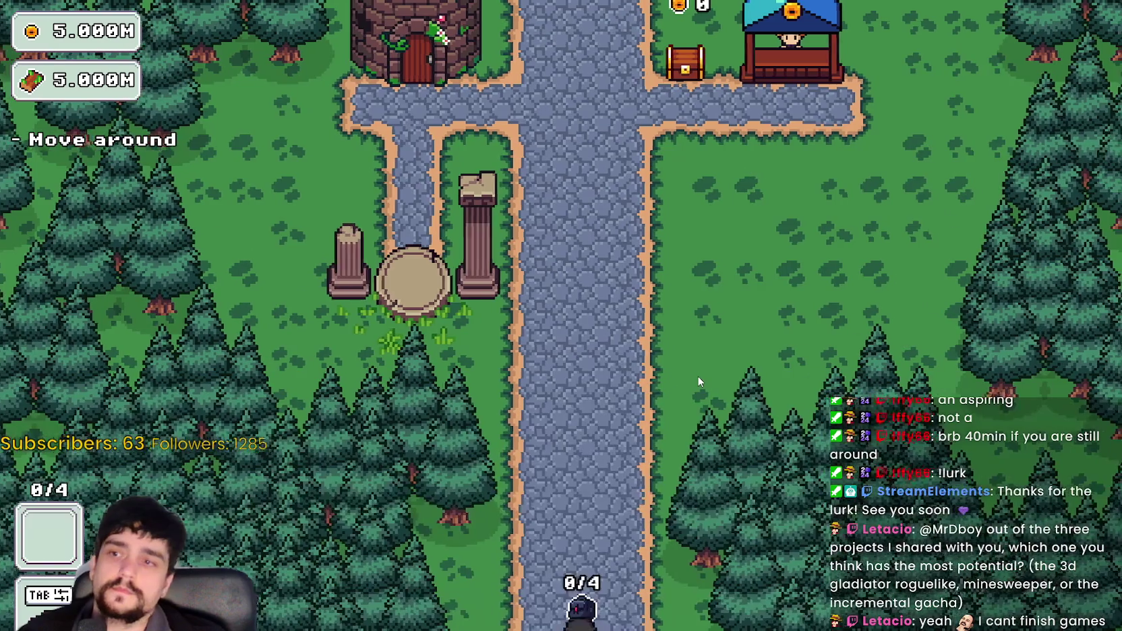
{"action": "key", "text": "w"}
{"action": "key", "text": "a"}
{"action": "key", "text": "w"}
{"action": "key", "text": "e"}
{"action": "key", "text": "Escape"}
{"action": "key", "text": "s"}
{"action": "key", "text": "e"}
{"action": "left_click", "coordinate": [290, 536]}
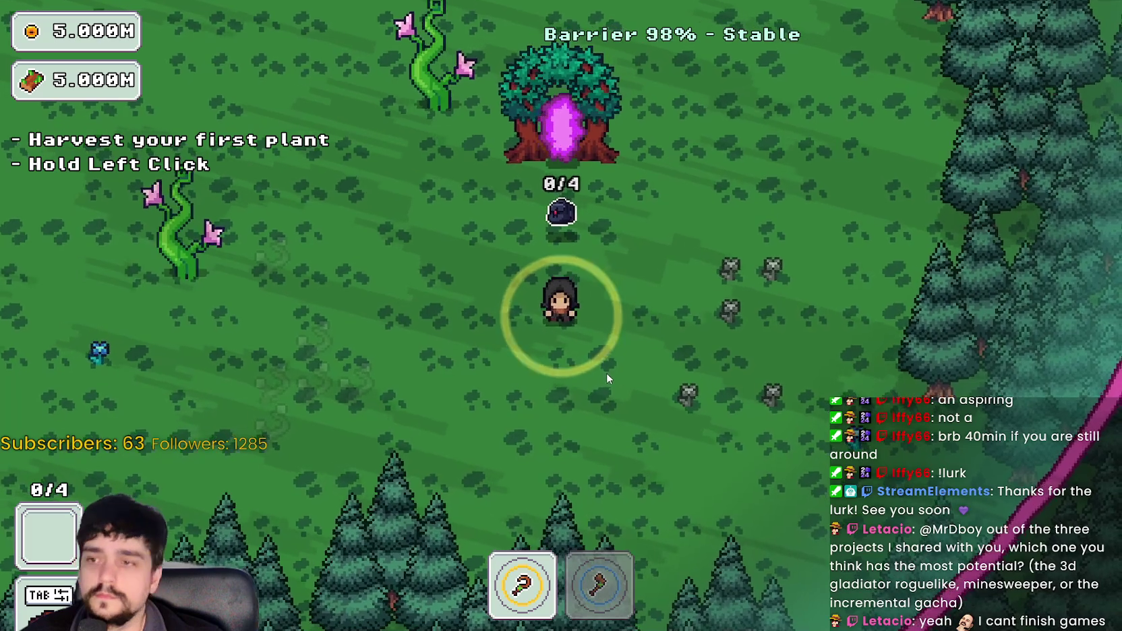
{"action": "key", "text": "d"}
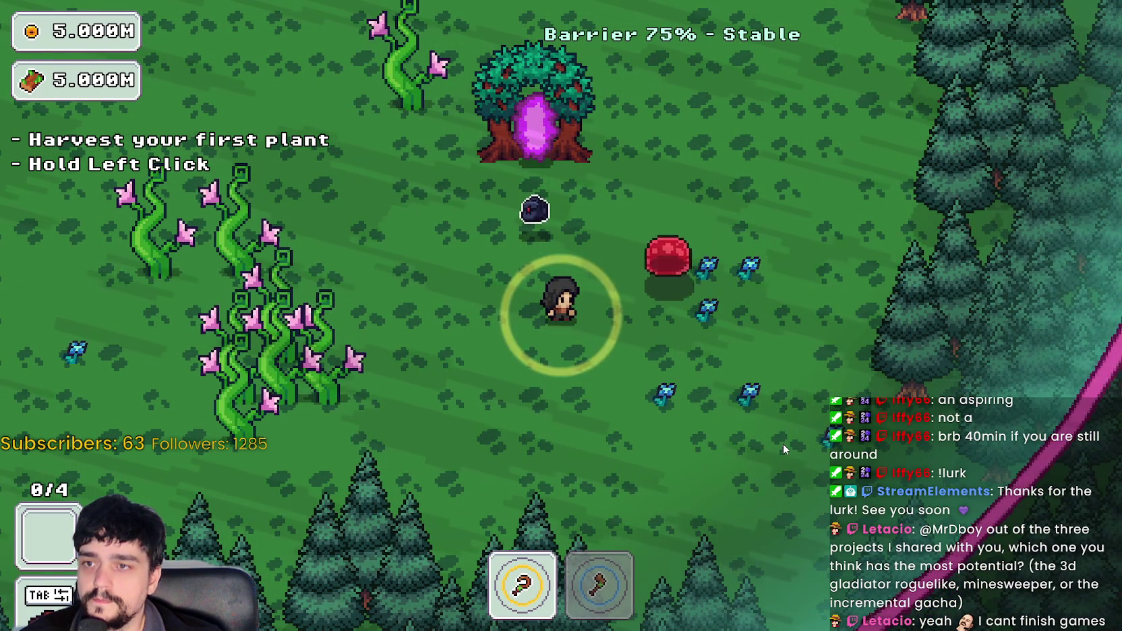
{"action": "key", "text": "w"}
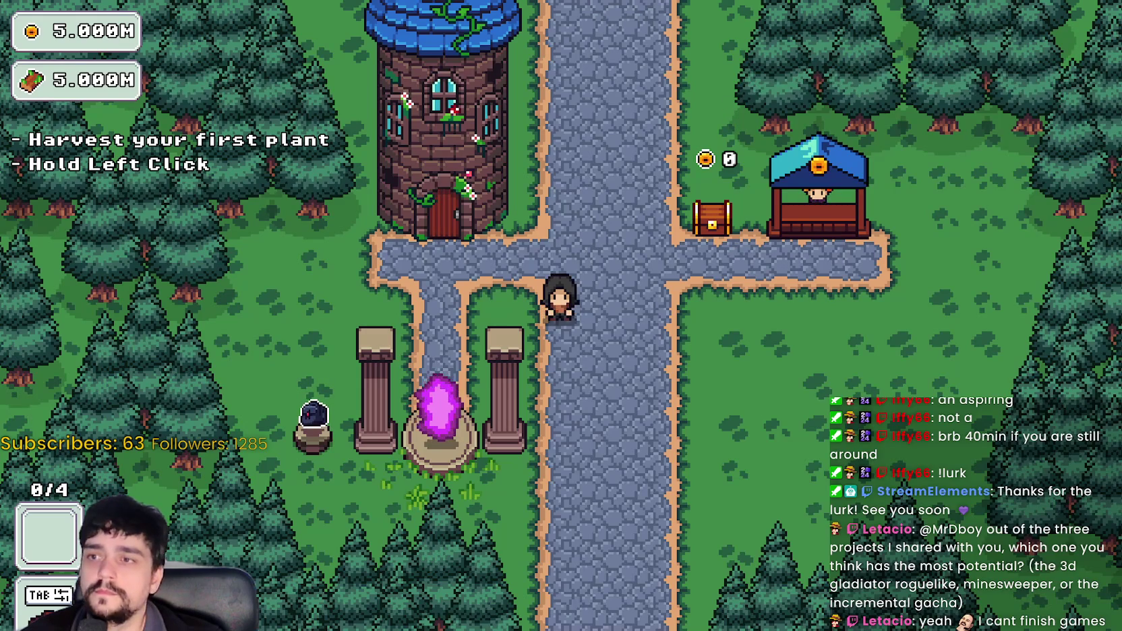
{"action": "key", "text": "F8"}
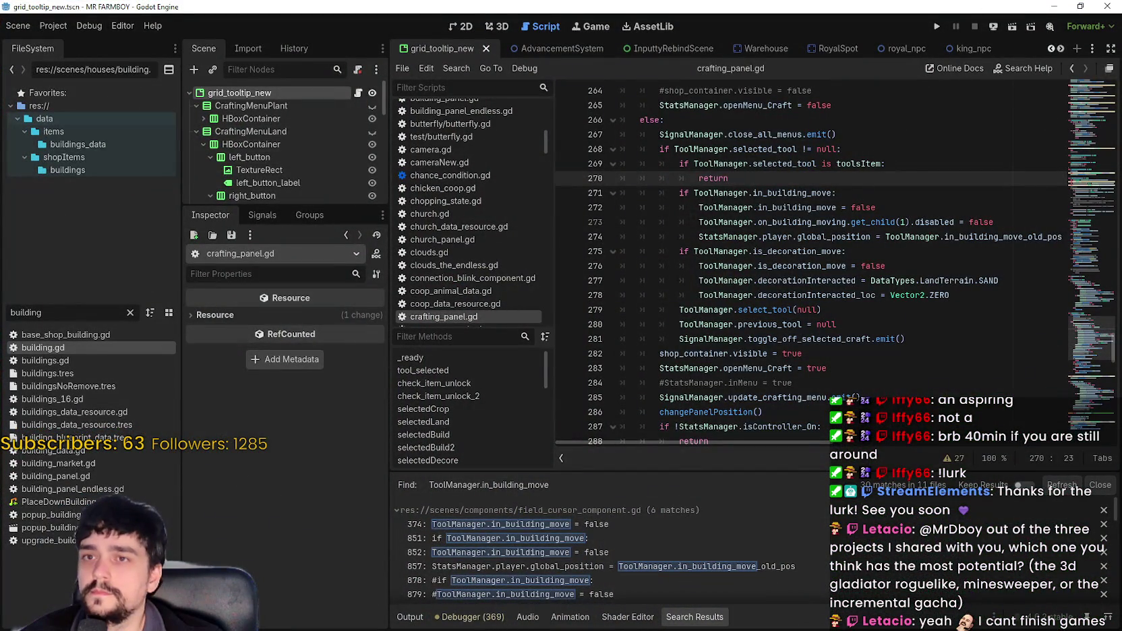
- Reload the GrowHarvestSell project with Project > Reload Current Project
{"action": "key", "text": "alt+Tab"}
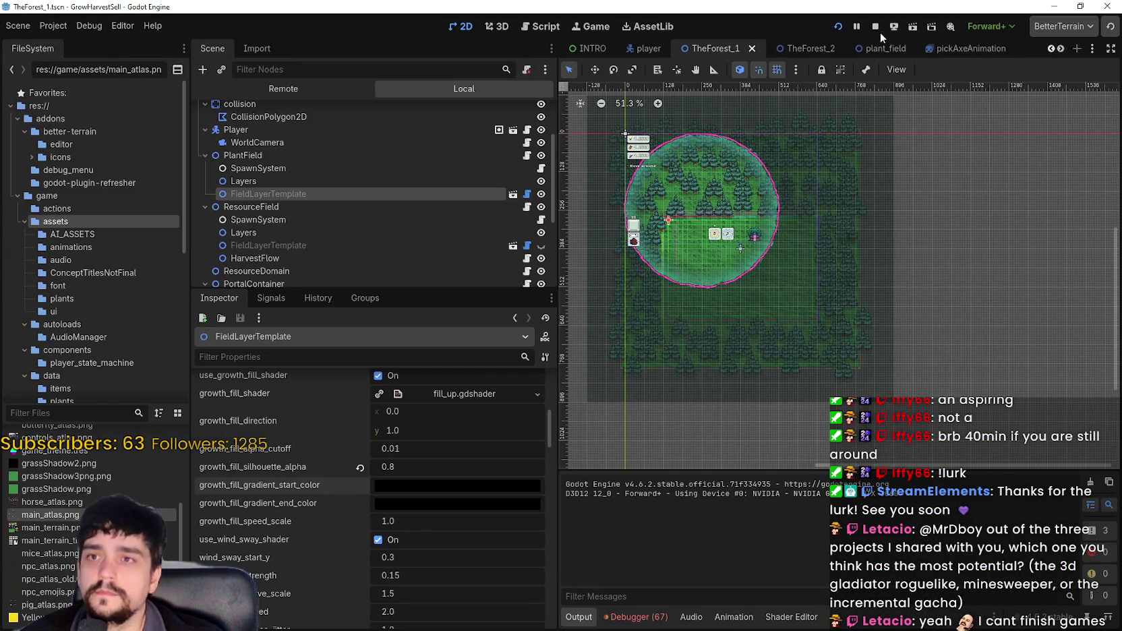
{"action": "left_click", "coordinate": [64, 27]}
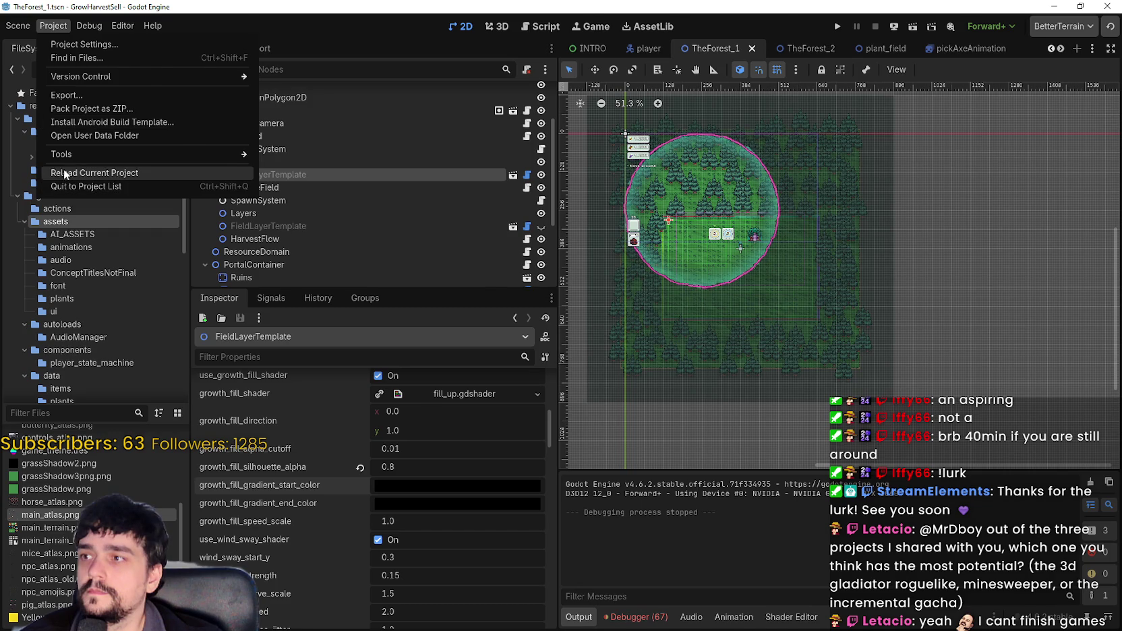
{"action": "left_click", "coordinate": [63, 169]}
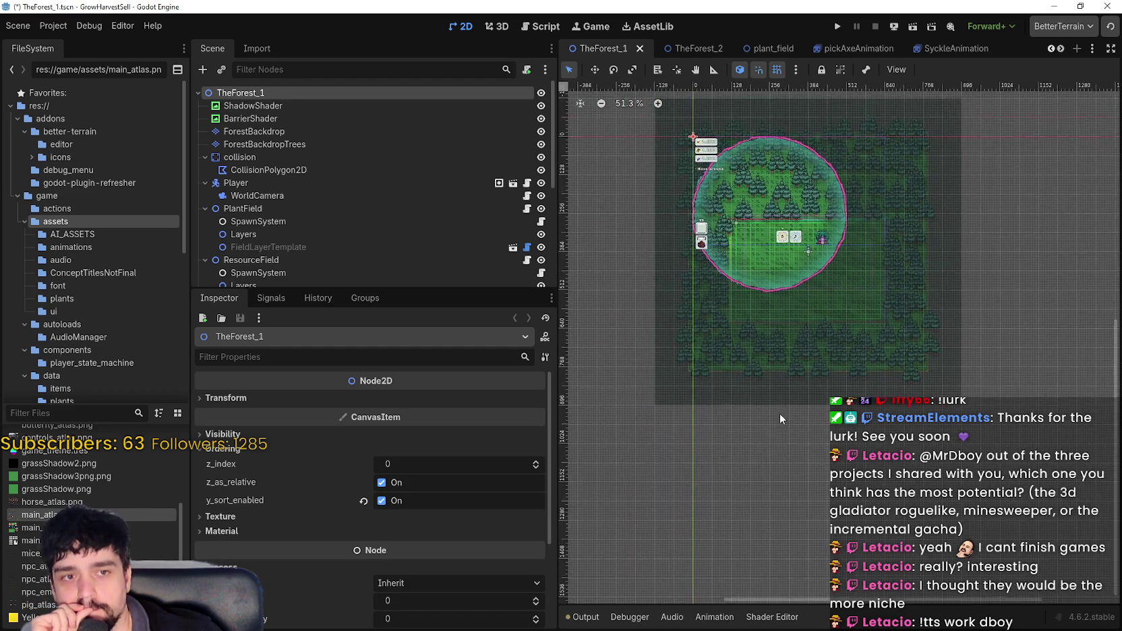
{"action": "scroll", "coordinate": [774, 427], "scroll_direction": "down", "scroll_amount": 1}
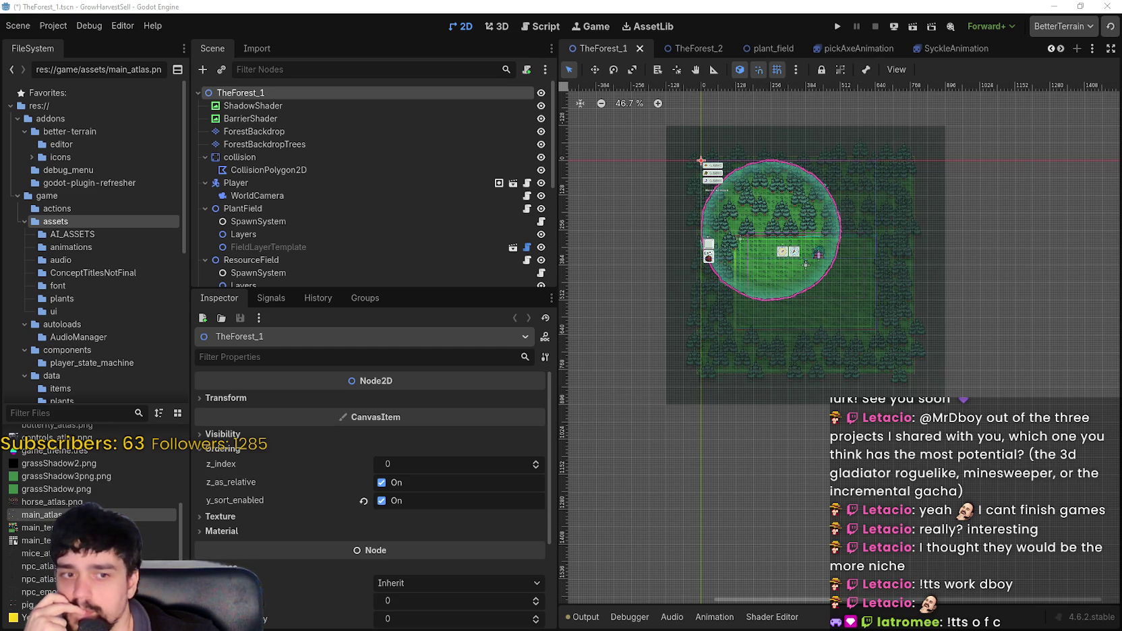
{"action": "scroll", "coordinate": [302, 147], "scroll_direction": "down", "scroll_amount": 3}
- Select PlantField's FieldLayerTemplate and review its growth and harvest AOE properties in the Inspector
{"action": "left_click", "coordinate": [328, 173]}
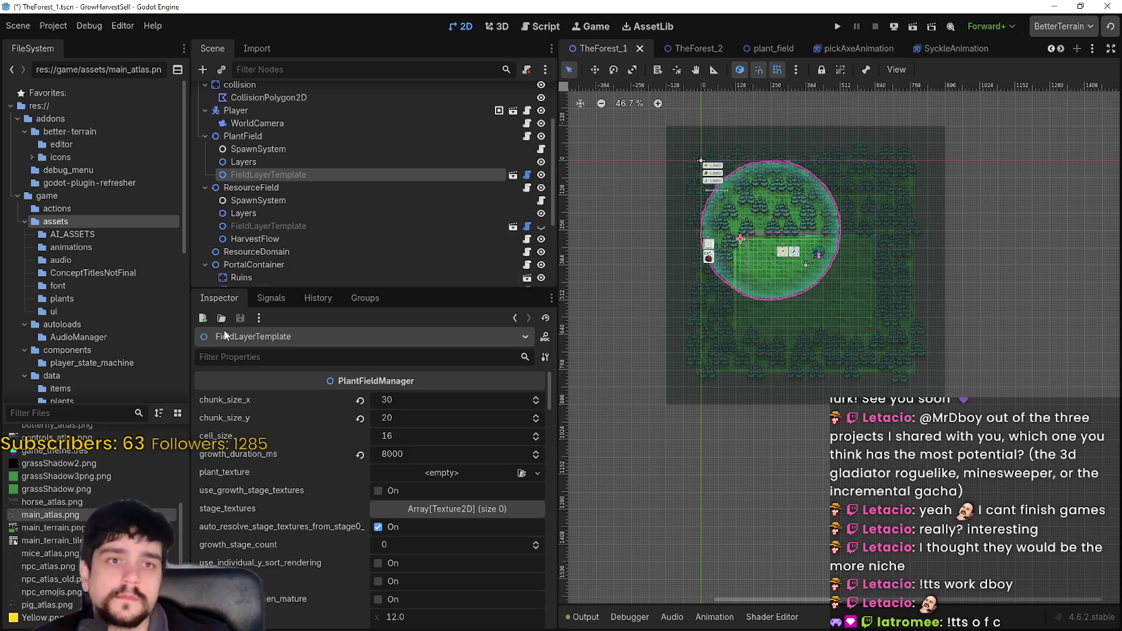
{"action": "scroll", "coordinate": [451, 462], "scroll_direction": "down", "scroll_amount": 10}
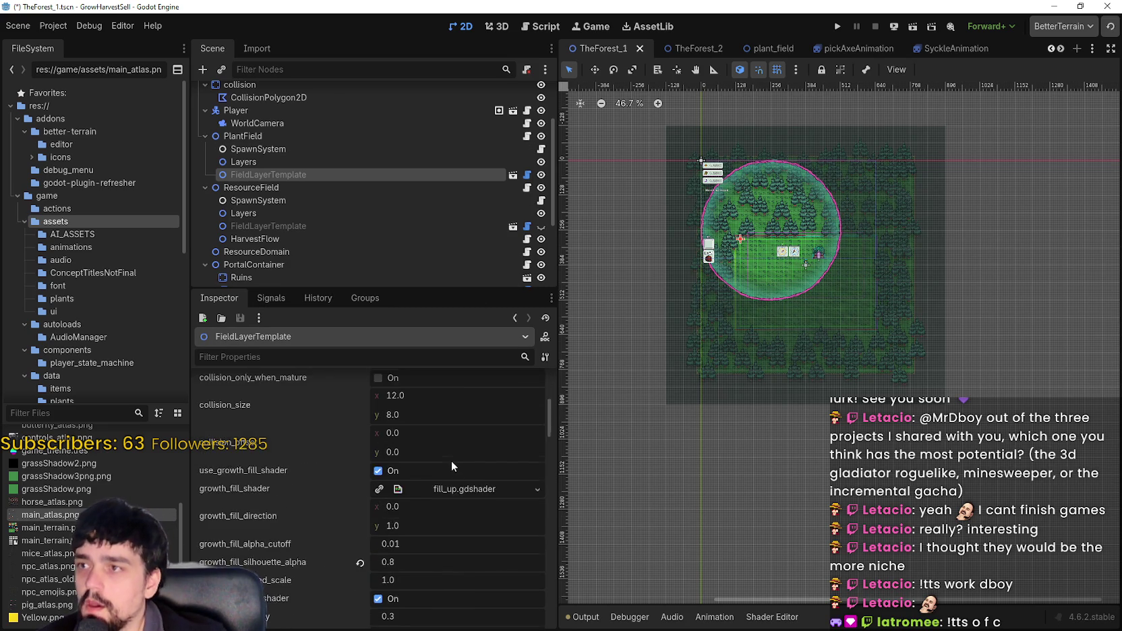
{"action": "scroll", "coordinate": [448, 469], "scroll_direction": "down", "scroll_amount": 15}
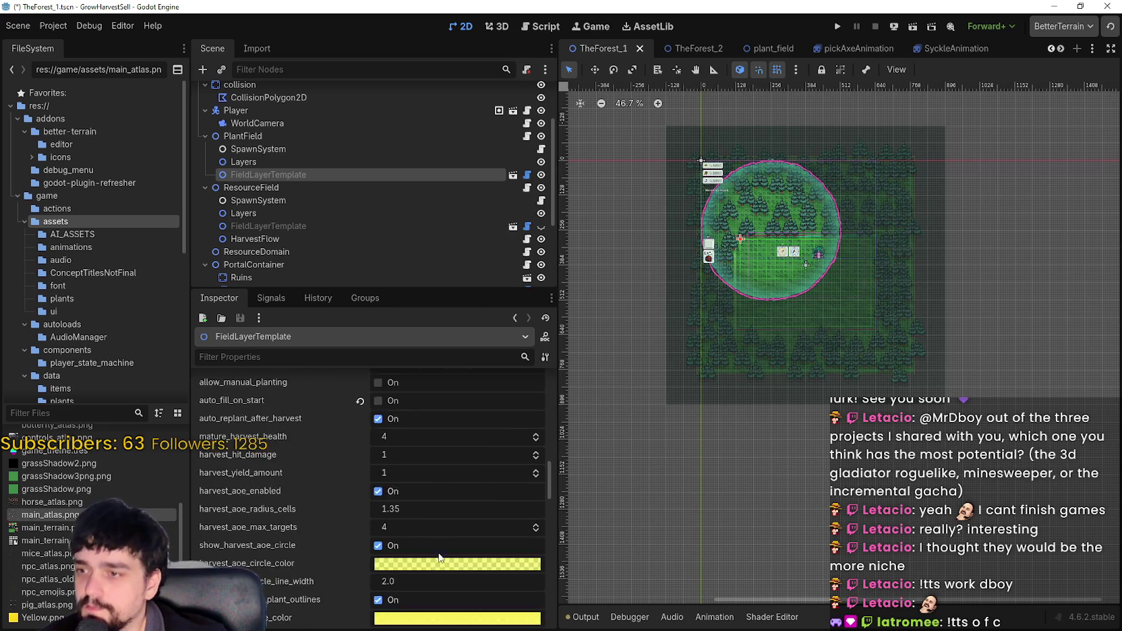
{"action": "scroll", "coordinate": [436, 543], "scroll_direction": "down", "scroll_amount": 5}
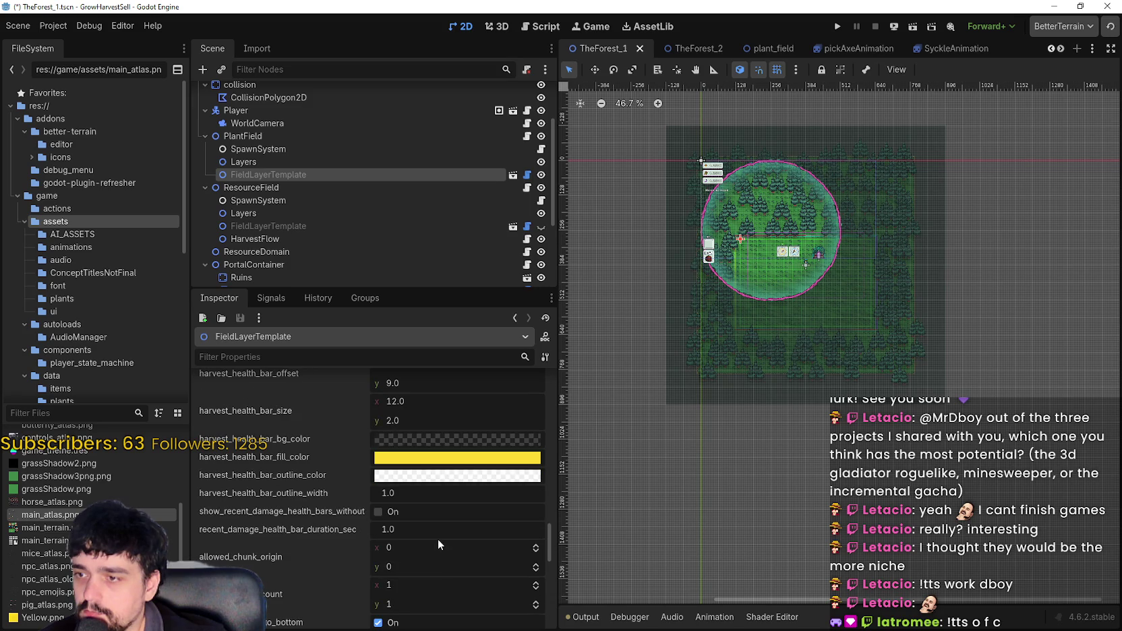
{"action": "scroll", "coordinate": [437, 537], "scroll_direction": "up", "scroll_amount": 2}
{"action": "scroll", "coordinate": [438, 532], "scroll_direction": "down", "scroll_amount": 3}
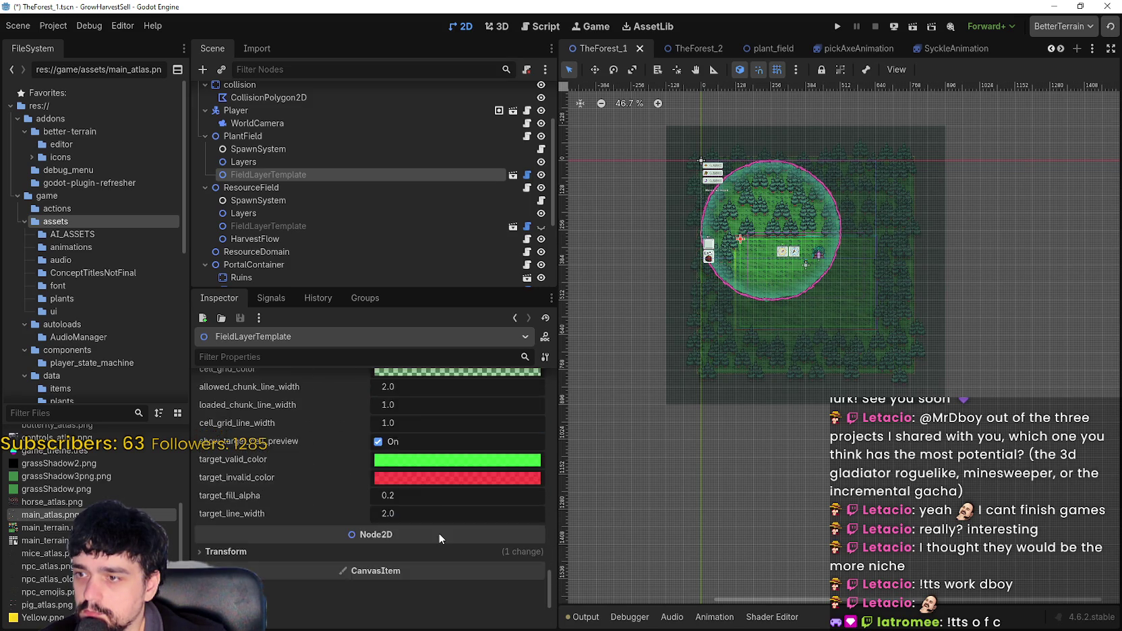
{"action": "scroll", "coordinate": [438, 533], "scroll_direction": "up", "scroll_amount": 6}
{"action": "scroll", "coordinate": [440, 533], "scroll_direction": "up", "scroll_amount": 4}
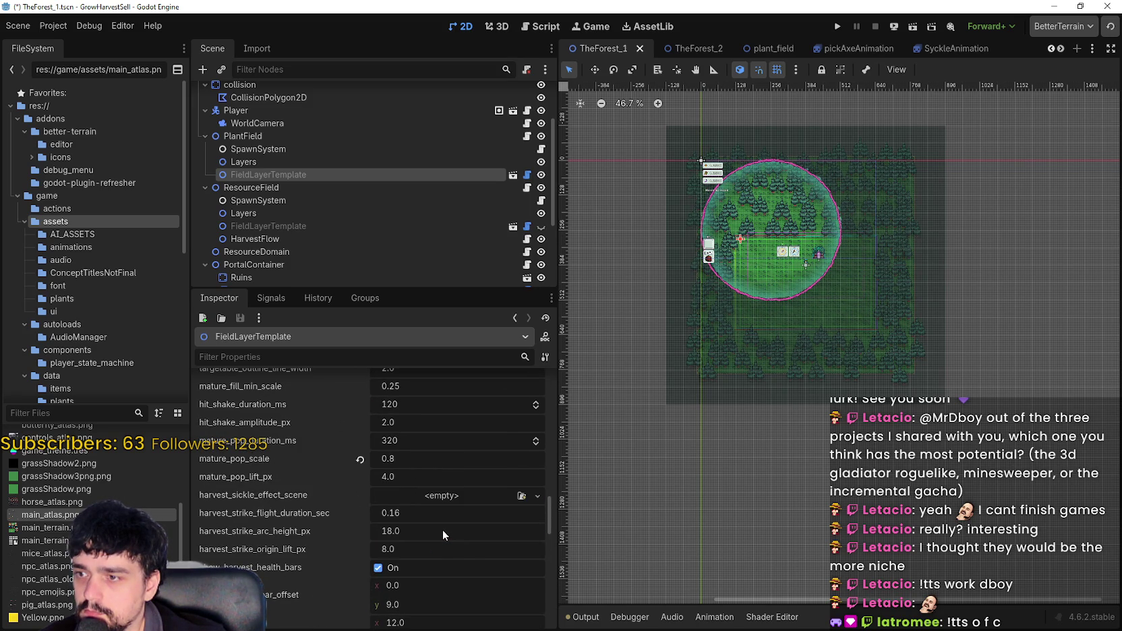
{"action": "scroll", "coordinate": [443, 529], "scroll_direction": "up", "scroll_amount": 2}
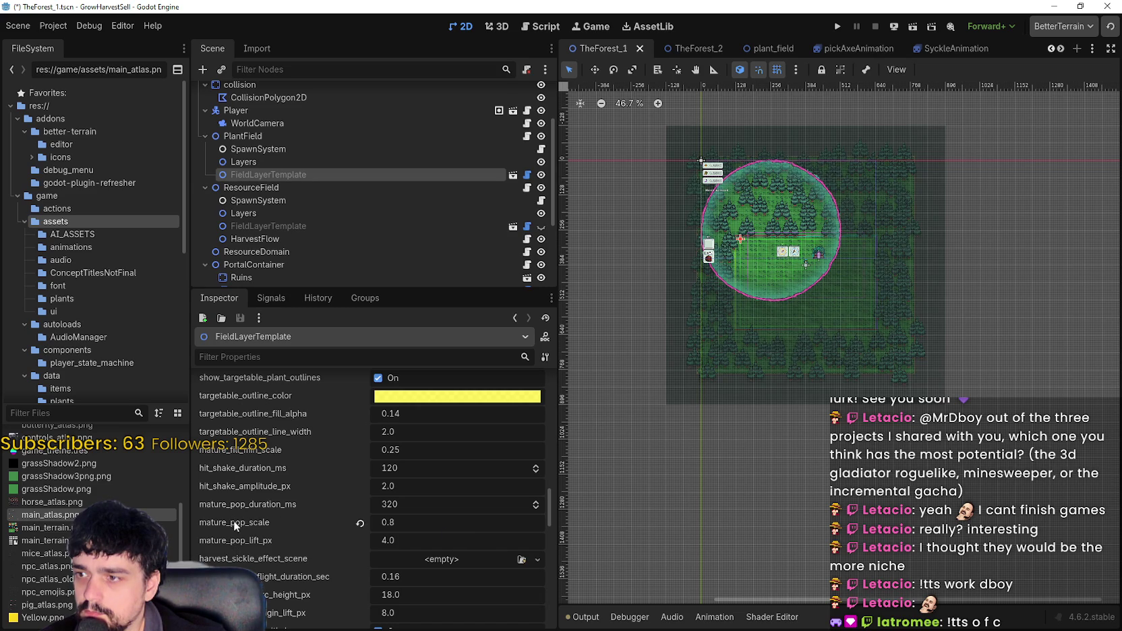
{"action": "scroll", "coordinate": [477, 527], "scroll_direction": "up", "scroll_amount": 1}
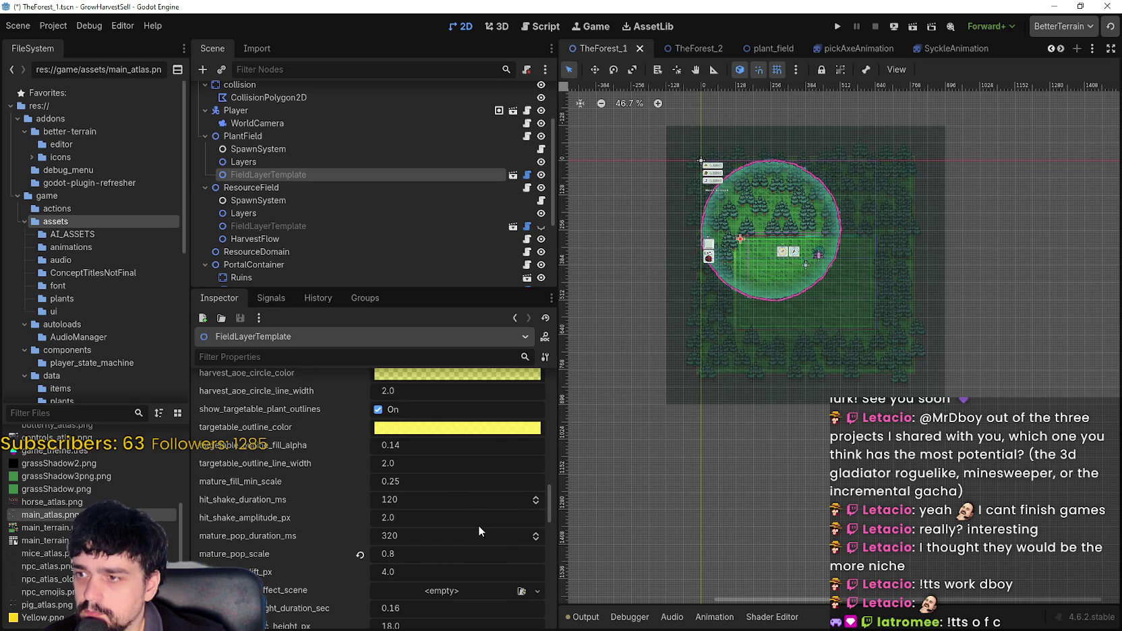
- Show fill_up.gdshader in the Shader Editor and read through its code
{"action": "left_click", "coordinate": [772, 617]}
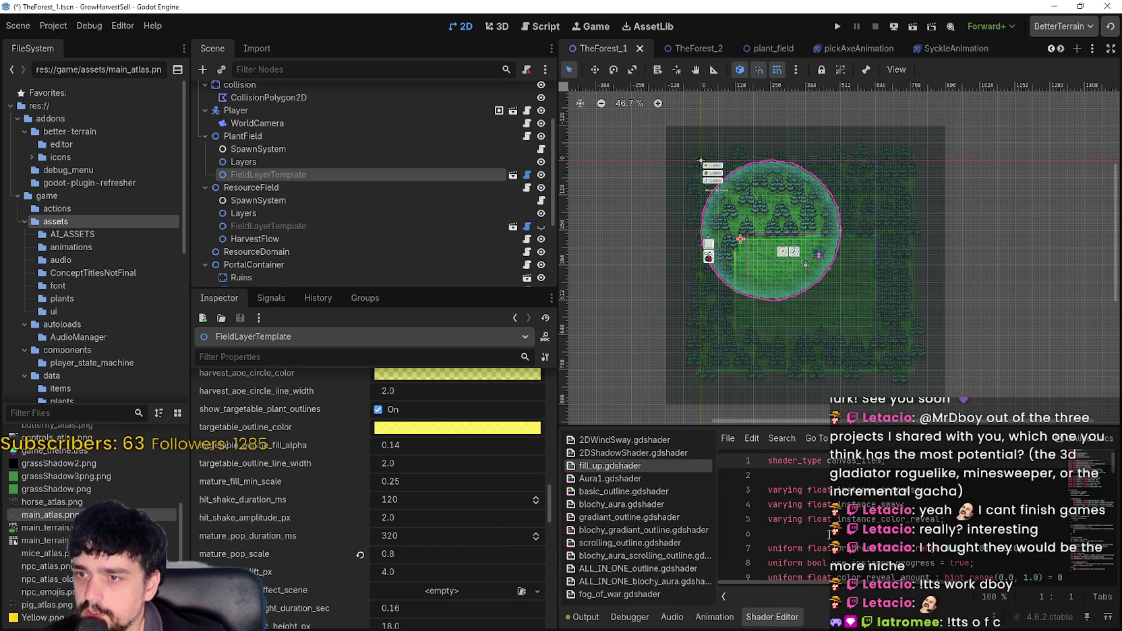
{"action": "scroll", "coordinate": [775, 512], "scroll_direction": "down", "scroll_amount": 3}
{"action": "left_click", "coordinate": [926, 518]}
{"action": "scroll", "coordinate": [927, 540], "scroll_direction": "down", "scroll_amount": 4}
{"action": "scroll", "coordinate": [927, 557], "scroll_direction": "down", "scroll_amount": 10}
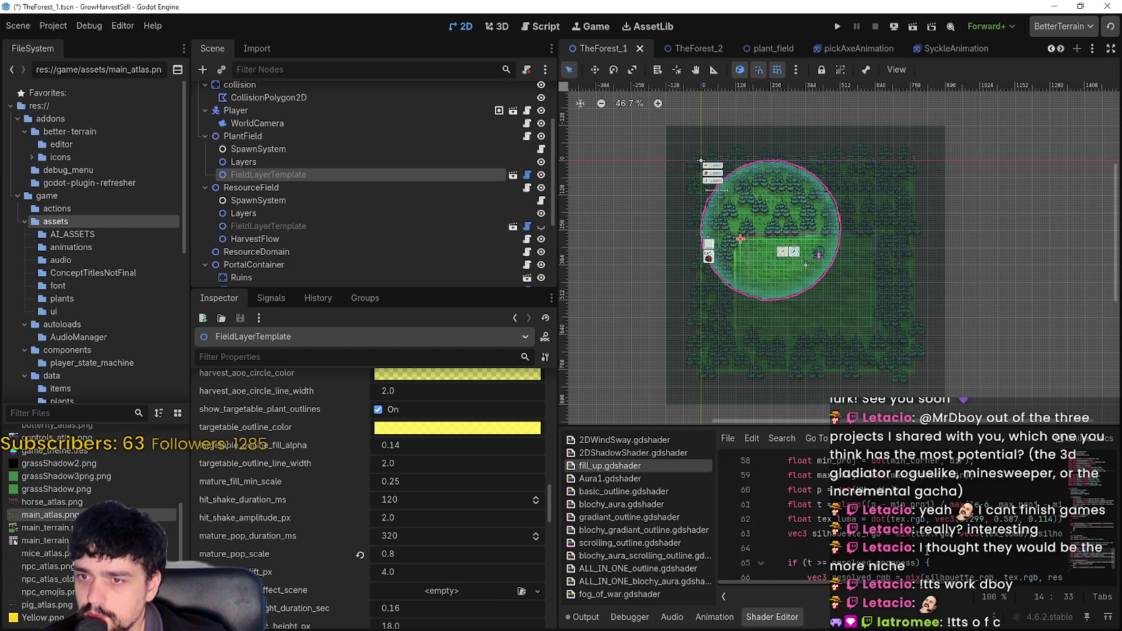
{"action": "scroll", "coordinate": [925, 550], "scroll_direction": "down", "scroll_amount": 4}
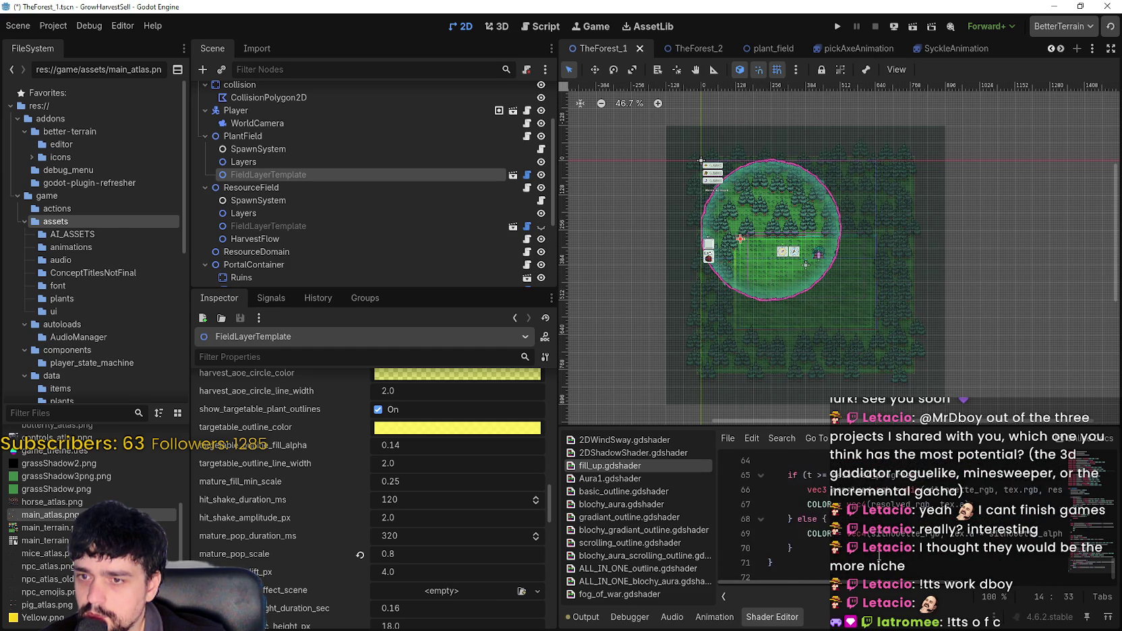
{"action": "scroll", "coordinate": [925, 550], "scroll_direction": "up", "scroll_amount": 3}
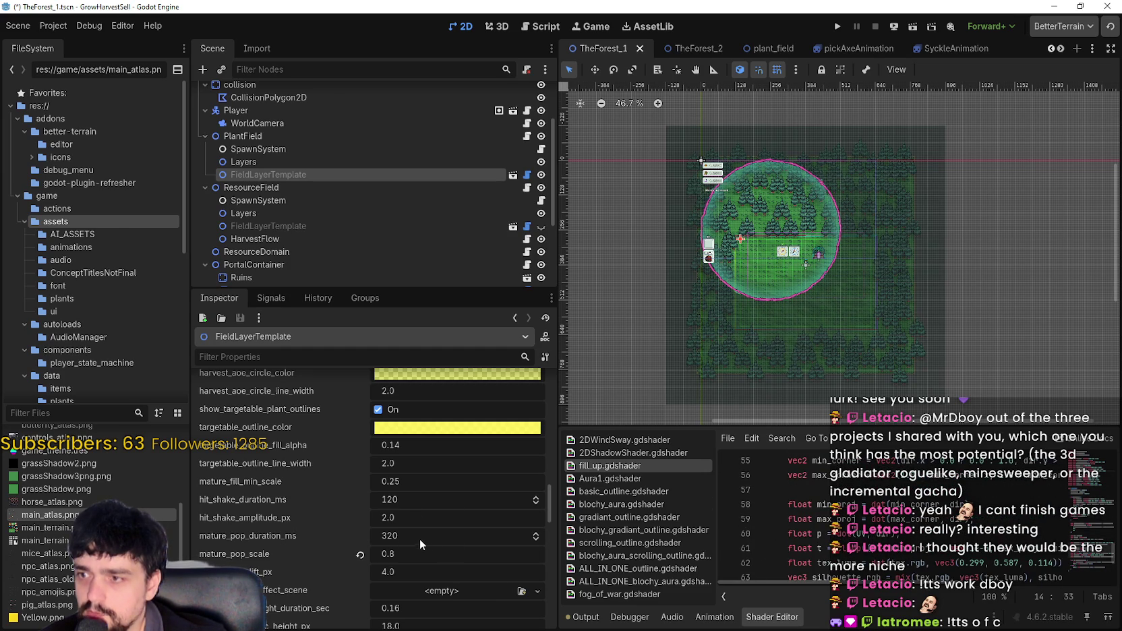
{"action": "scroll", "coordinate": [417, 536], "scroll_direction": "up", "scroll_amount": 3}
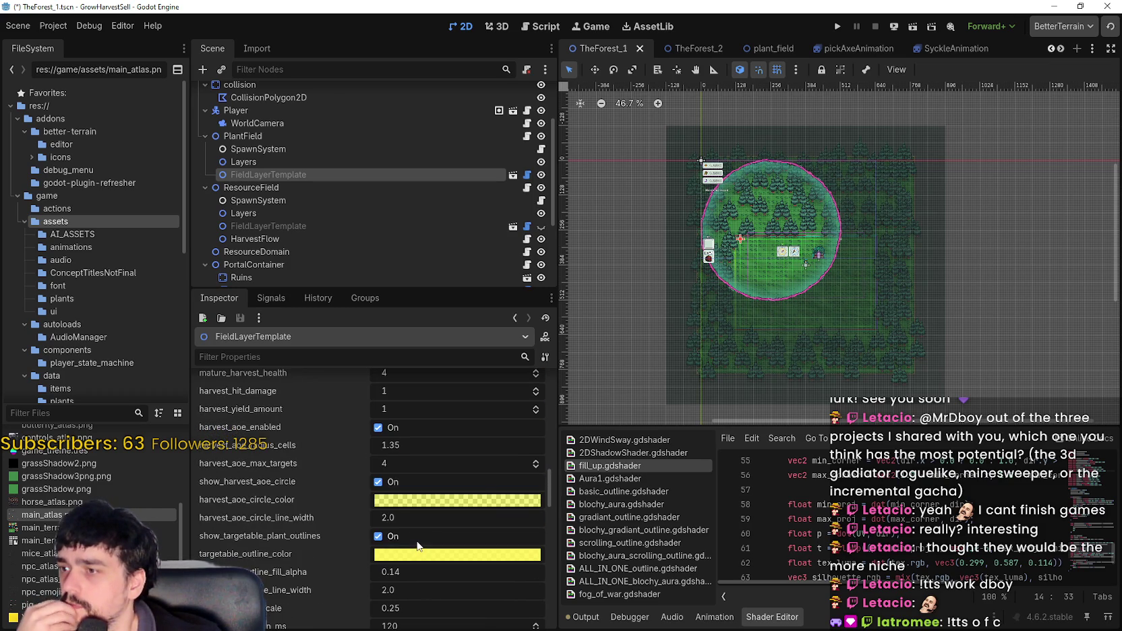
{"action": "scroll", "coordinate": [416, 546], "scroll_direction": "down", "scroll_amount": 2}
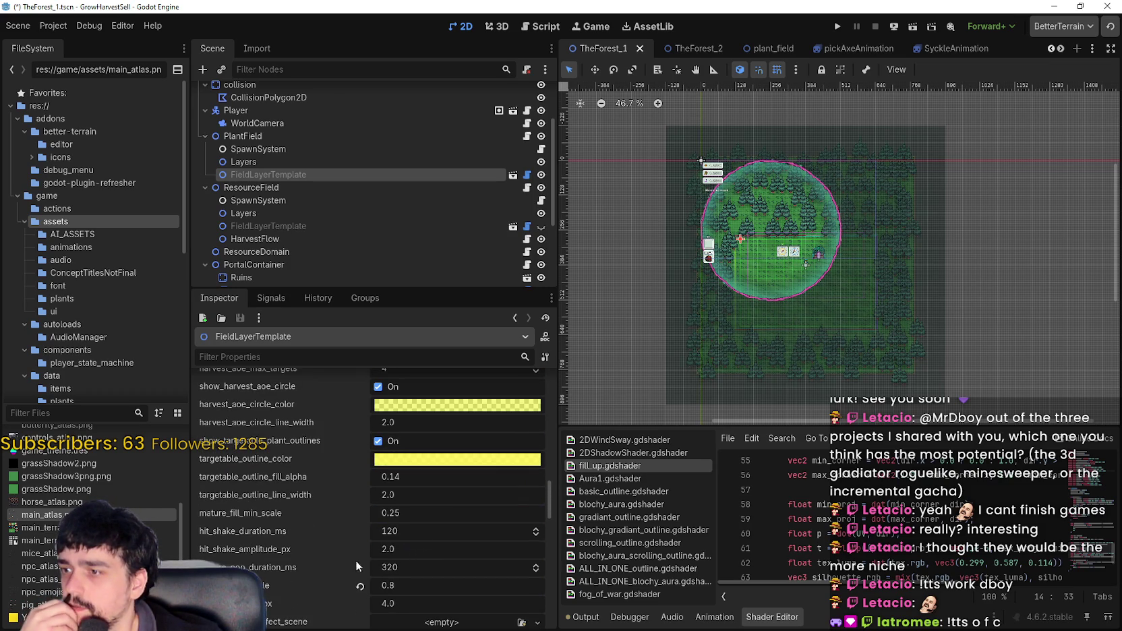
{"action": "scroll", "coordinate": [436, 532], "scroll_direction": "down", "scroll_amount": 2}
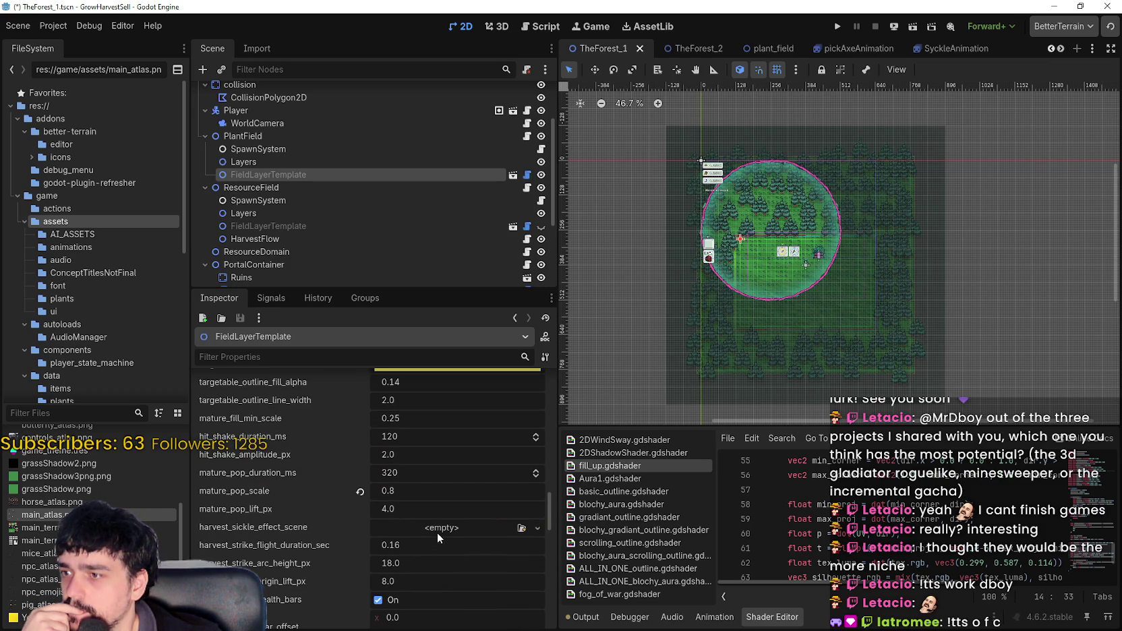
{"action": "mouse_move", "coordinate": [548, 525]}
{"action": "left_mouse_down"}
{"action": "mouse_move", "coordinate": [557, 427]}
{"action": "mouse_move", "coordinate": [556, 439]}
{"action": "left_mouse_up"}
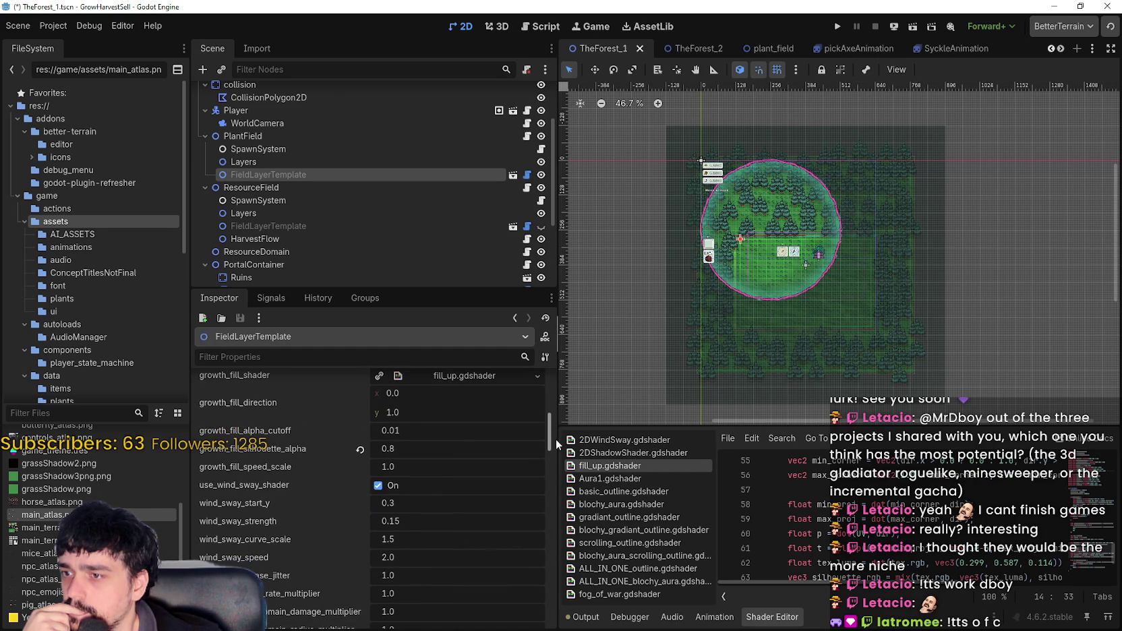
- Revert growth_fill_silhouette_alpha to default, set it to 0.5, and save the scene
{"action": "left_click", "coordinate": [361, 448]}
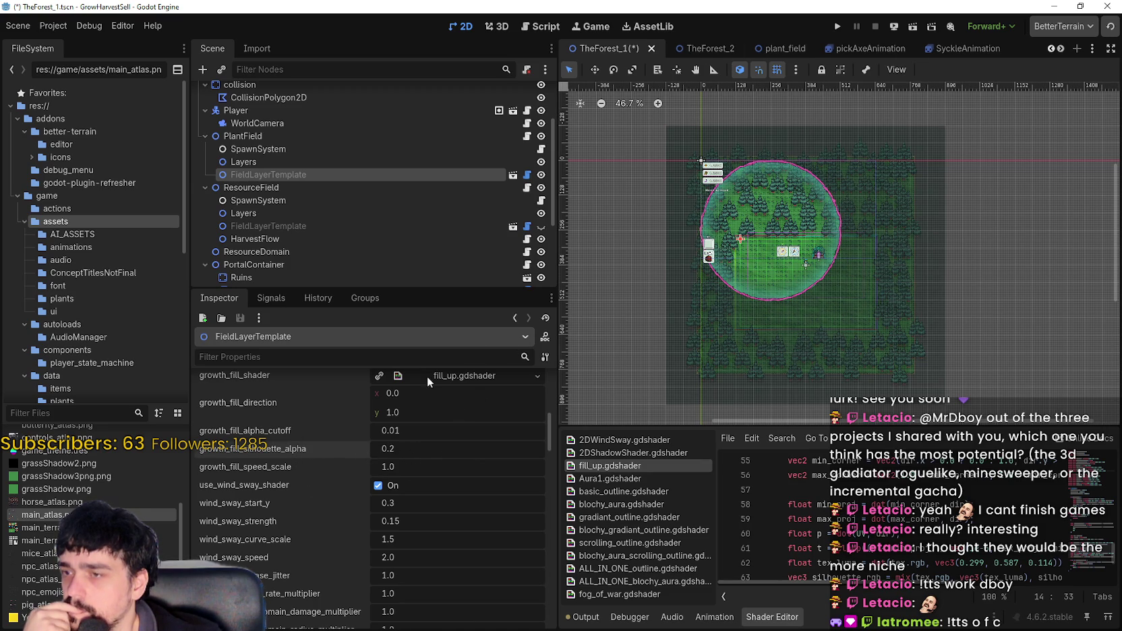
{"action": "left_click", "coordinate": [404, 449]}
{"action": "key", "text": "BackSpace"}
{"action": "type", "text": "5"}
{"action": "key", "text": "Return"}
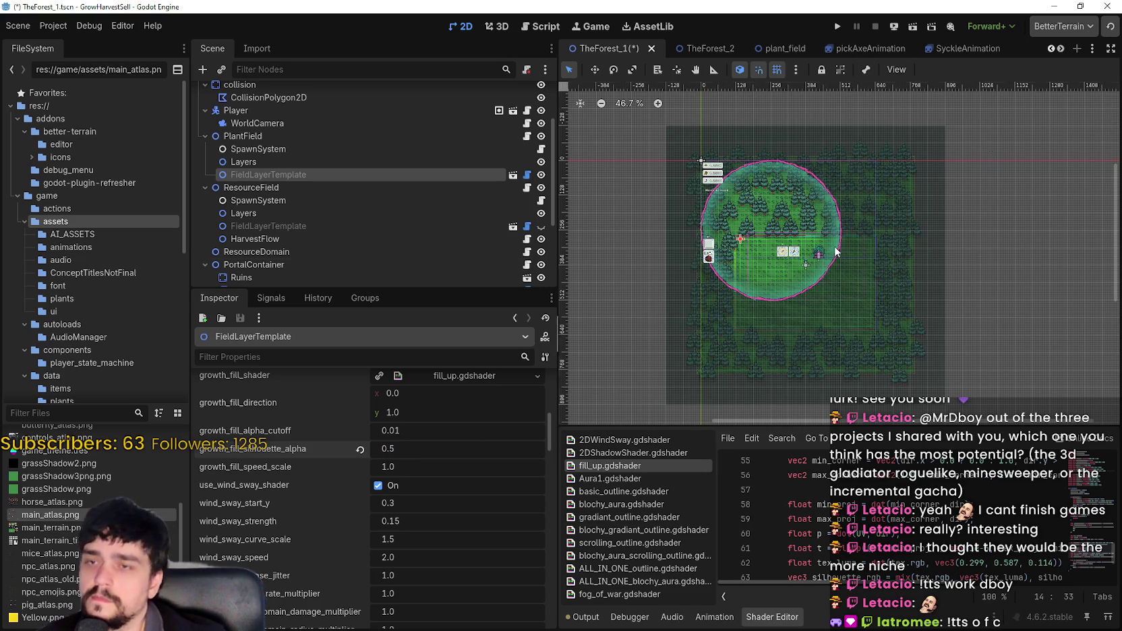
{"action": "key", "text": "ctrl+s"}
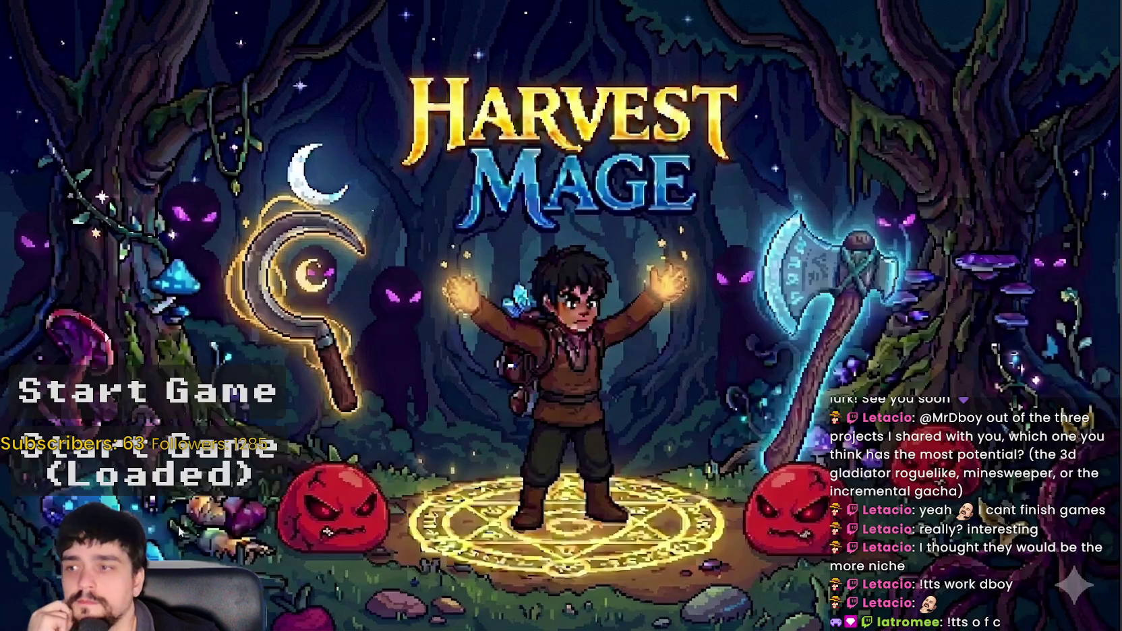
- Start the loaded game, check the Mage Tower prestige tree, and travel to the Stage 1 forest
{"action": "left_click", "coordinate": [175, 472]}
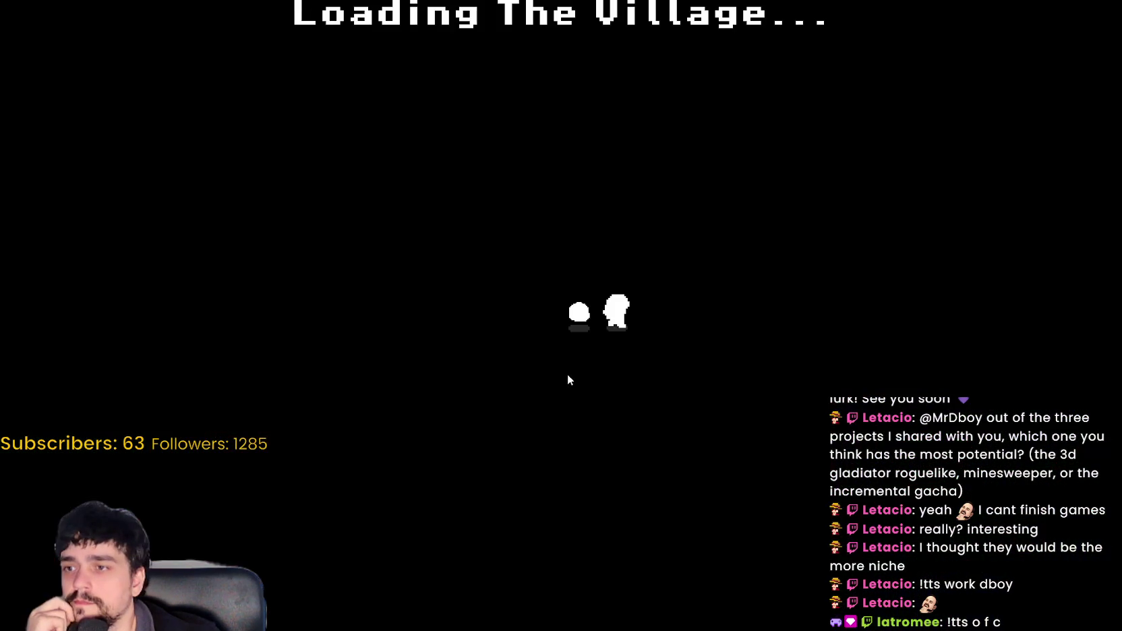
{"action": "key", "text": "w"}
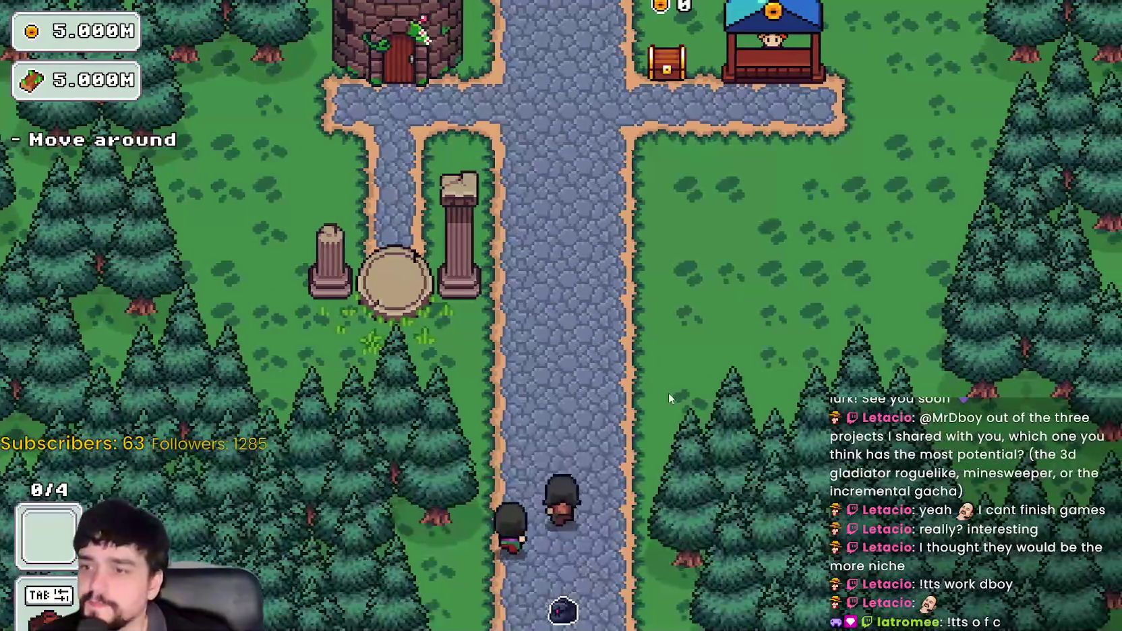
{"action": "key", "text": "w"}
{"action": "key", "text": "e"}
{"action": "key", "text": "Escape"}
{"action": "key", "text": "s"}
{"action": "key", "text": "e"}
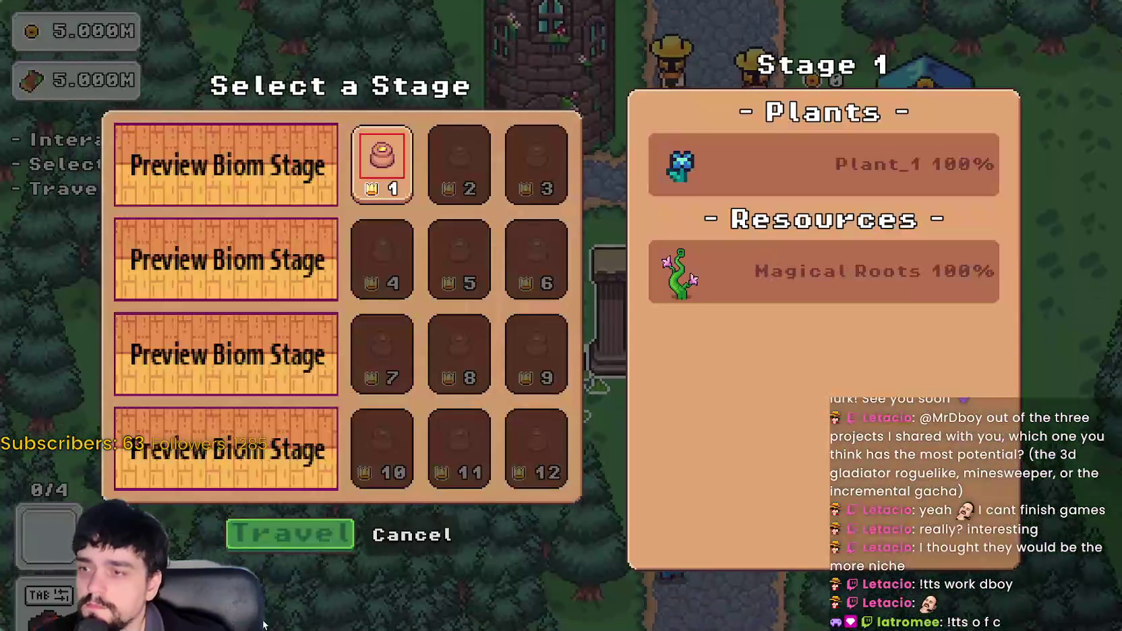
{"action": "left_click", "coordinate": [332, 519]}
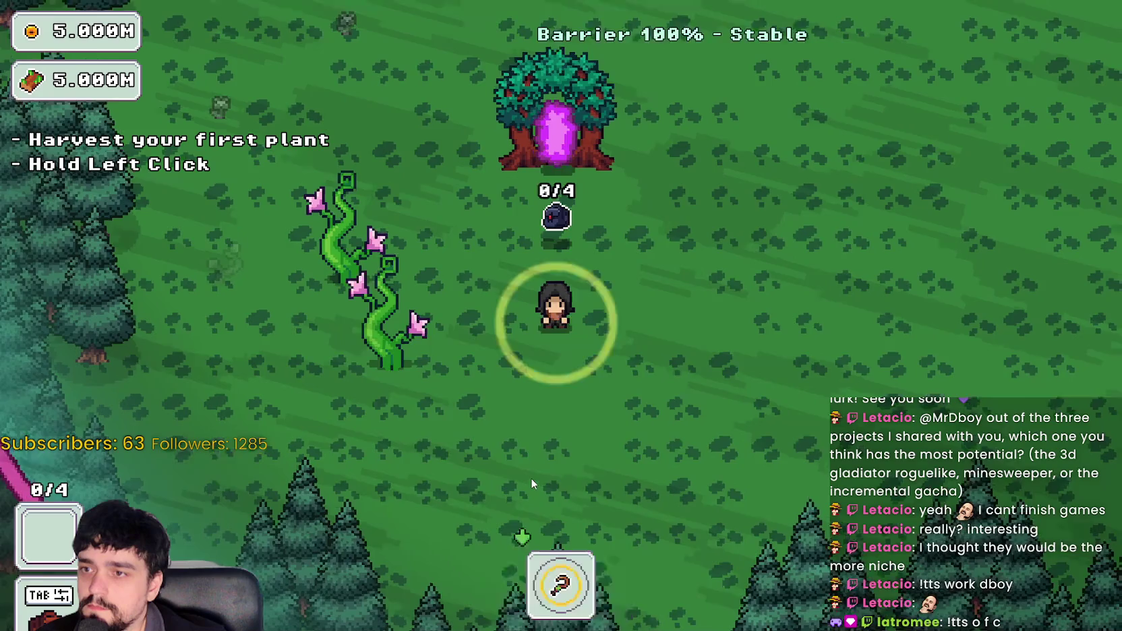
- Walk through the forest stage and return to the village via the portal tree
{"action": "key", "text": "w"}
{"action": "key", "text": "a"}
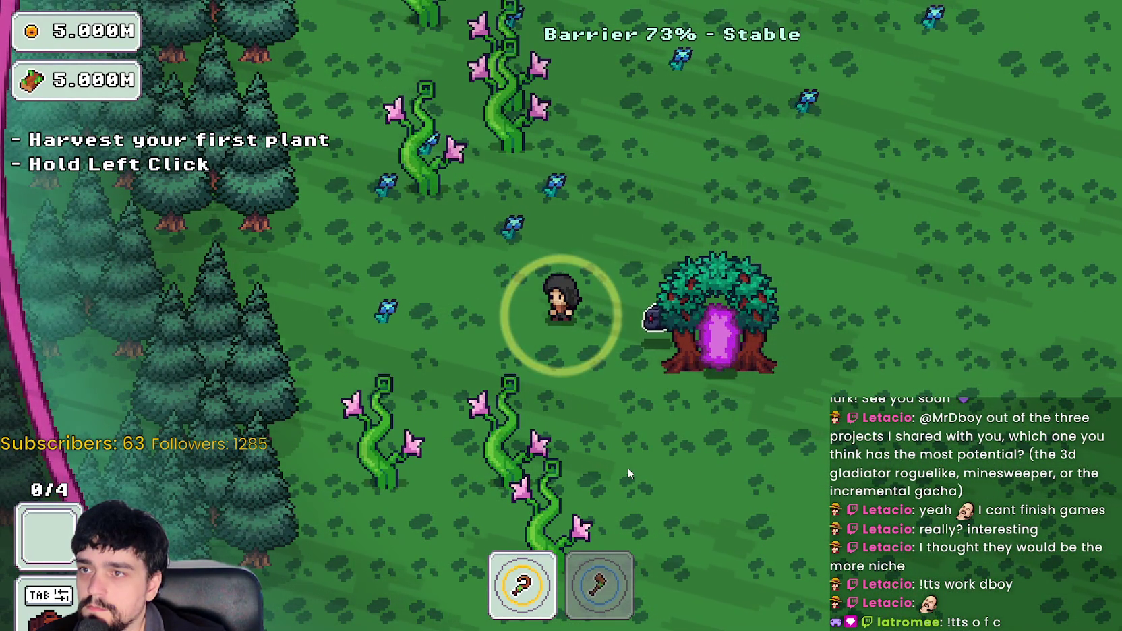
{"action": "key", "text": "w"}
{"action": "key", "text": "d"}
{"action": "key", "text": "d"}
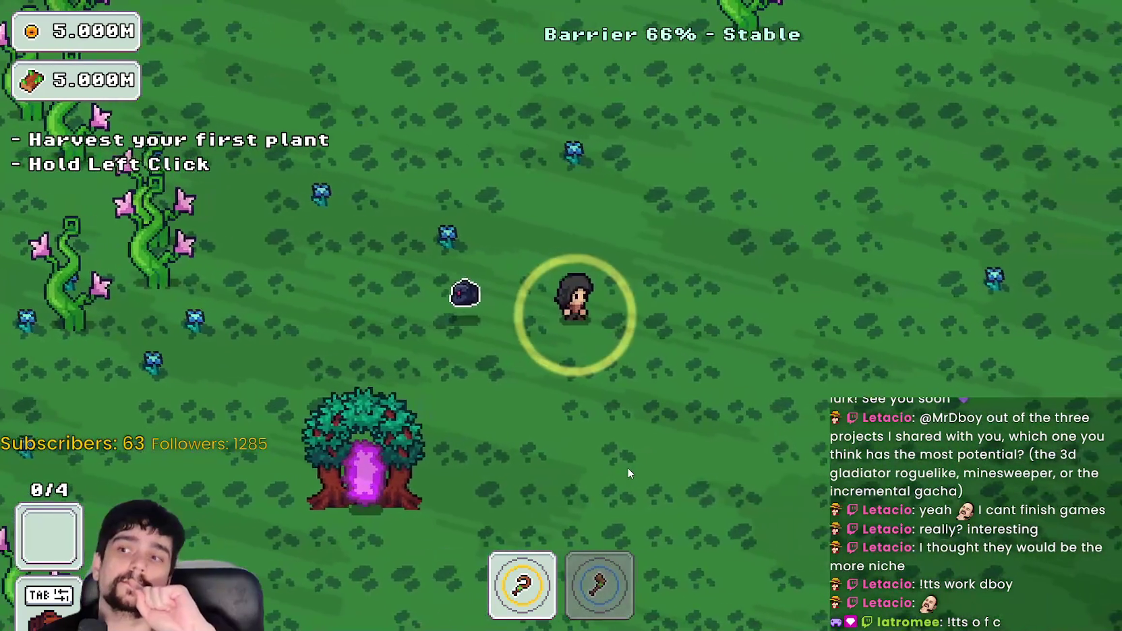
{"action": "key", "text": "a"}
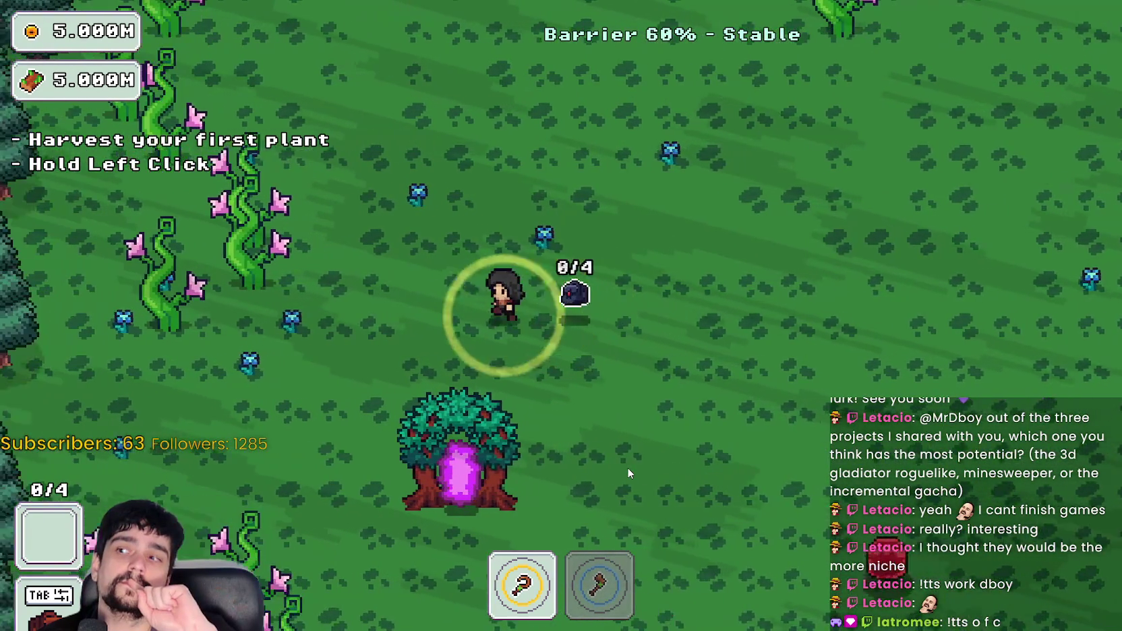
{"action": "key", "text": "w"}
{"action": "key", "text": "d"}
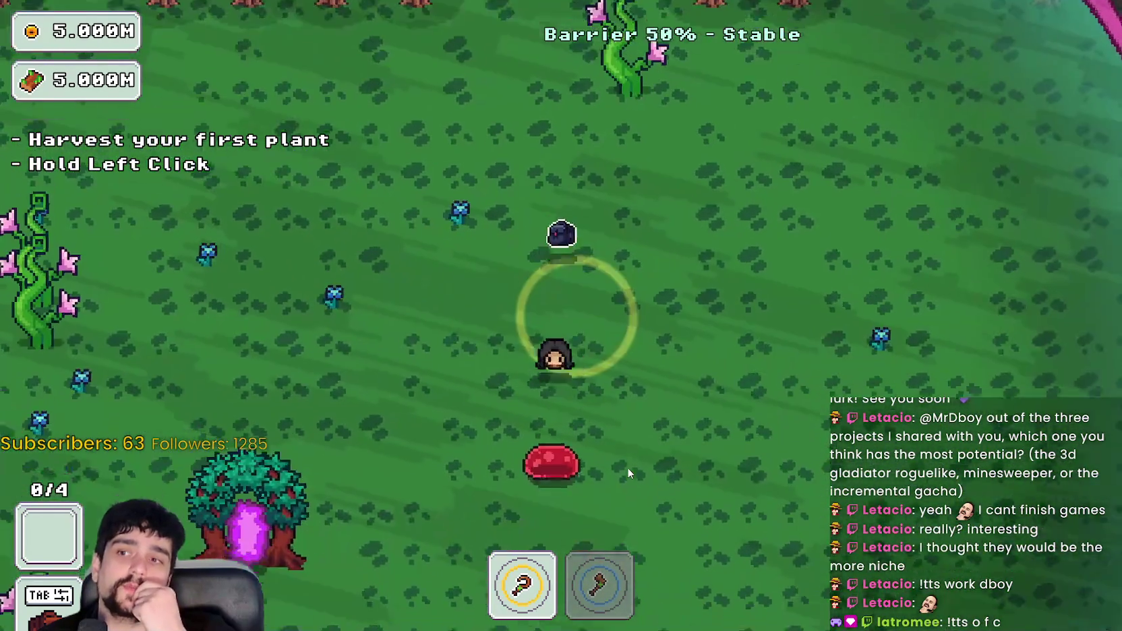
{"action": "key", "text": "s"}
{"action": "key", "text": "a"}
{"action": "key", "text": "e"}
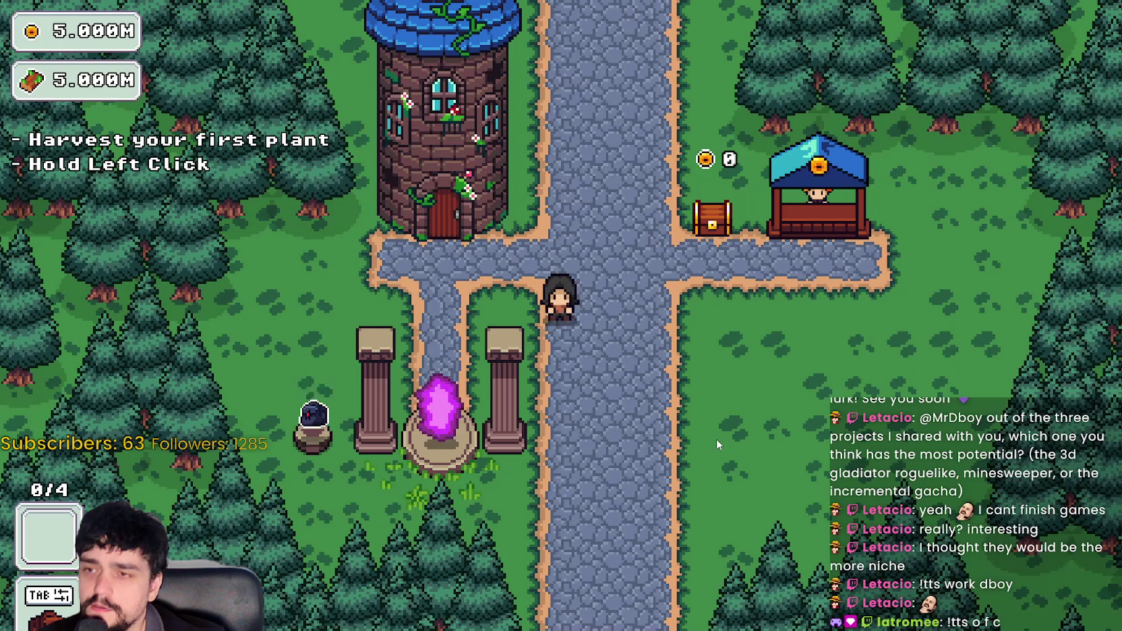
- Travel to the Stage 1 forest again and walk right to watch the plants grow in
{"action": "key", "text": "a"}
{"action": "key", "text": "e"}
{"action": "left_click", "coordinate": [296, 530]}
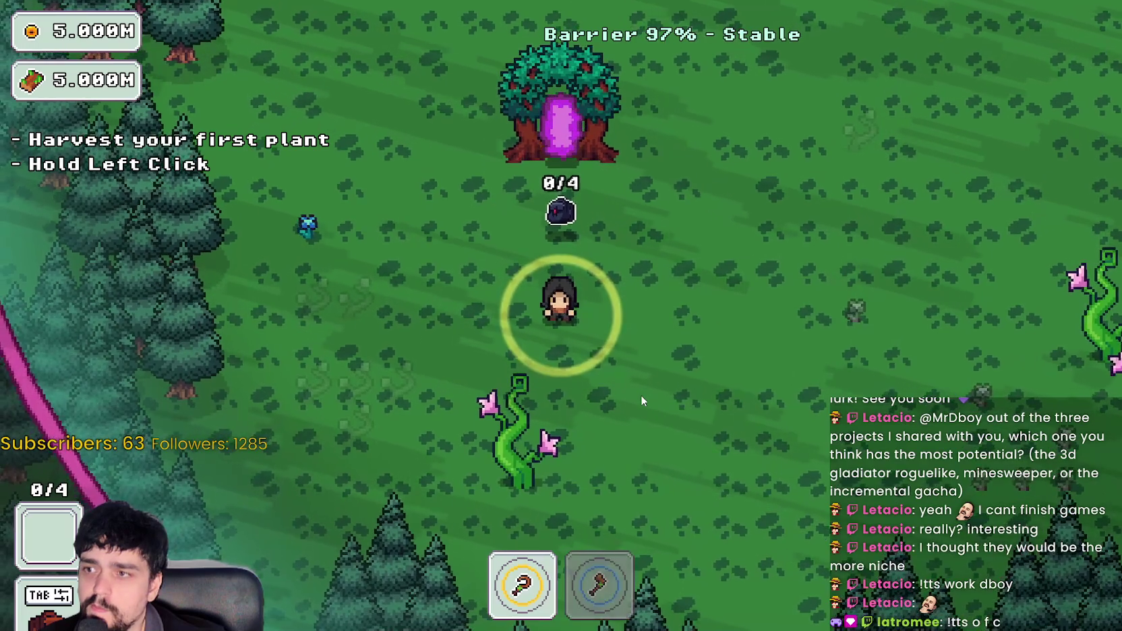
{"action": "key", "text": "d"}
{"action": "key", "text": "s"}
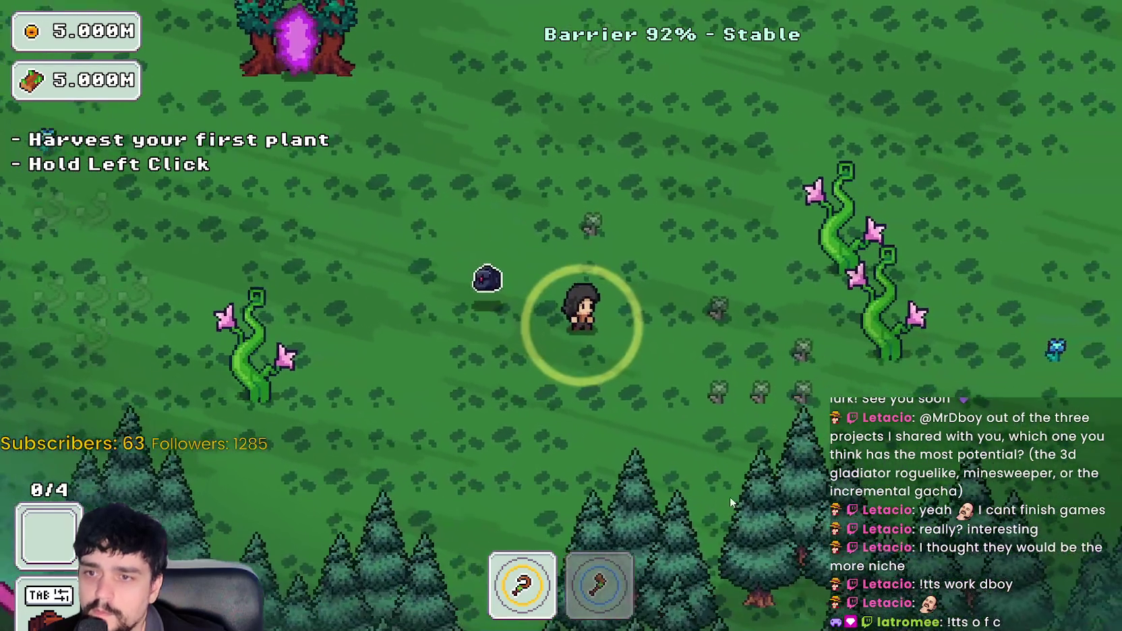
{"action": "key", "text": "d"}
{"action": "key", "text": "s"}
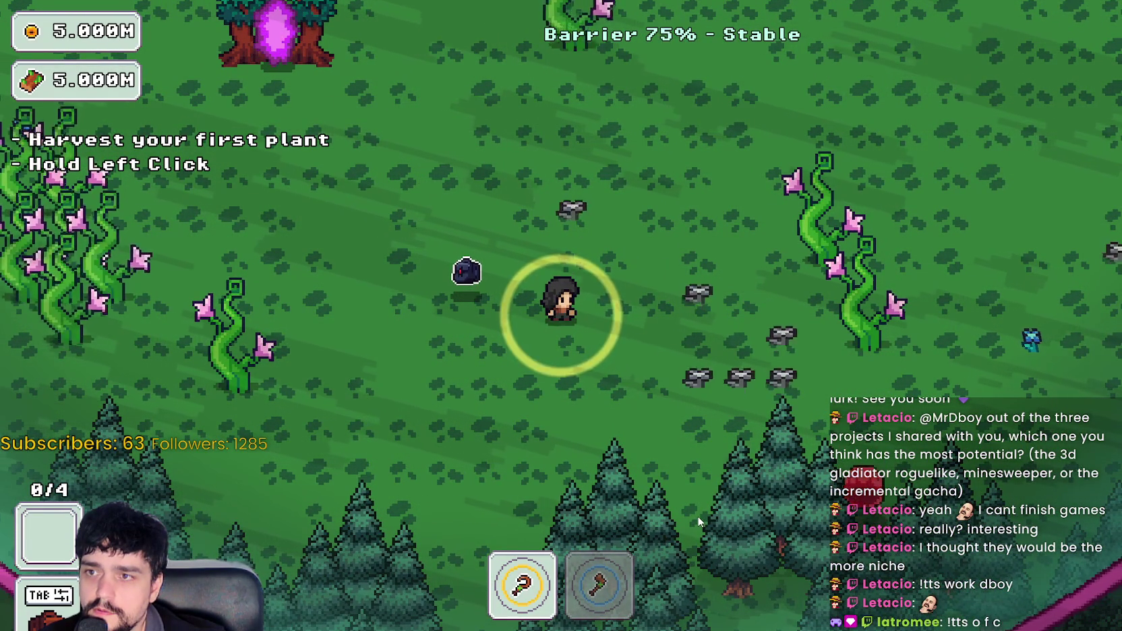
{"action": "key", "text": "d"}
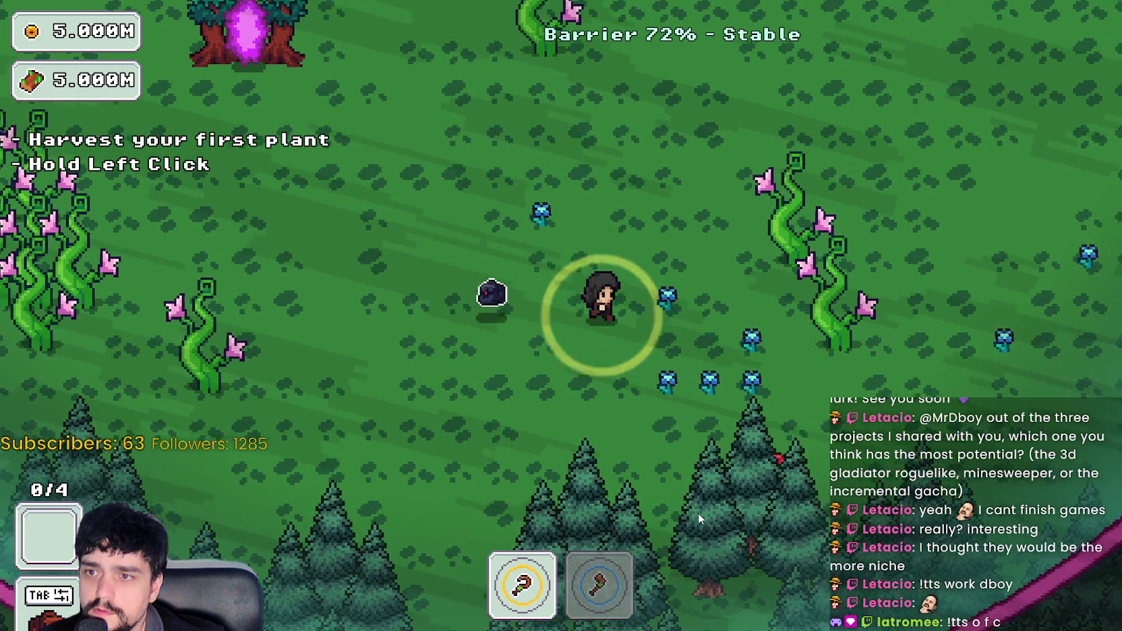
{"action": "key", "text": "d"}
{"action": "key", "text": "a"}
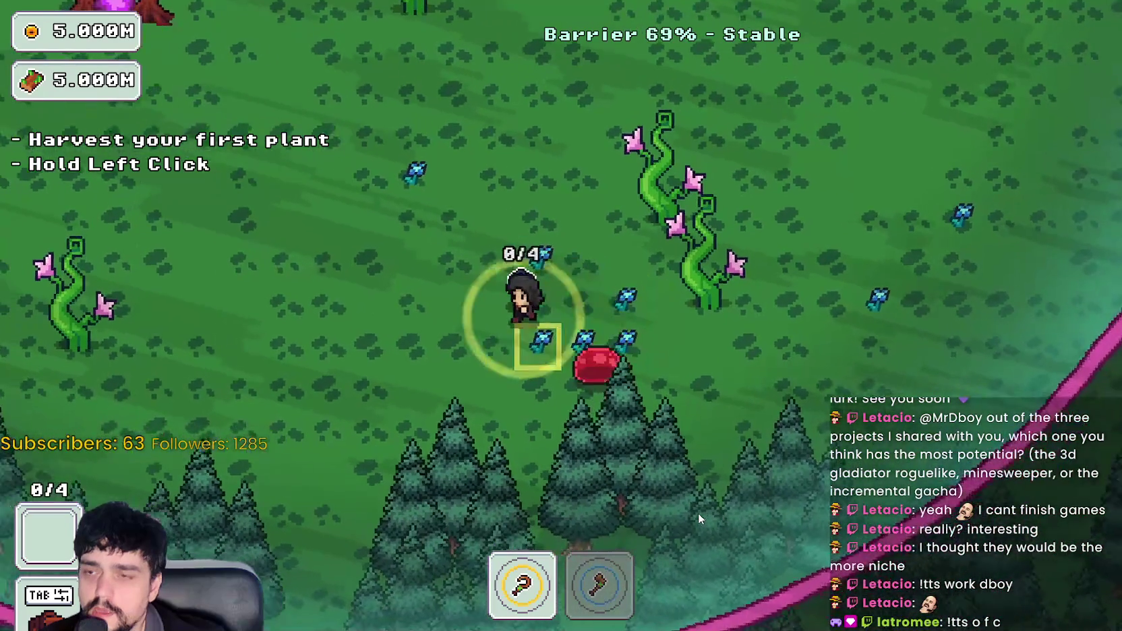
{"action": "key", "text": "w"}
{"action": "key", "text": "d"}
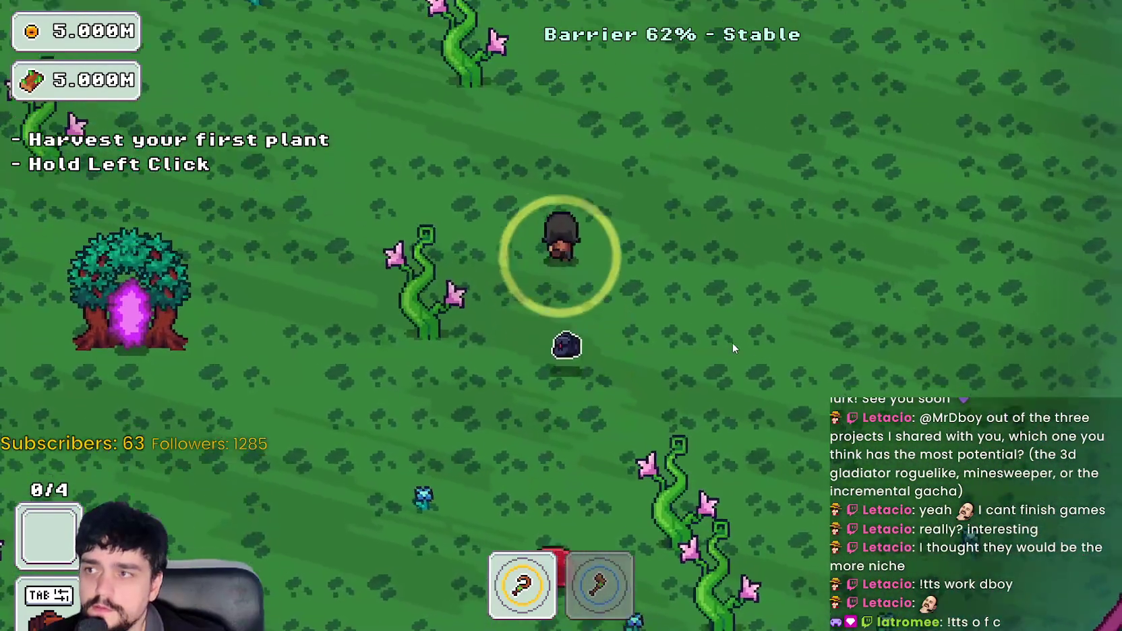
- Walk around the forest clearing, then go back to the Godot editor
{"action": "key", "text": "a"}
{"action": "key", "text": "w"}
{"action": "key", "text": "a"}
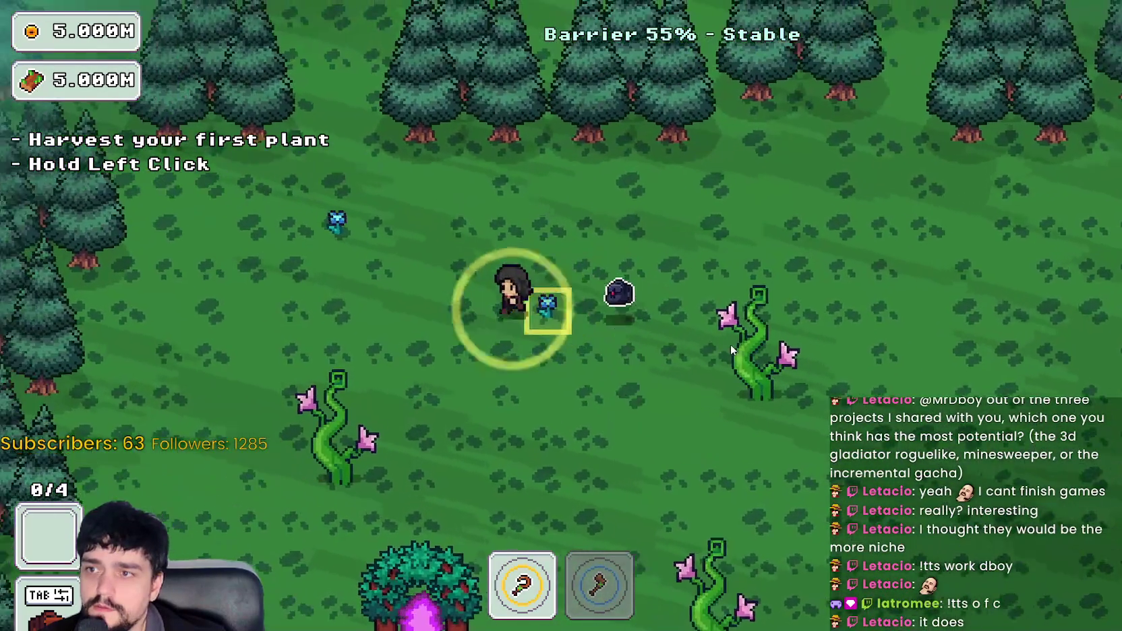
{"action": "key", "text": "s"}
{"action": "key", "text": "d"}
{"action": "key", "text": "s"}
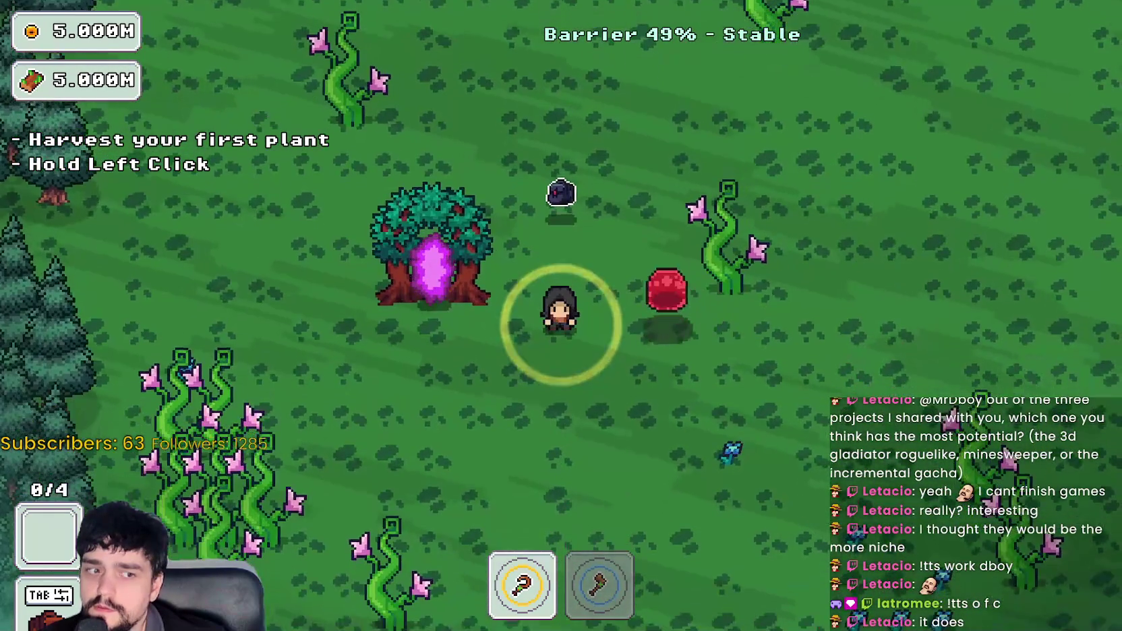
{"action": "key", "text": "F8"}
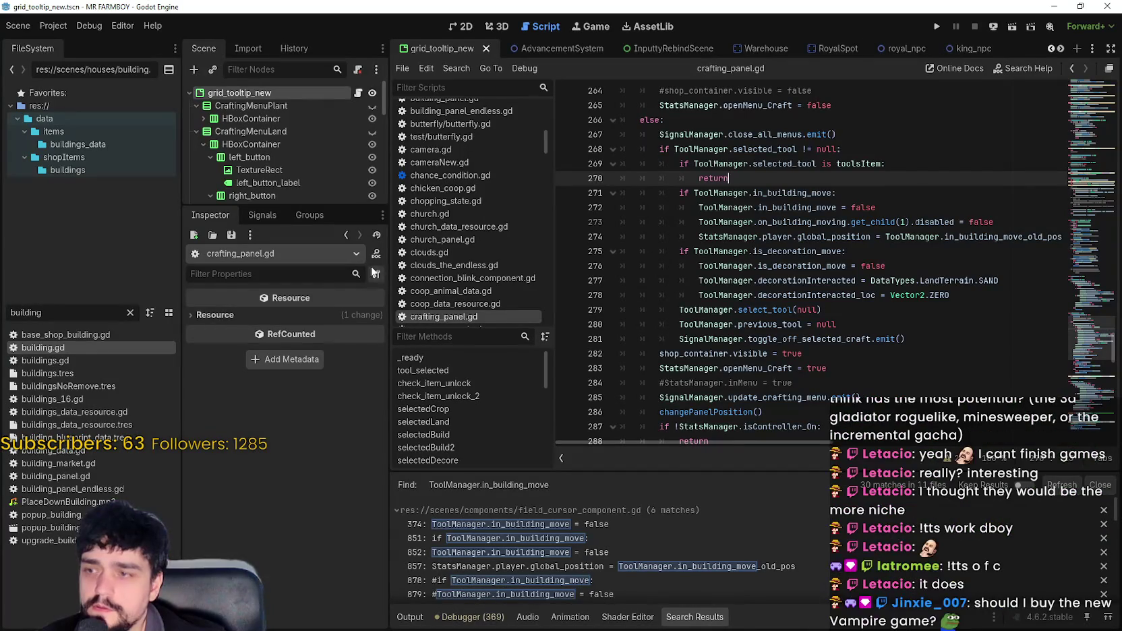
{"action": "left_click", "coordinate": [1049, 5]}
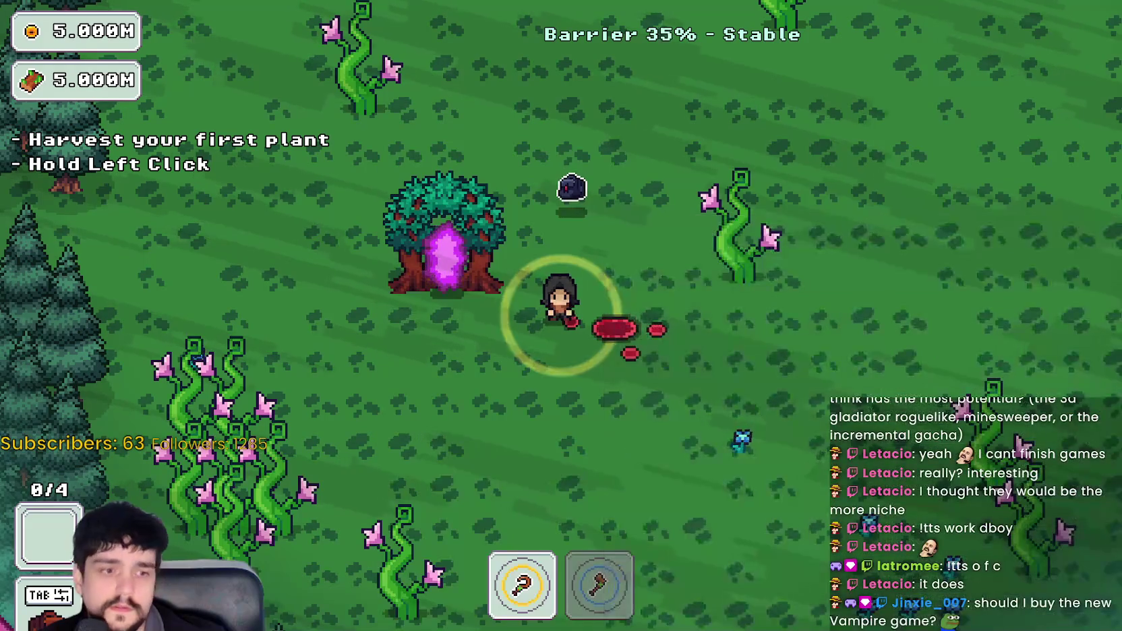
{"action": "key", "text": "alt+Tab"}
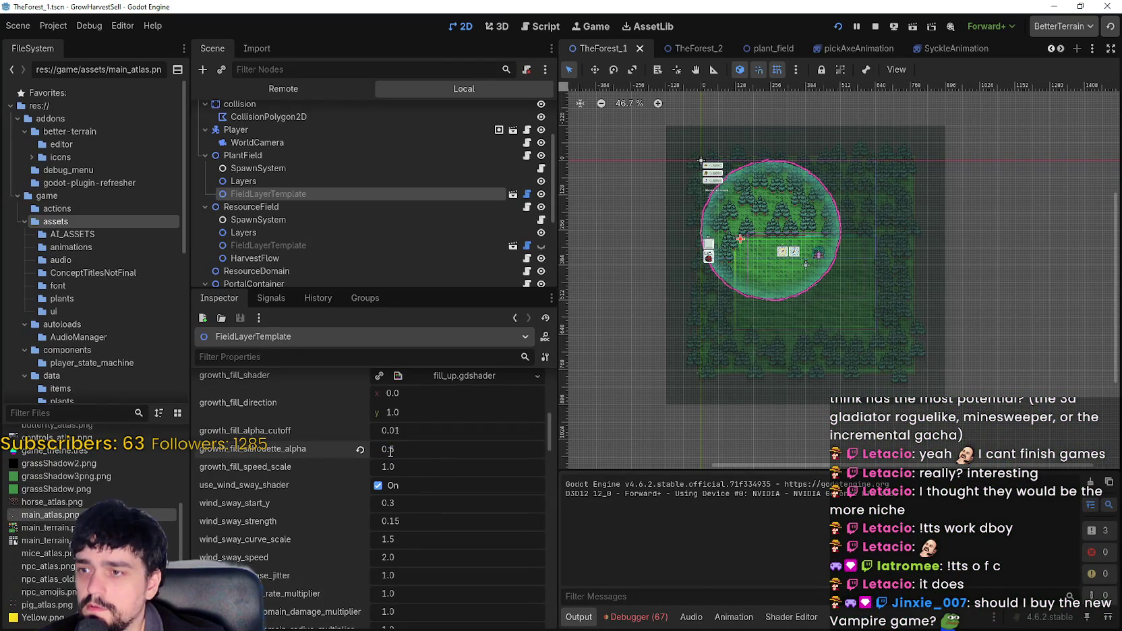
- Set growth_fill_silhouette_alpha to 0.4, stop the game, and save and relaunch Harvest Mage
{"action": "type", "text": "3"}
{"action": "key", "text": "Return"}
{"action": "left_click", "coordinate": [470, 452]}
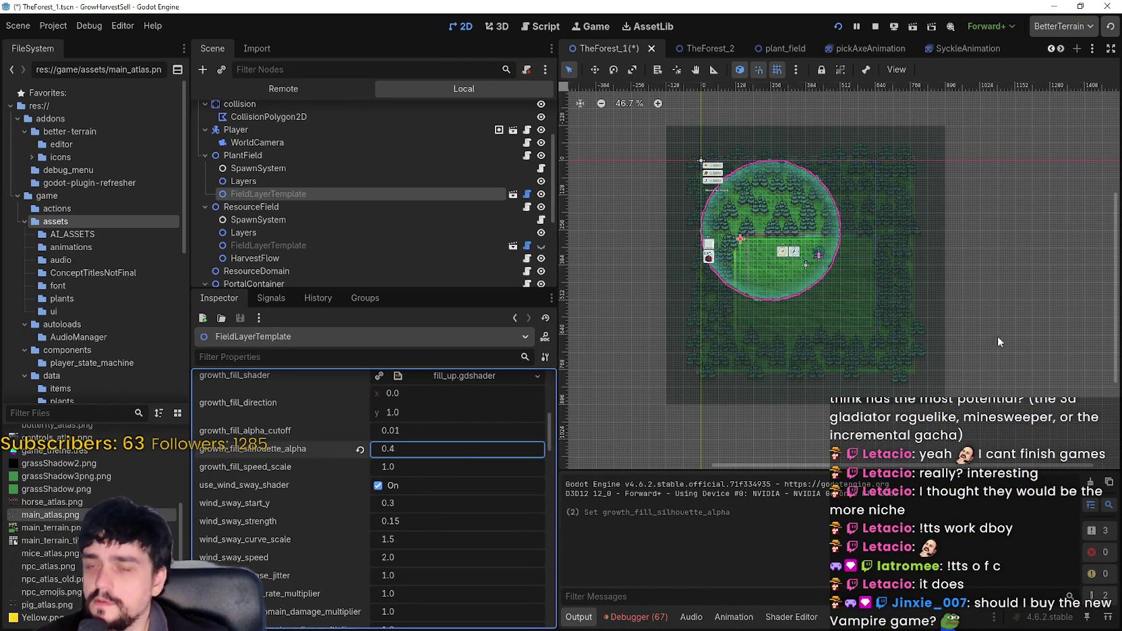
{"action": "left_click", "coordinate": [874, 27]}
{"action": "left_click", "coordinate": [839, 26]}
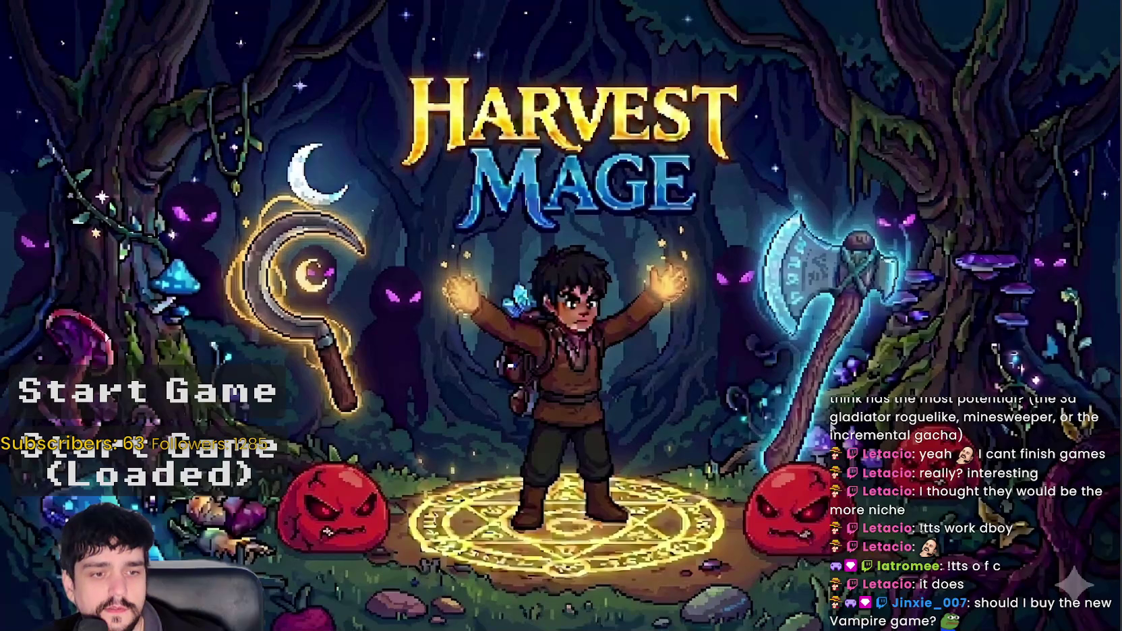
- Start the game from the loaded save and travel through the portal to Stage 1
{"action": "key", "text": "Return"}
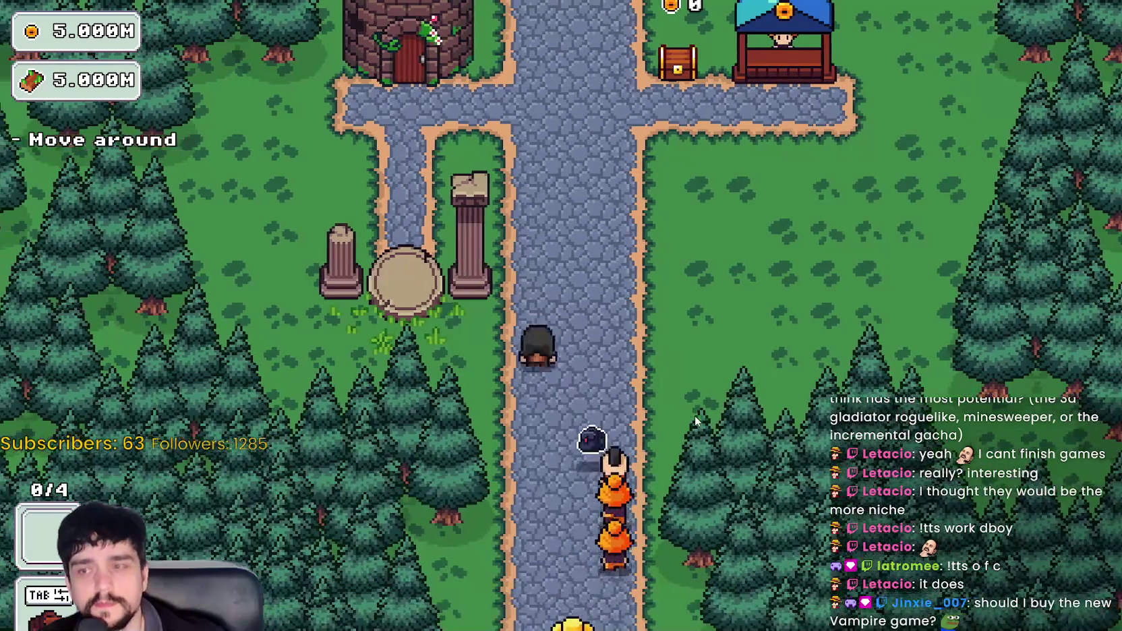
{"action": "key", "text": "w"}
{"action": "key", "text": "e"}
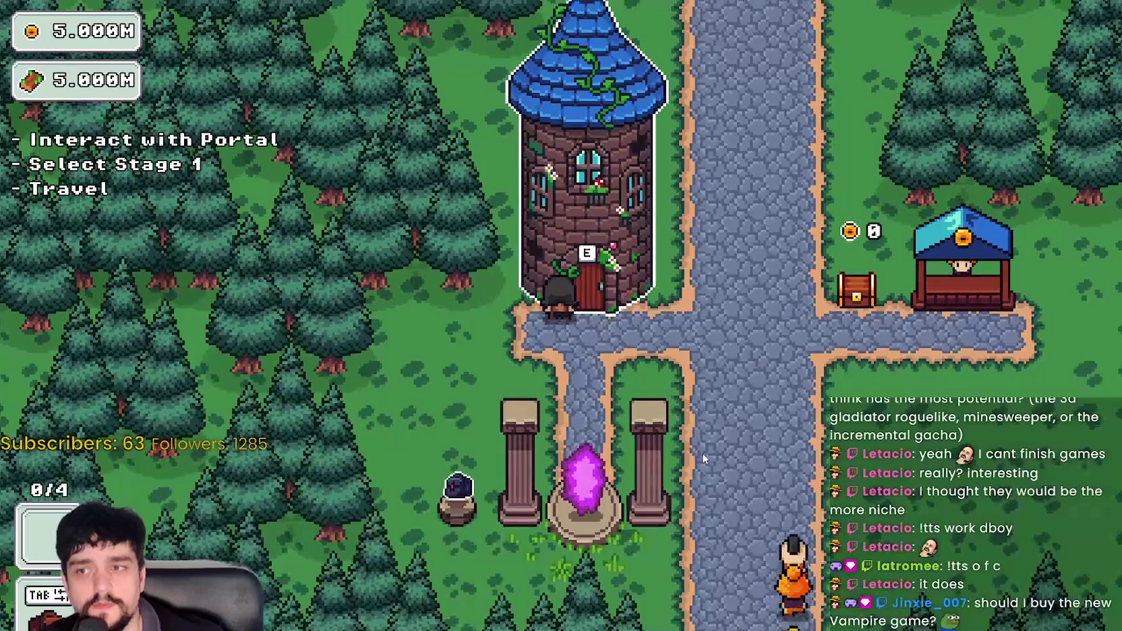
{"action": "key", "text": "s"}
{"action": "key", "text": "e"}
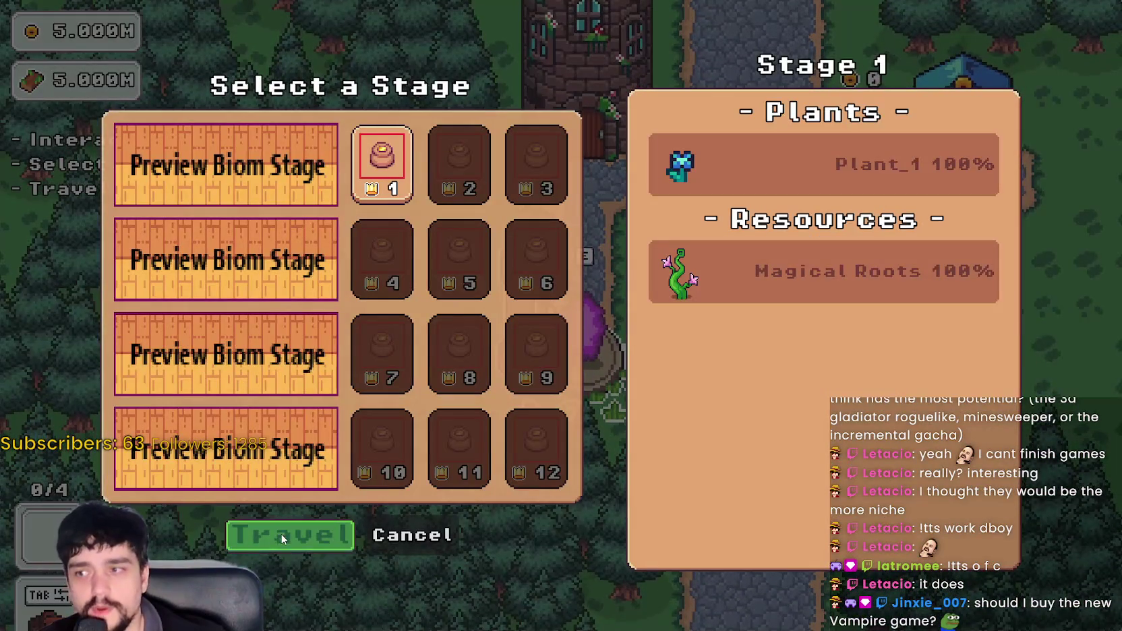
{"action": "left_click", "coordinate": [282, 537]}
- Walk around the forest watching the 0.4-alpha growth effect, then close the game with F8
{"action": "key", "text": "s"}
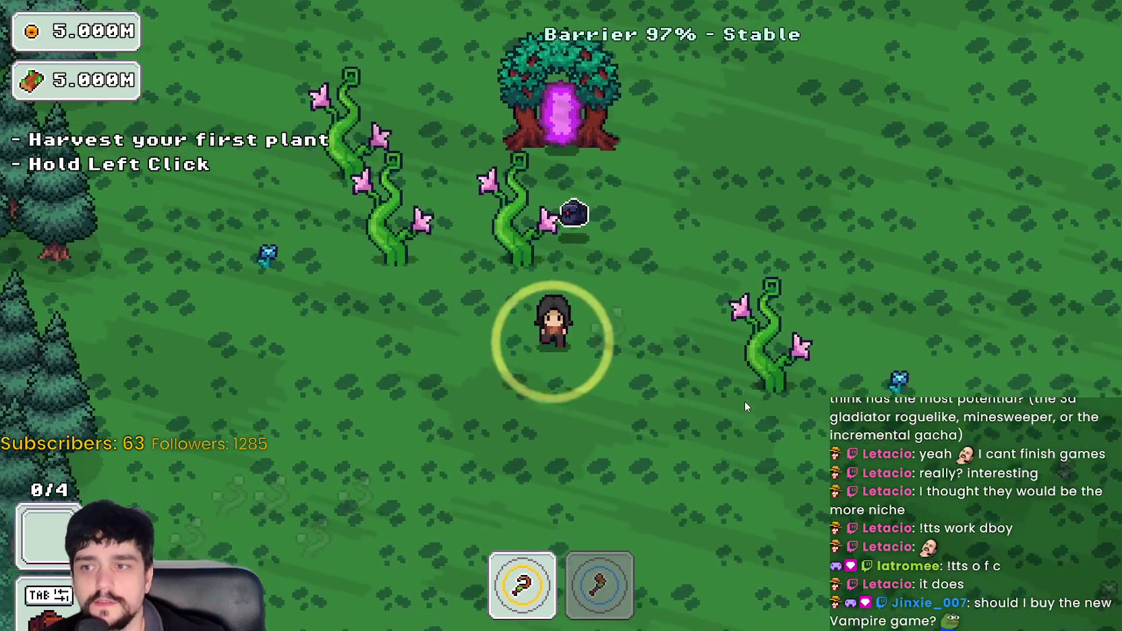
{"action": "key", "text": "a"}
{"action": "key", "text": "s"}
{"action": "key", "text": "d"}
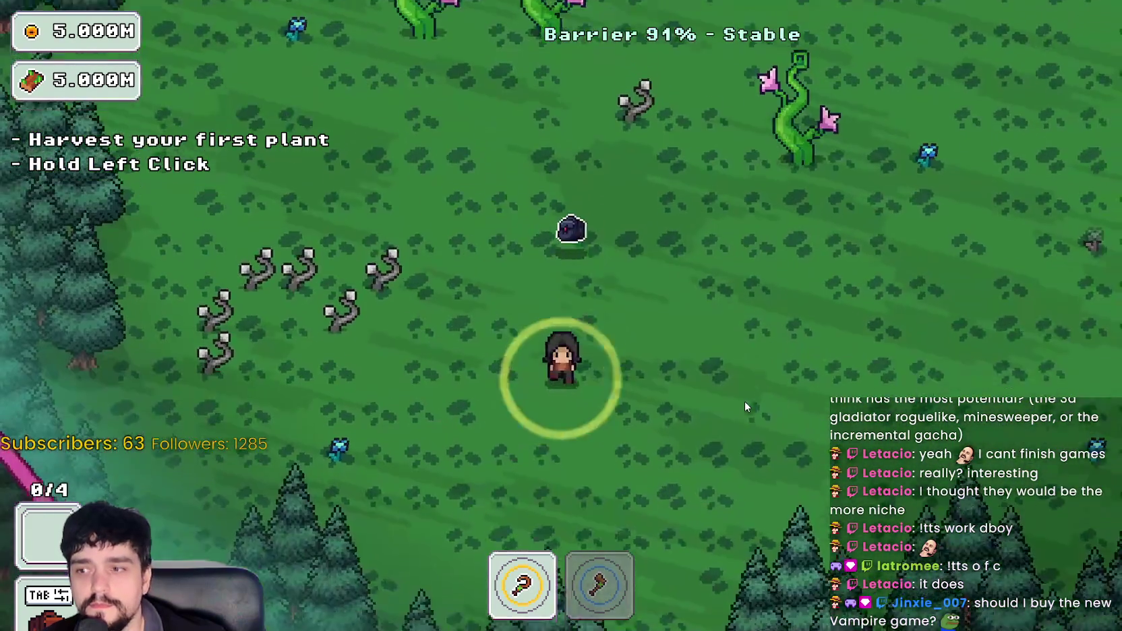
{"action": "key", "text": "w"}
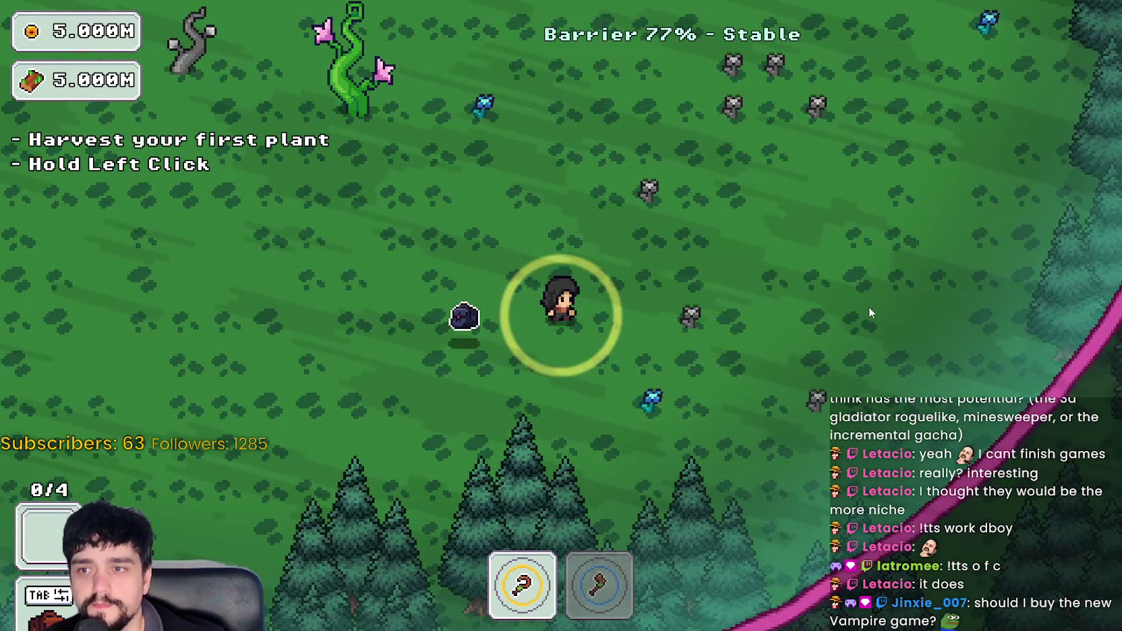
{"action": "key", "text": "w"}
{"action": "key", "text": "w"}
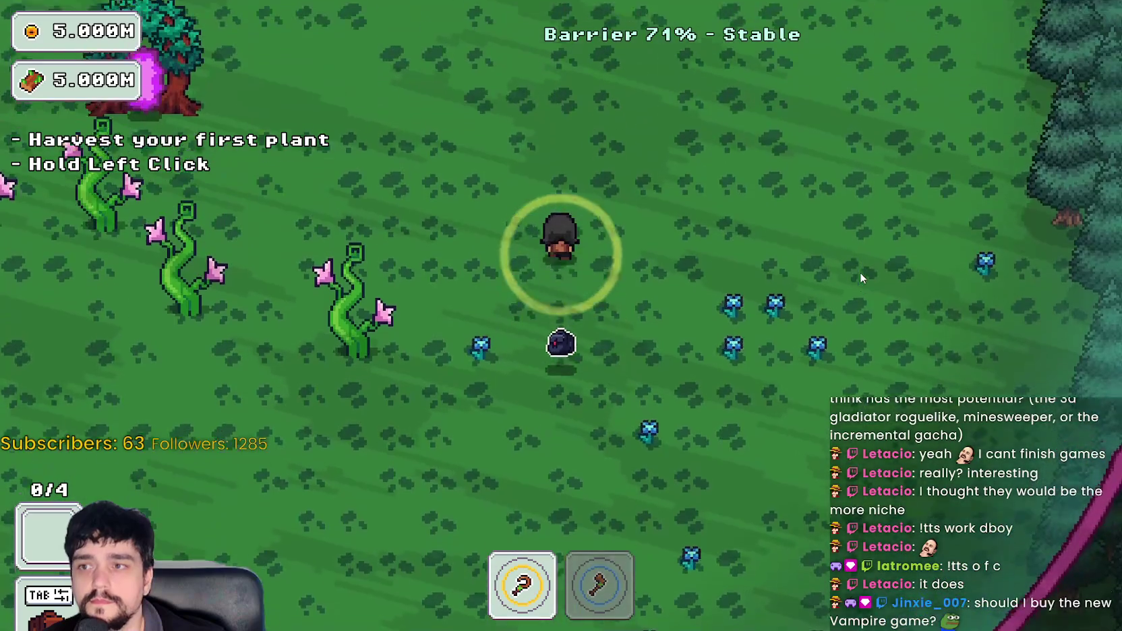
{"action": "key", "text": "w"}
{"action": "key", "text": "a+s"}
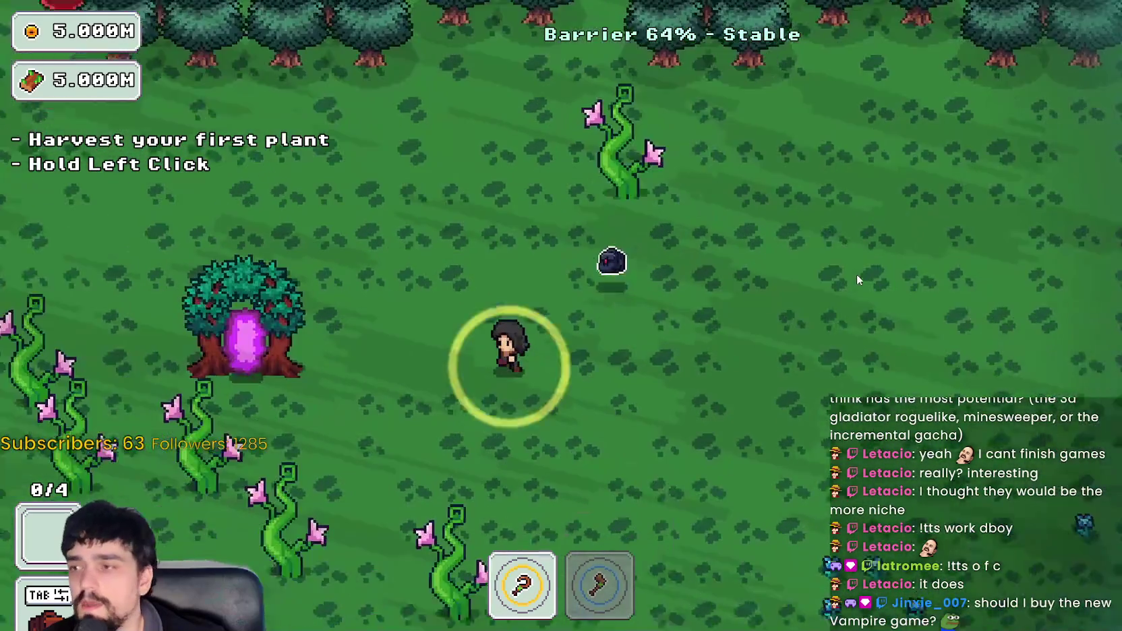
{"action": "key", "text": "s"}
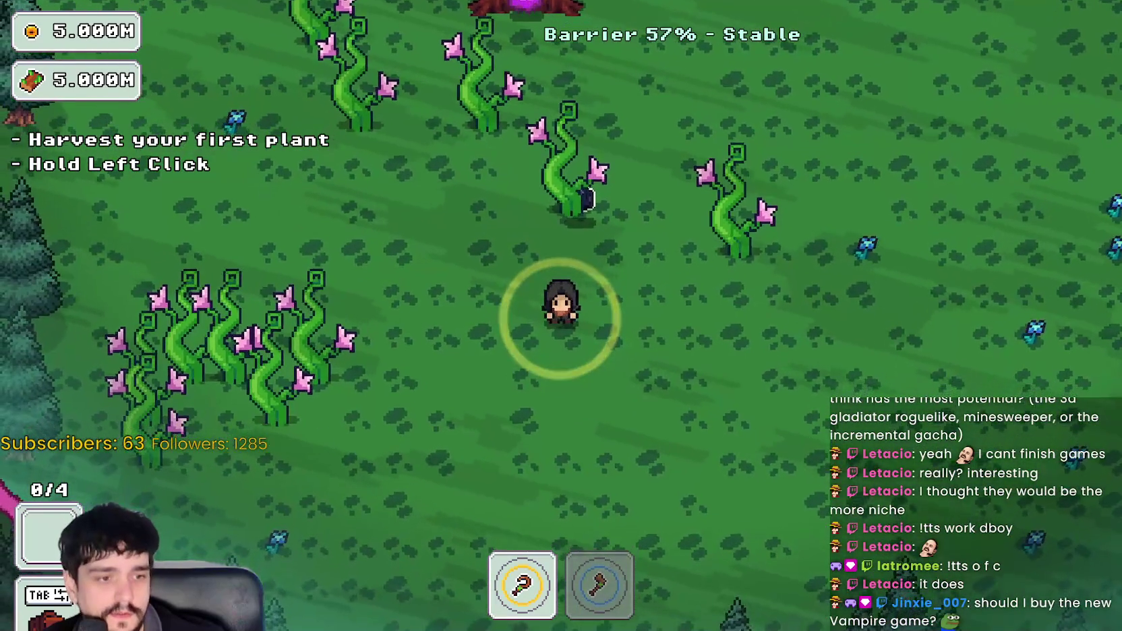
{"action": "key", "text": "F8"}
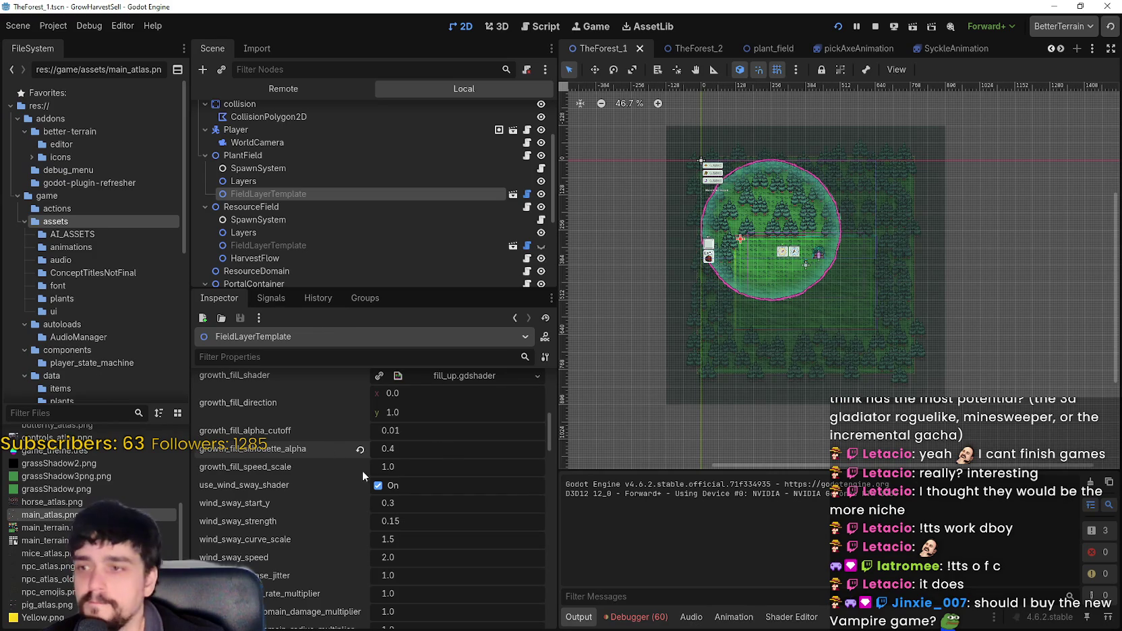
- Set growth_fill_silhouette_alpha to 0.3, then save the scene and relaunch the game
{"action": "type", "text": "3"}
{"action": "key", "text": "Return"}
{"action": "left_click", "coordinate": [873, 27]}
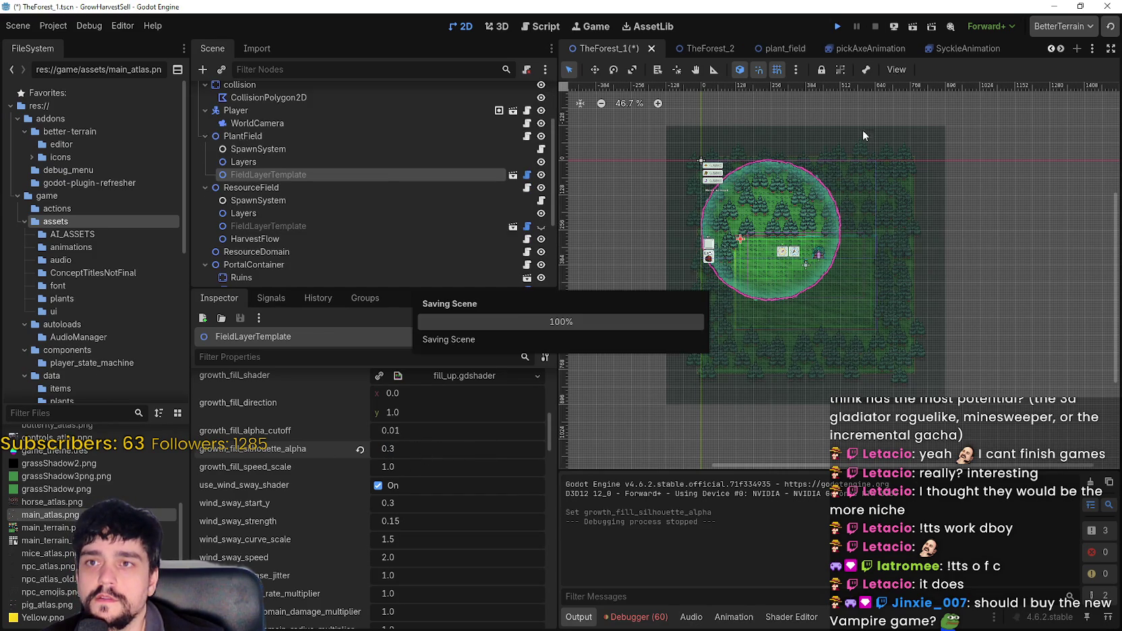
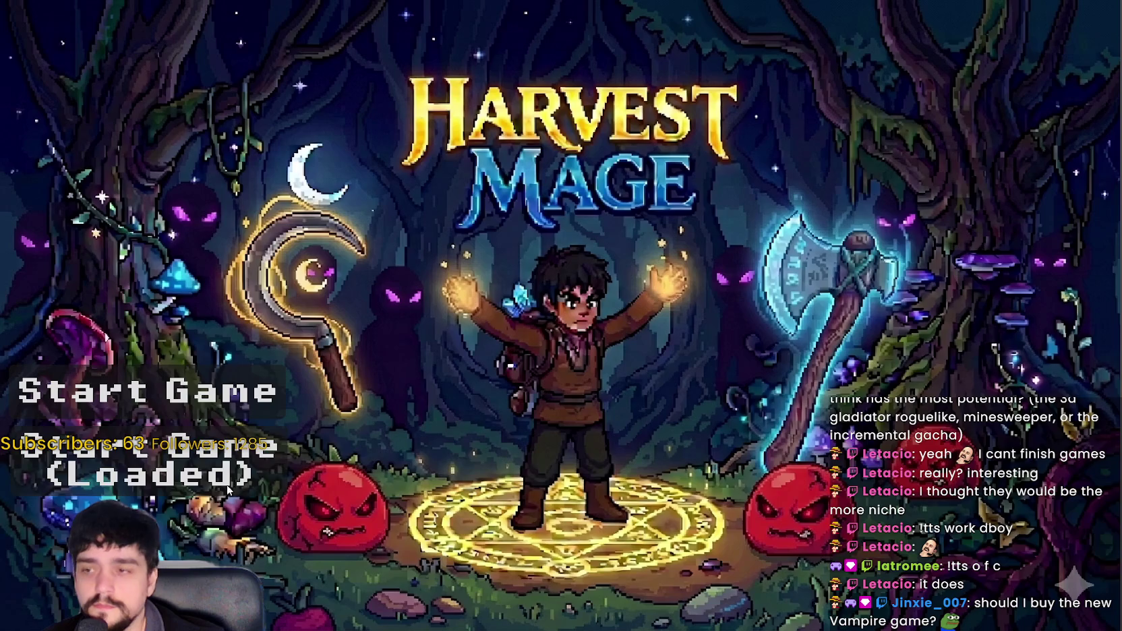
- Start the loaded game and travel through the village portal to forest Stage 1
{"action": "left_click", "coordinate": [281, 491]}
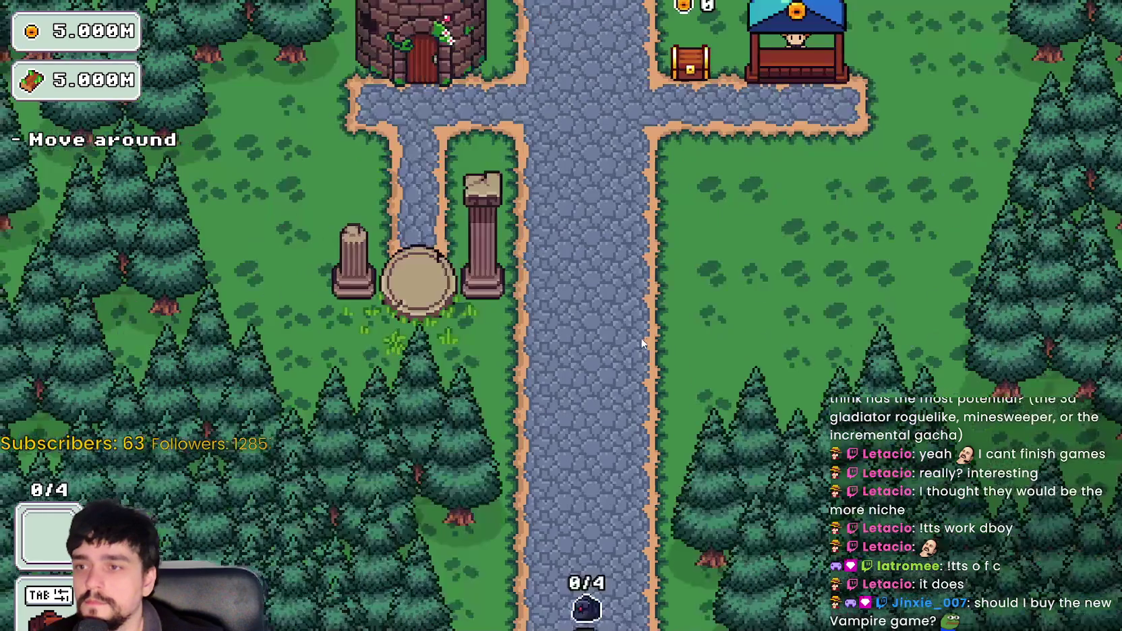
{"action": "key", "text": "w"}
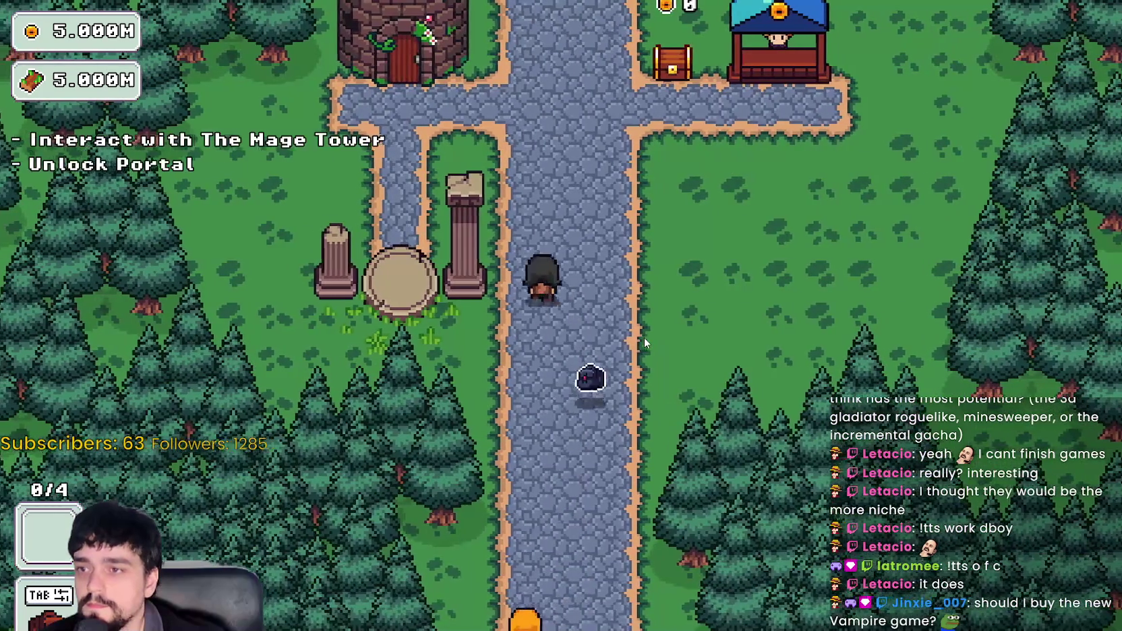
{"action": "key", "text": "w"}
{"action": "key", "text": "e"}
{"action": "left_click", "coordinate": [731, 456]}
{"action": "key", "text": "e"}
{"action": "key", "text": "Return"}
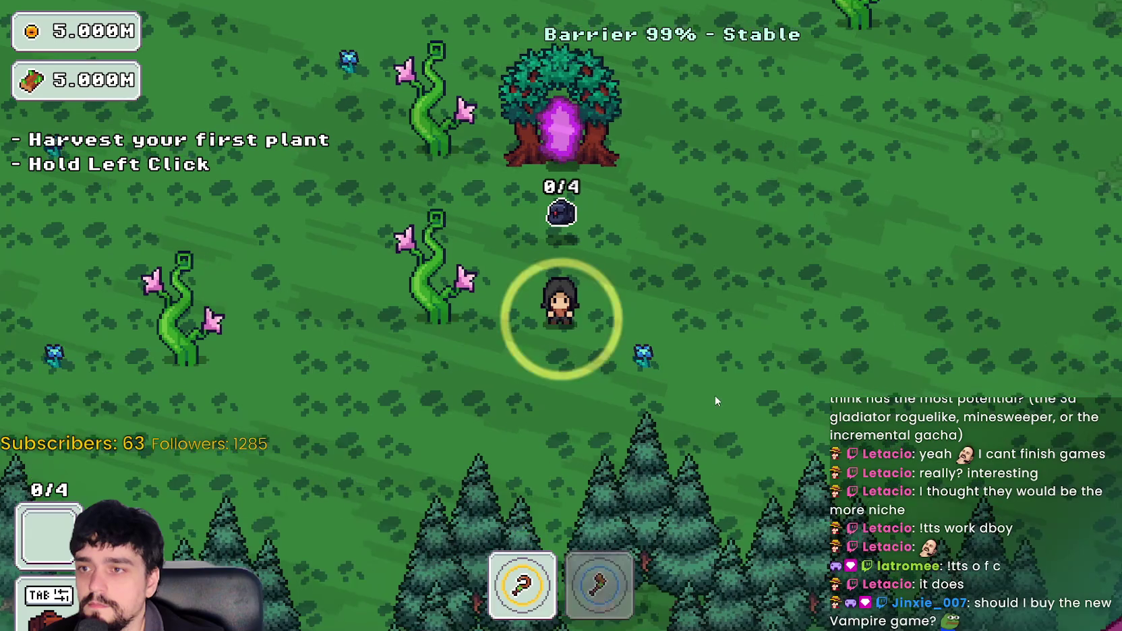
- Explore the forest, heading up and left, then up and right
{"action": "key", "text": "a"}
{"action": "key", "text": "w"}
{"action": "key", "text": "a"}
{"action": "key", "text": "w"}
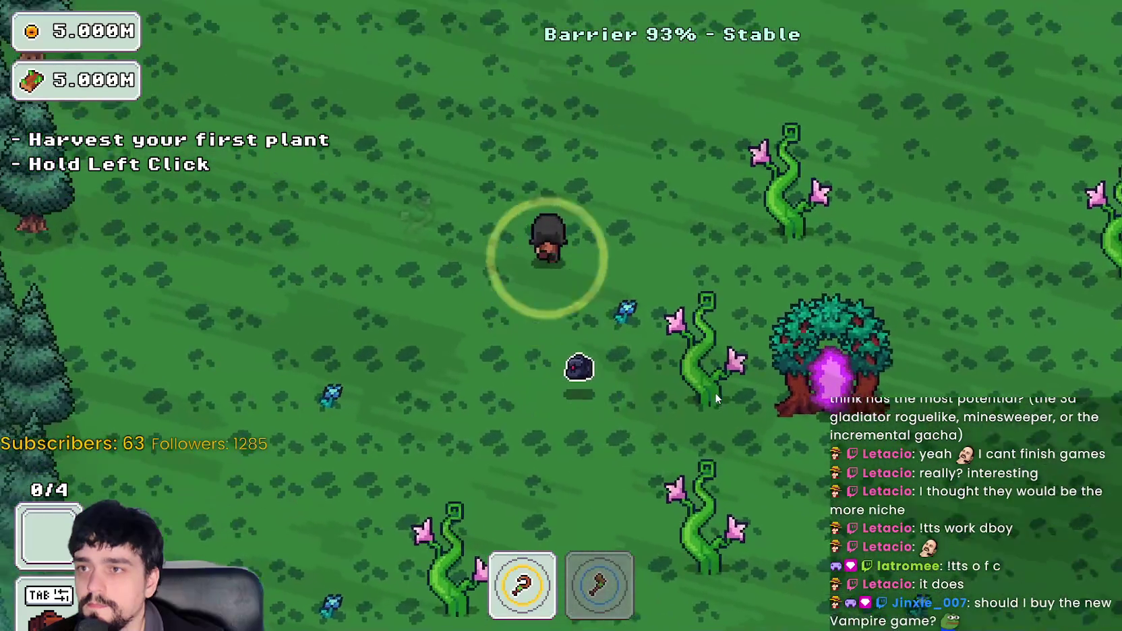
{"action": "key", "text": "w"}
{"action": "key", "text": "d"}
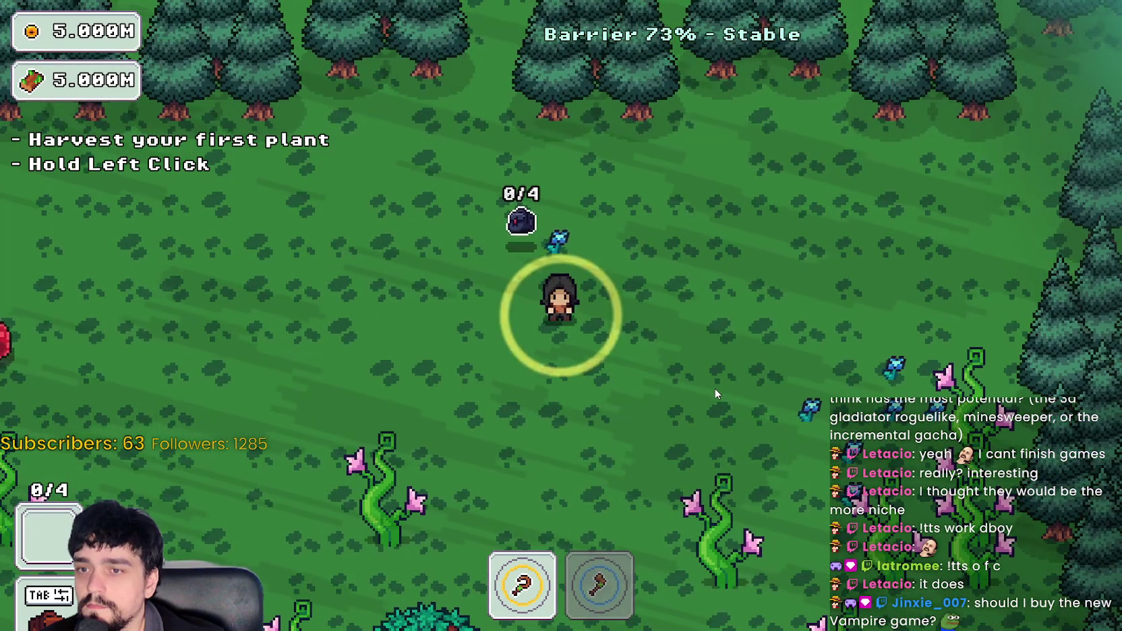
- Walk back around the portal tree and enter it to leave the forest
{"action": "key", "text": "s"}
{"action": "key", "text": "d"}
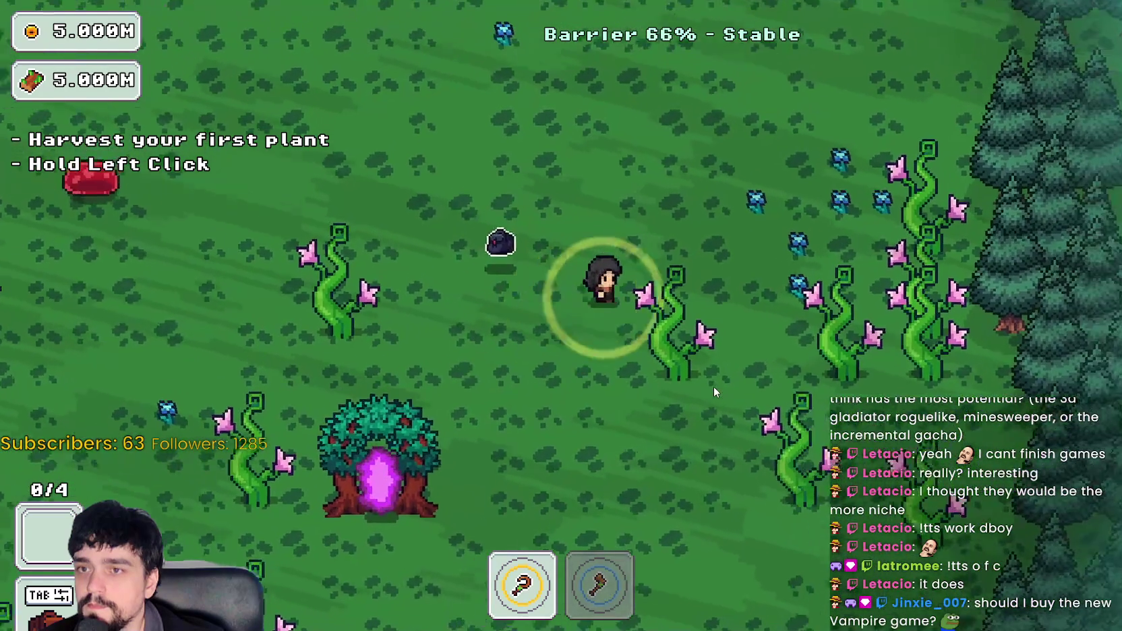
{"action": "key", "text": "s"}
{"action": "key", "text": "a"}
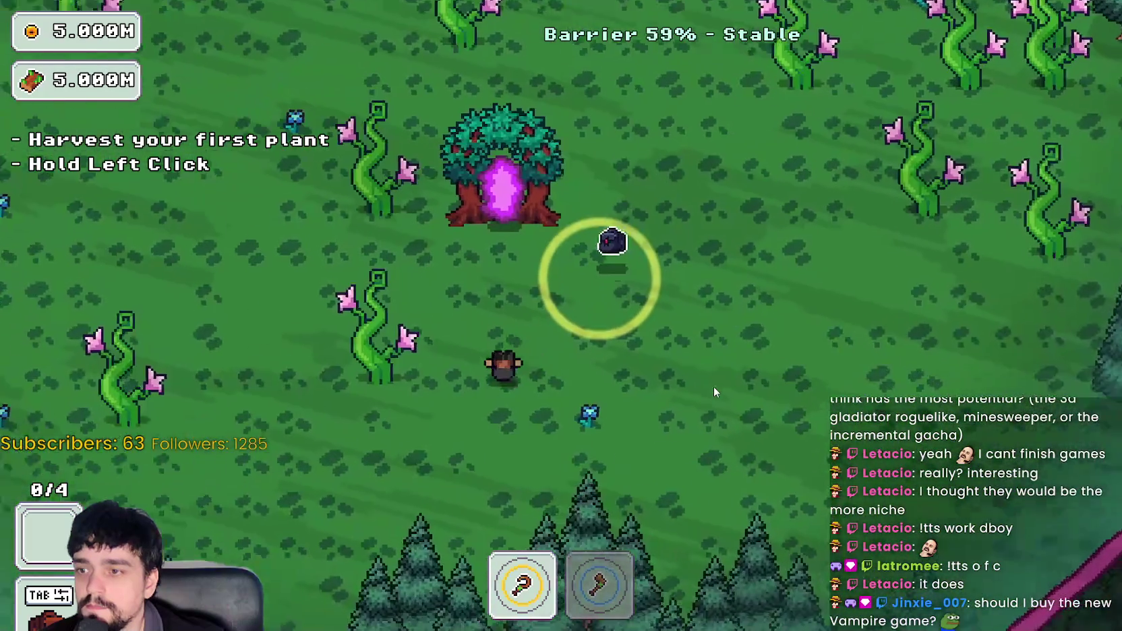
{"action": "key", "text": "w"}
{"action": "key", "text": "w"}
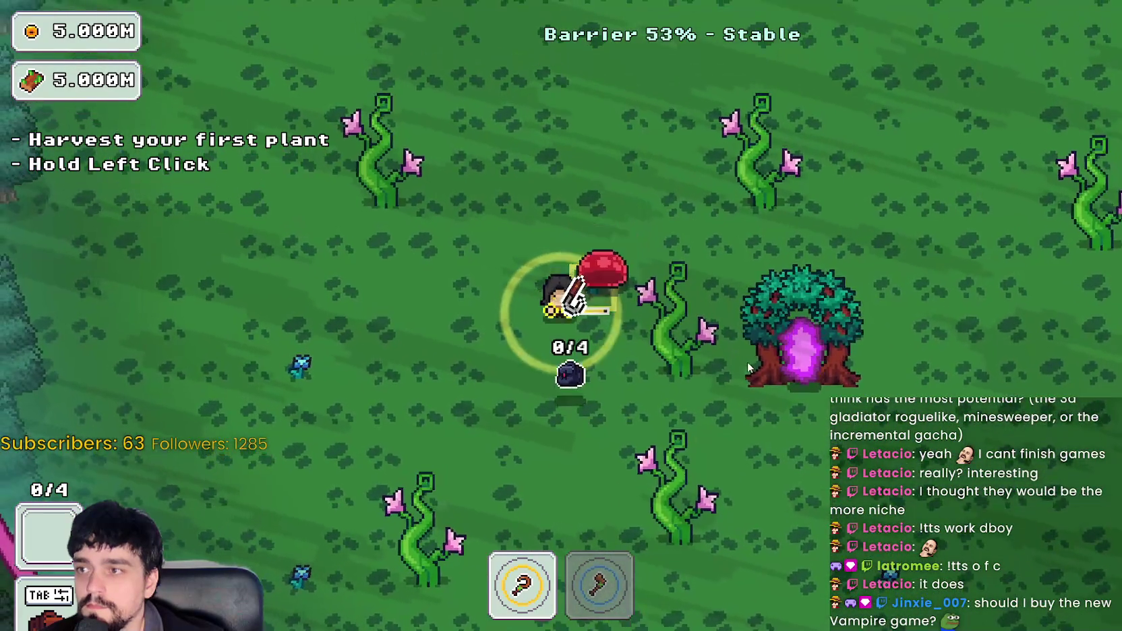
{"action": "key", "text": "d"}
{"action": "key", "text": "s"}
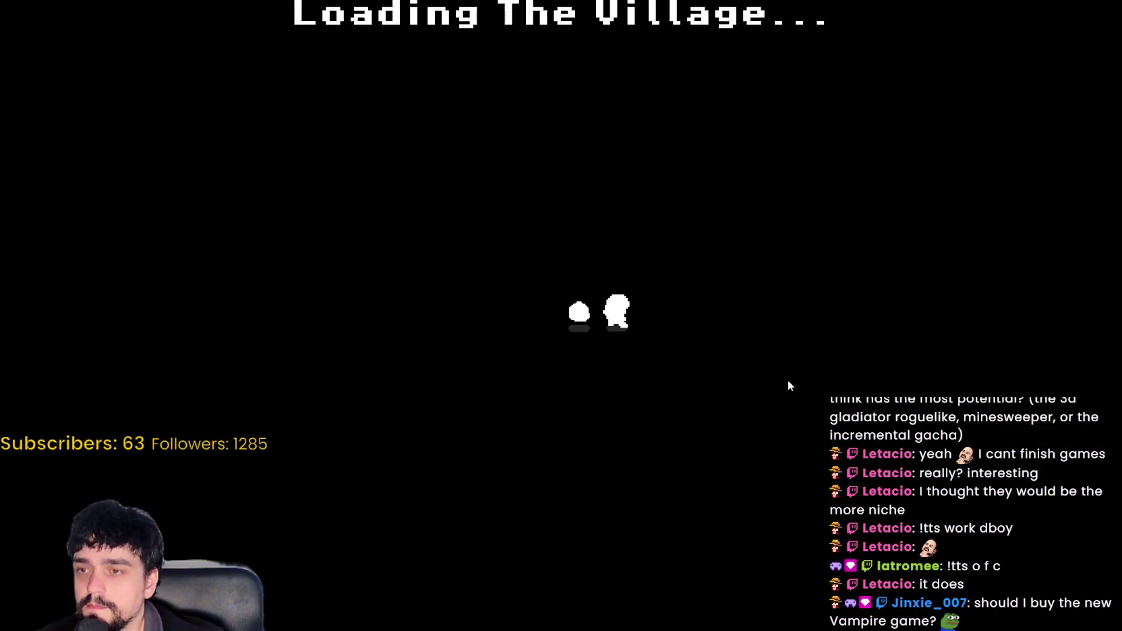
- Walk from the tower door to the portal and travel to Stage 1
{"action": "key", "text": "d"}
{"action": "key", "text": "a"}
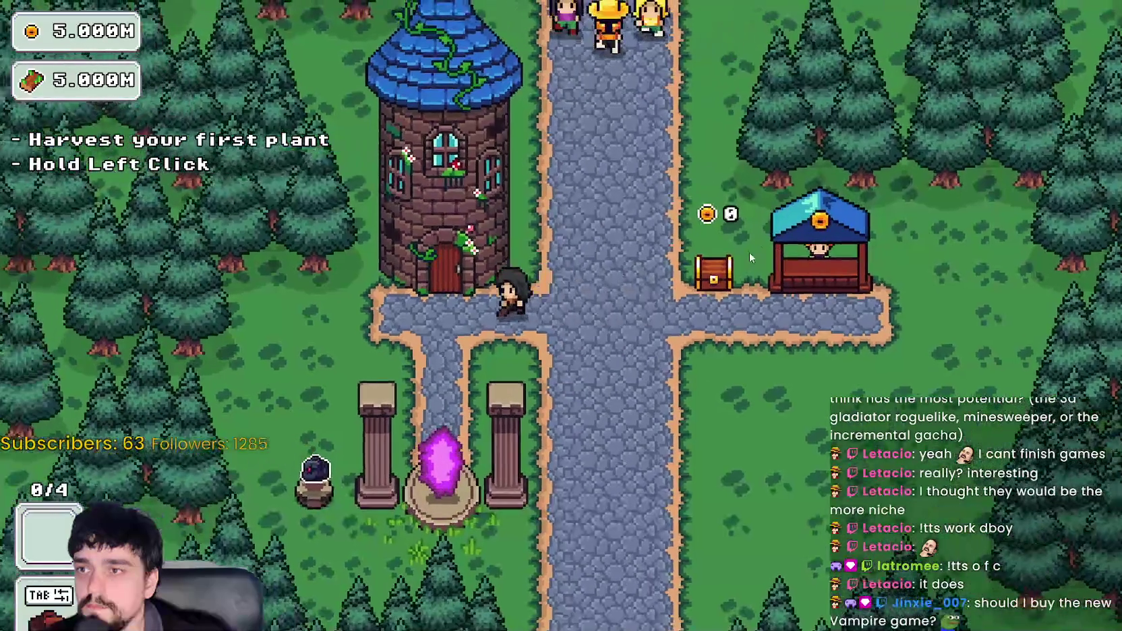
{"action": "key", "text": "s"}
{"action": "key", "text": "e"}
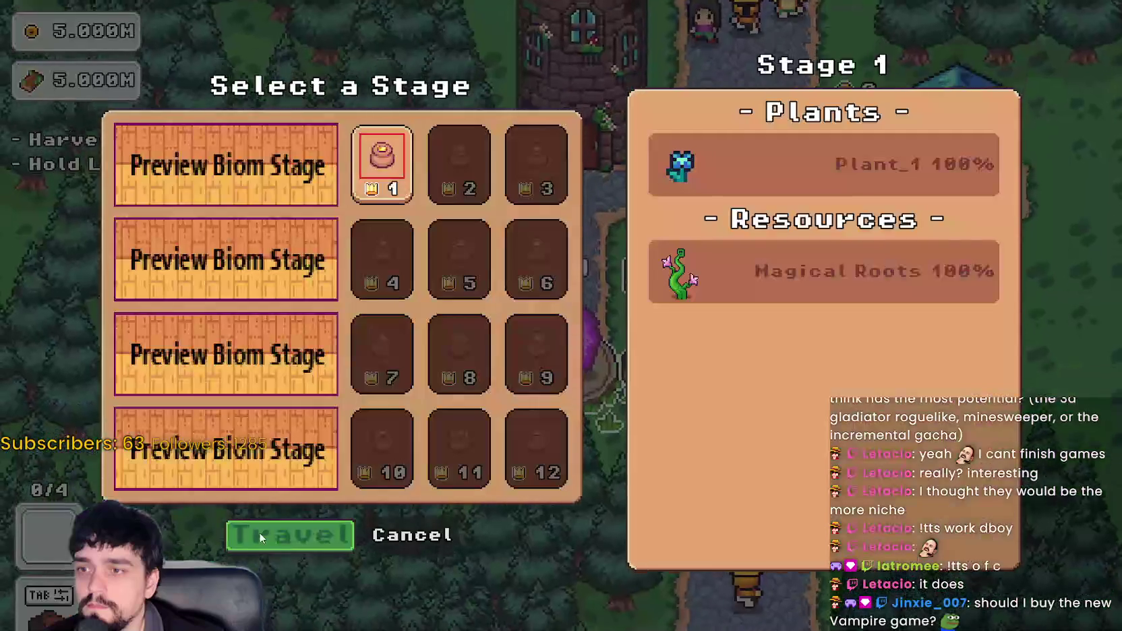
{"action": "key", "text": "Return"}
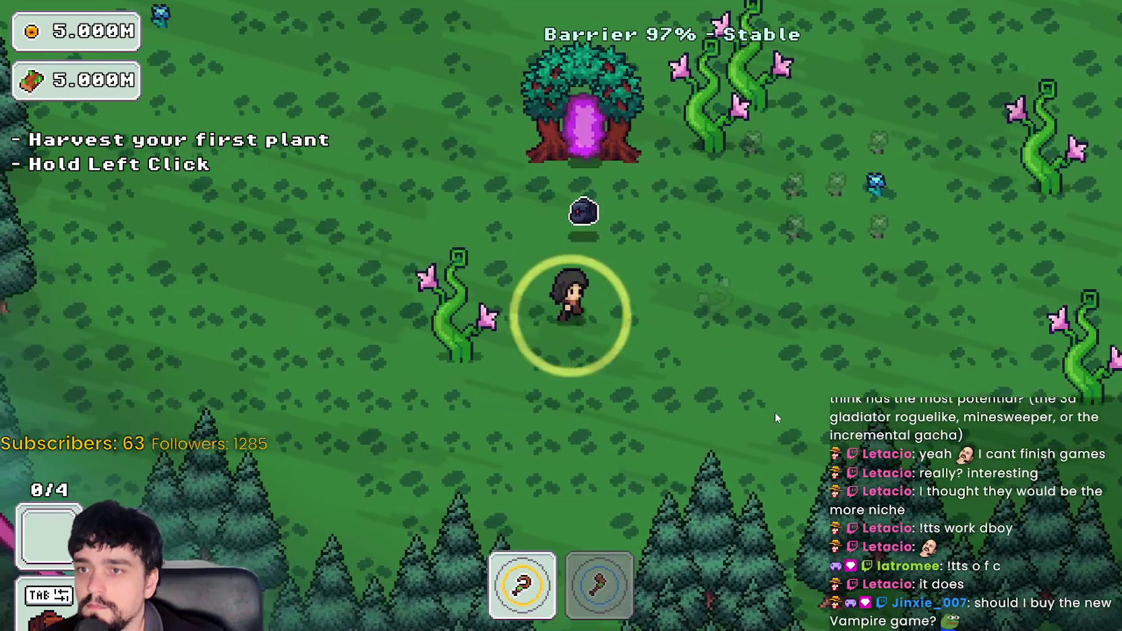
- Plant a sapling, let it grow, and harvest the flowering plants until the bag is full
{"action": "key", "text": "d"}
{"action": "key", "text": "w"}
{"action": "left_click", "coordinate": [593, 470]}
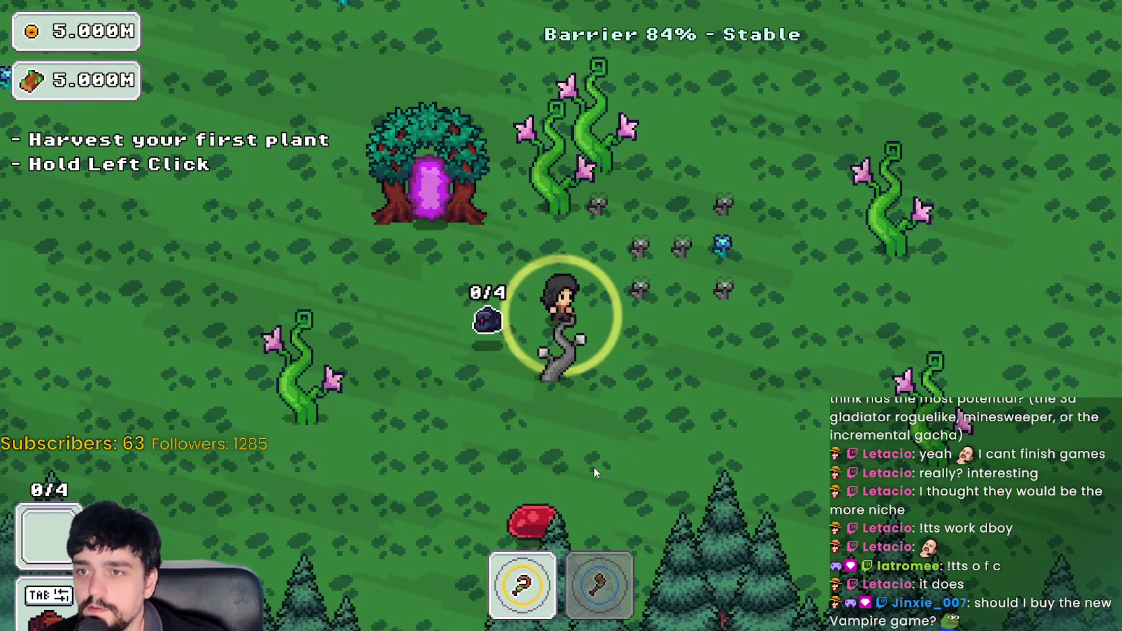
{"action": "key", "text": "w"}
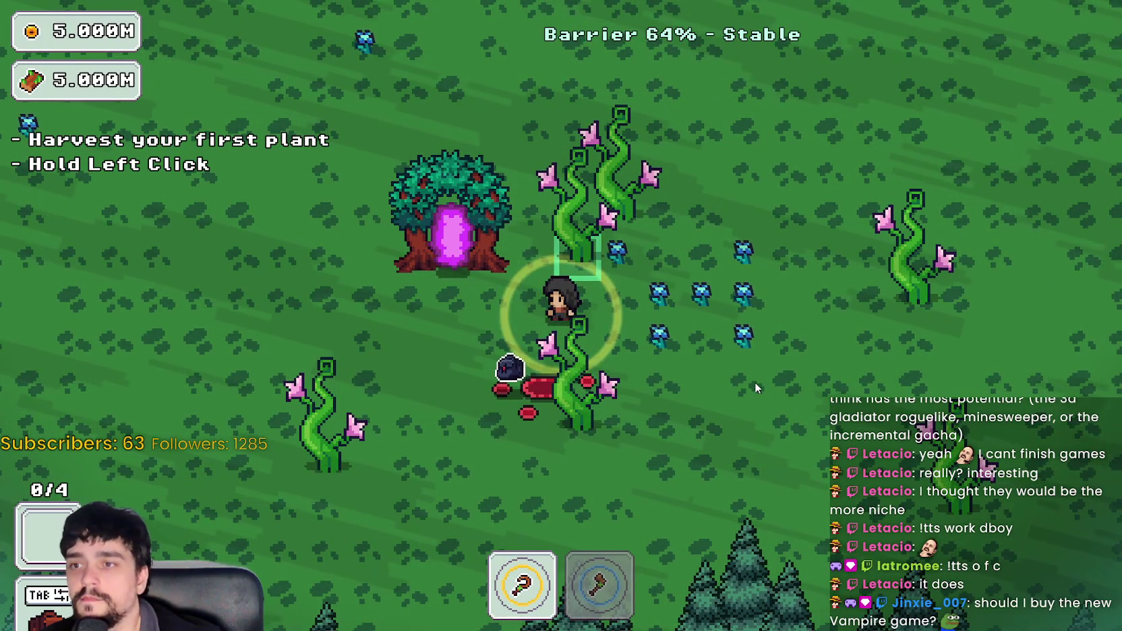
{"action": "key", "text": "d"}
{"action": "key", "text": "d"}
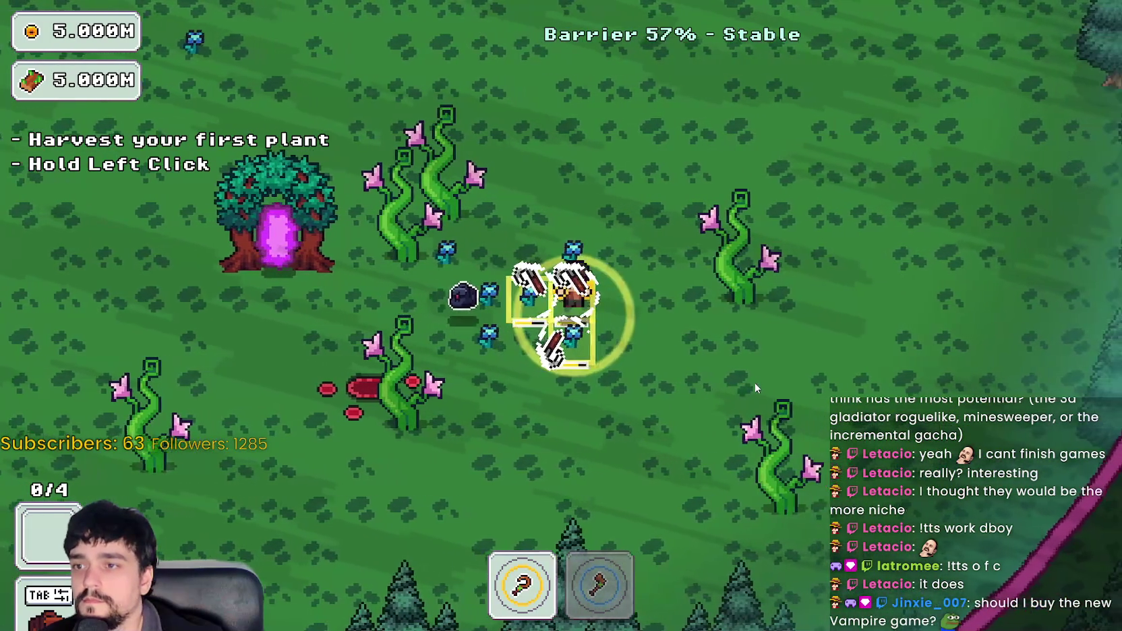
{"action": "key", "text": "a"}
- Carry the full bag back toward the portal tree
{"action": "key", "text": "w"}
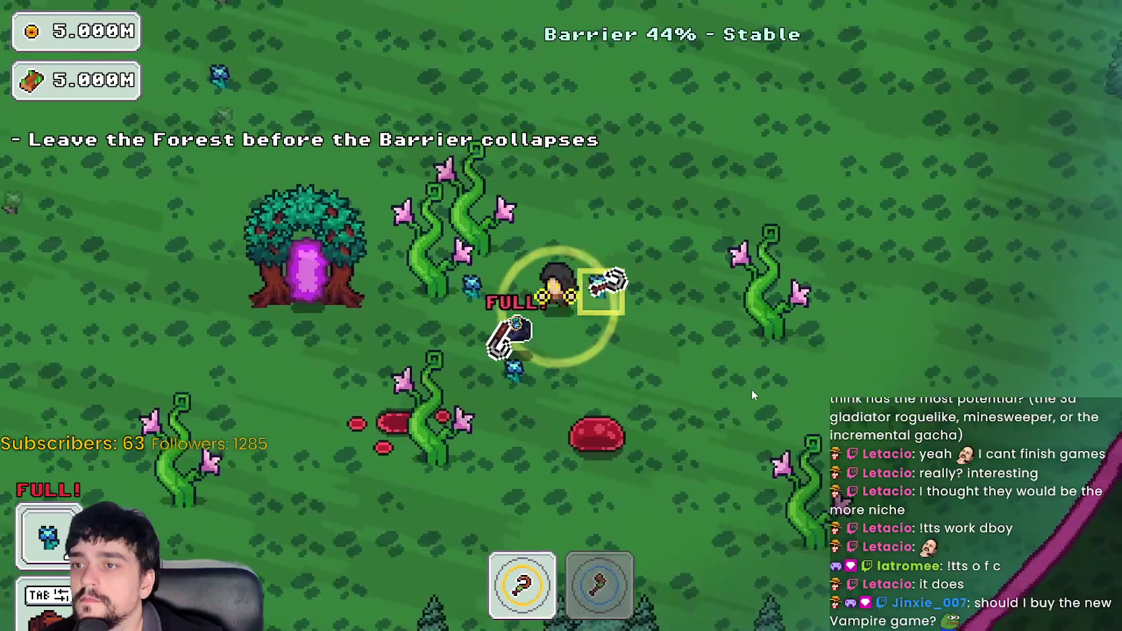
{"action": "key", "text": "w"}
{"action": "key", "text": "a"}
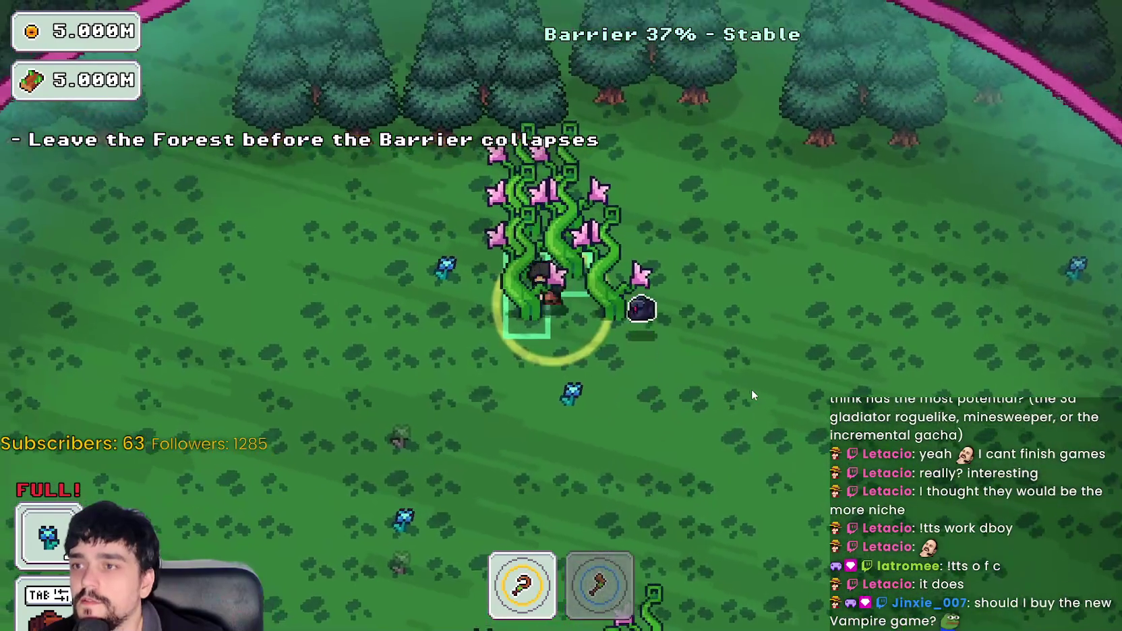
{"action": "key", "text": "s"}
{"action": "key", "text": "a"}
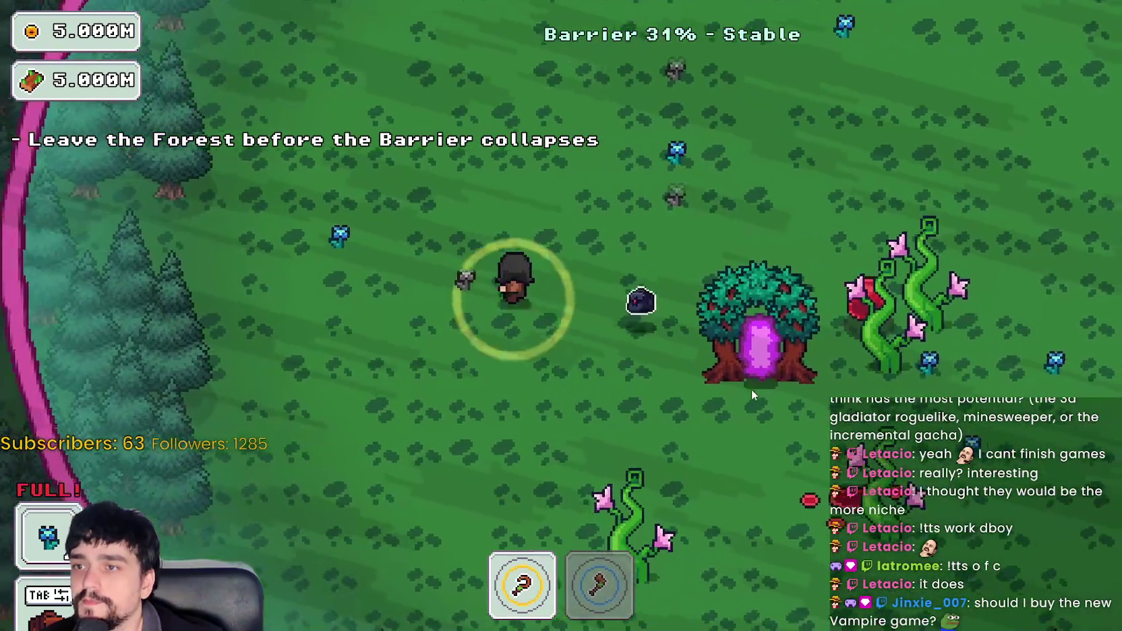
{"action": "key", "text": "w"}
- Circle the clearing and walk into the portal tree to return to the village
{"action": "key", "text": "s"}
{"action": "key", "text": "a"}
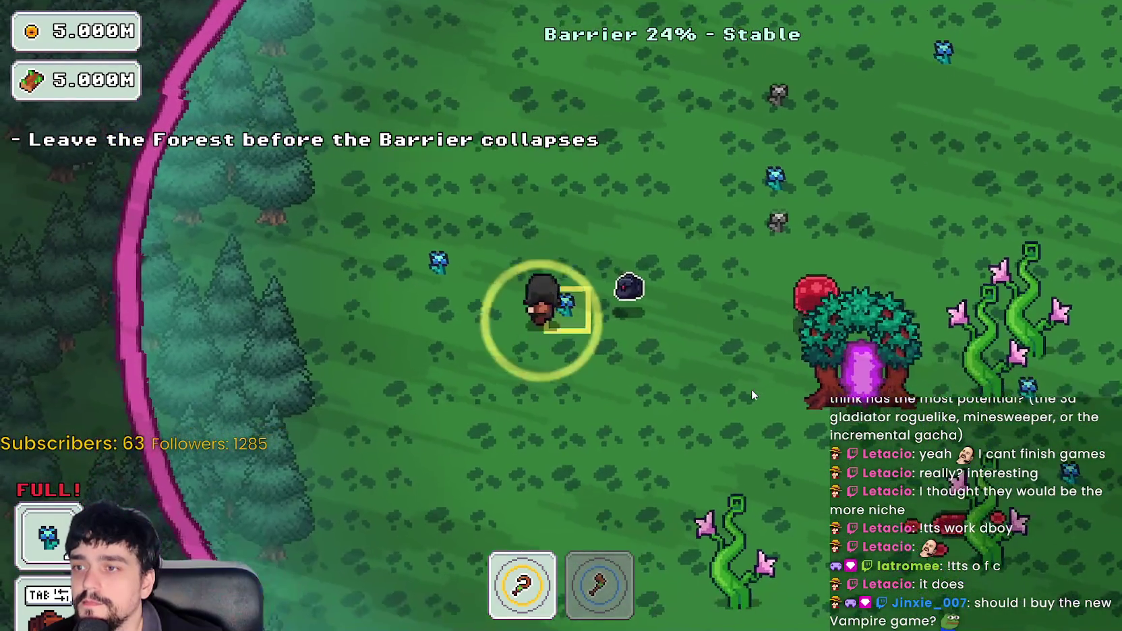
{"action": "key", "text": "w"}
{"action": "key", "text": "d"}
{"action": "key", "text": "d"}
{"action": "key", "text": "a"}
{"action": "key", "text": "s"}
{"action": "key", "text": "s"}
{"action": "key", "text": "d"}
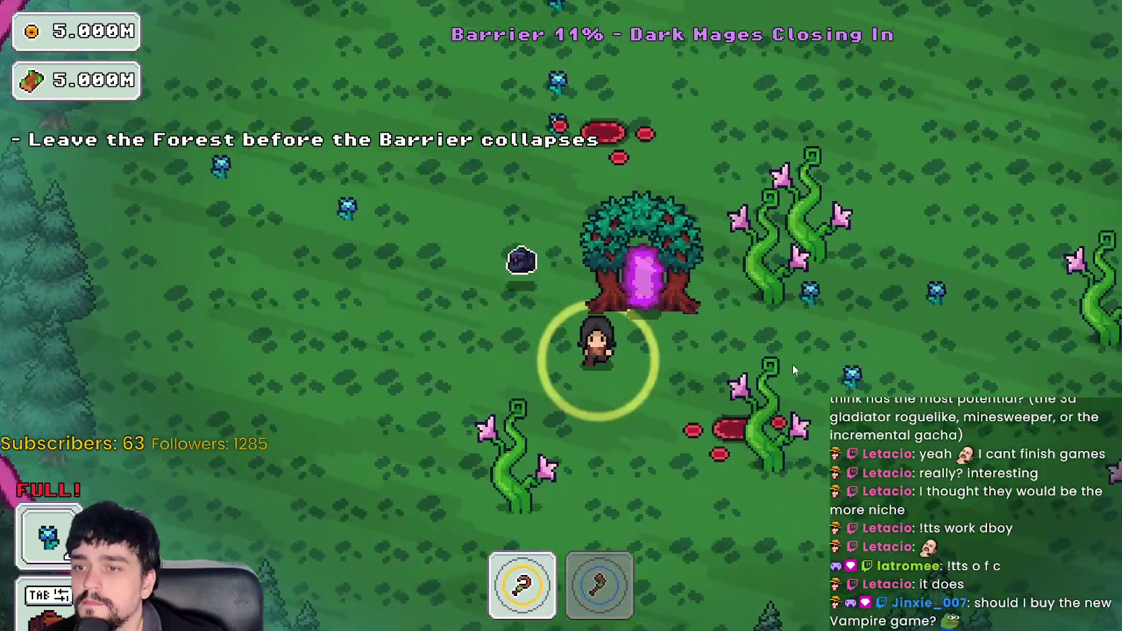
- Exit through the portal tree and deposit the harvested plants at the market stall
{"action": "key", "text": "a"}
{"action": "key", "text": "w"}
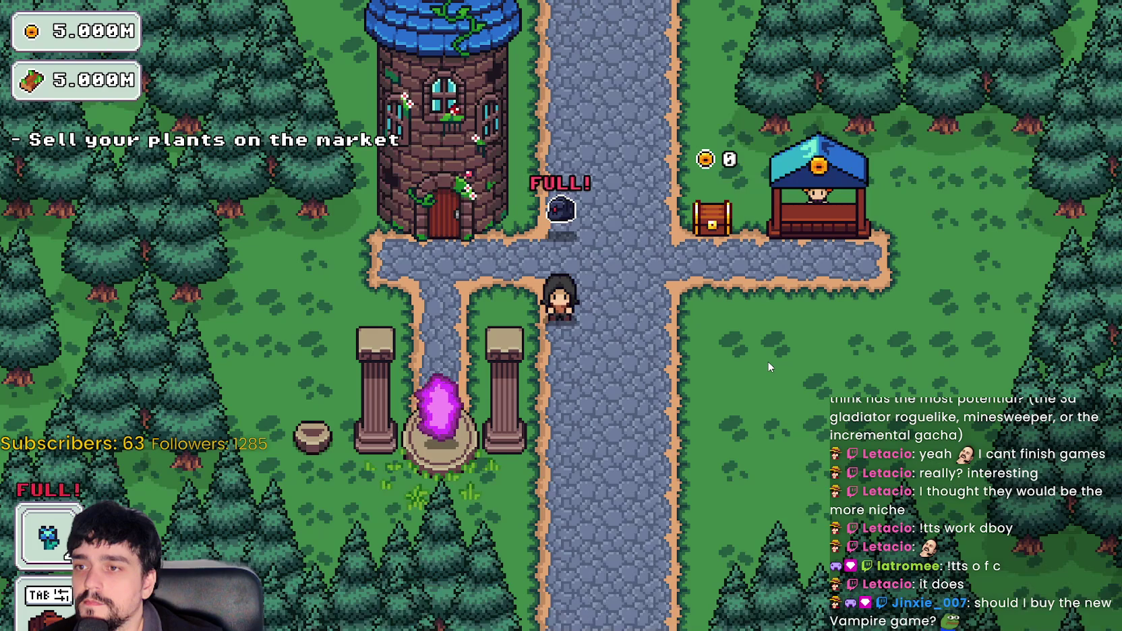
{"action": "key", "text": "d"}
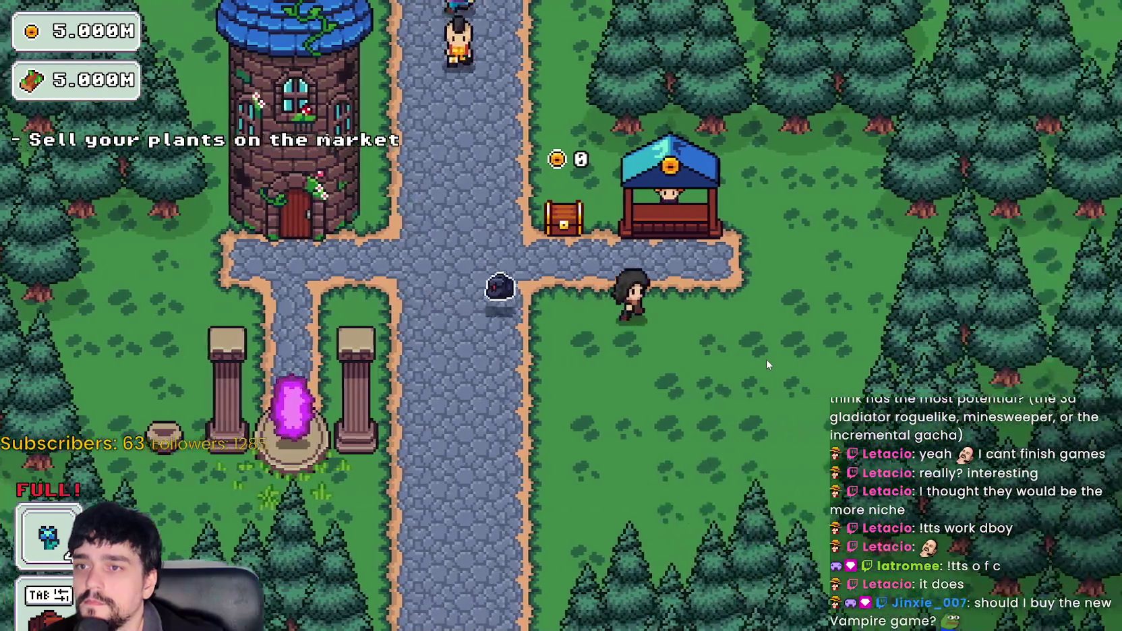
{"action": "key", "text": "w"}
{"action": "key", "text": "e"}
- Walk back to the portal and travel to the forest_1 stage
{"action": "key", "text": "a"}
{"action": "key", "text": "s"}
{"action": "key", "text": "e"}
{"action": "key", "text": "Return"}
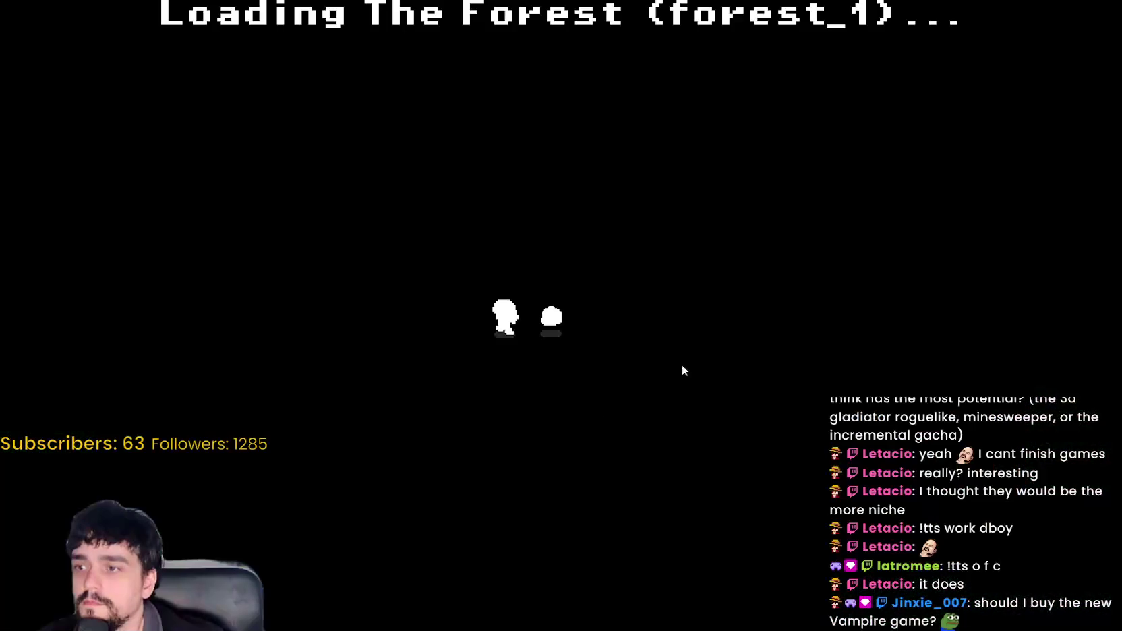
- Walk left to the growing vines and harvest them to fill the inventory
{"action": "key", "text": "a"}
{"action": "key", "text": "s"}
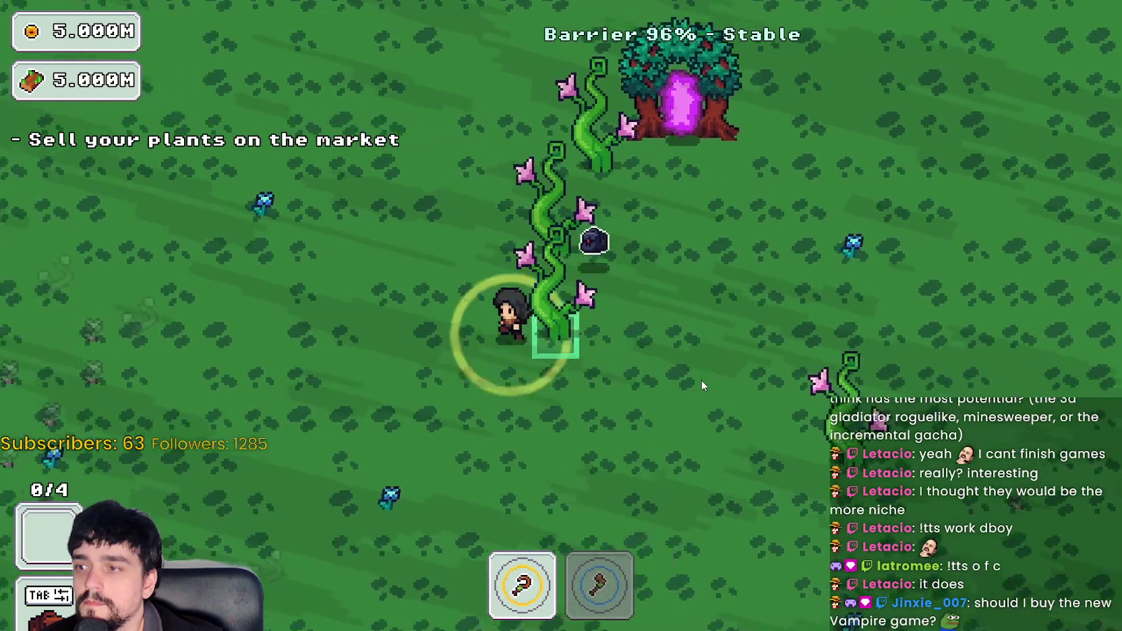
{"action": "key", "text": "a"}
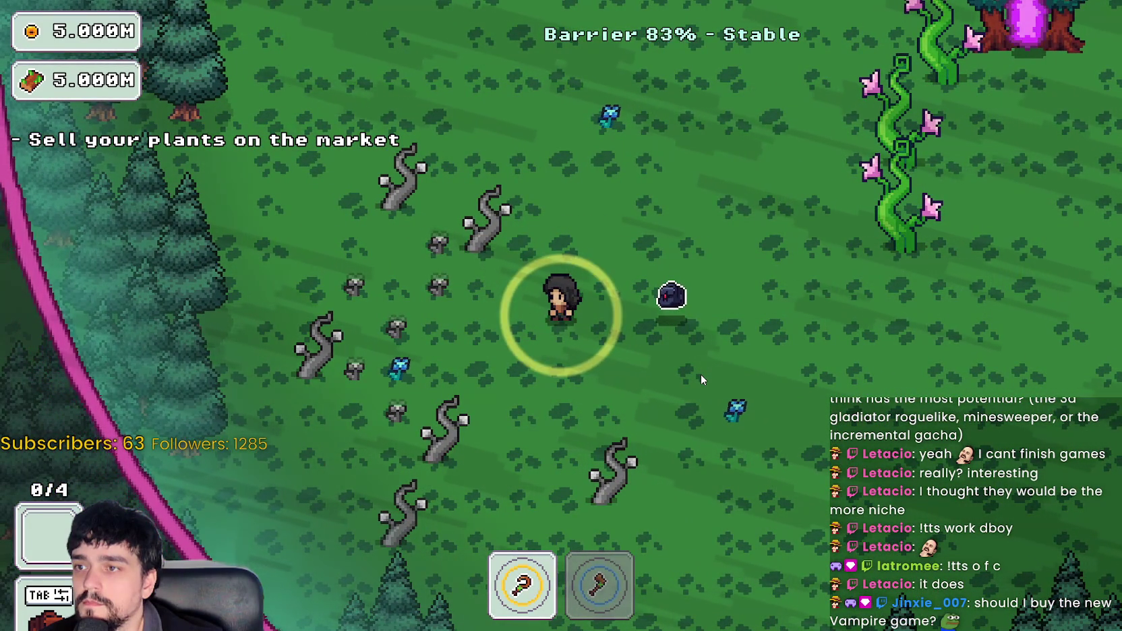
{"action": "key", "text": "a"}
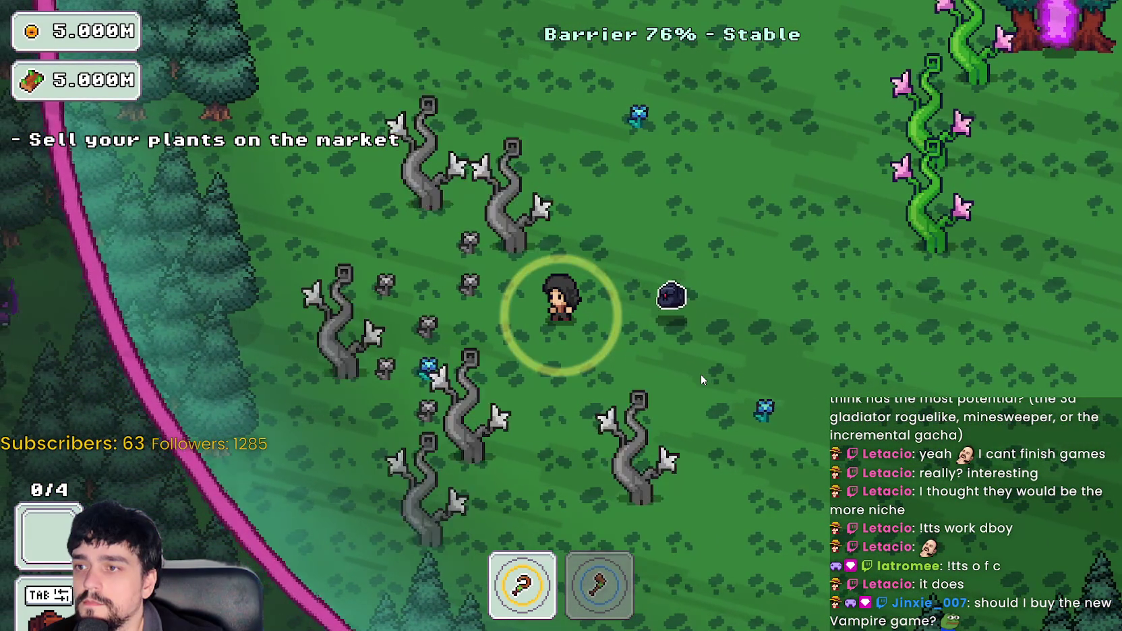
{"action": "key", "text": "a"}
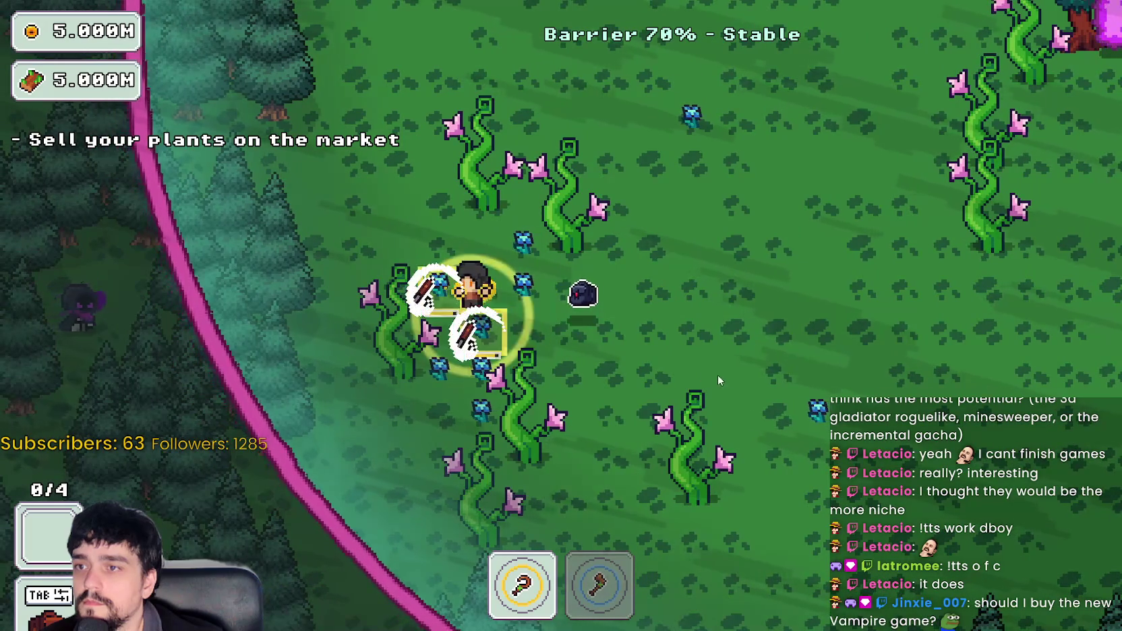
{"action": "key", "text": "w"}
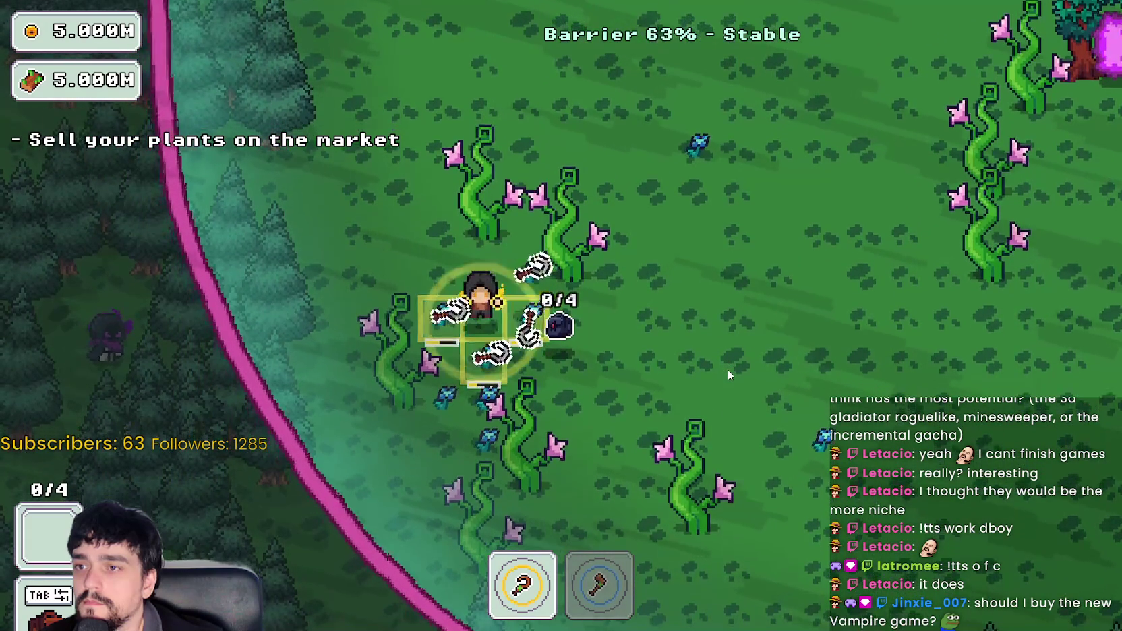
{"action": "key", "text": "w"}
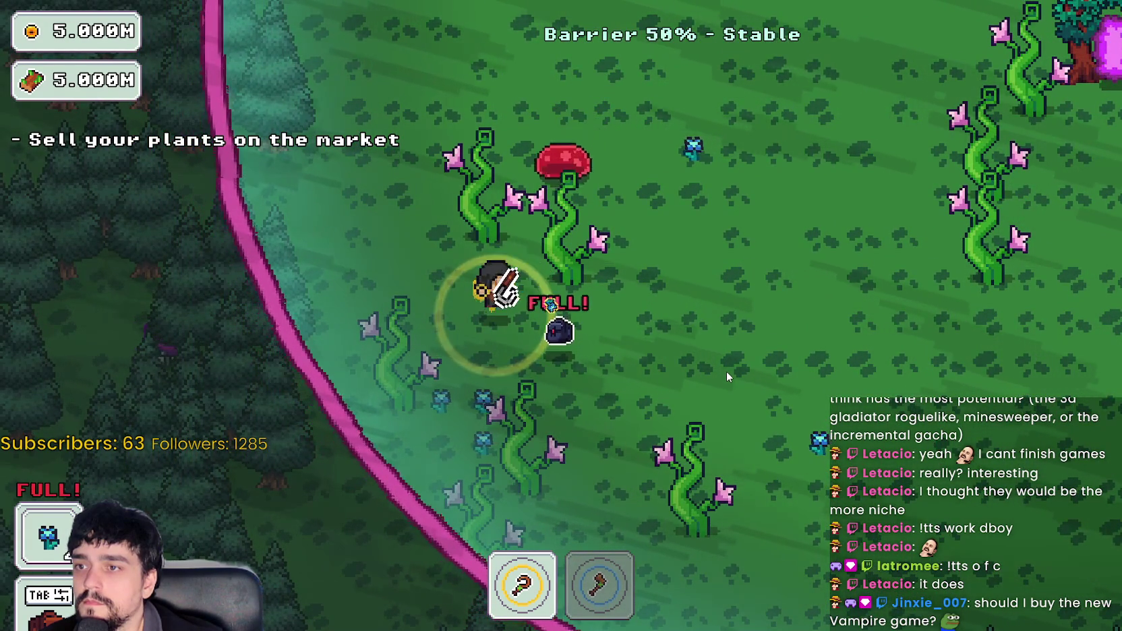
- Head down, right, then up through the forest toward the portal tree
{"action": "key", "text": "s"}
{"action": "key", "text": "d"}
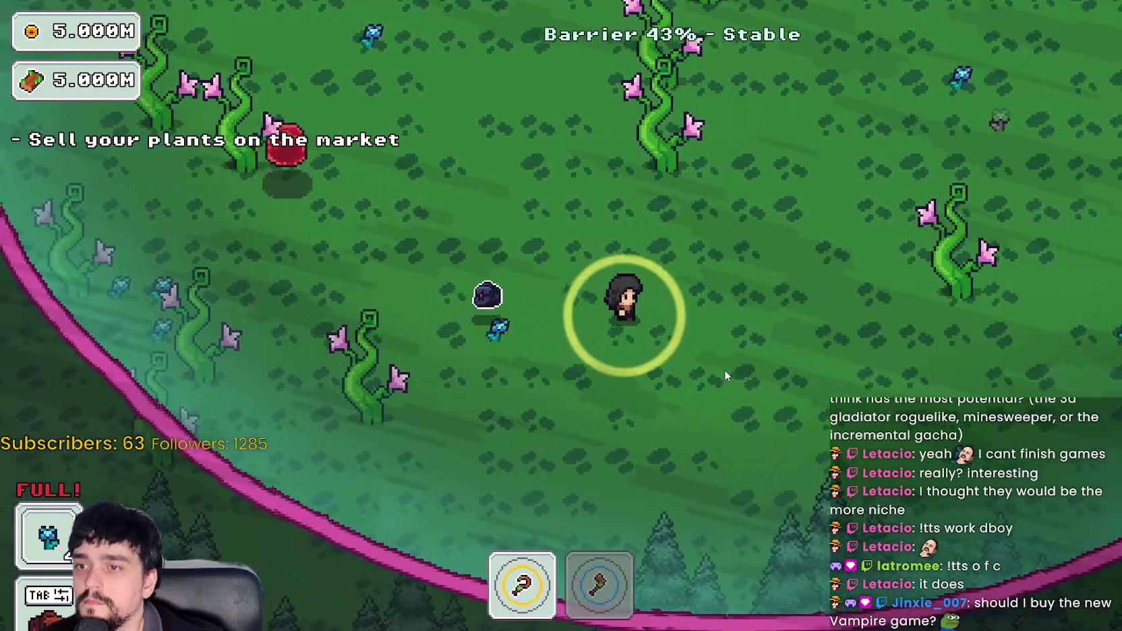
{"action": "key", "text": "w"}
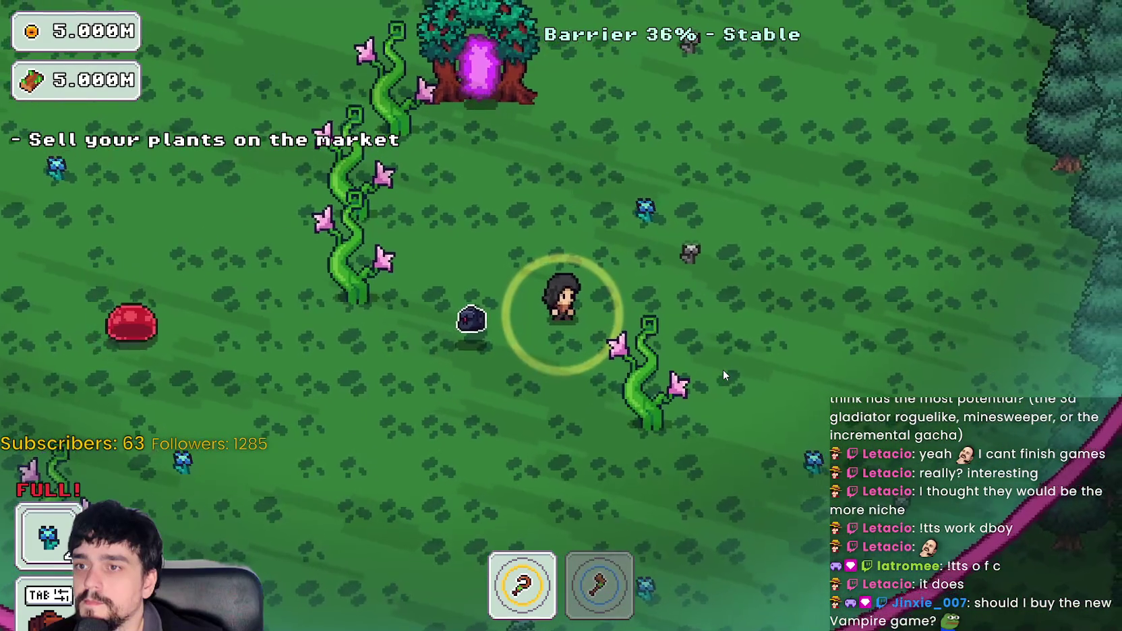
{"action": "key", "text": "w"}
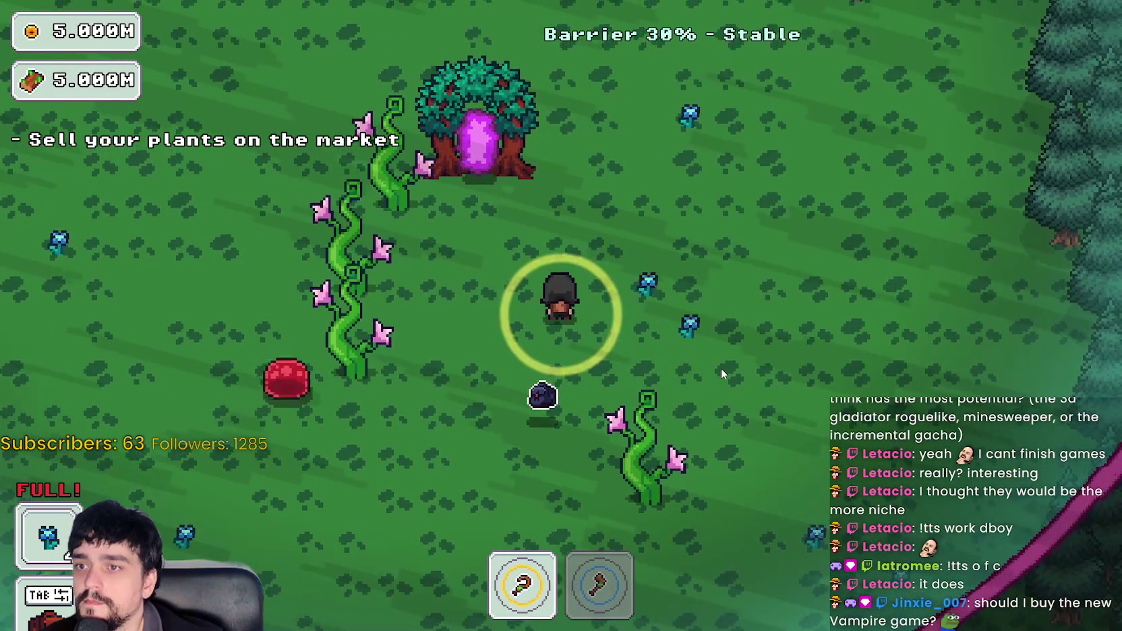
{"action": "key", "text": "w"}
{"action": "key", "text": "d"}
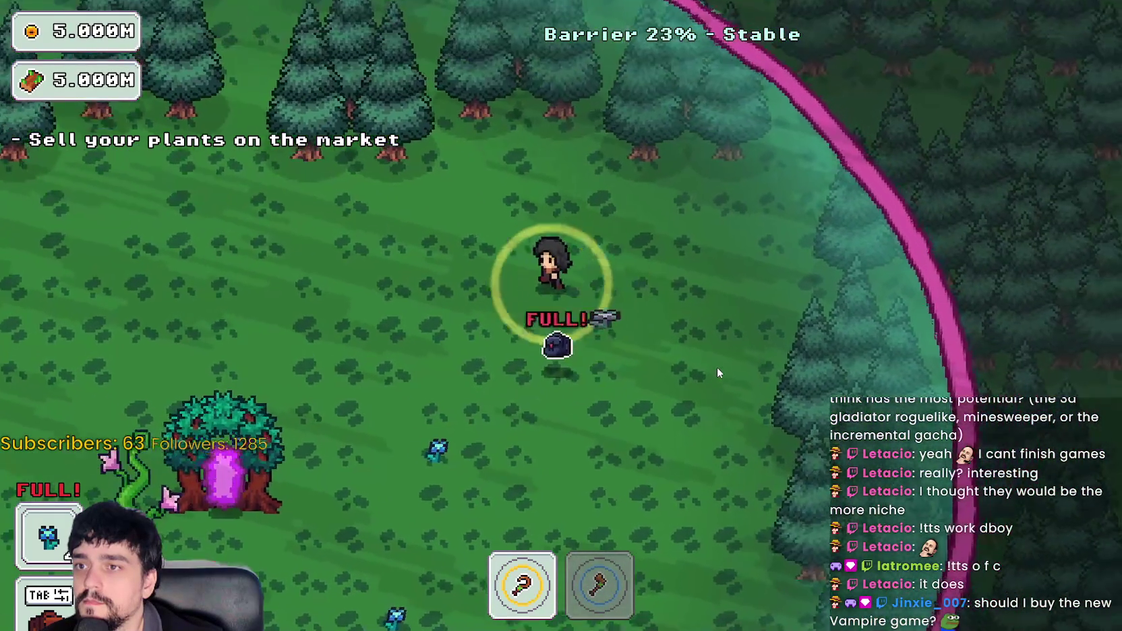
- Circle the clearing's plants and leave the forest through the tree portal
{"action": "key", "text": "a"}
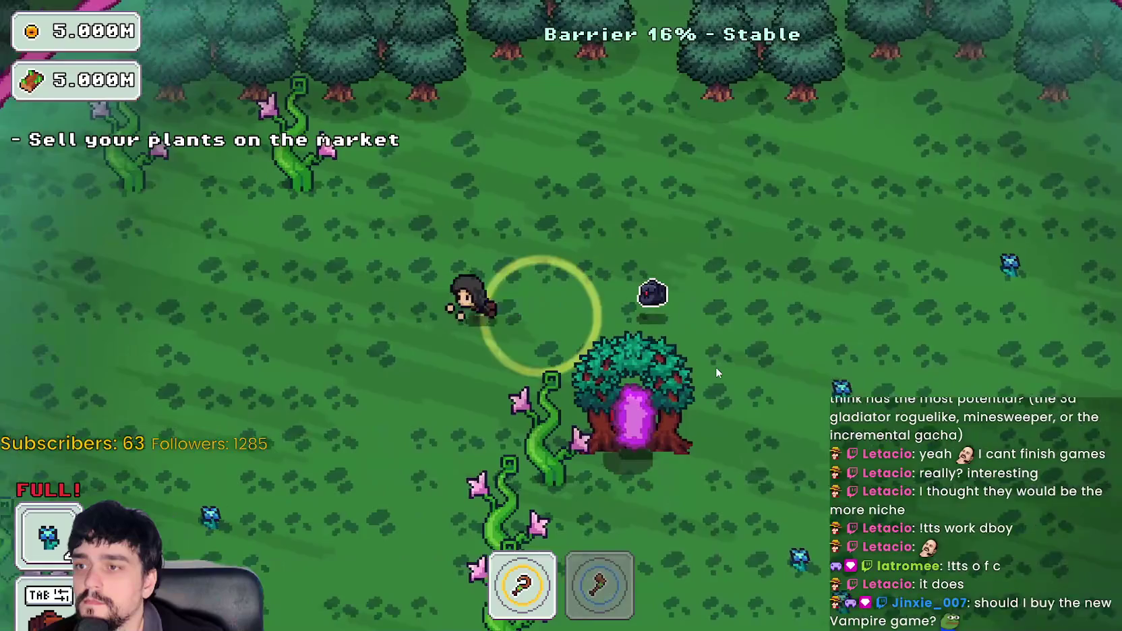
{"action": "key", "text": "s"}
{"action": "key", "text": "d"}
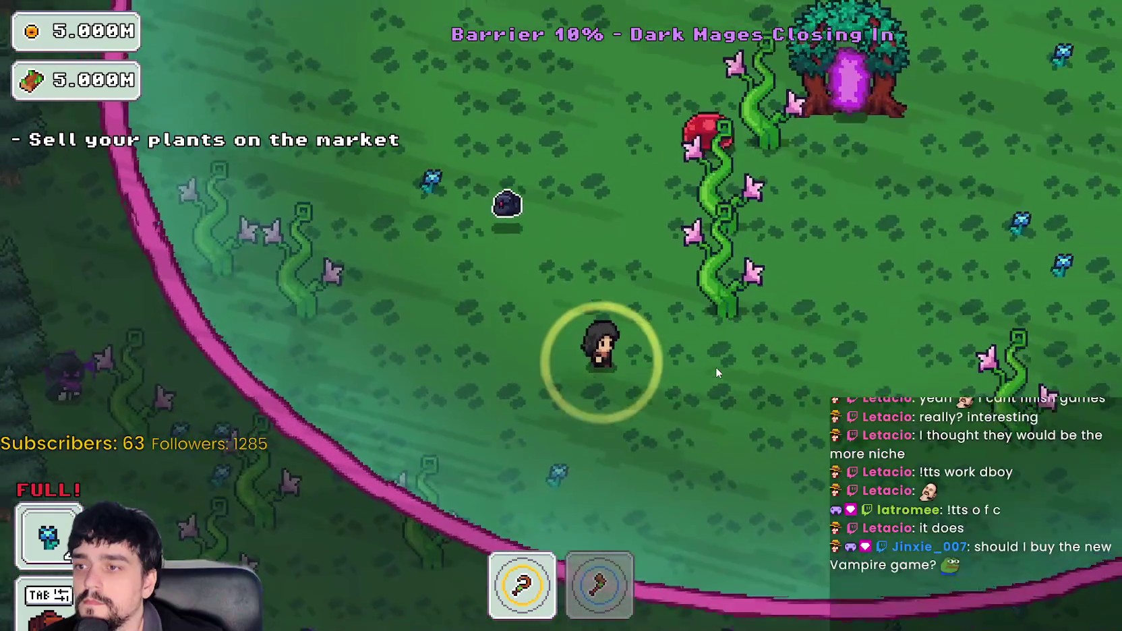
{"action": "key", "text": "d"}
{"action": "key", "text": "w"}
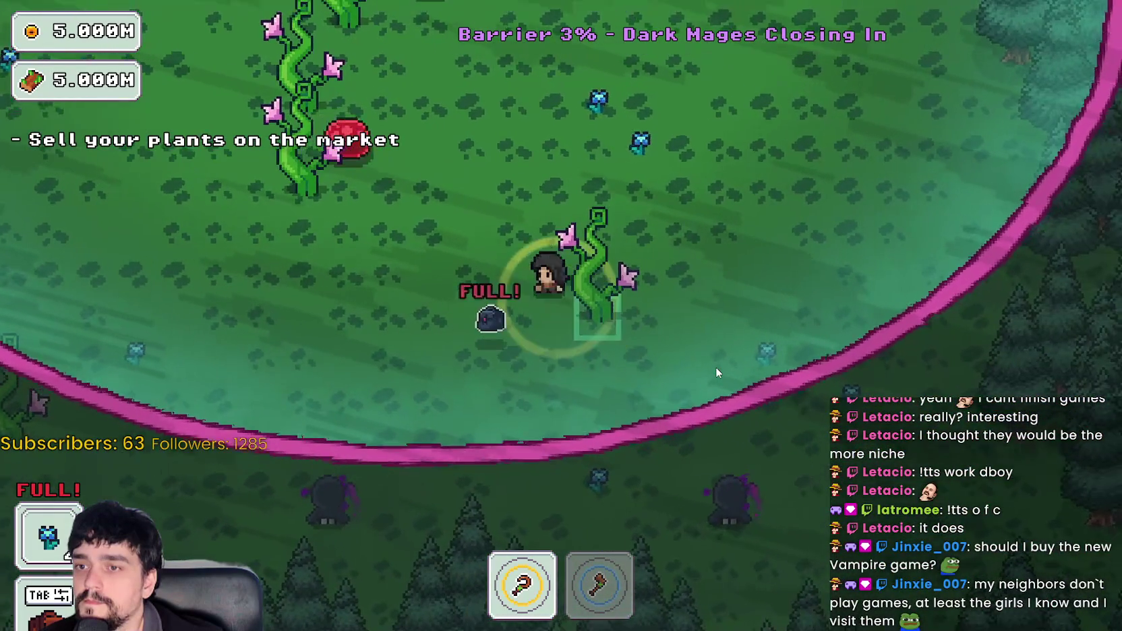
{"action": "key", "text": "w"}
{"action": "key", "text": "a"}
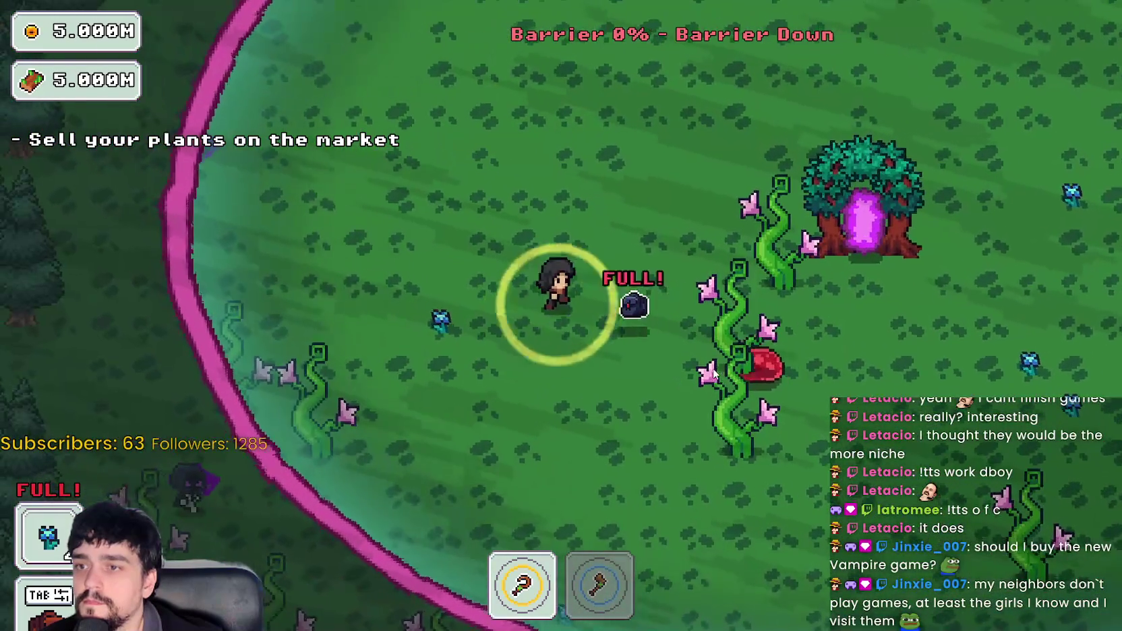
{"action": "key", "text": "d"}
{"action": "key", "text": "d"}
{"action": "key", "text": "w"}
{"action": "key", "text": "e"}
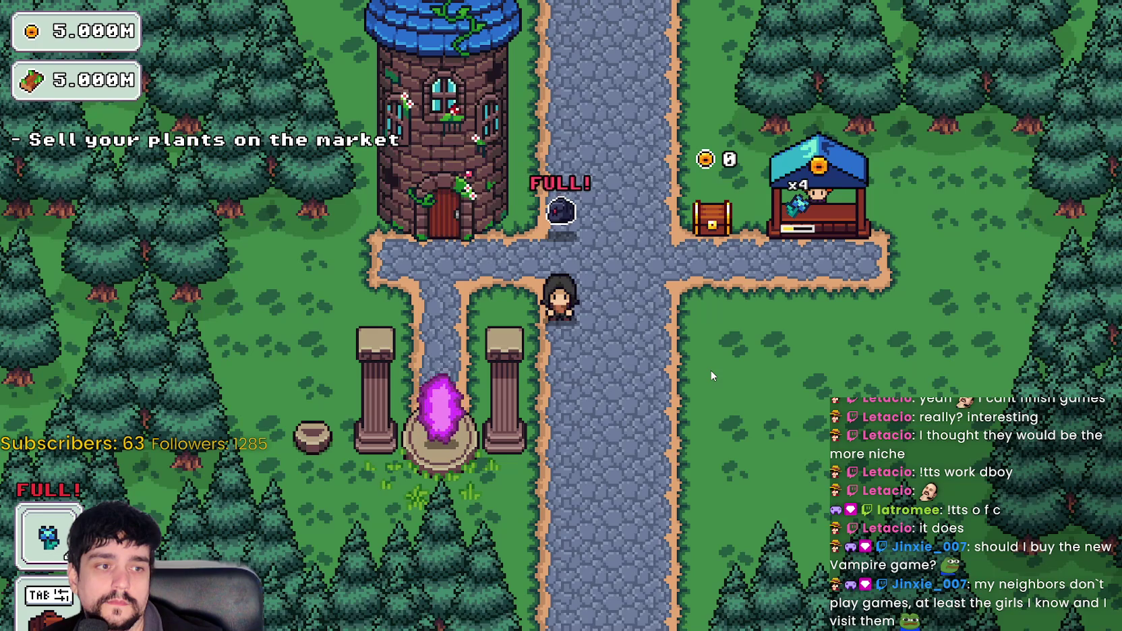
- Sell the plants at the market stall, then take the village portal to the forest
{"action": "key", "text": "d"}
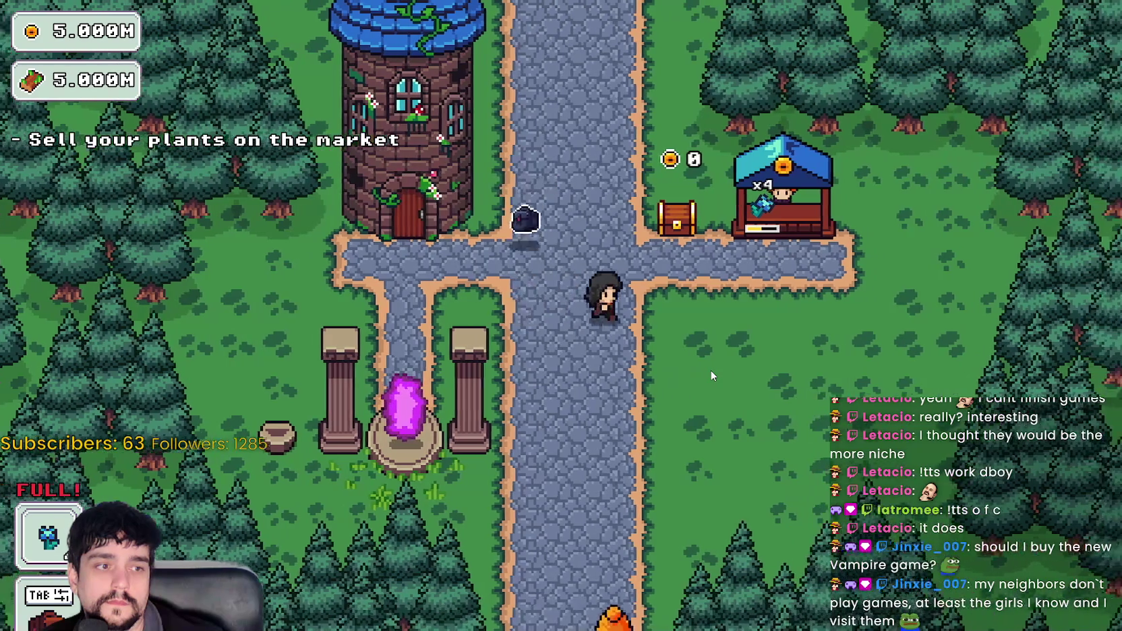
{"action": "key", "text": "a"}
{"action": "key", "text": "s"}
{"action": "key", "text": "d"}
{"action": "key", "text": "d"}
{"action": "key", "text": "w"}
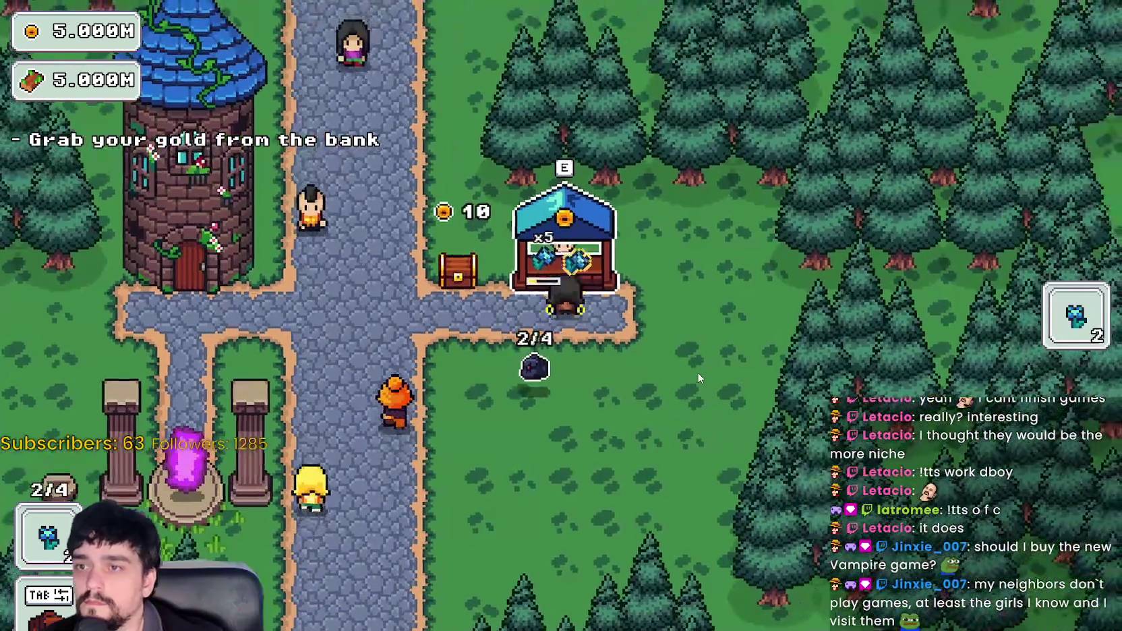
{"action": "key", "text": "a"}
{"action": "key", "text": "s"}
{"action": "key", "text": "e"}
{"action": "key", "text": "e"}
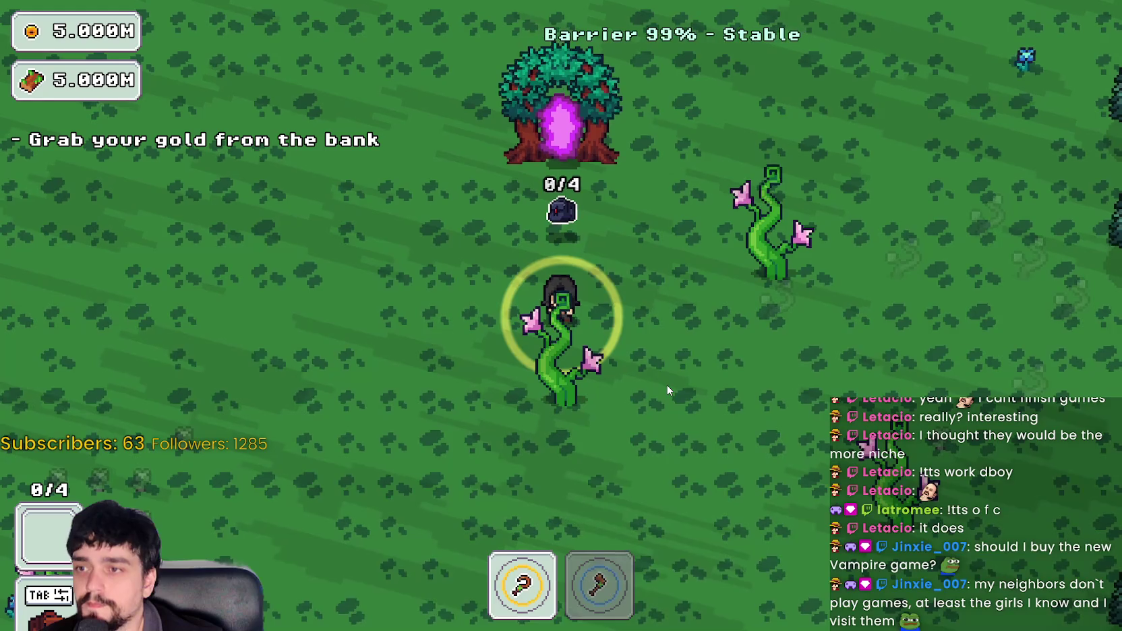
- Walk past the portal tree and head down into the forest
{"action": "key", "text": "d"}
{"action": "key", "text": "a"}
{"action": "key", "text": "w"}
{"action": "key", "text": "w"}
{"action": "key", "text": "a"}
{"action": "key", "text": "s"}
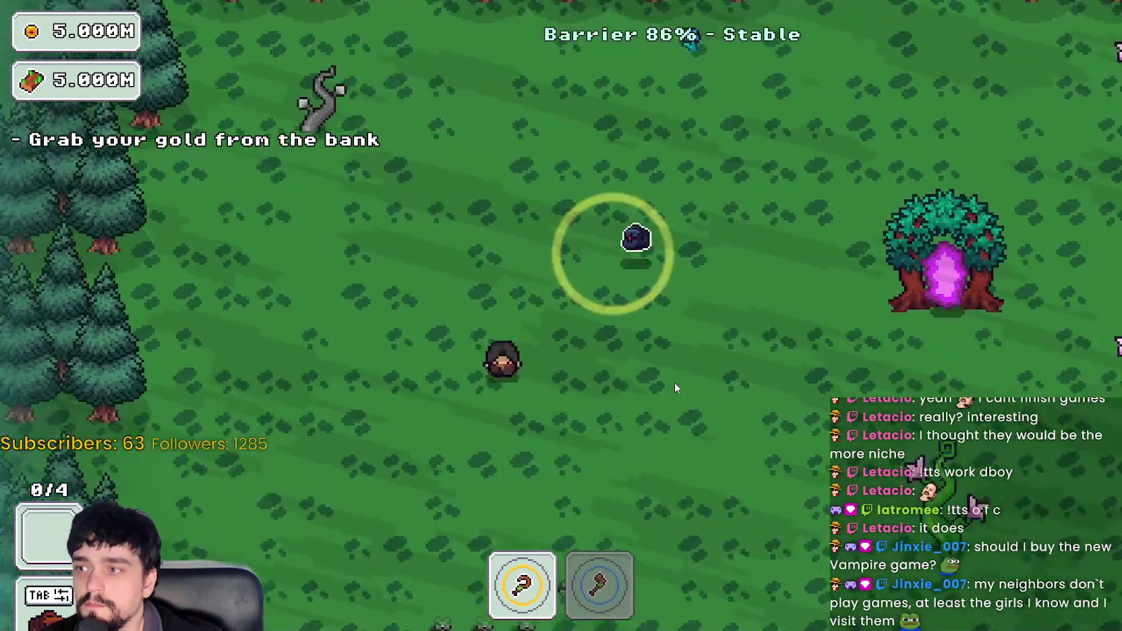
{"action": "key", "text": "d"}
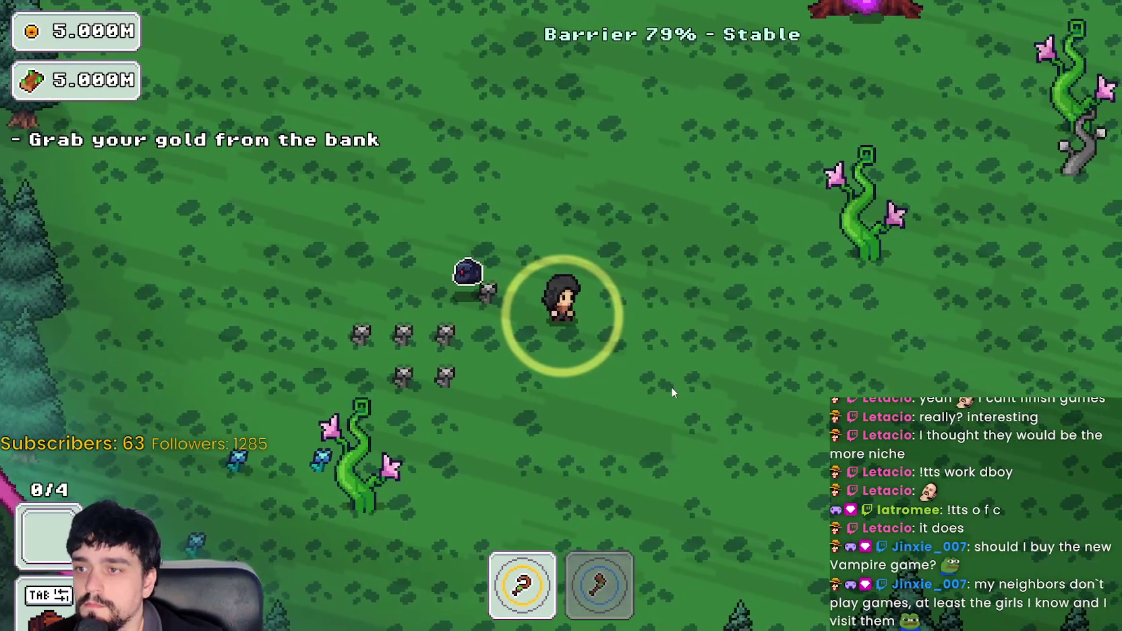
{"action": "key", "text": "s"}
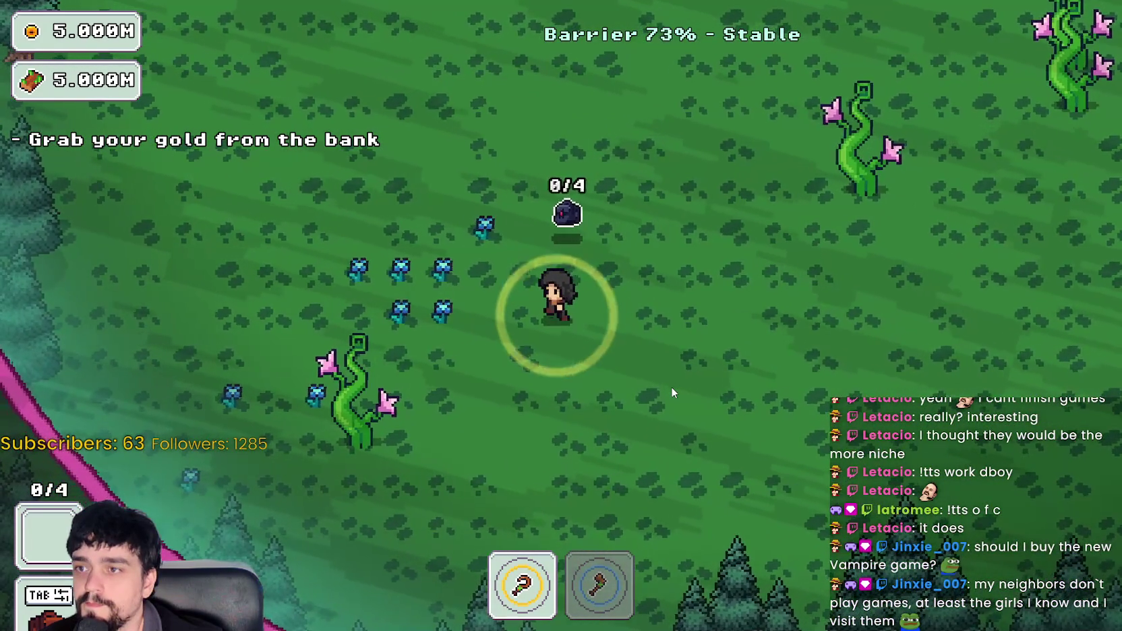
- Harvest the blue flower cluster until full, attack the red slime, and portal back
{"action": "key", "text": "a"}
{"action": "key", "text": "w"}
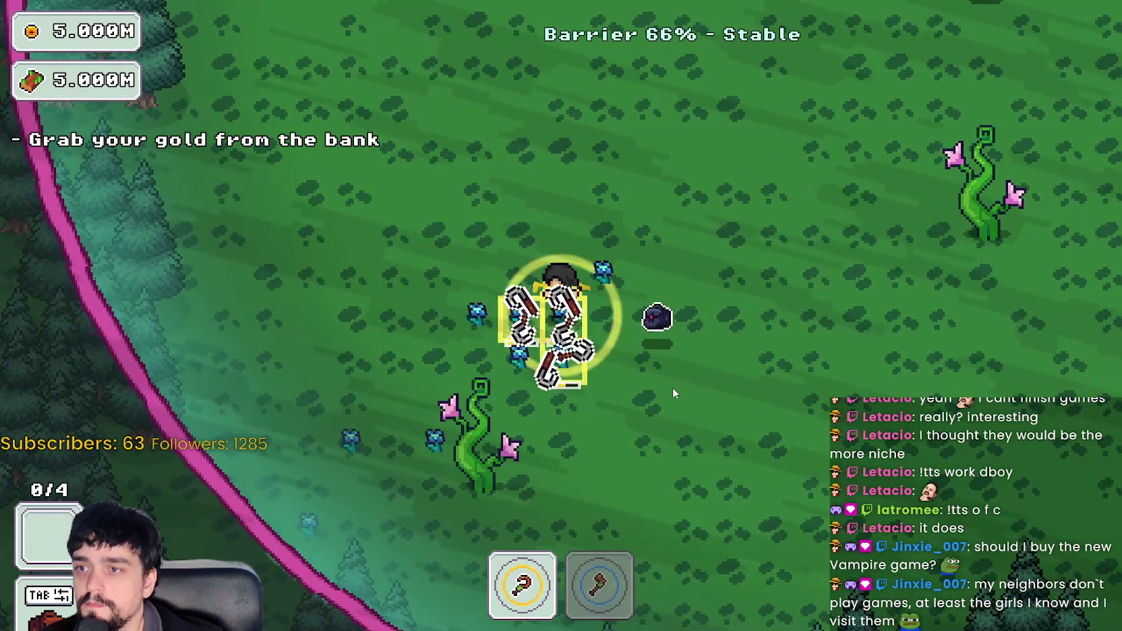
{"action": "key", "text": "a"}
{"action": "key", "text": "s"}
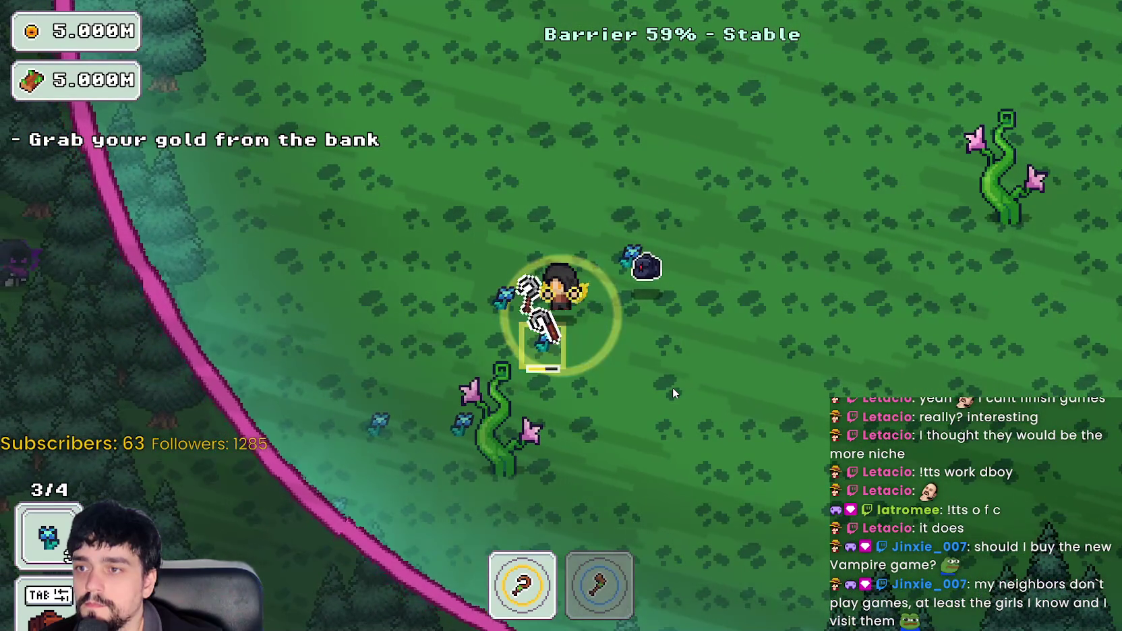
{"action": "key", "text": "a"}
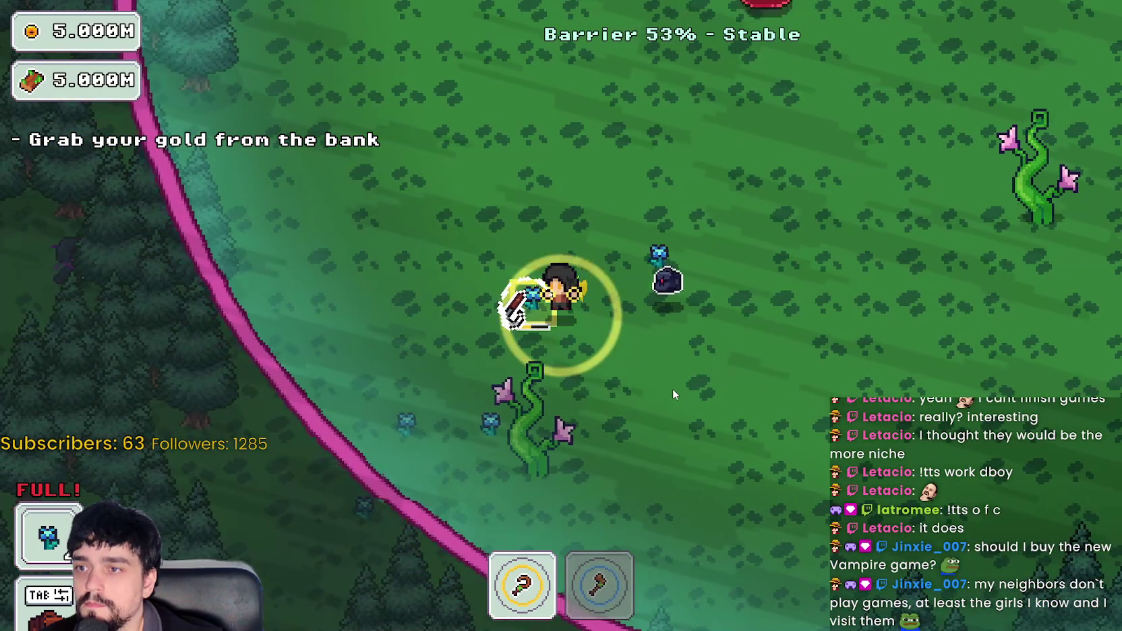
{"action": "key", "text": "d"}
{"action": "key", "text": "d"}
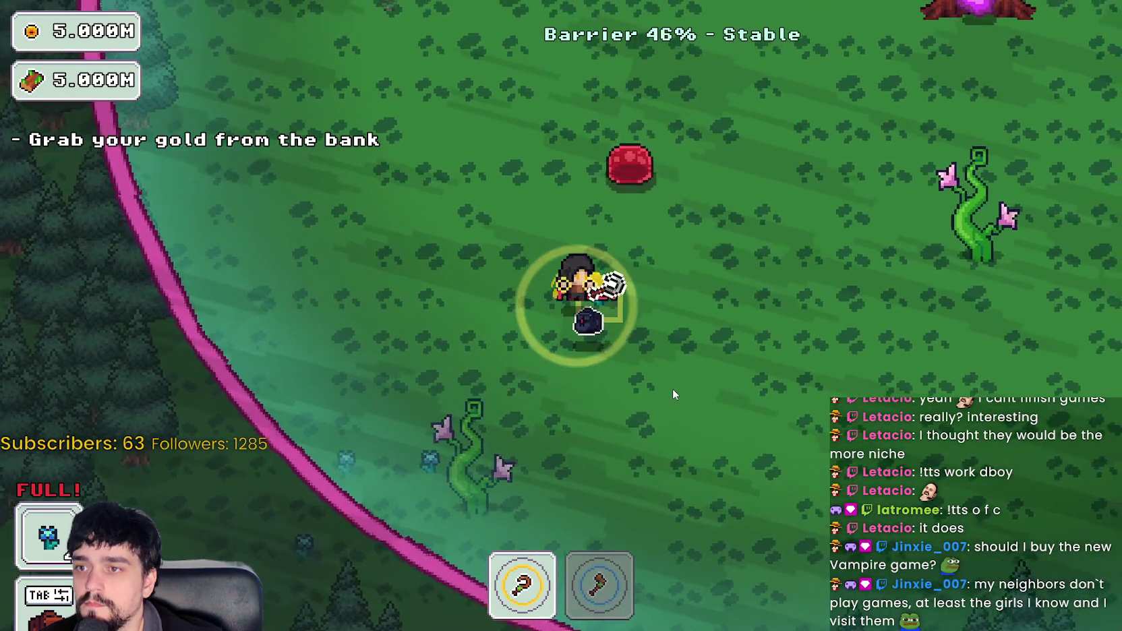
{"action": "key", "text": "d"}
{"action": "key", "text": "w"}
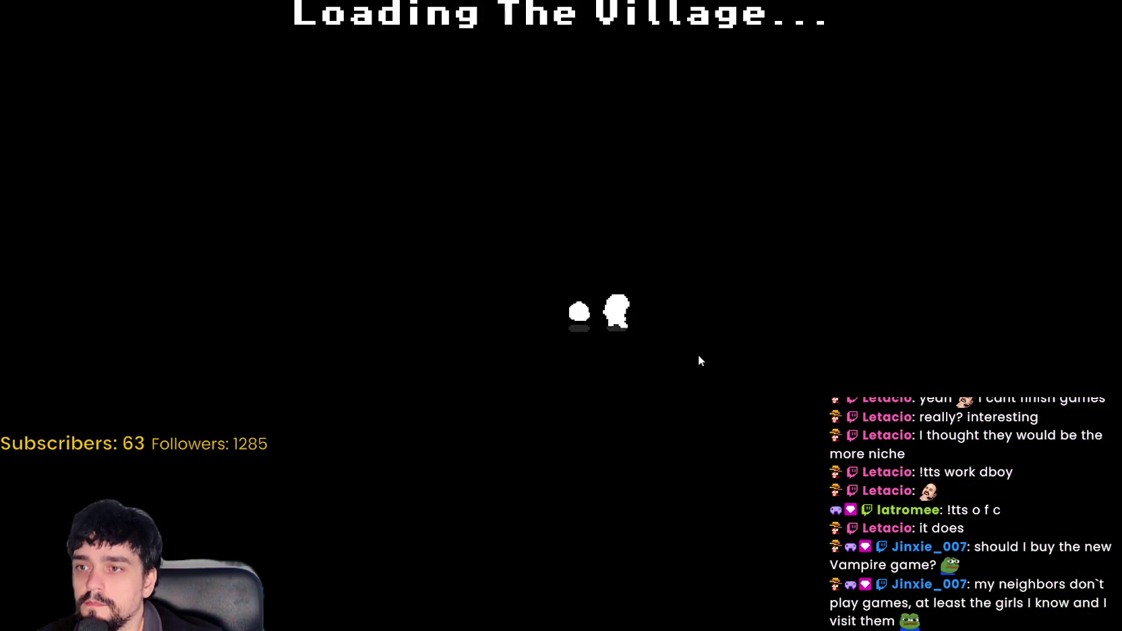
- Walk to the tower door and open the Prestige skill tree
{"action": "key", "text": "d"}
{"action": "key", "text": "a"}
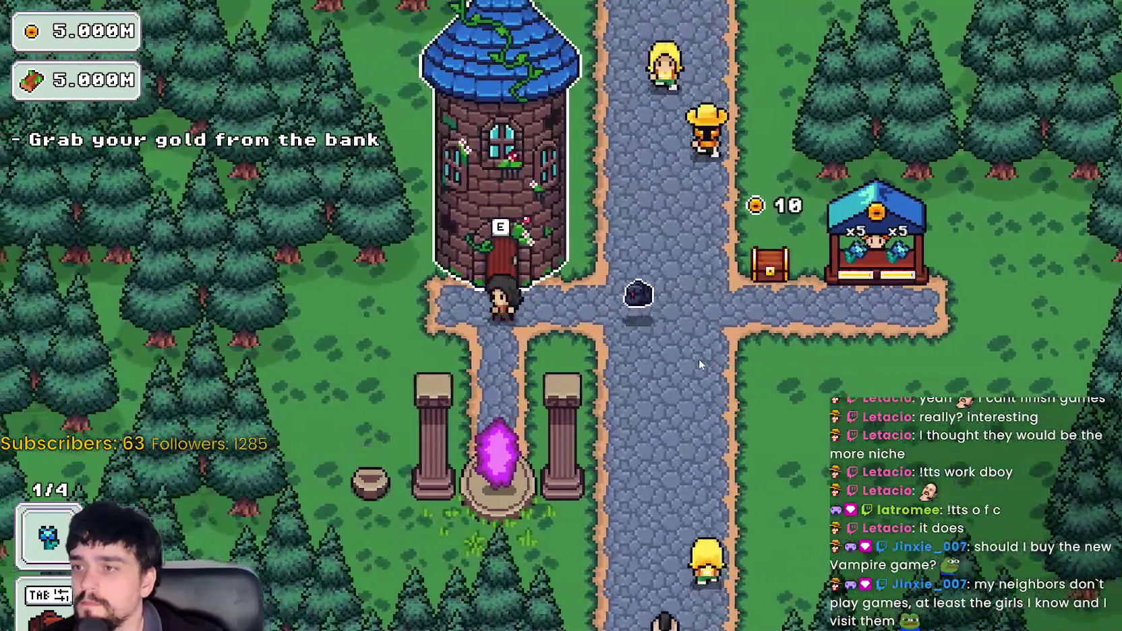
{"action": "key", "text": "e"}
{"action": "scroll", "coordinate": [519, 390], "scroll_direction": "down", "scroll_amount": 3}
- Max out Plant Domain Damage, rank up Plant Domain Damage II, and buy neighbouring nodes
{"action": "left_click", "coordinate": [413, 321]}
{"action": "left_click", "coordinate": [415, 278]}
{"action": "left_click", "coordinate": [415, 368]}
{"action": "left_click", "coordinate": [413, 321]}
{"action": "left_click", "coordinate": [345, 321]}
{"action": "left_click", "coordinate": [414, 324]}
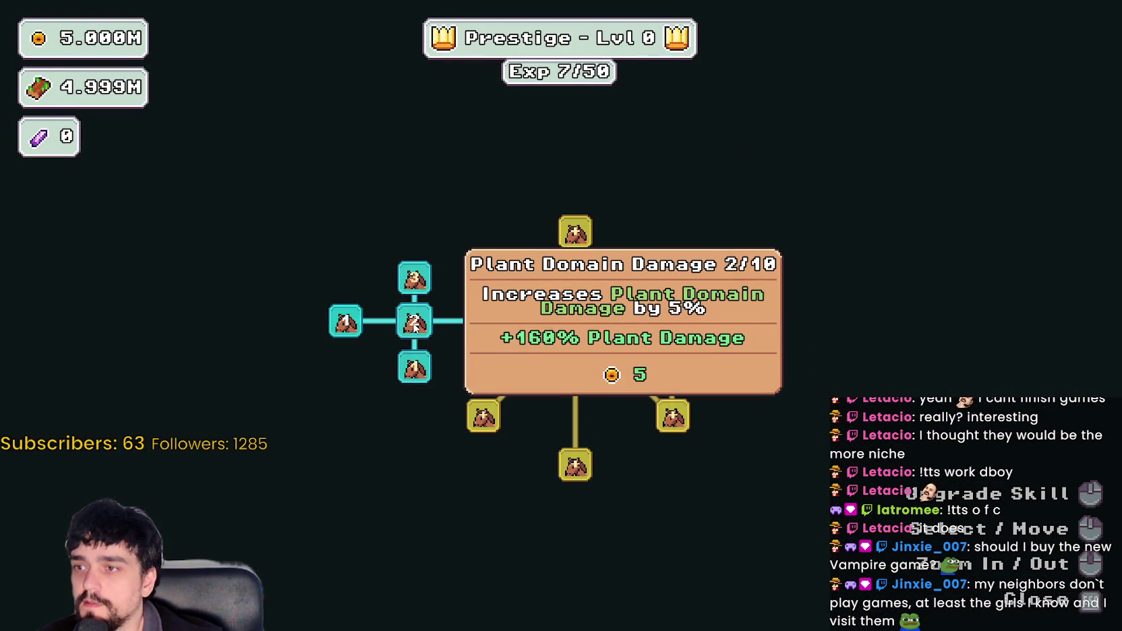
{"action": "left_click", "coordinate": [415, 322]}
{"action": "left_click", "coordinate": [414, 322]}
{"action": "left_click", "coordinate": [415, 322]}
{"action": "left_click", "coordinate": [414, 278]}
{"action": "left_click", "coordinate": [413, 278]}
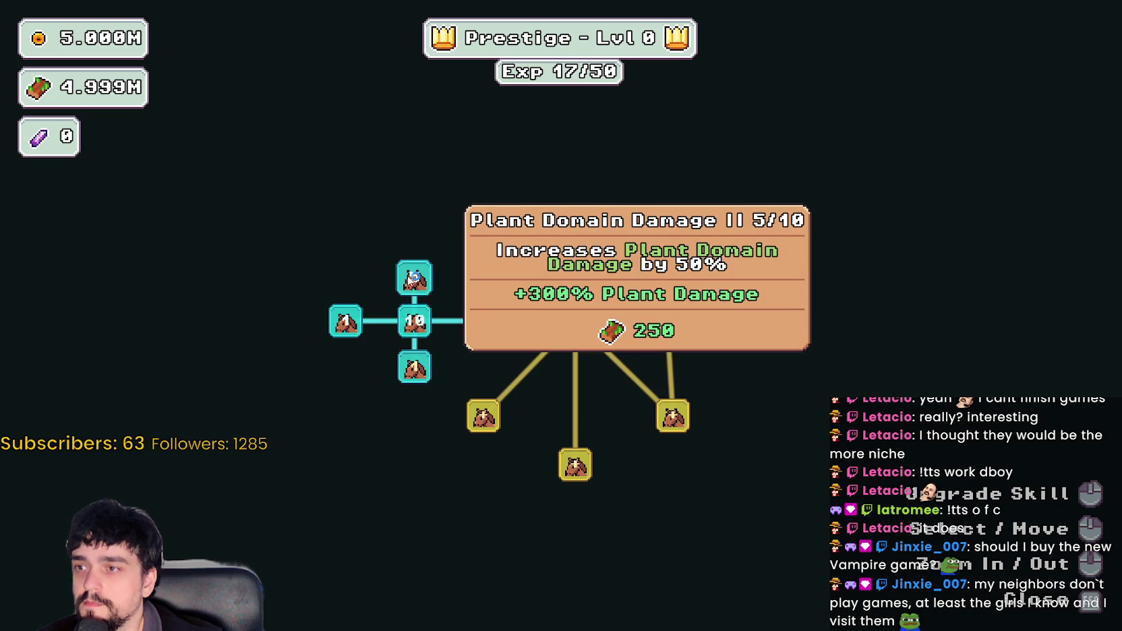
{"action": "left_click", "coordinate": [413, 278]}
{"action": "left_click", "coordinate": [413, 277]}
- Max out Dopple Sickle and buy the newly revealed nodes along the branch
{"action": "left_click", "coordinate": [415, 368]}
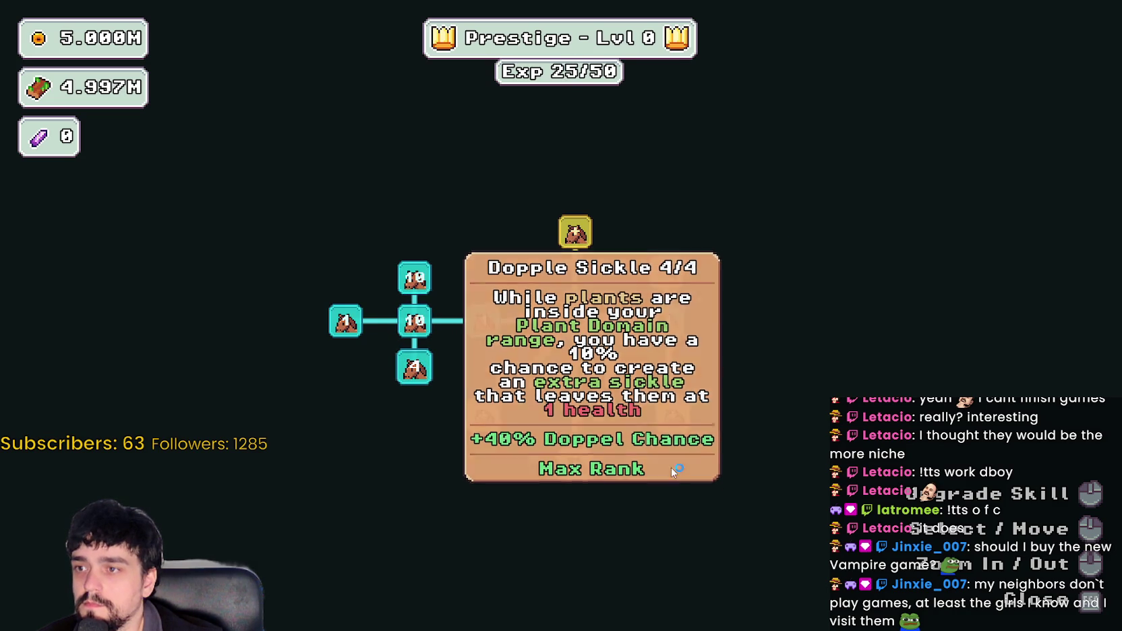
{"action": "left_click", "coordinate": [482, 413]}
{"action": "left_click", "coordinate": [396, 416]}
{"action": "left_click", "coordinate": [399, 472]}
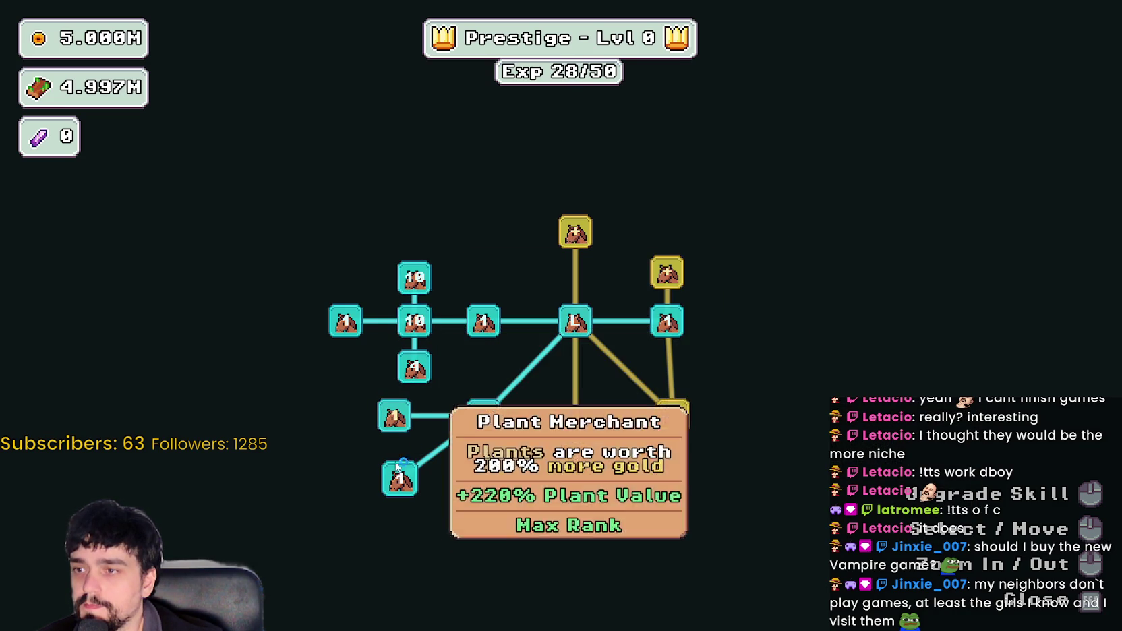
{"action": "left_click", "coordinate": [575, 231]}
{"action": "left_click", "coordinate": [472, 232]}
{"action": "left_click", "coordinate": [503, 155]}
{"action": "left_click", "coordinate": [411, 151]}
- Buy the Magical Bag Slots upgrades, the right-hand nodes, and rank up Resource Domain Damage
{"action": "left_click", "coordinate": [452, 109]}
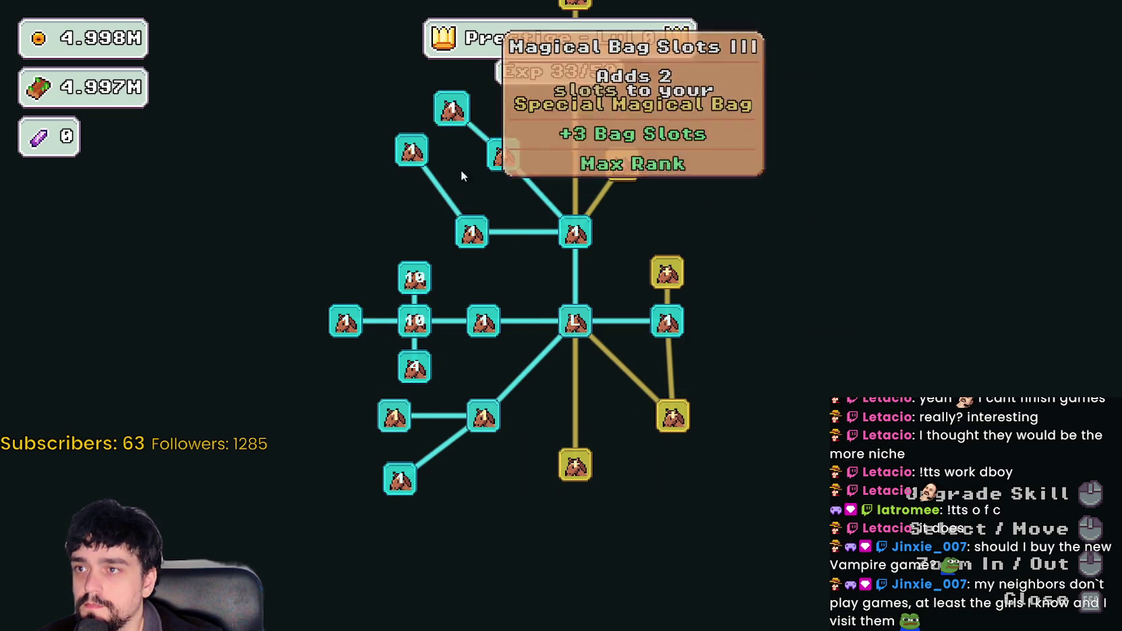
{"action": "left_click", "coordinate": [646, 339]}
{"action": "left_click", "coordinate": [738, 365]}
{"action": "left_click", "coordinate": [737, 321]}
{"action": "left_click", "coordinate": [737, 408]}
{"action": "left_click", "coordinate": [657, 398]}
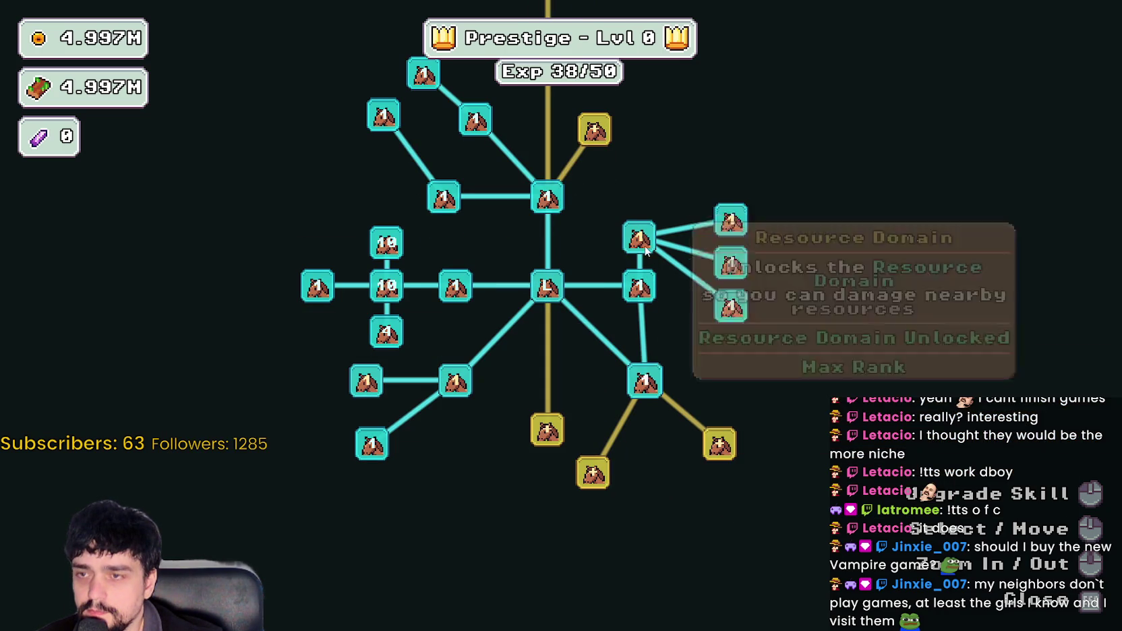
{"action": "left_click", "coordinate": [646, 248]}
{"action": "left_click", "coordinate": [645, 250]}
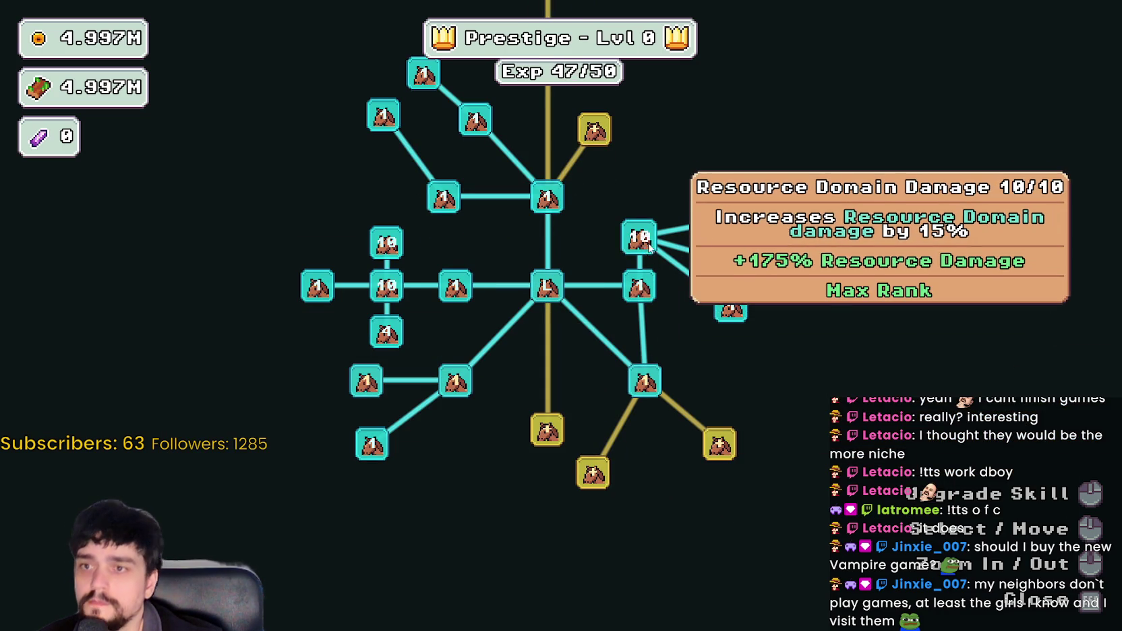
{"action": "left_click", "coordinate": [742, 227]}
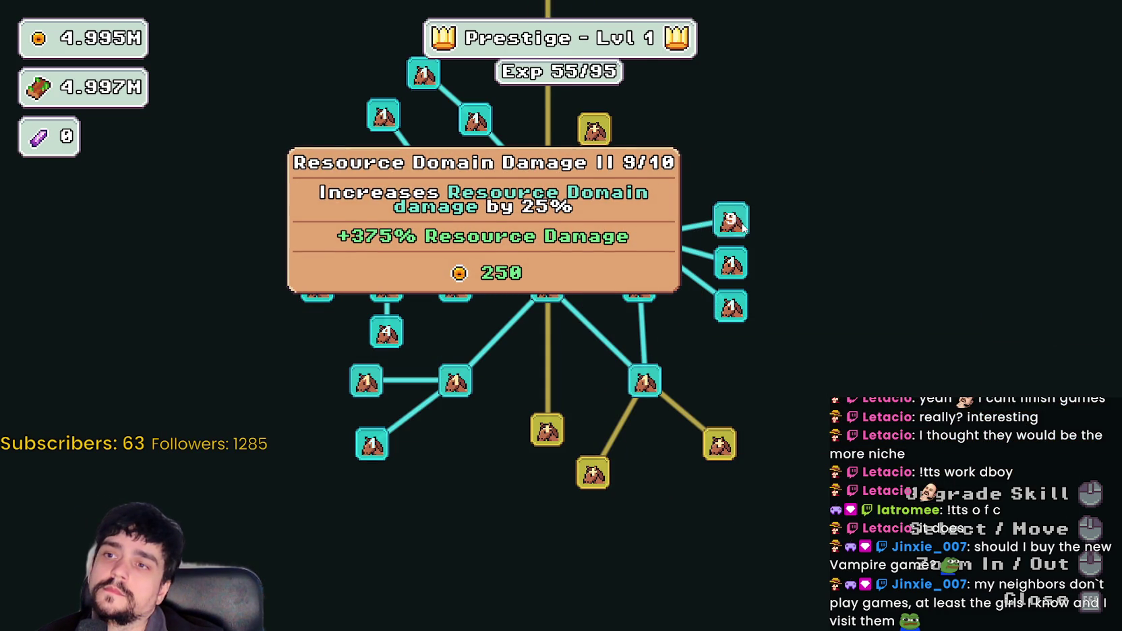
- Unlock the lower-right skill node and buy the newly unlocked lower nodes
{"action": "left_click", "coordinate": [547, 430]}
{"action": "left_click", "coordinate": [496, 502]}
{"action": "left_click", "coordinate": [546, 522]}
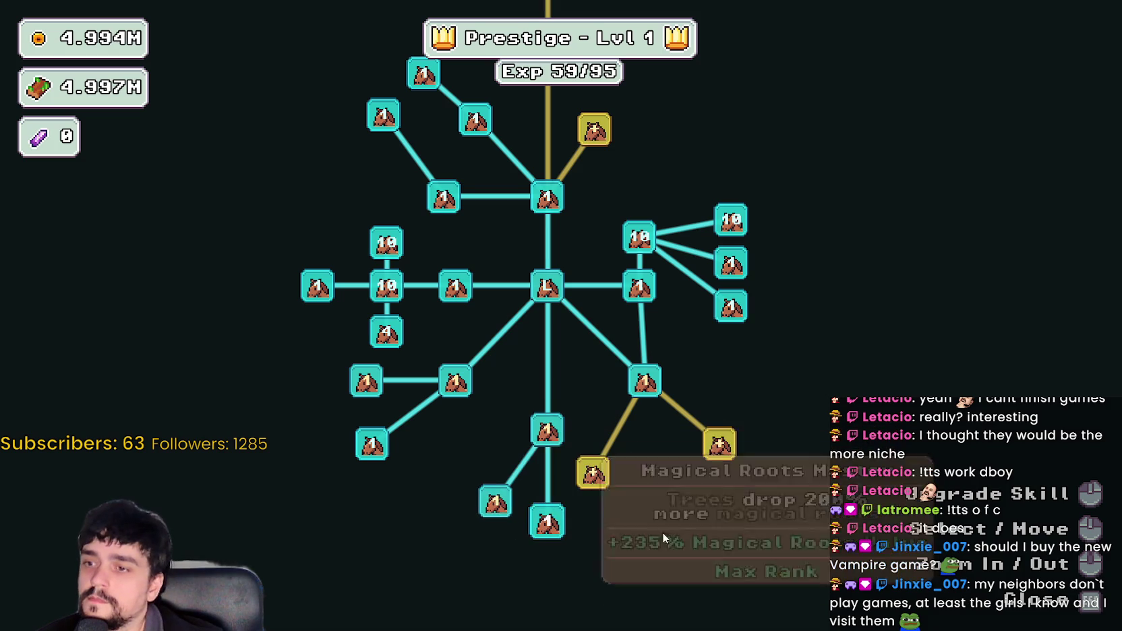
{"action": "left_click", "coordinate": [597, 480]}
{"action": "left_click", "coordinate": [721, 446]}
{"action": "left_click", "coordinate": [658, 501]}
{"action": "left_click", "coordinate": [769, 491]}
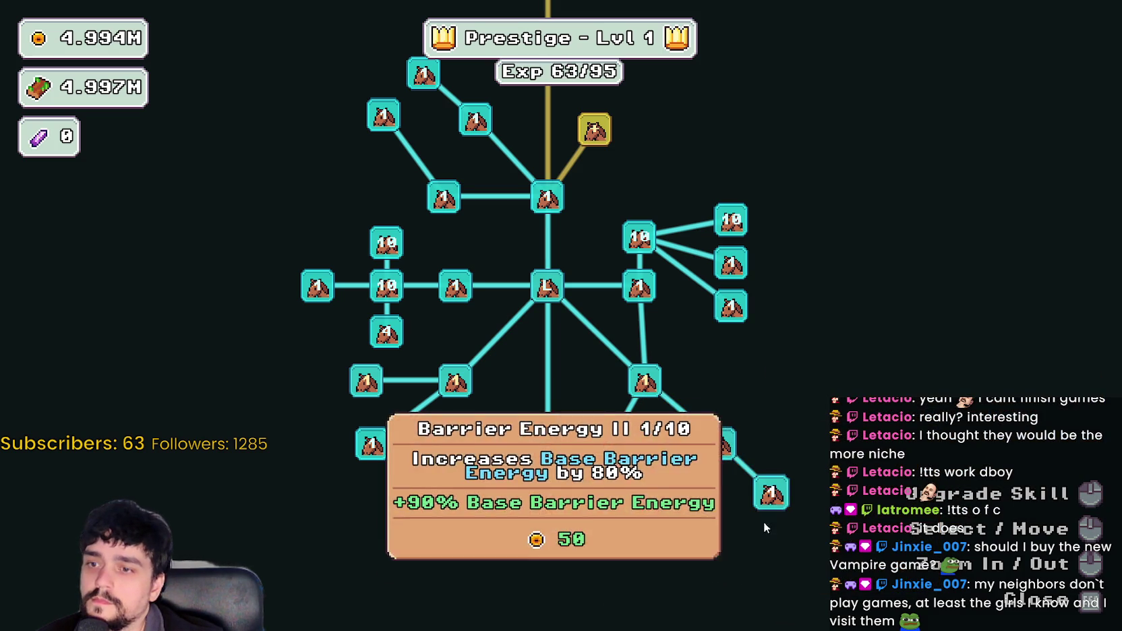
- Max out Barrier Energy I and Deep Barrier (3/3)
{"action": "left_click", "coordinate": [719, 445]}
{"action": "left_click", "coordinate": [719, 445]}
{"action": "left_click", "coordinate": [719, 445]}
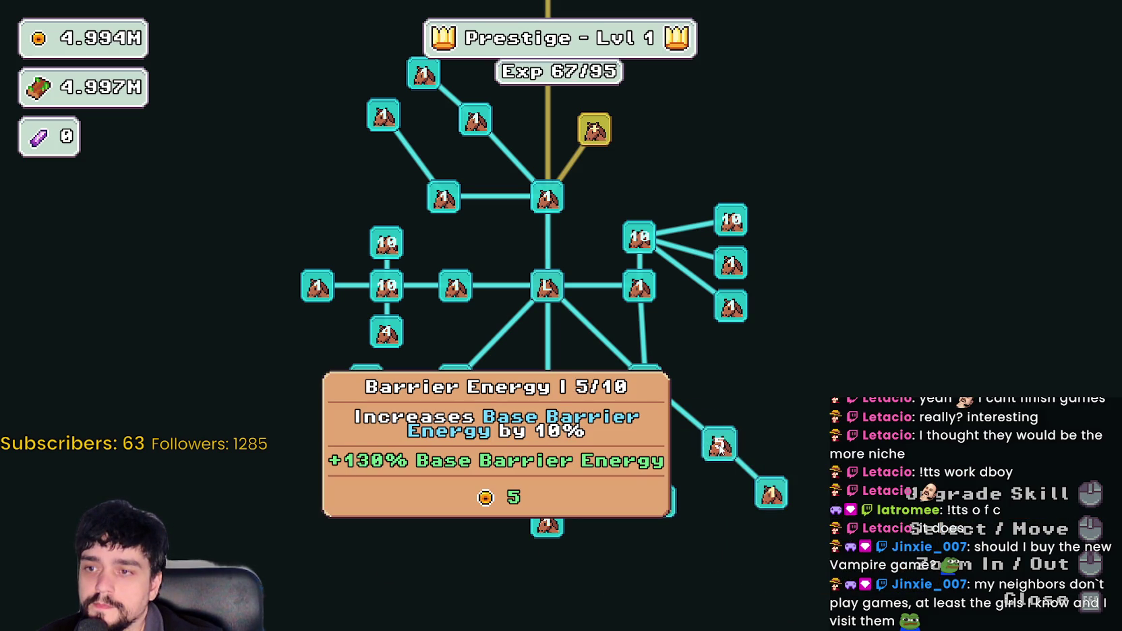
{"action": "left_click", "coordinate": [719, 445]}
{"action": "left_click", "coordinate": [719, 445]}
{"action": "left_click", "coordinate": [644, 379]}
{"action": "left_click", "coordinate": [644, 379]}
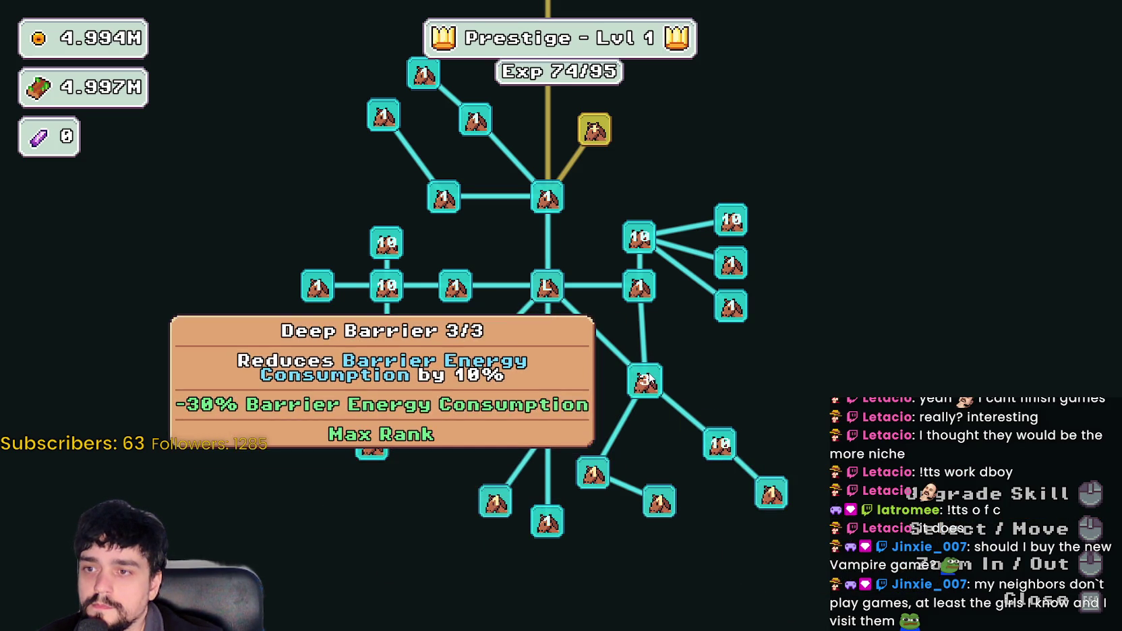
- Buy Market Stall I, Chest Speed and Market Speed, then close the tree
{"action": "key", "text": "w"}
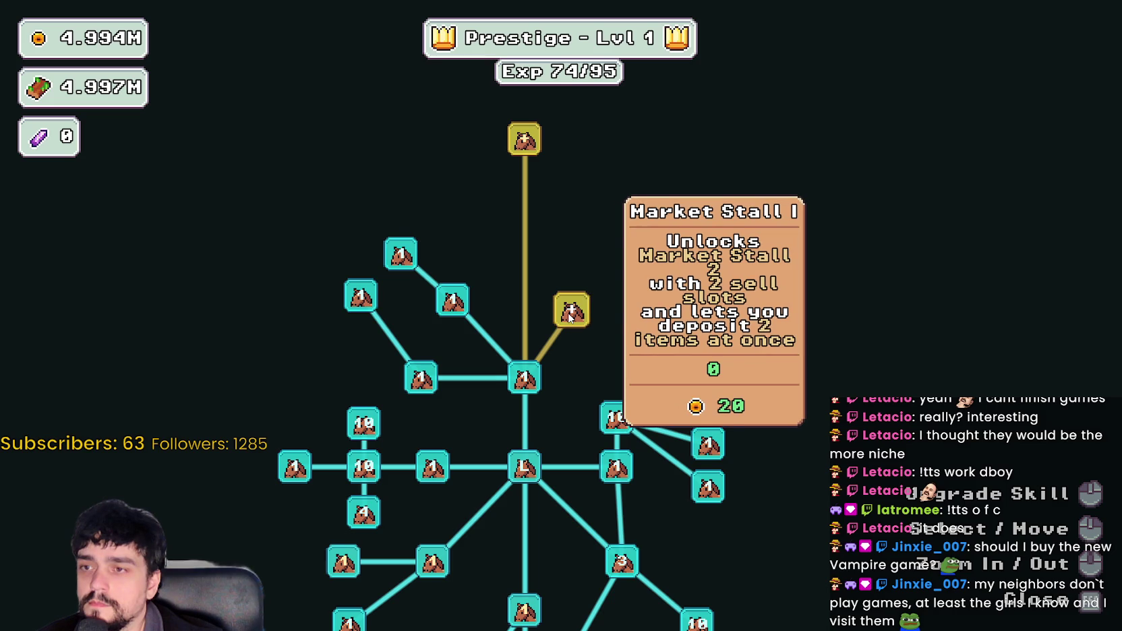
{"action": "left_click", "coordinate": [570, 311]}
{"action": "key", "text": "s"}
{"action": "key", "text": "a"}
{"action": "left_click", "coordinate": [740, 247]}
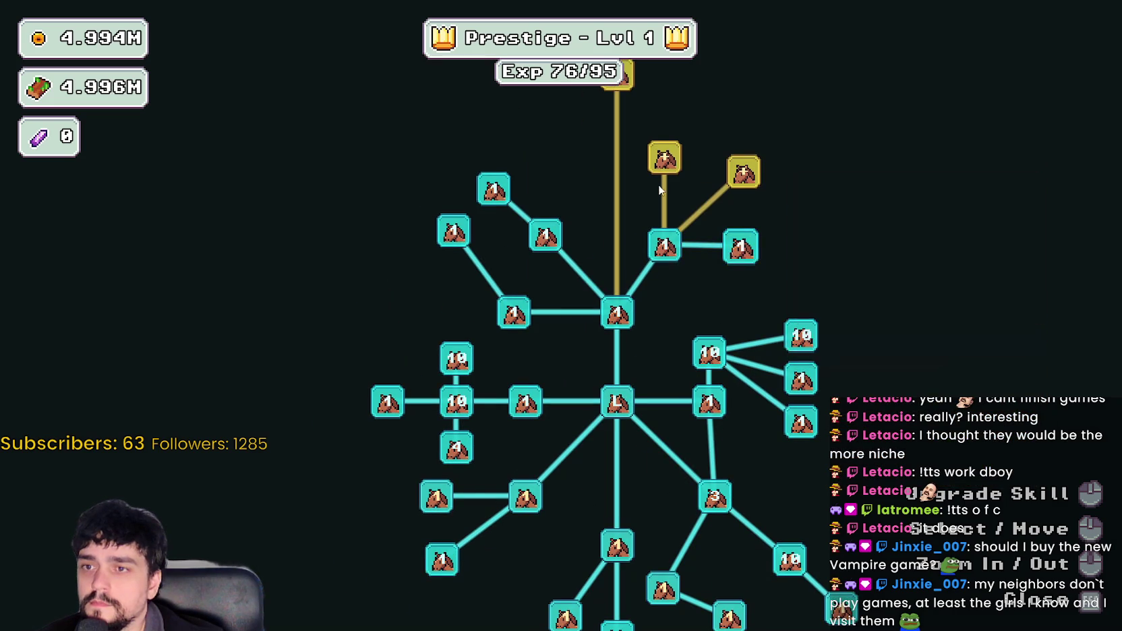
{"action": "left_click", "coordinate": [741, 172]}
{"action": "key", "text": "Escape"}
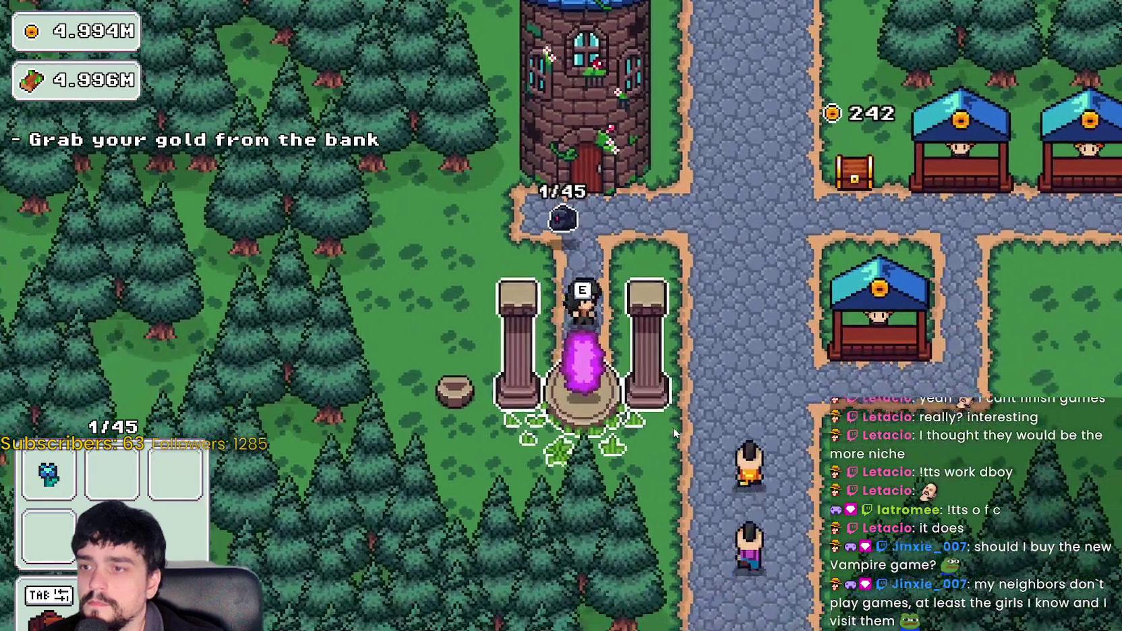
- Travel from the village portal to the Stage 2 forest
{"action": "key", "text": "e"}
{"action": "left_click", "coordinate": [446, 164]}
{"action": "left_click", "coordinate": [290, 534]}
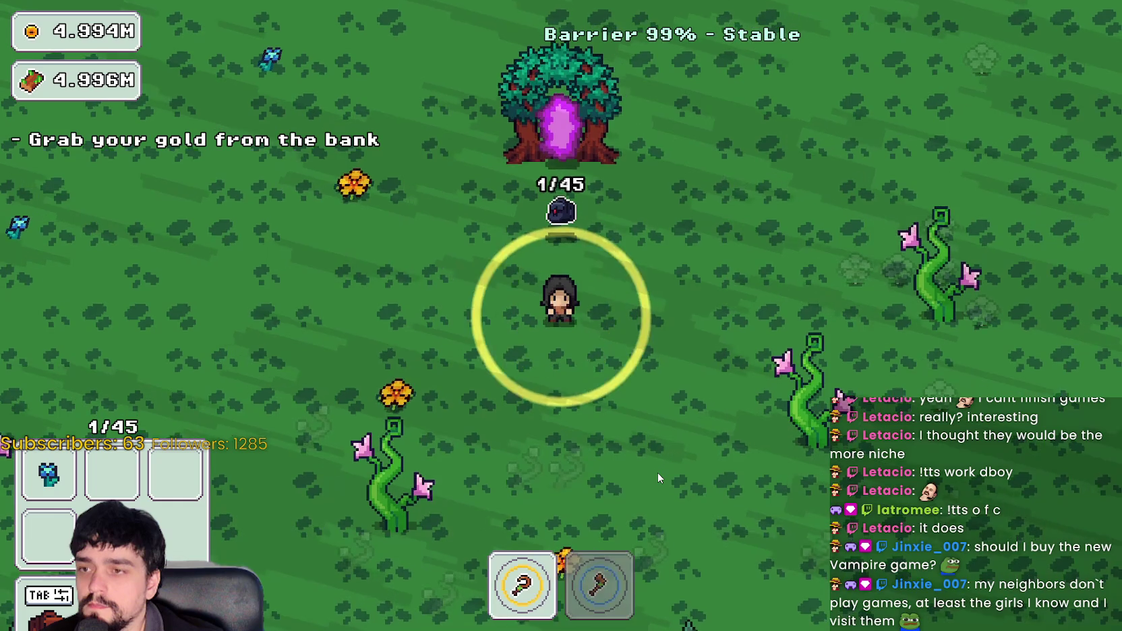
- Walk left, down, right and up through the forest, growing plants along the way
{"action": "key", "text": "a"}
{"action": "key", "text": "a"}
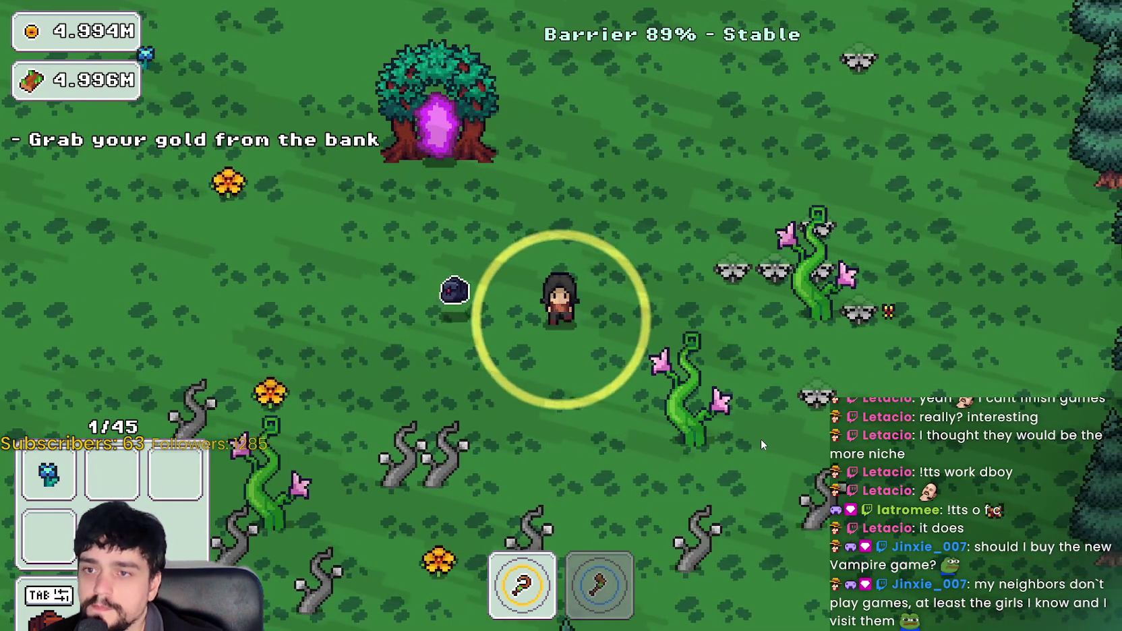
{"action": "key", "text": "s"}
{"action": "key", "text": "d"}
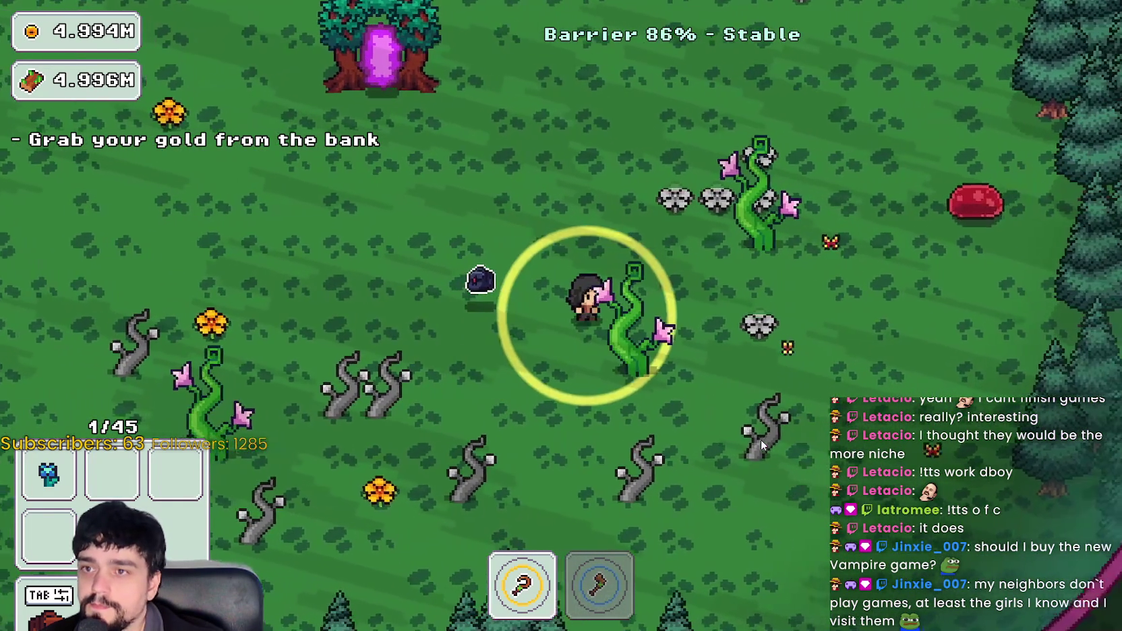
{"action": "key", "text": "d"}
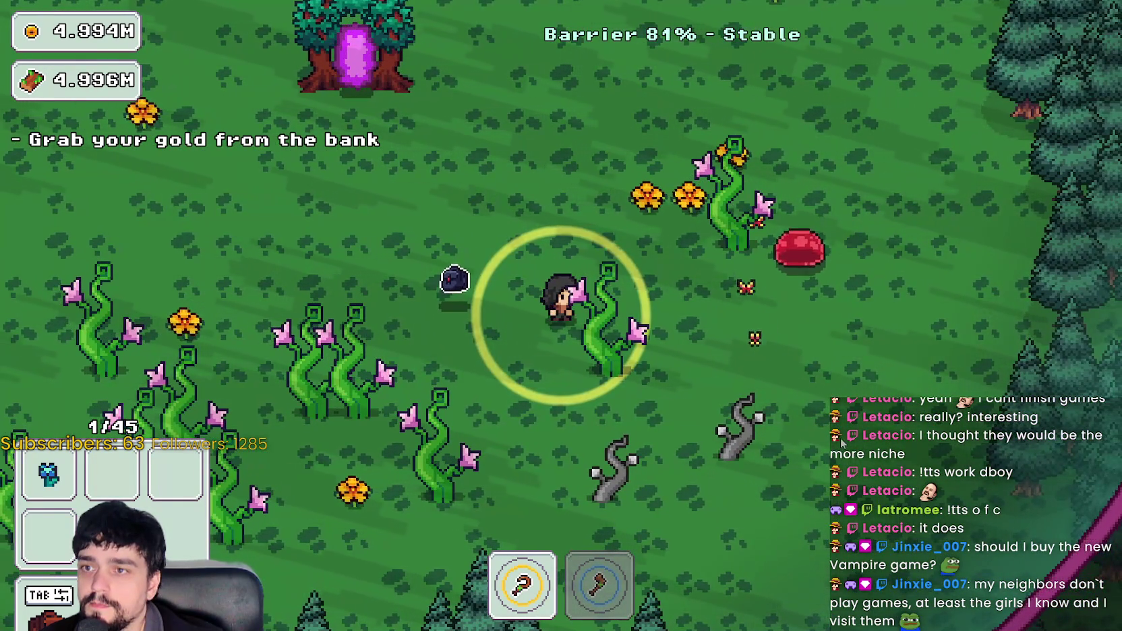
{"action": "key", "text": "d"}
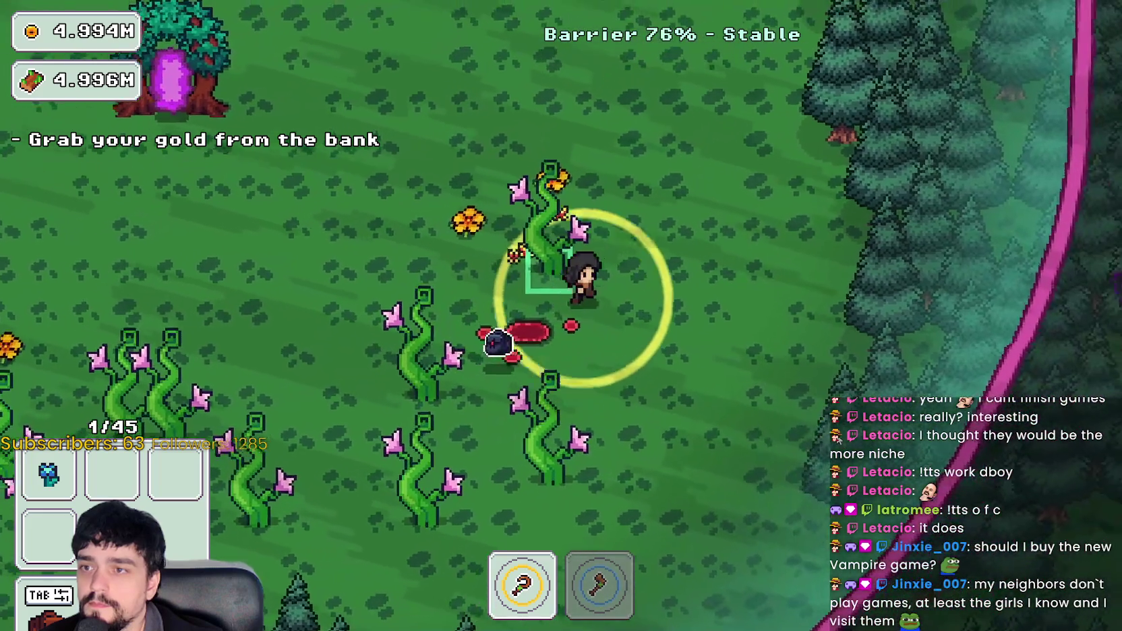
{"action": "key", "text": "w"}
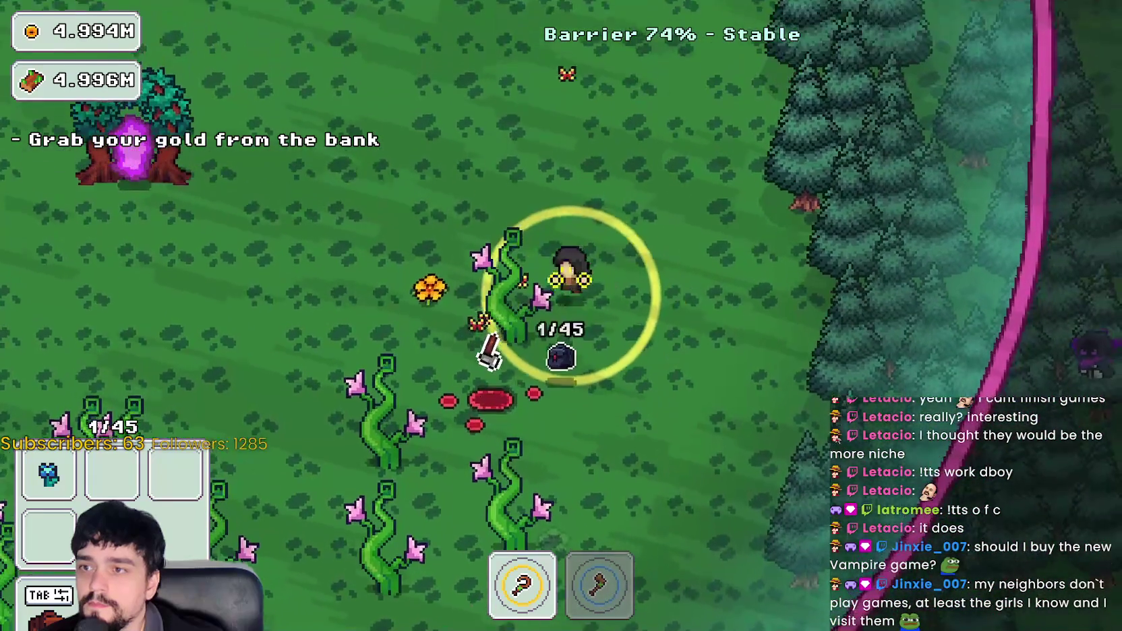
{"action": "key", "text": "a"}
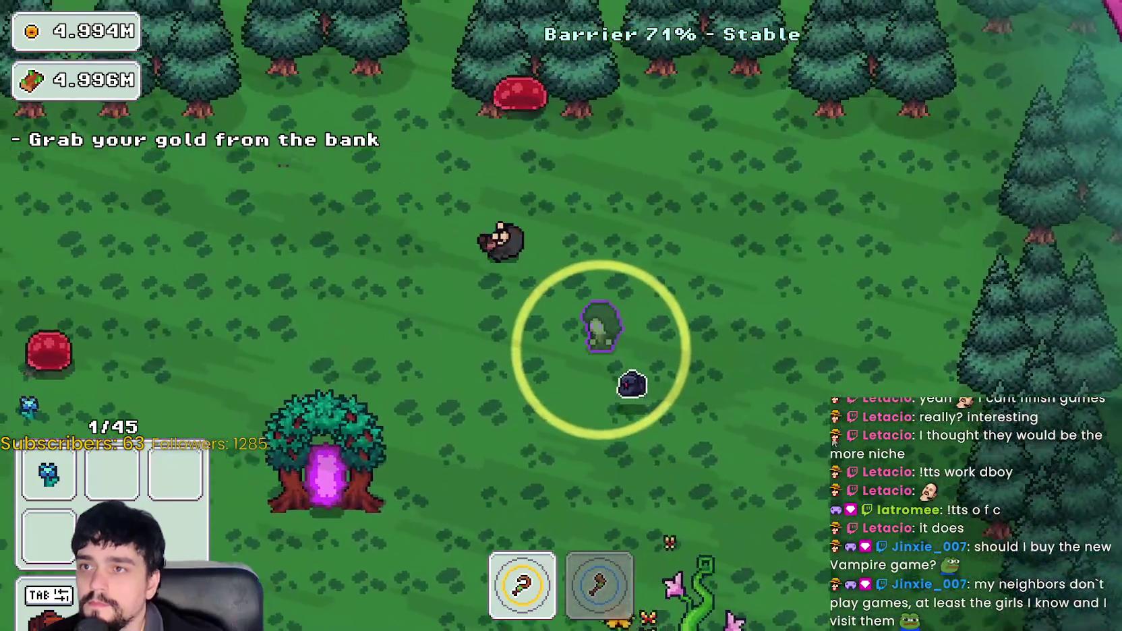
- Walk past the slimes to the portal tree and return to the village
{"action": "key", "text": "a"}
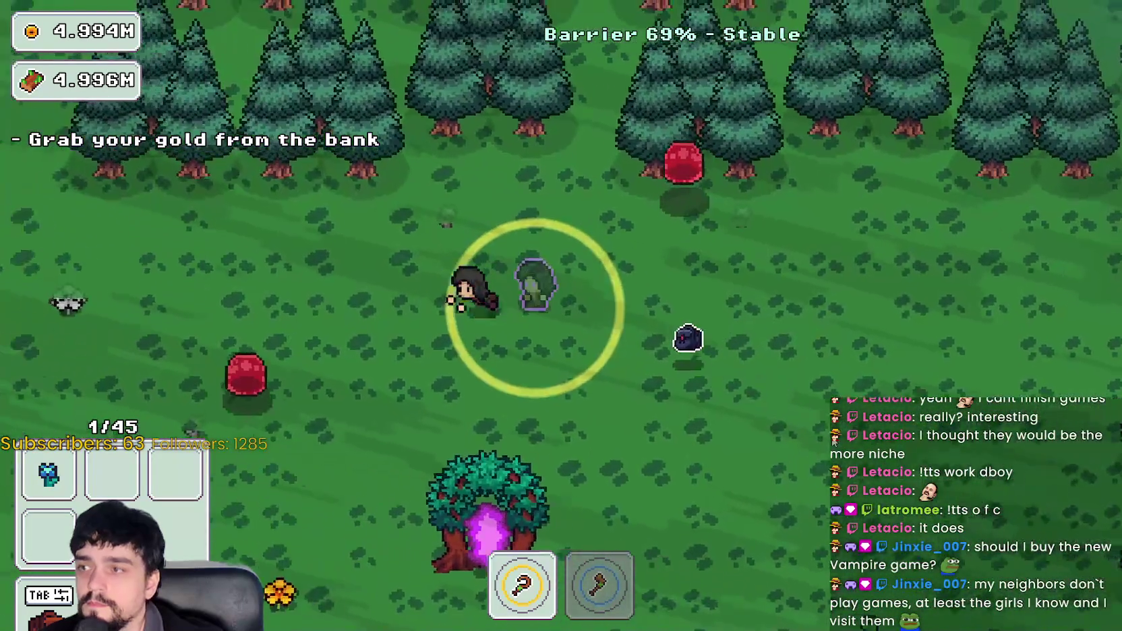
{"action": "key", "text": "s"}
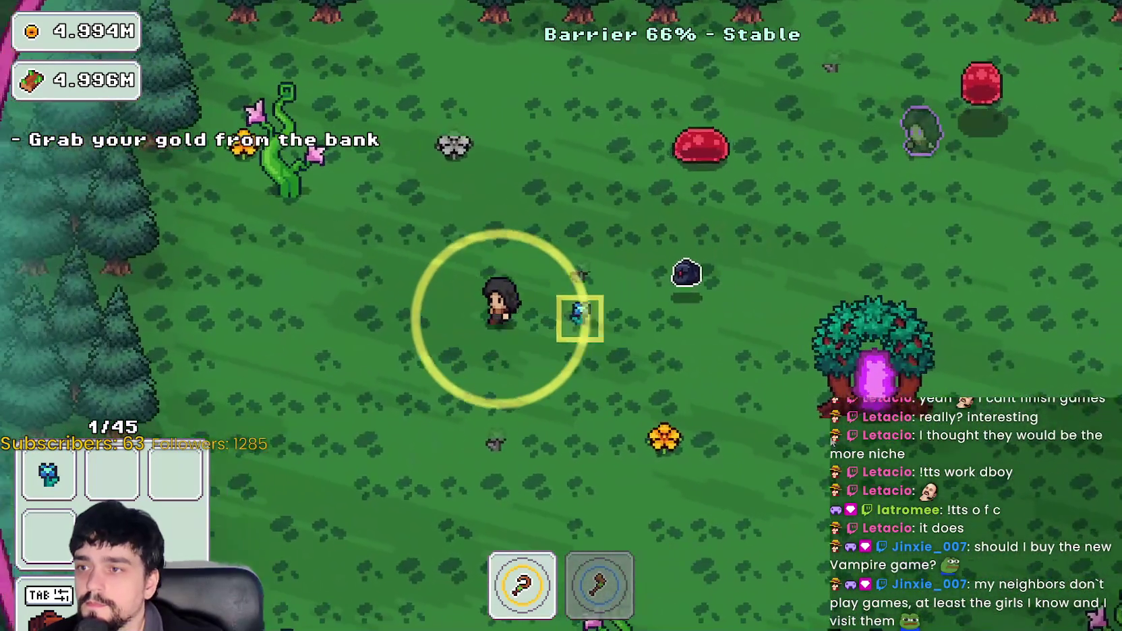
{"action": "key", "text": "a"}
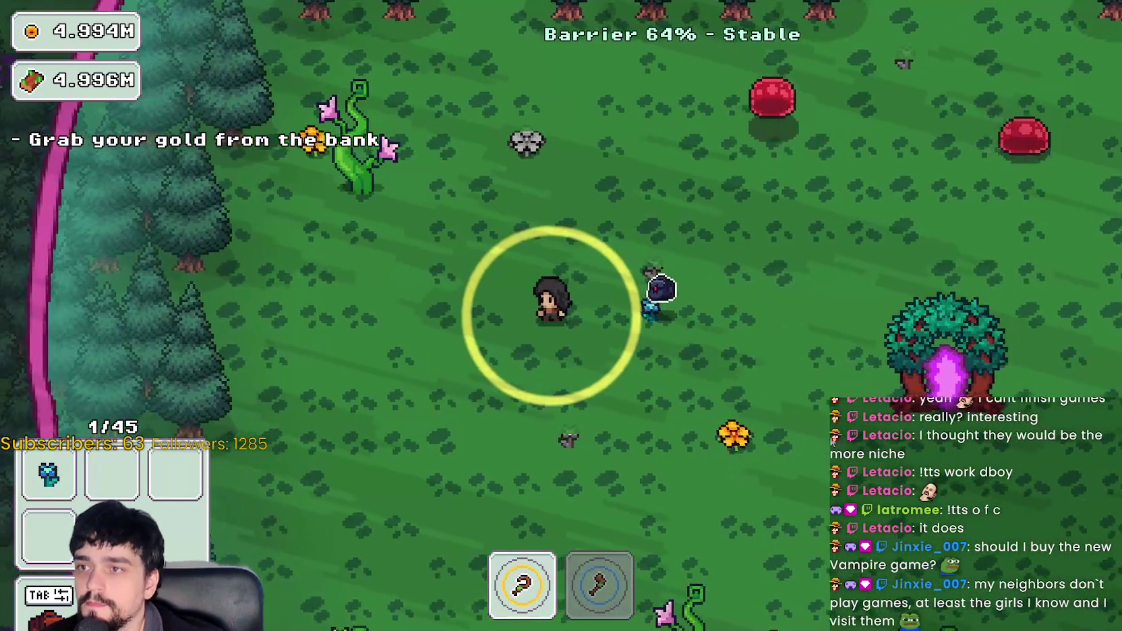
{"action": "key", "text": "w"}
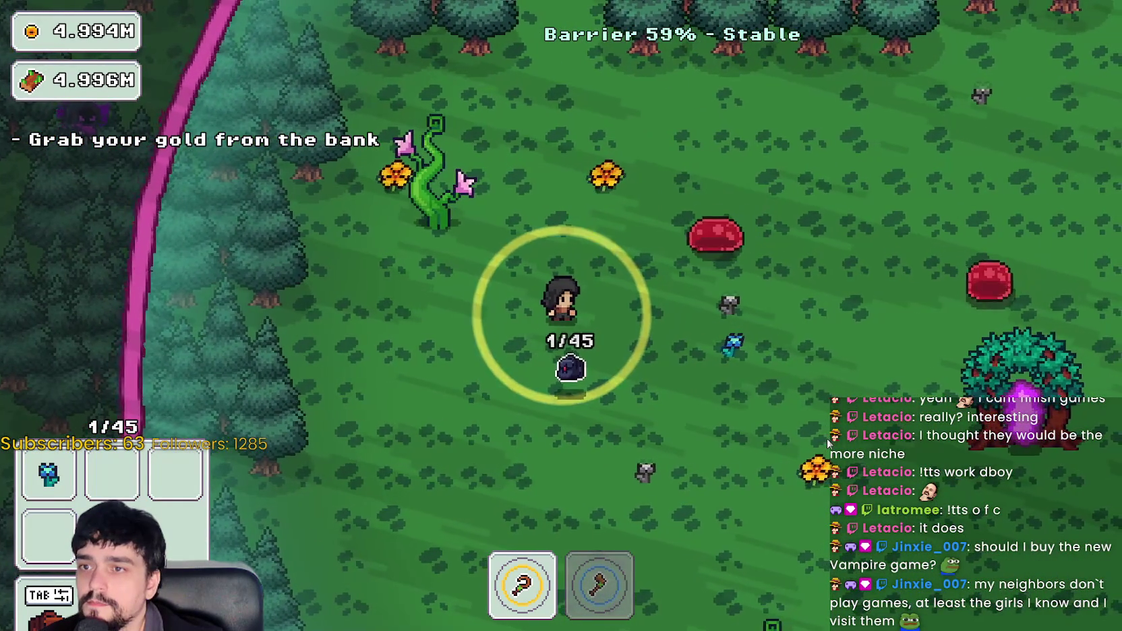
{"action": "key", "text": "s"}
{"action": "key", "text": "d"}
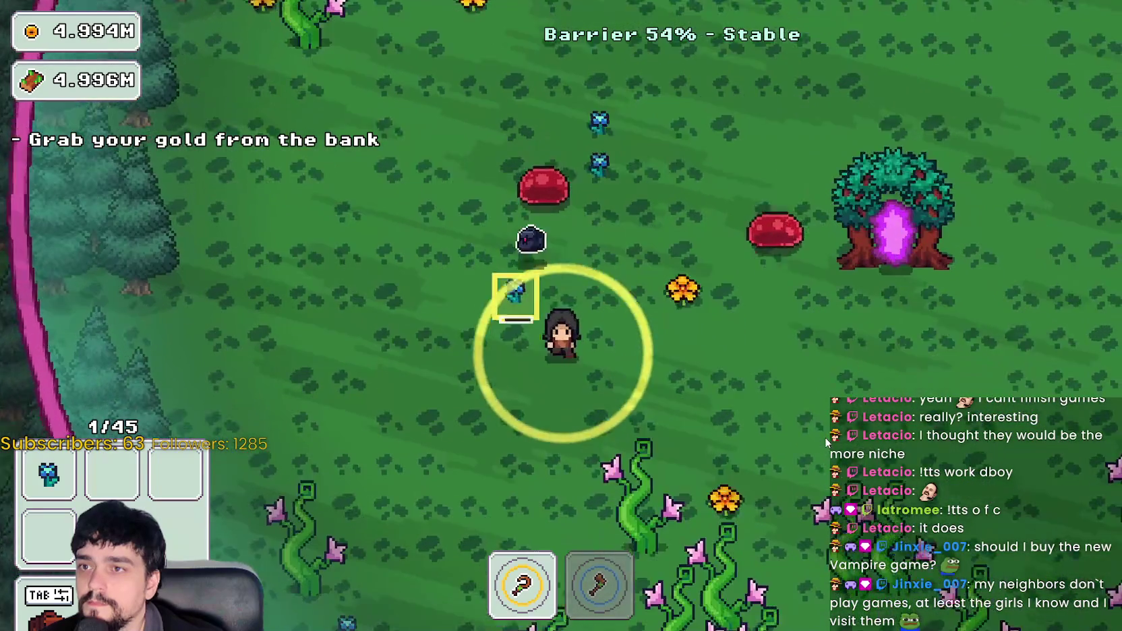
{"action": "key", "text": "d"}
{"action": "key", "text": "w"}
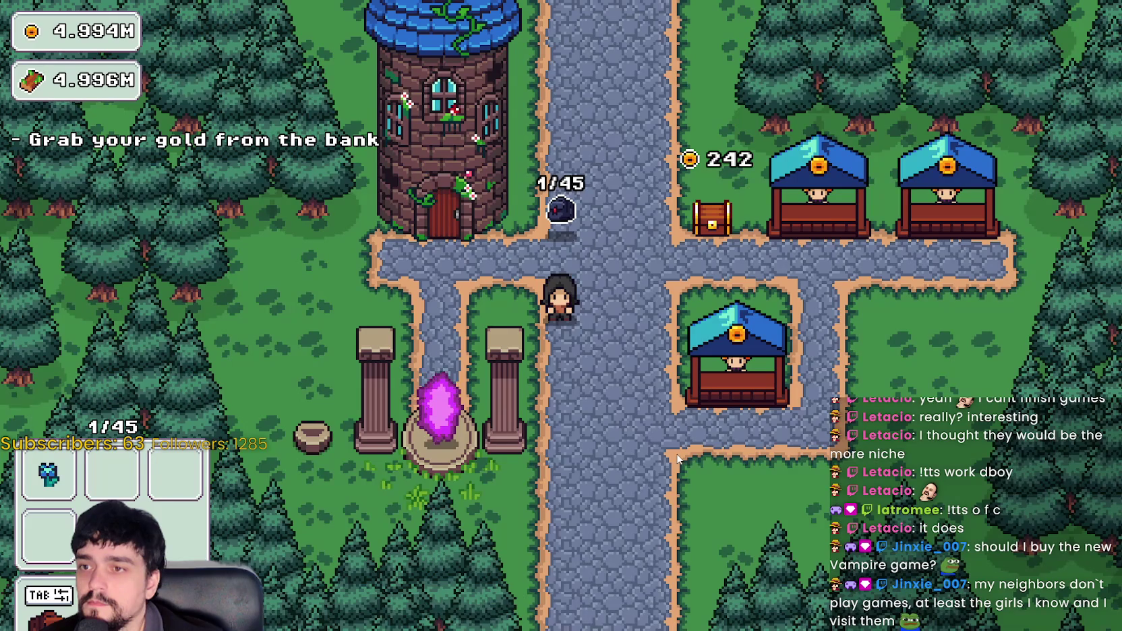
- Walk to the village portal and travel into the forest_1 stage
{"action": "key", "text": "a"}
{"action": "key", "text": "s"}
{"action": "key", "text": "Return"}
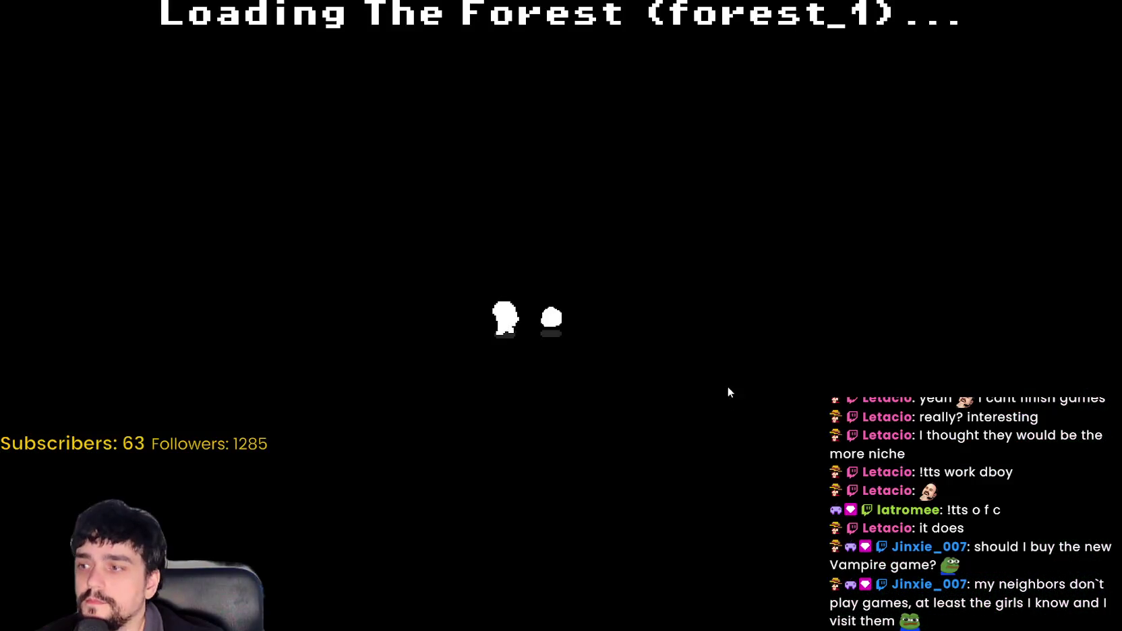
- Walk briefly through forest_1, return via the portal tree, and open the Prestige tree
{"action": "key", "text": "w"}
{"action": "key", "text": "d"}
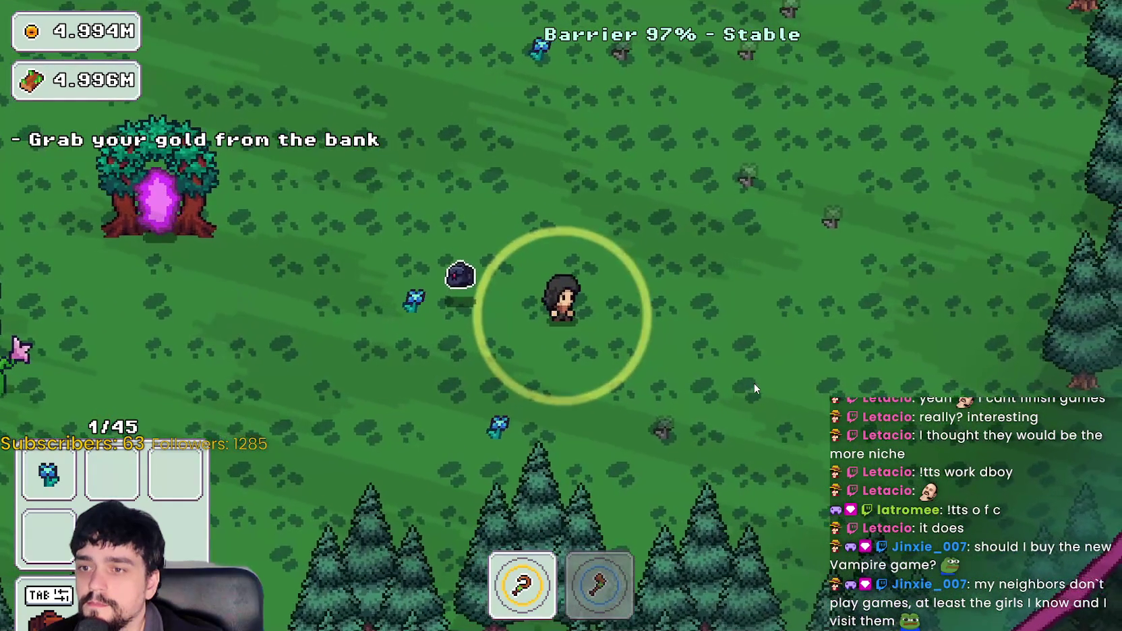
{"action": "key", "text": "a"}
{"action": "key", "text": "w"}
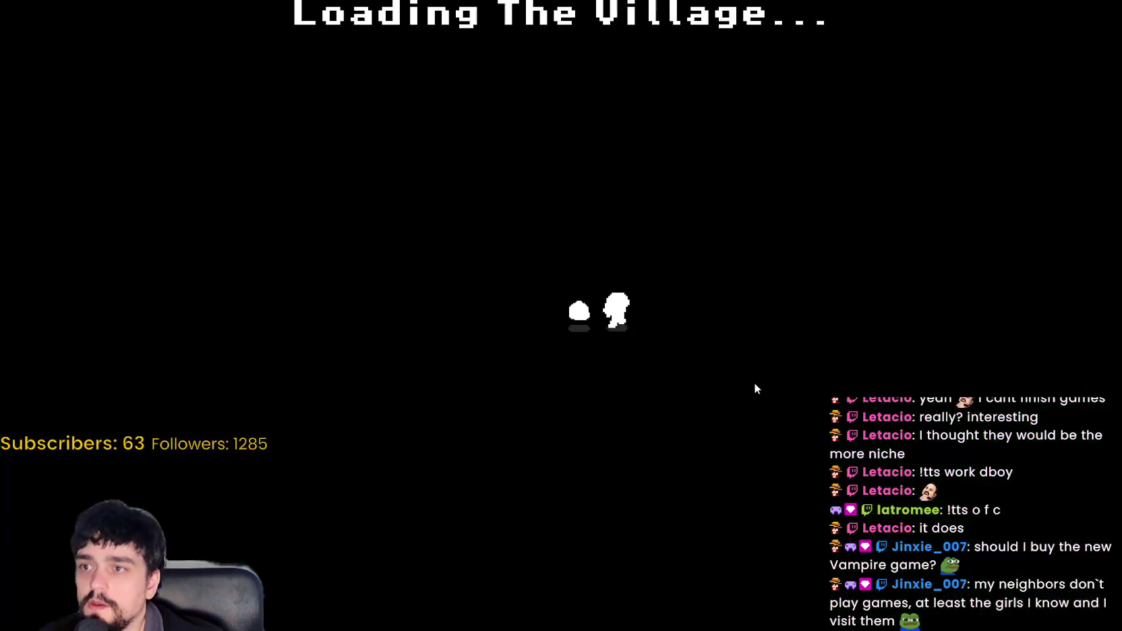
{"action": "key", "text": "w"}
{"action": "key", "text": "a"}
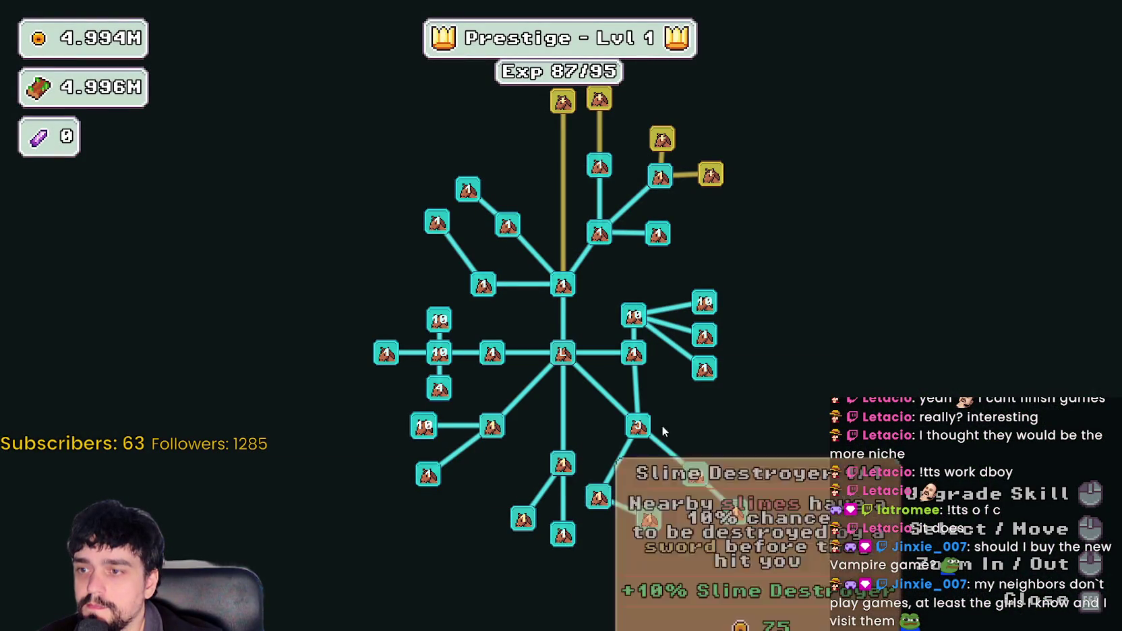
- Max Magical Roots Increase at 10/10, close the tree, and travel back to forest_1
{"action": "left_click", "coordinate": [530, 526]}
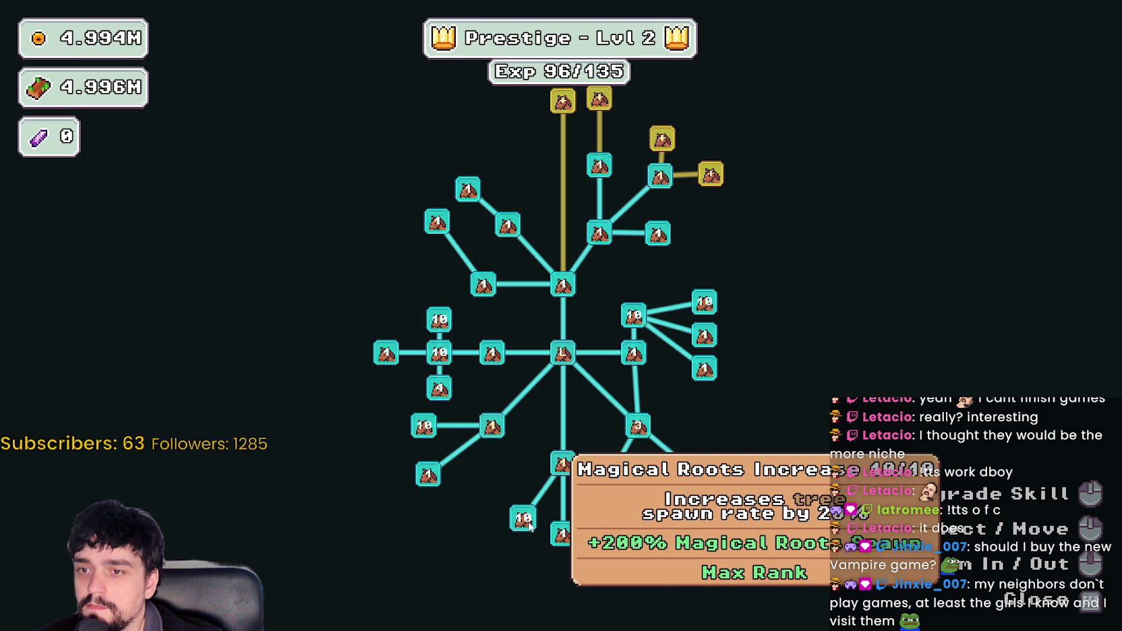
{"action": "key", "text": "Escape"}
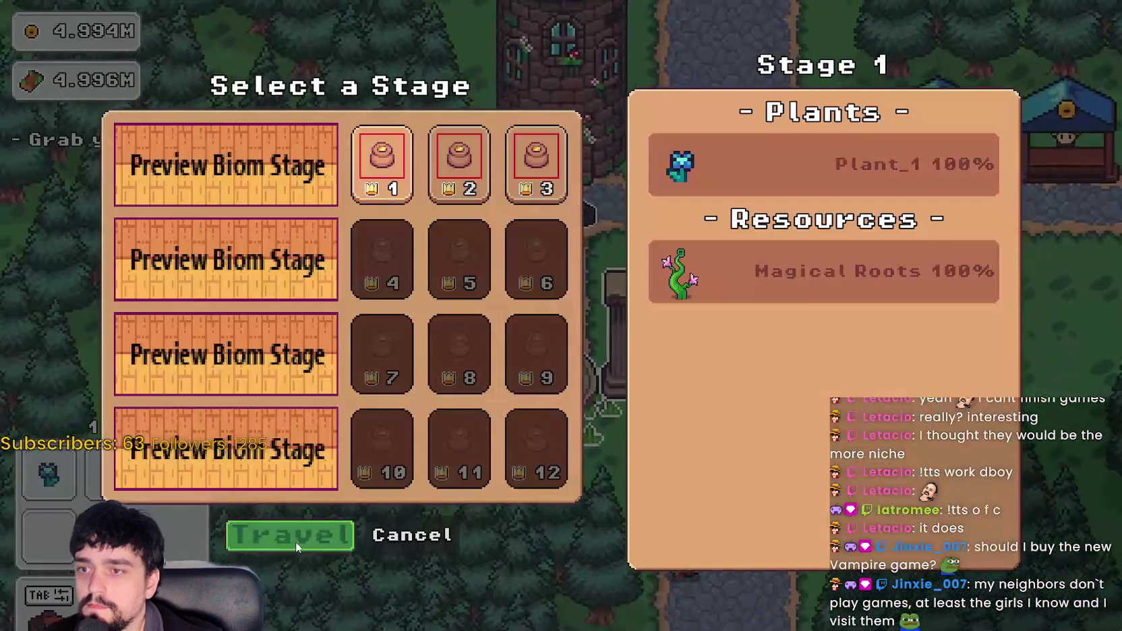
{"action": "left_click", "coordinate": [296, 541]}
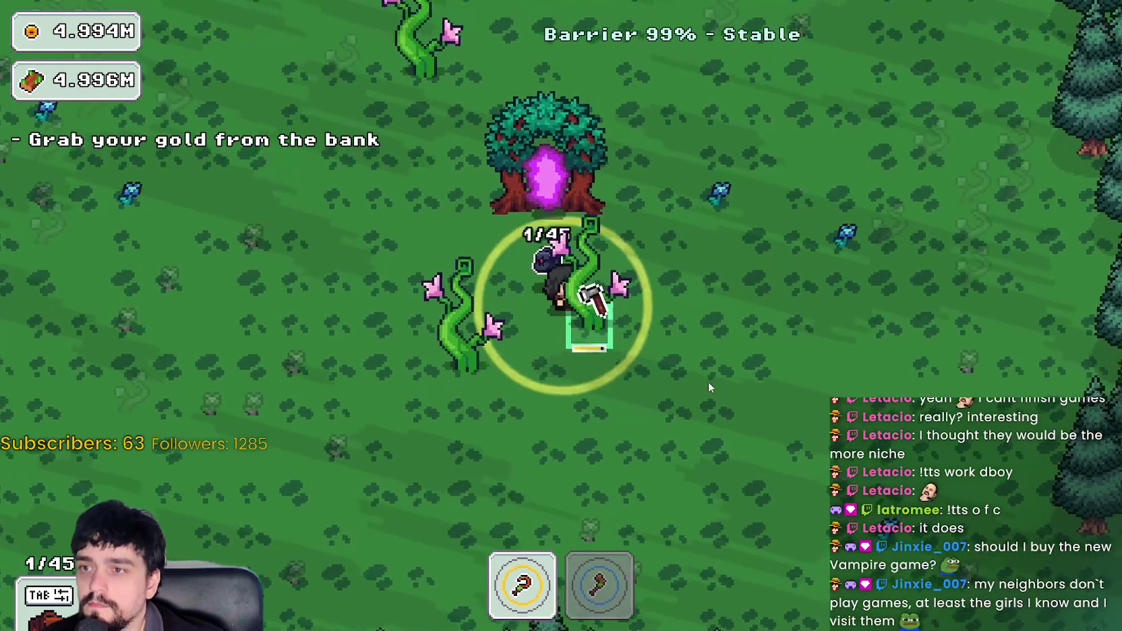
- Harvest plants to the left, switching to the axe to chop vines up-left
{"action": "key", "text": "a"}
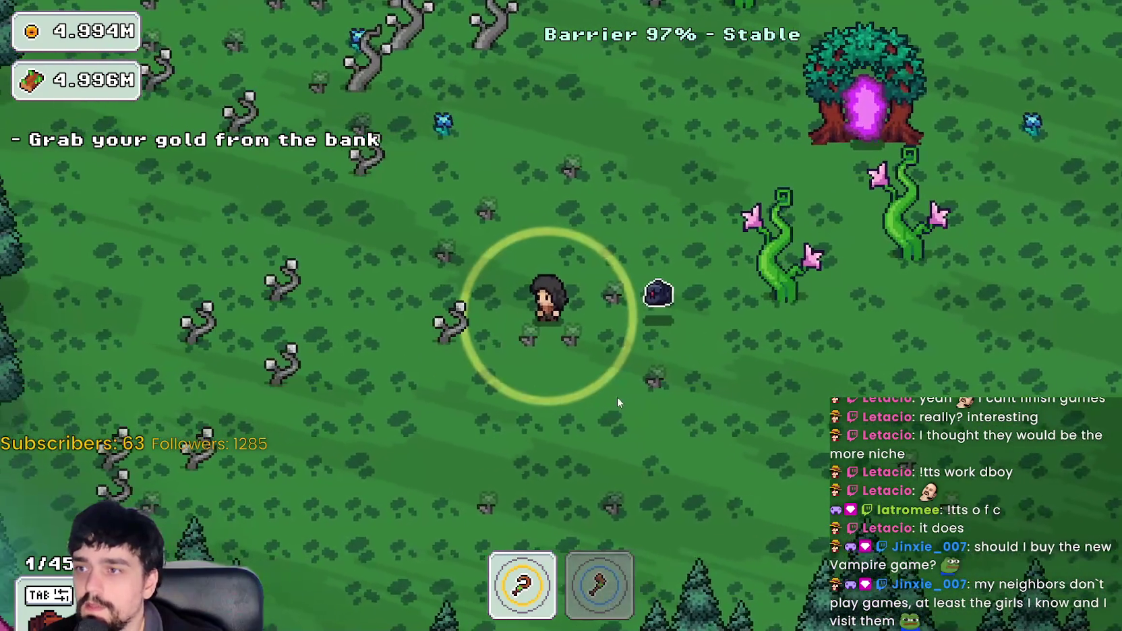
{"action": "key", "text": "d"}
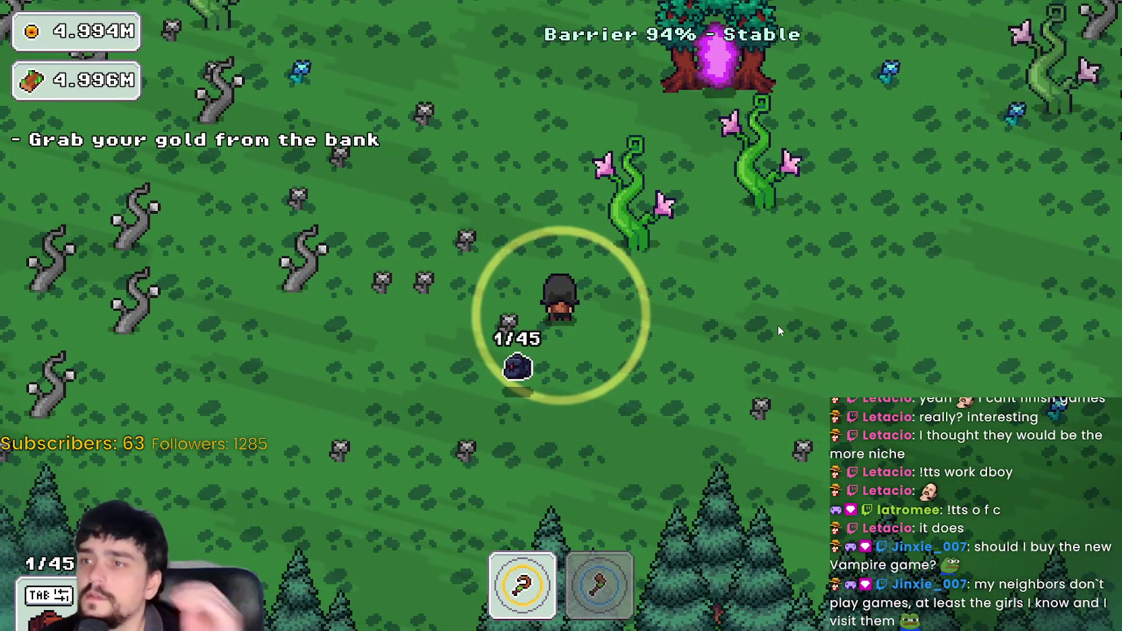
{"action": "key", "text": "a"}
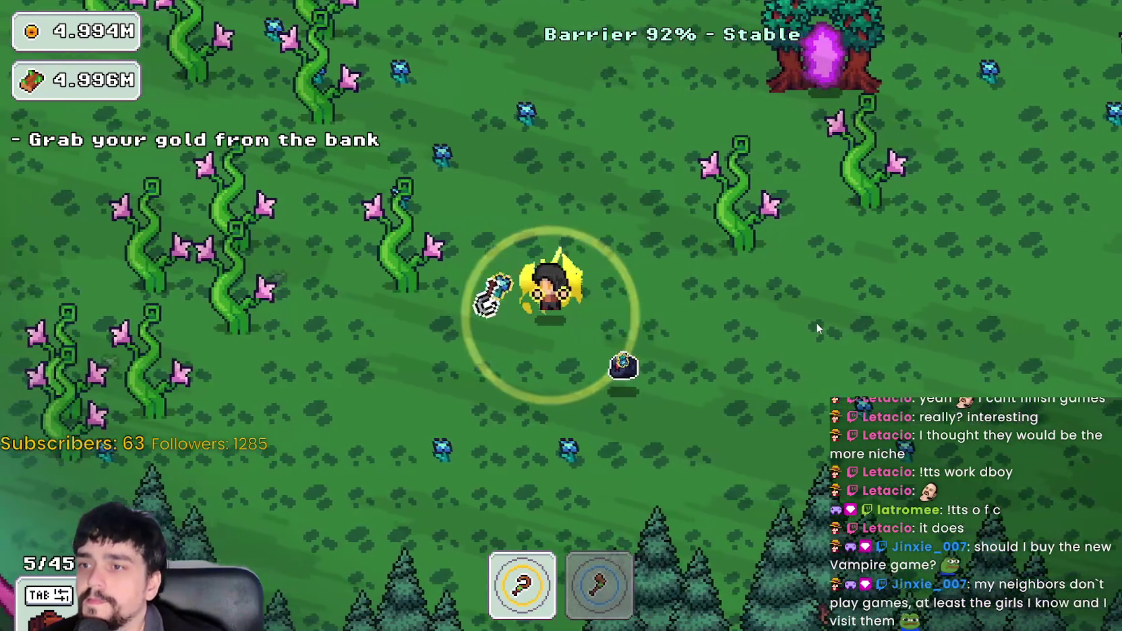
{"action": "key", "text": "w"}
{"action": "key", "text": "a"}
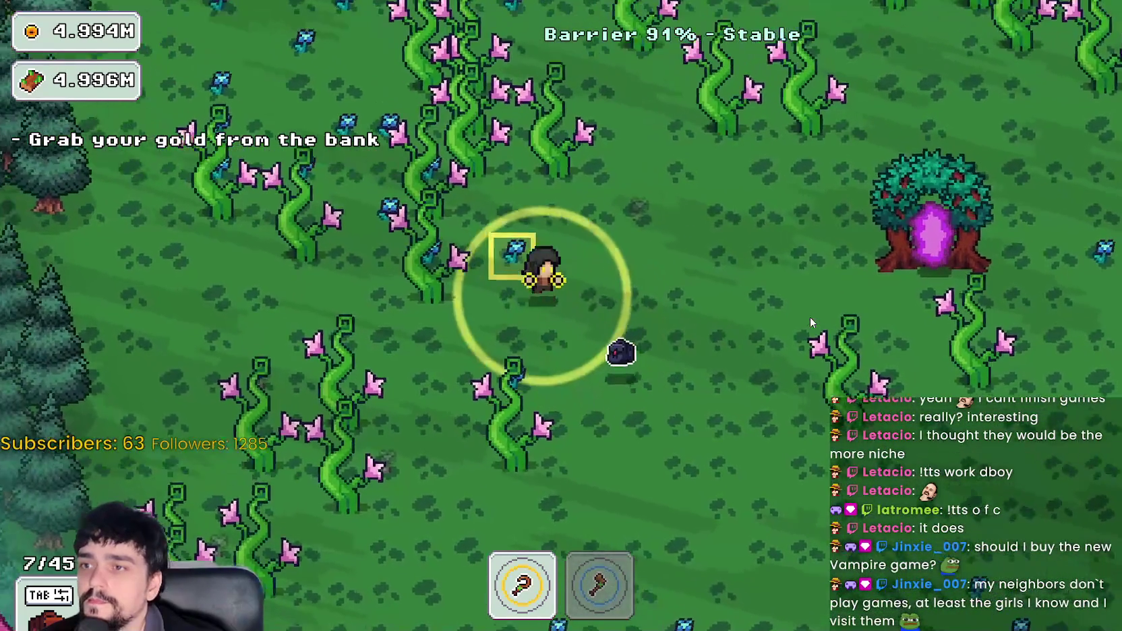
{"action": "key", "text": "2"}
{"action": "key", "text": "w"}
{"action": "key", "text": "a"}
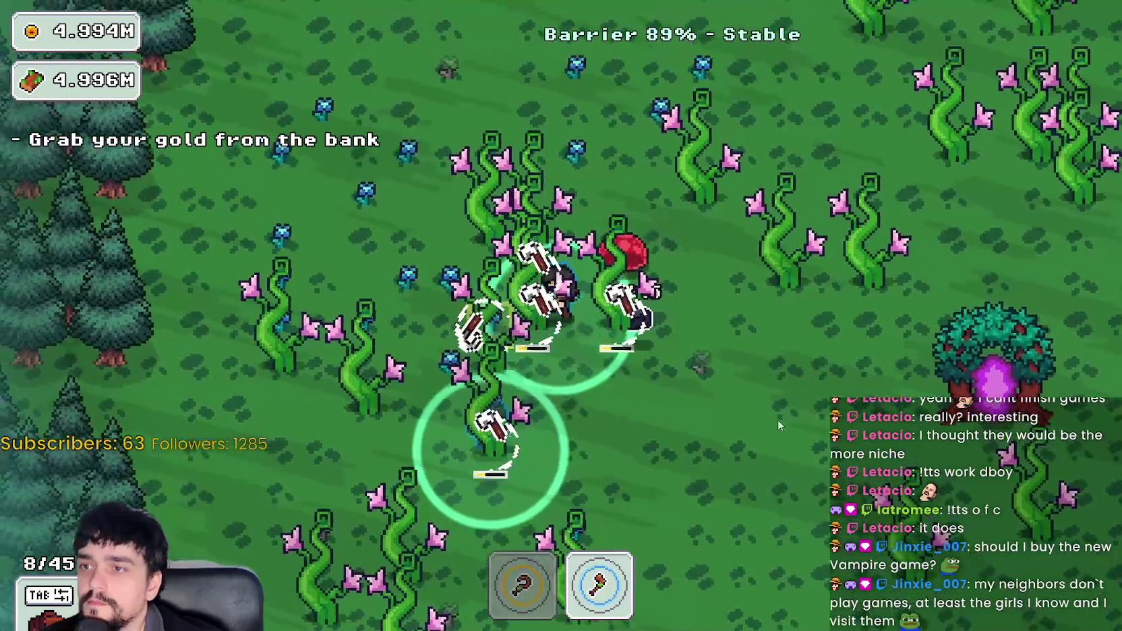
{"action": "key", "text": "1"}
{"action": "key", "text": "w"}
{"action": "key", "text": "a"}
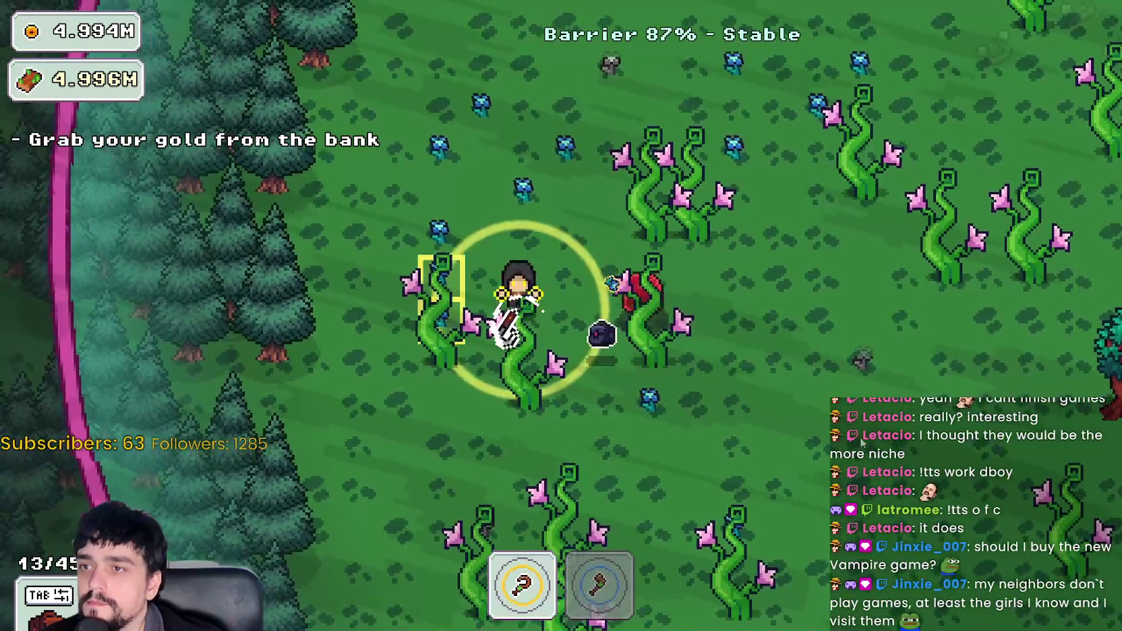
- Chop vines up-right, then gather plants and flowers heading down near the portal tree
{"action": "key", "text": "w"}
{"action": "key", "text": "d"}
{"action": "key", "text": "2"}
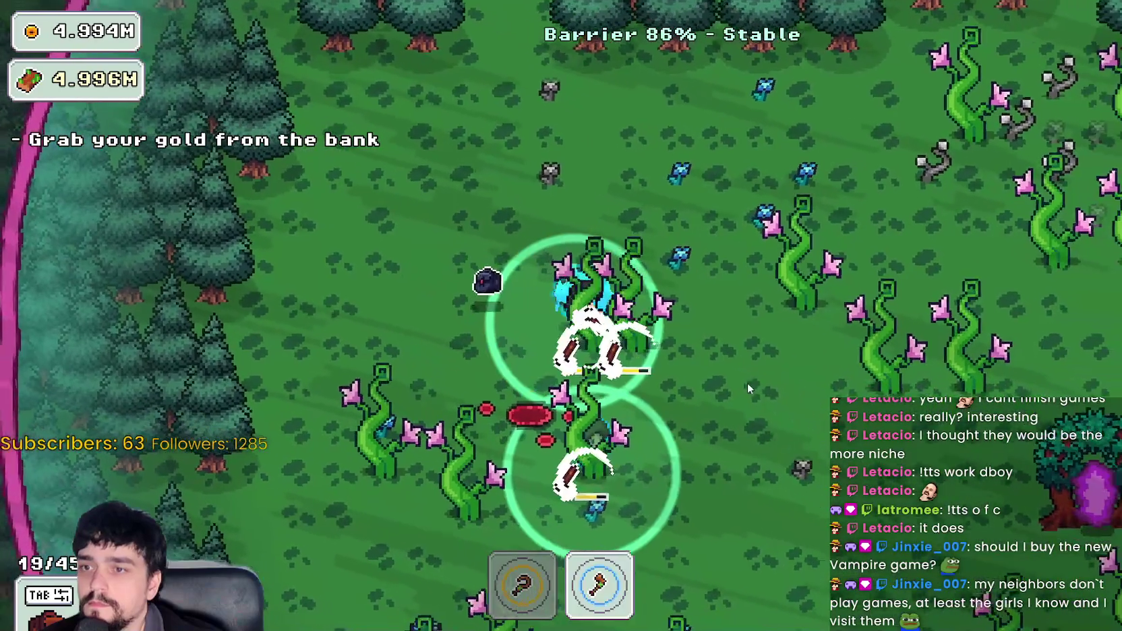
{"action": "key", "text": "w"}
{"action": "key", "text": "1"}
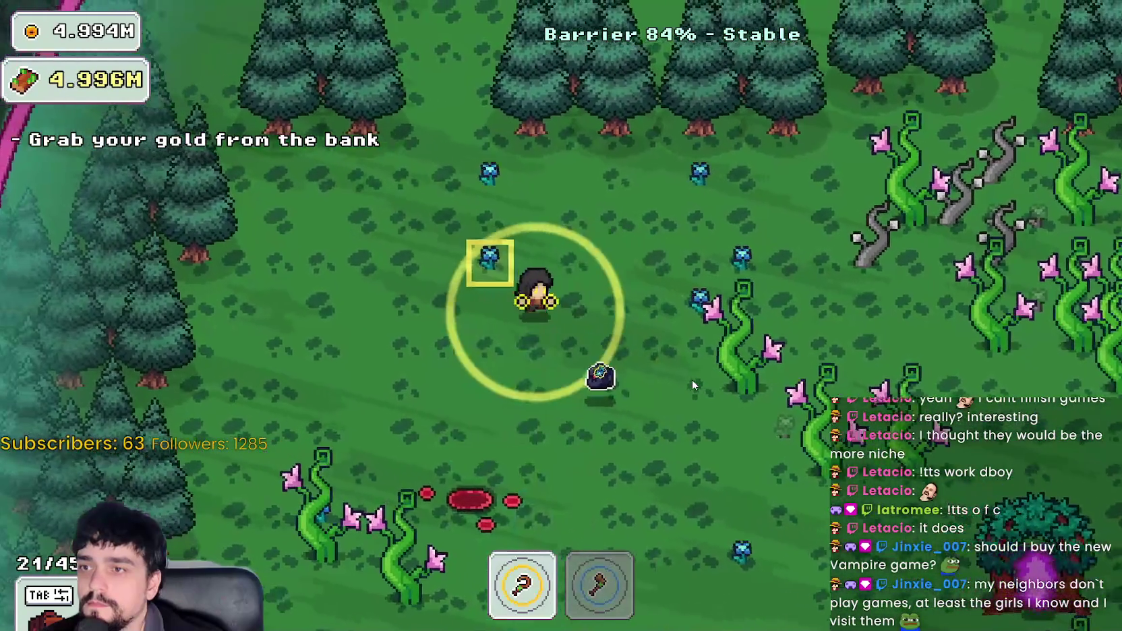
{"action": "key", "text": "d"}
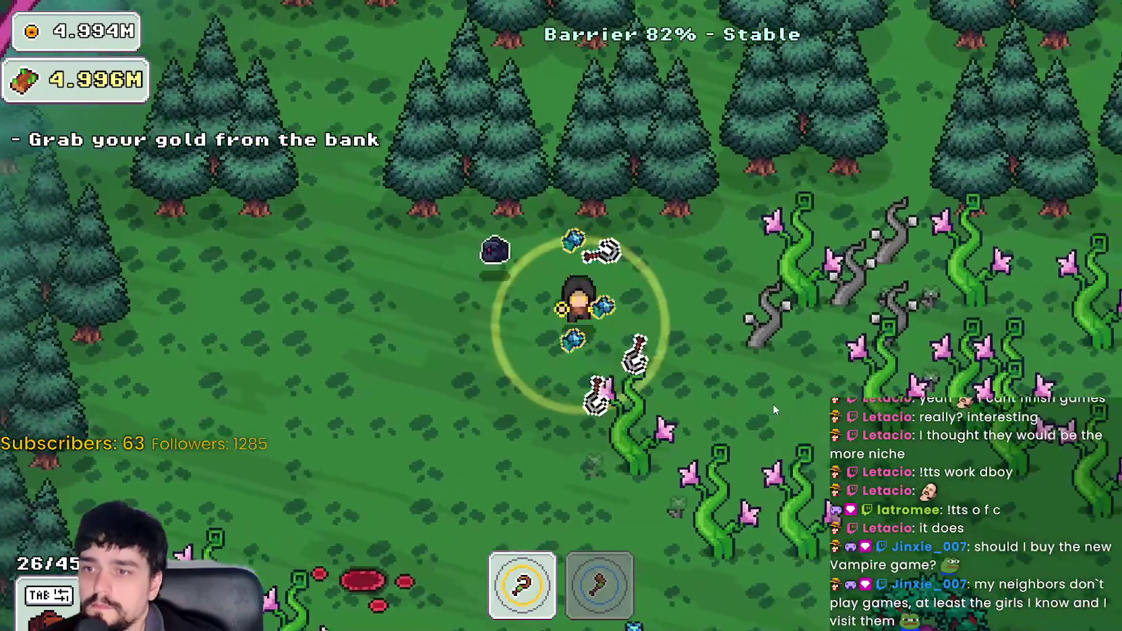
{"action": "key", "text": "s"}
{"action": "key", "text": "d"}
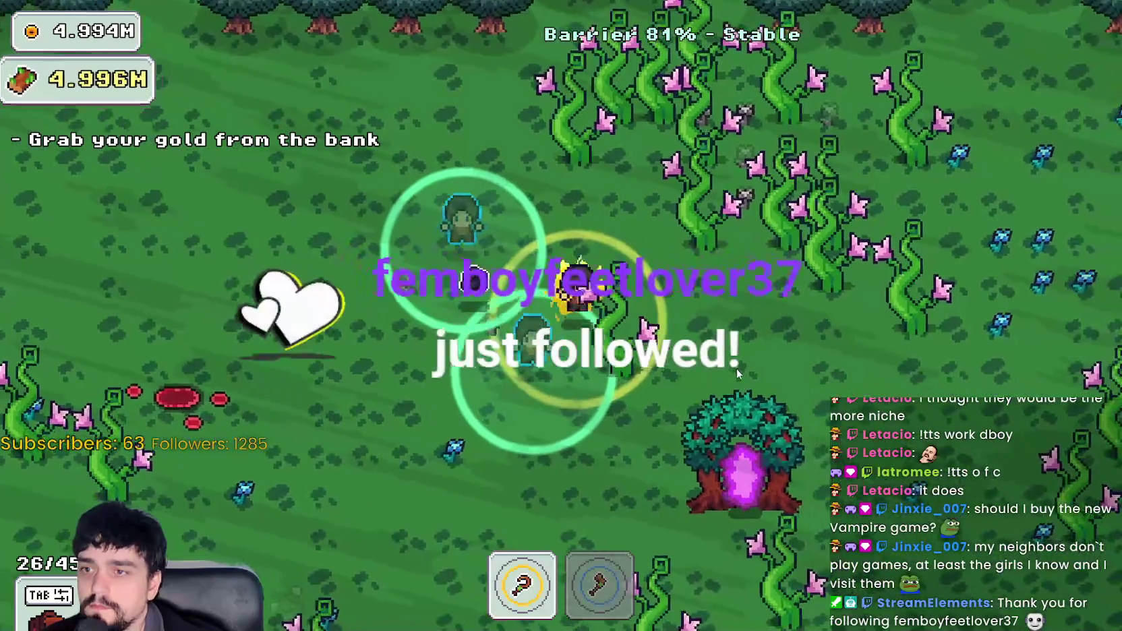
{"action": "key", "text": "a"}
{"action": "key", "text": "s"}
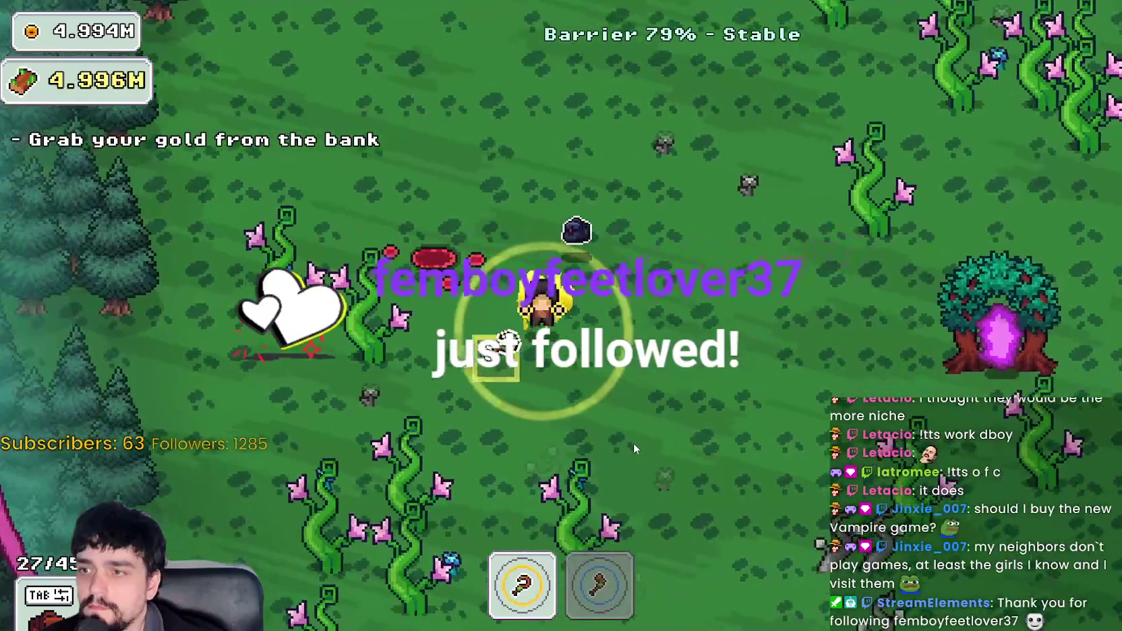
{"action": "key", "text": "s"}
{"action": "key", "text": "d"}
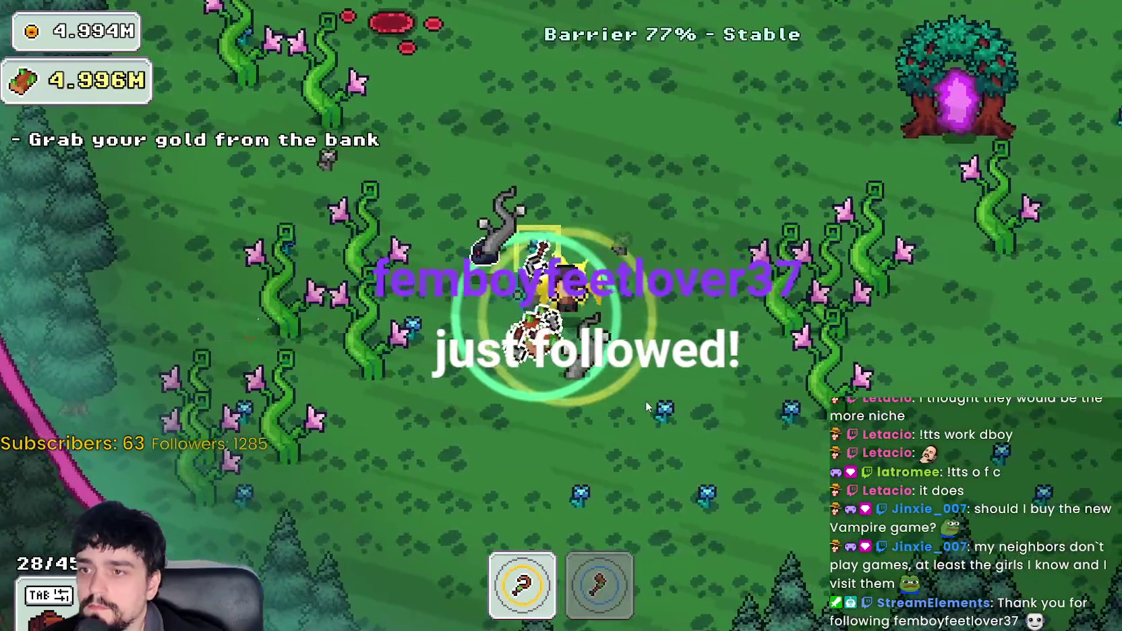
- Harvest the vine clusters to the upper left, then axe the vine patch to the right
{"action": "key", "text": "a"}
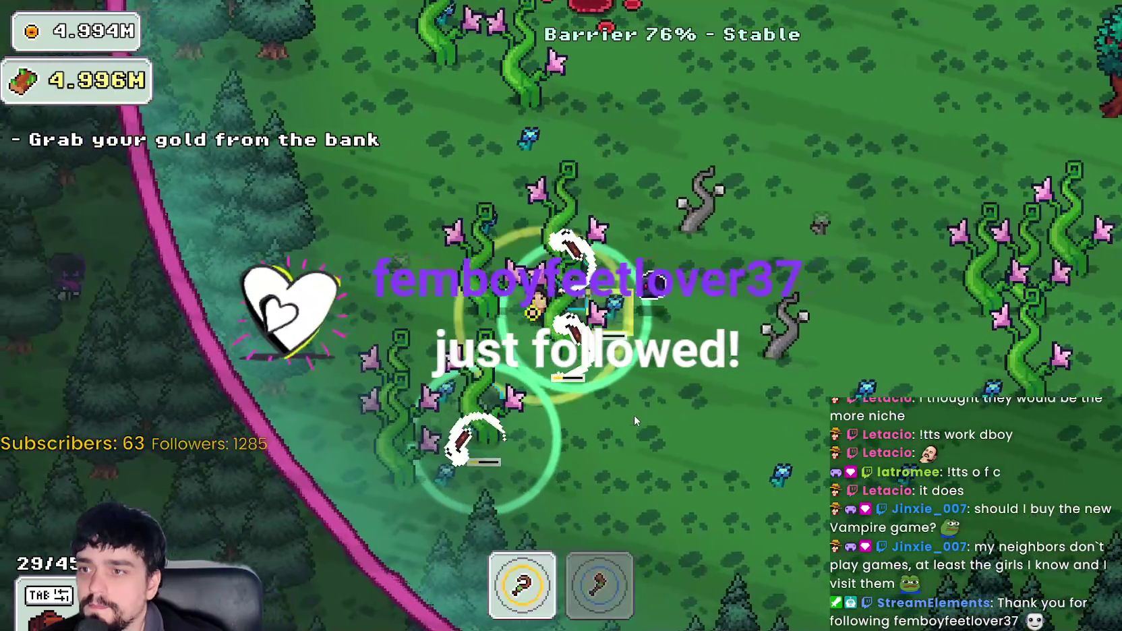
{"action": "key", "text": "w"}
{"action": "key", "text": "a"}
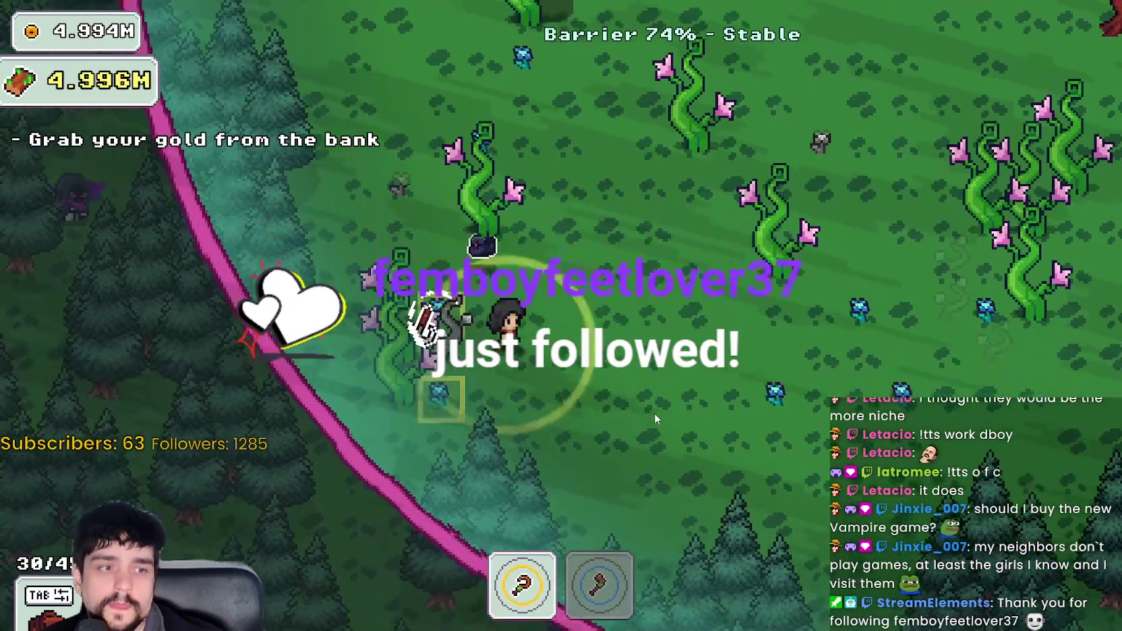
{"action": "key", "text": "w"}
{"action": "key", "text": "a"}
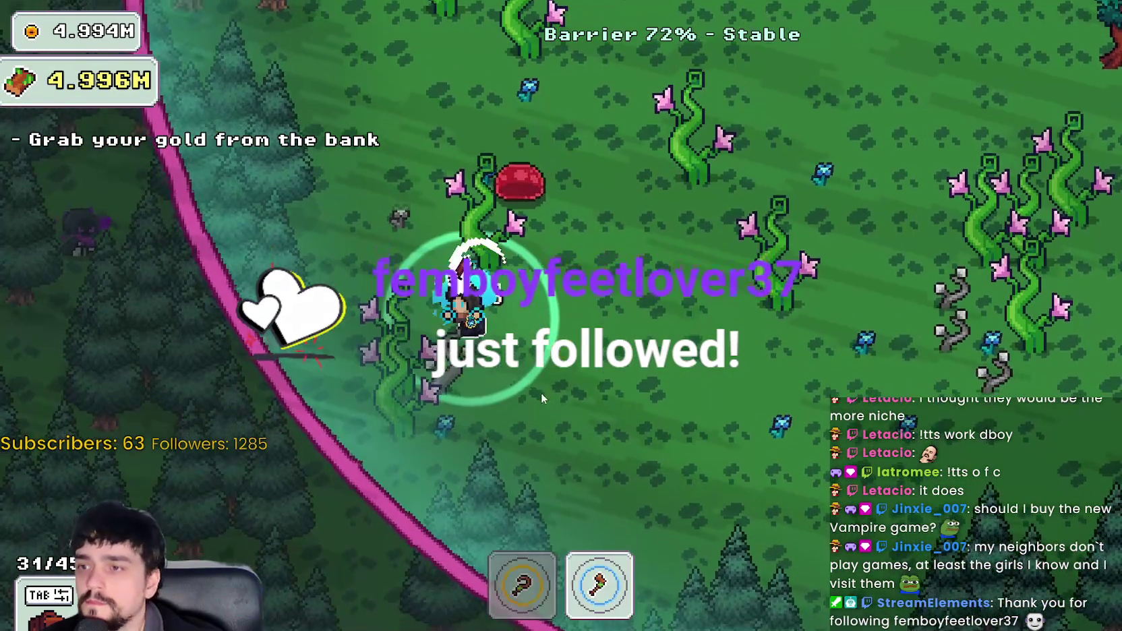
{"action": "key", "text": "s"}
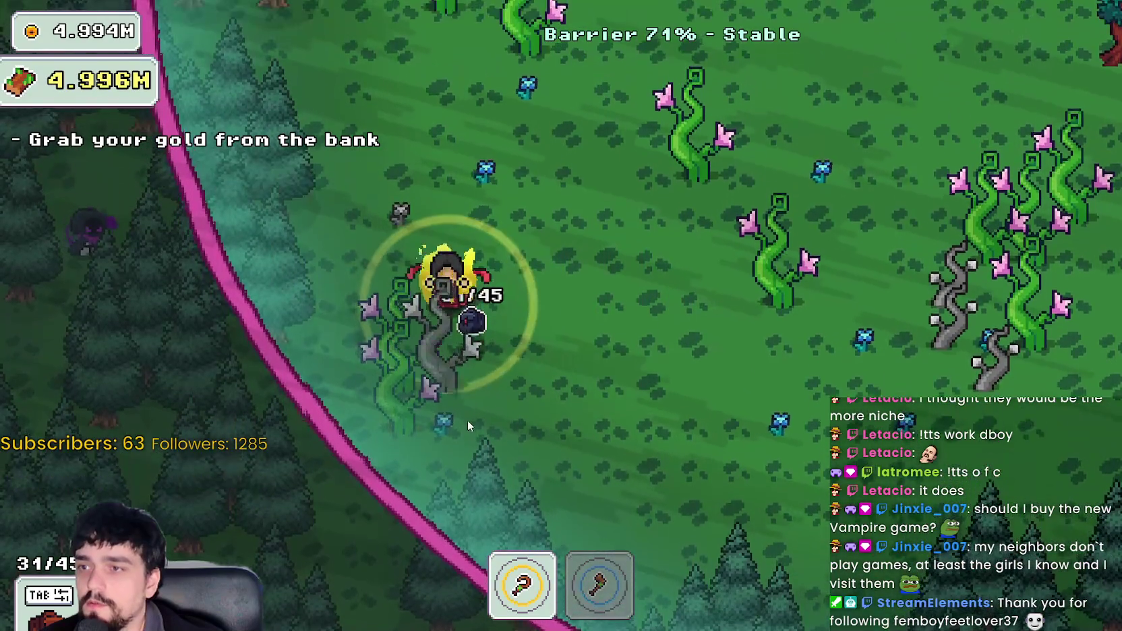
{"action": "key", "text": "s"}
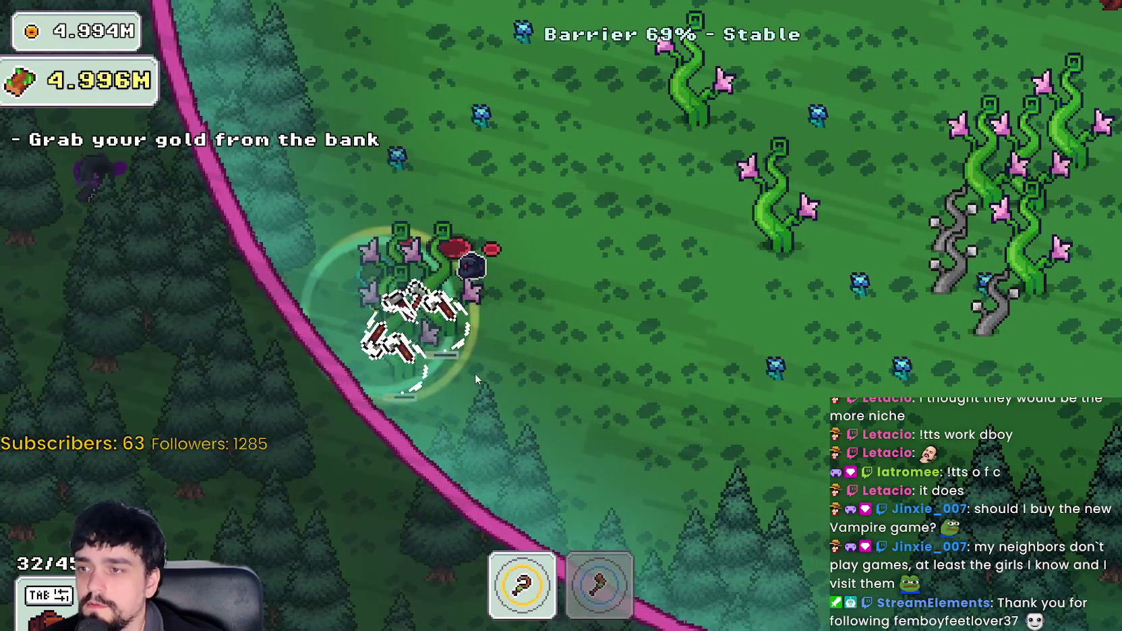
{"action": "key", "text": "d"}
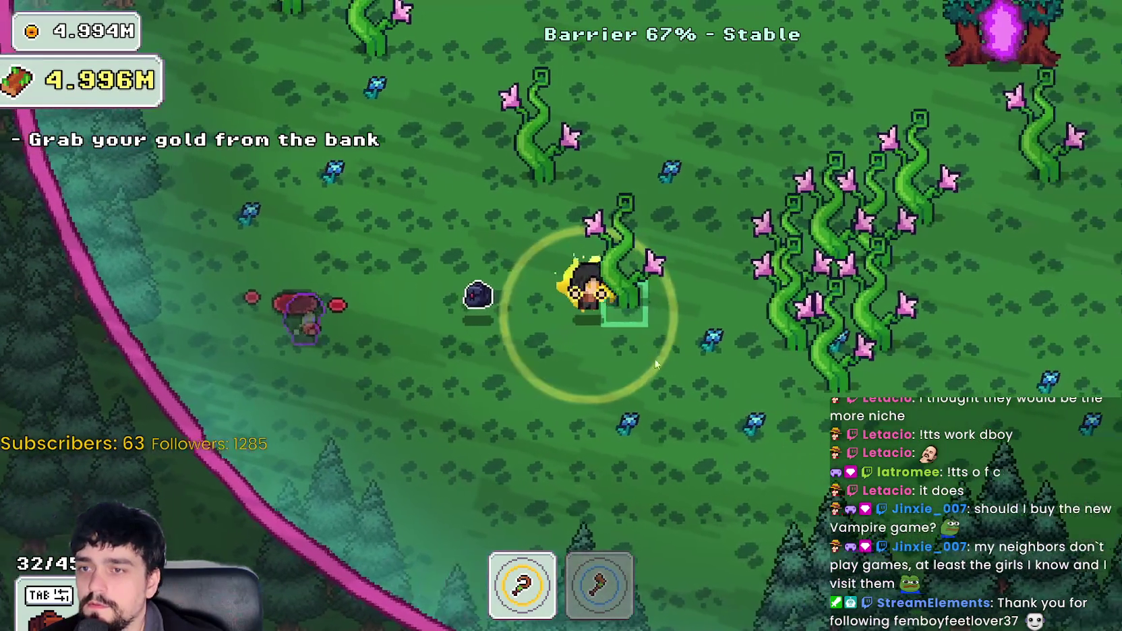
{"action": "key", "text": "2"}
{"action": "key", "text": "d"}
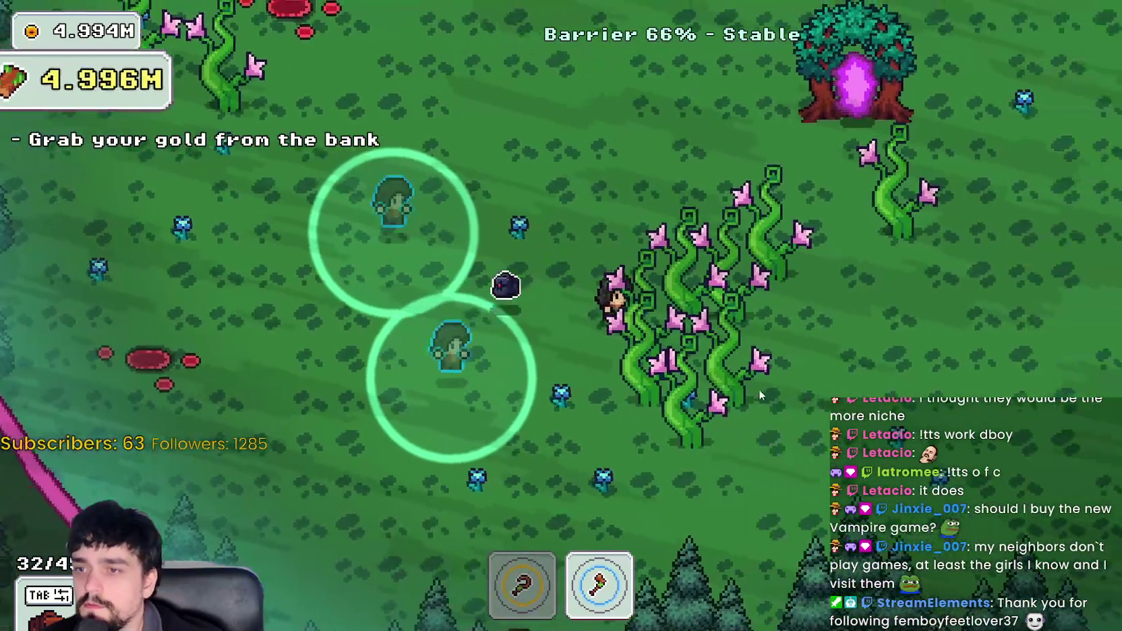
{"action": "key", "text": "s"}
{"action": "key", "text": "1"}
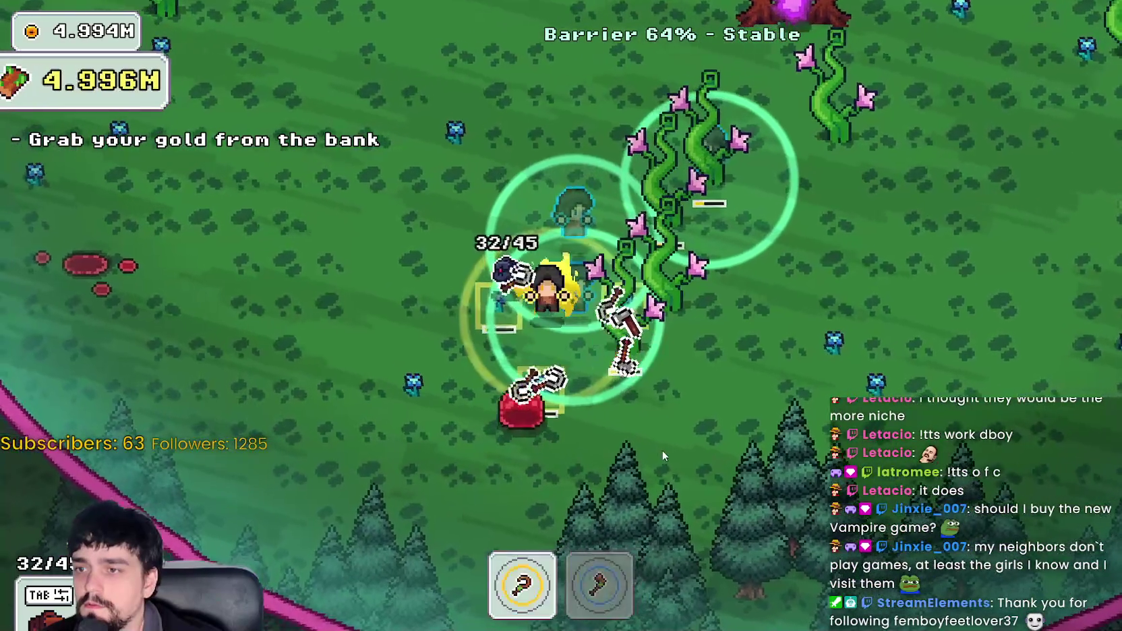
- Clear nearby enemies and harvest vines and flowers on the way back to the portal tree
{"action": "key", "text": "w"}
{"action": "key", "text": "d"}
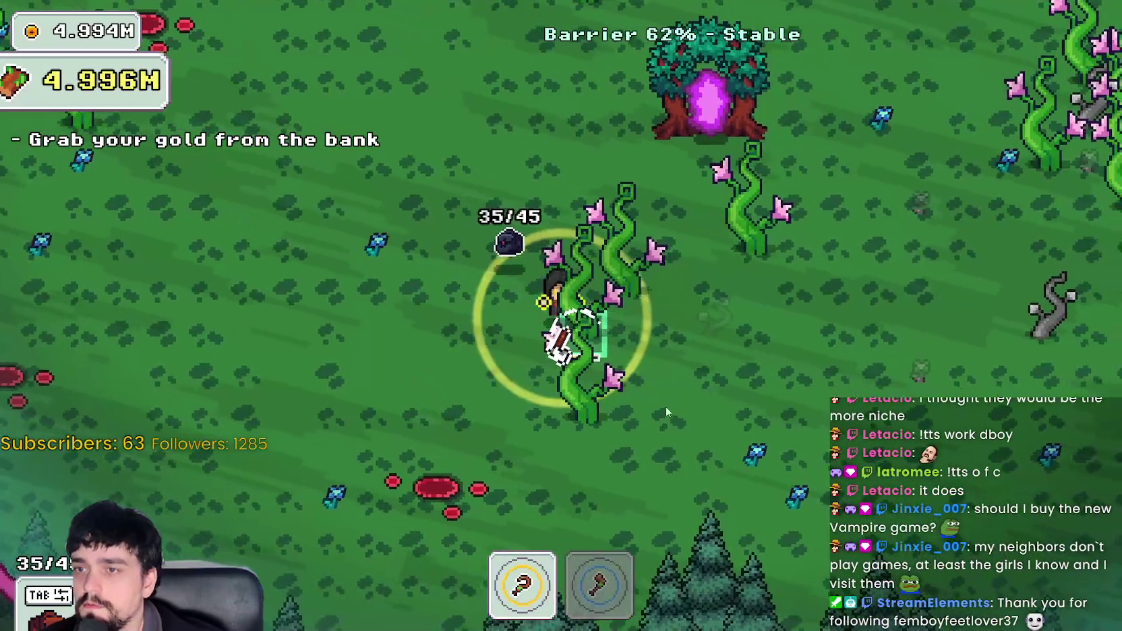
{"action": "key", "text": "d"}
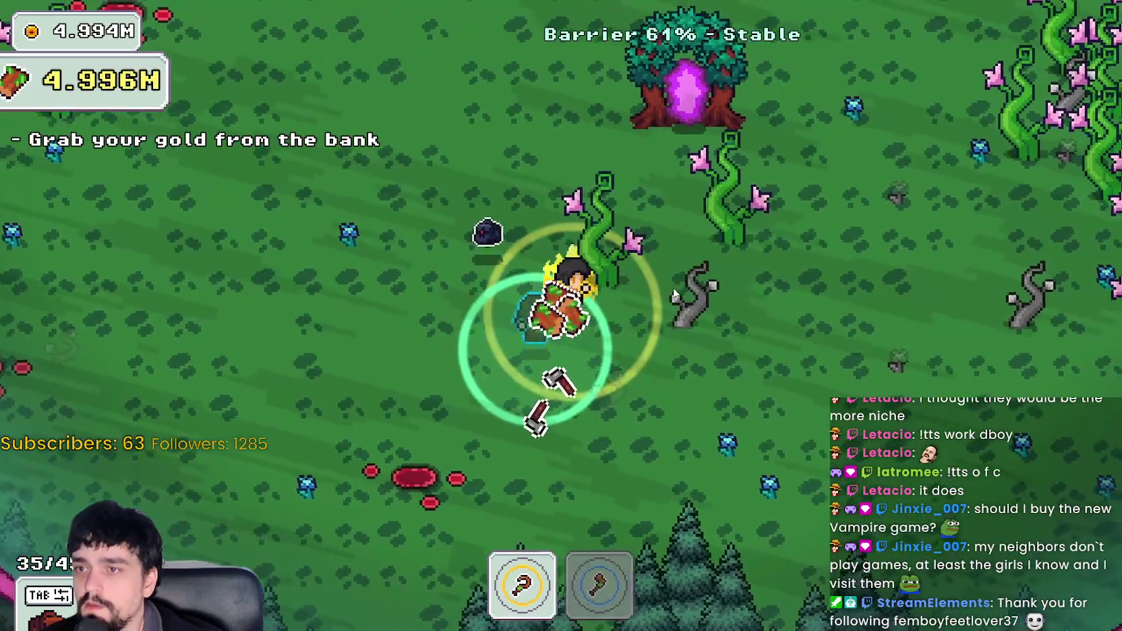
{"action": "key", "text": "d"}
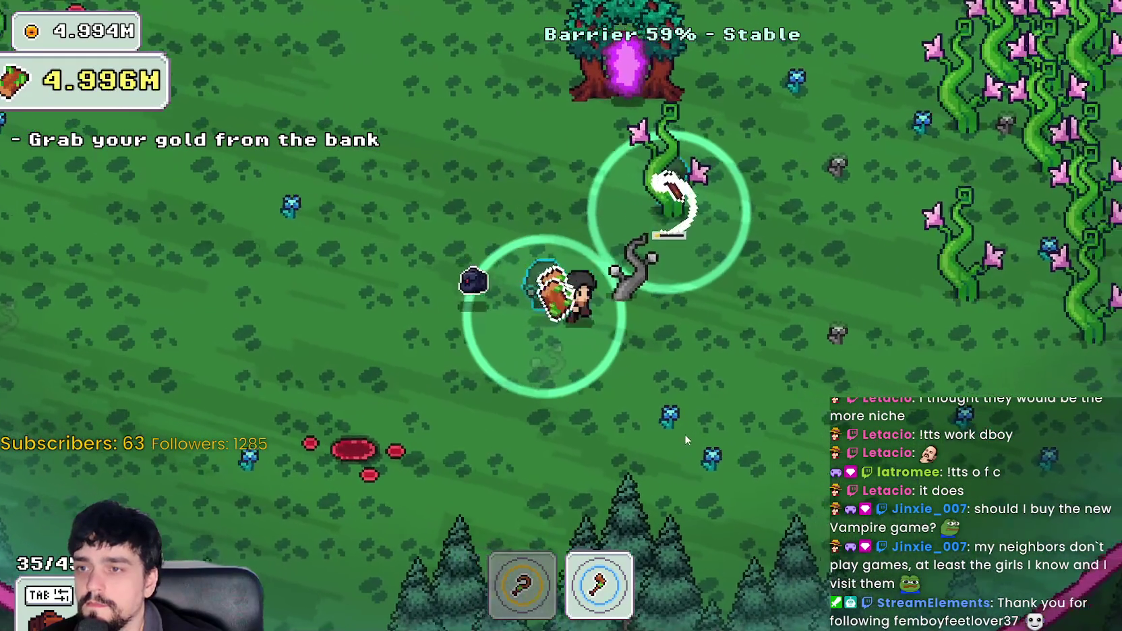
{"action": "key", "text": "d"}
{"action": "key", "text": "s"}
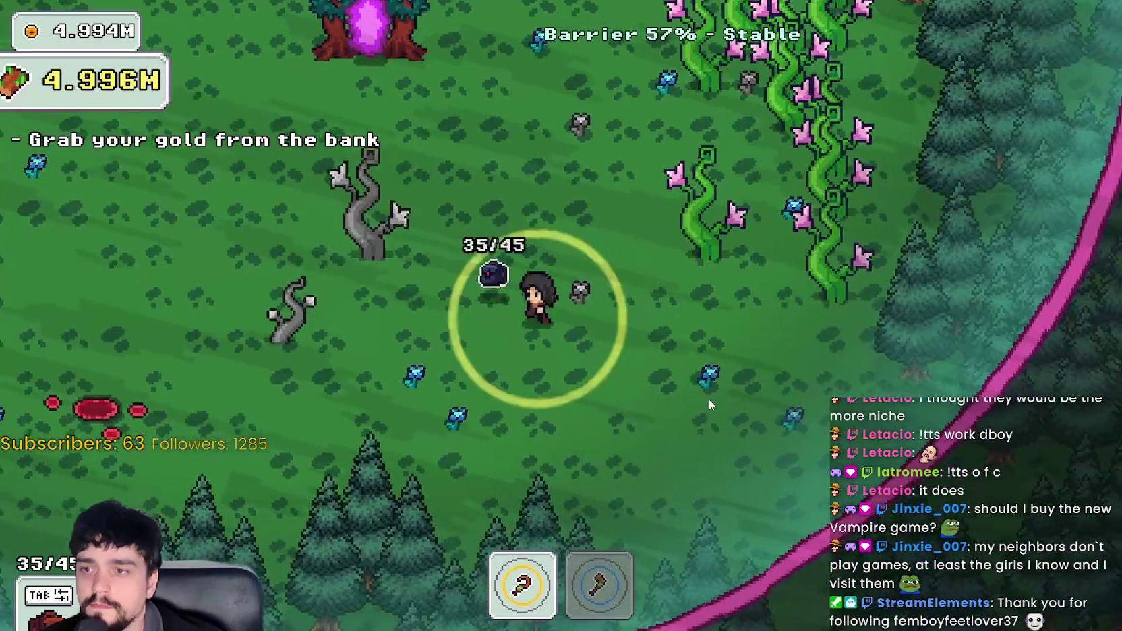
{"action": "key", "text": "d"}
{"action": "key", "text": "s"}
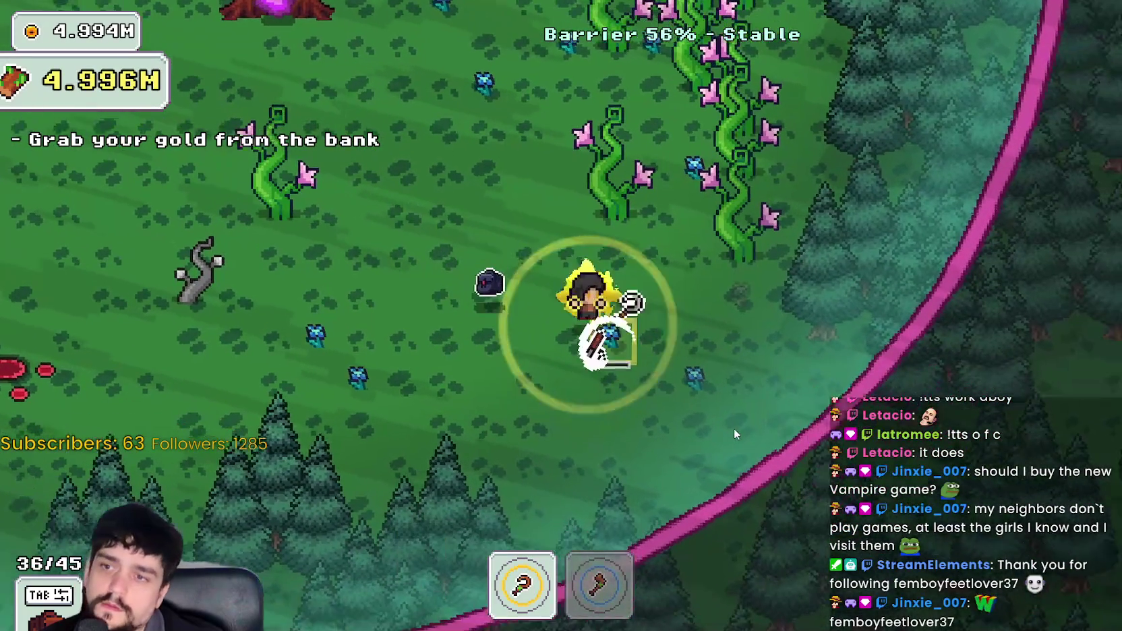
{"action": "key", "text": "a"}
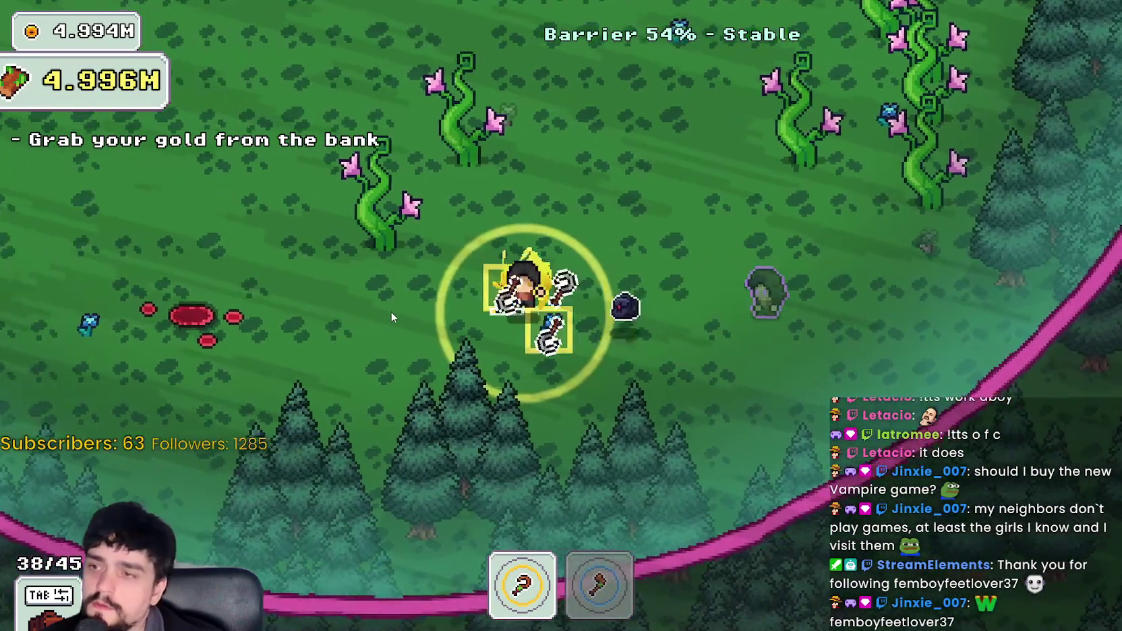
{"action": "key", "text": "w"}
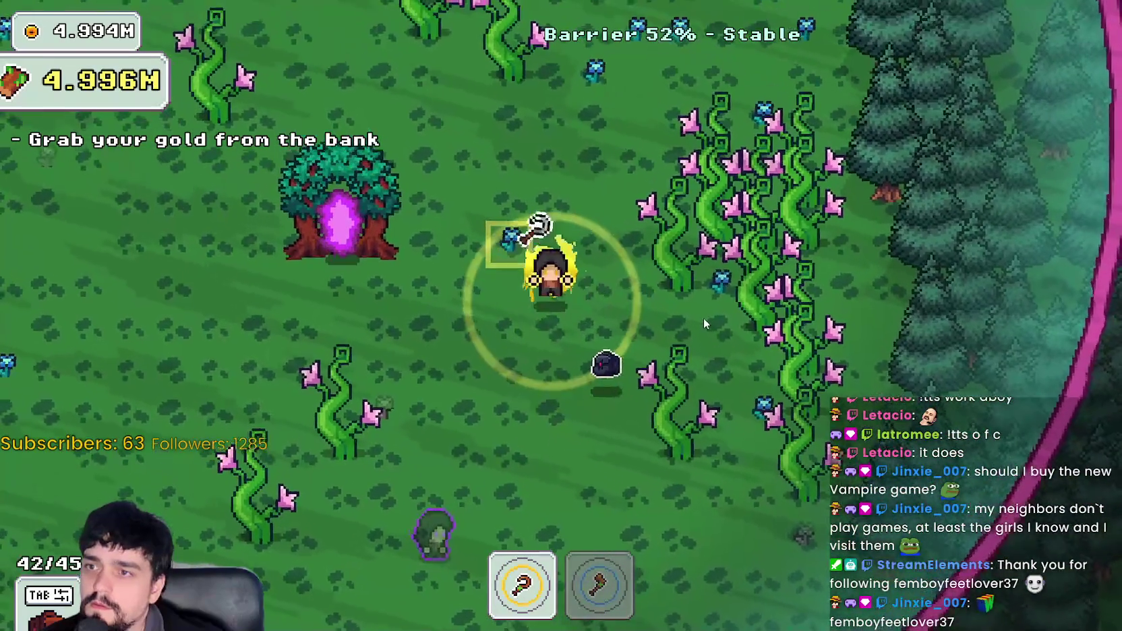
- Chop the last vines beside the portal tree until the bag is full, then enter it
{"action": "key", "text": "d"}
{"action": "key", "text": "2"}
{"action": "key", "text": "w"}
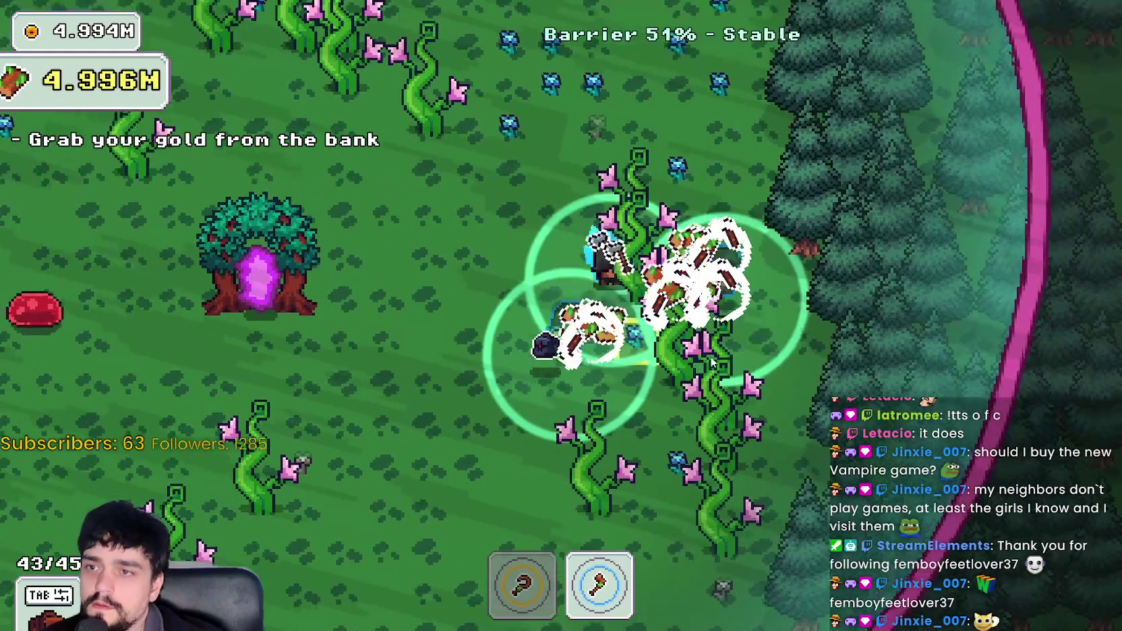
{"action": "key", "text": "s"}
{"action": "key", "text": "1"}
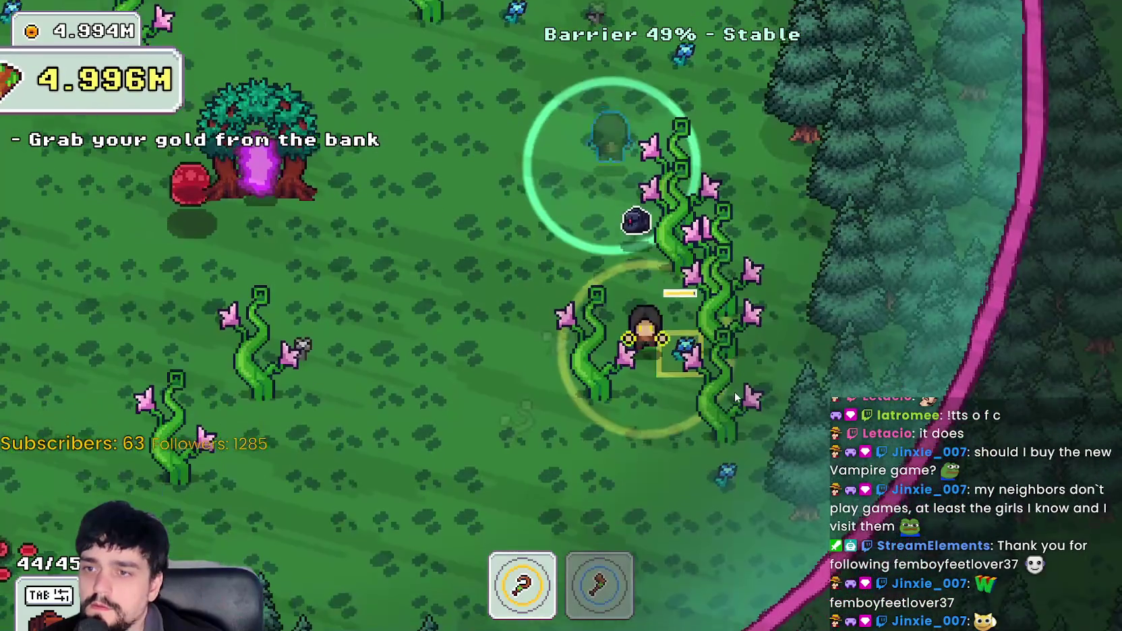
{"action": "key", "text": "2"}
{"action": "key", "text": "1"}
{"action": "key", "text": "a"}
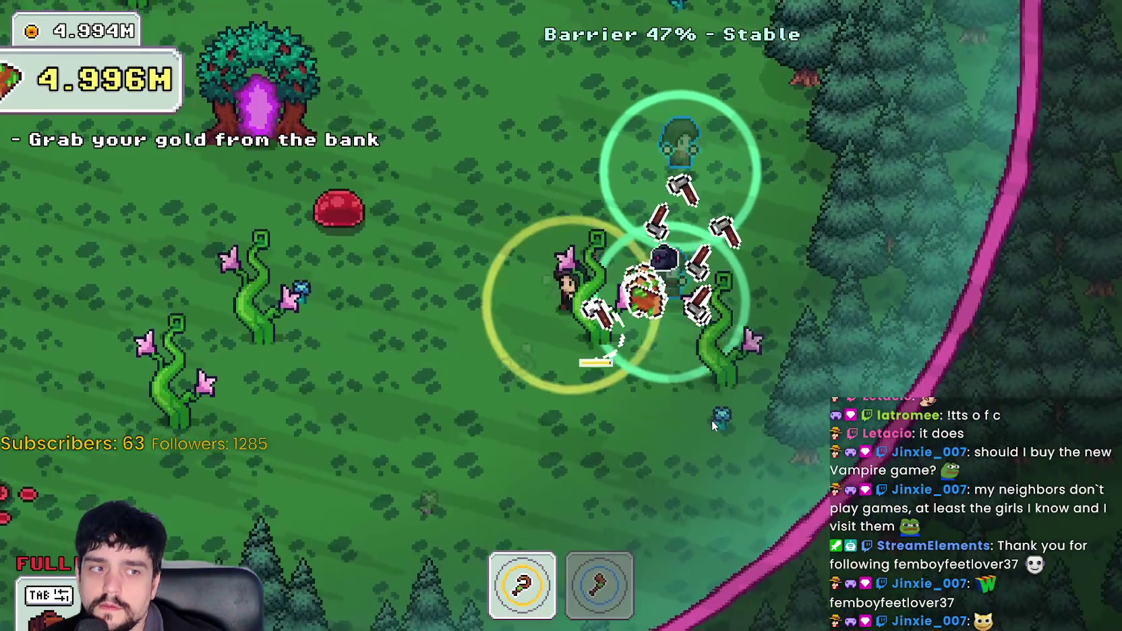
{"action": "key", "text": "w"}
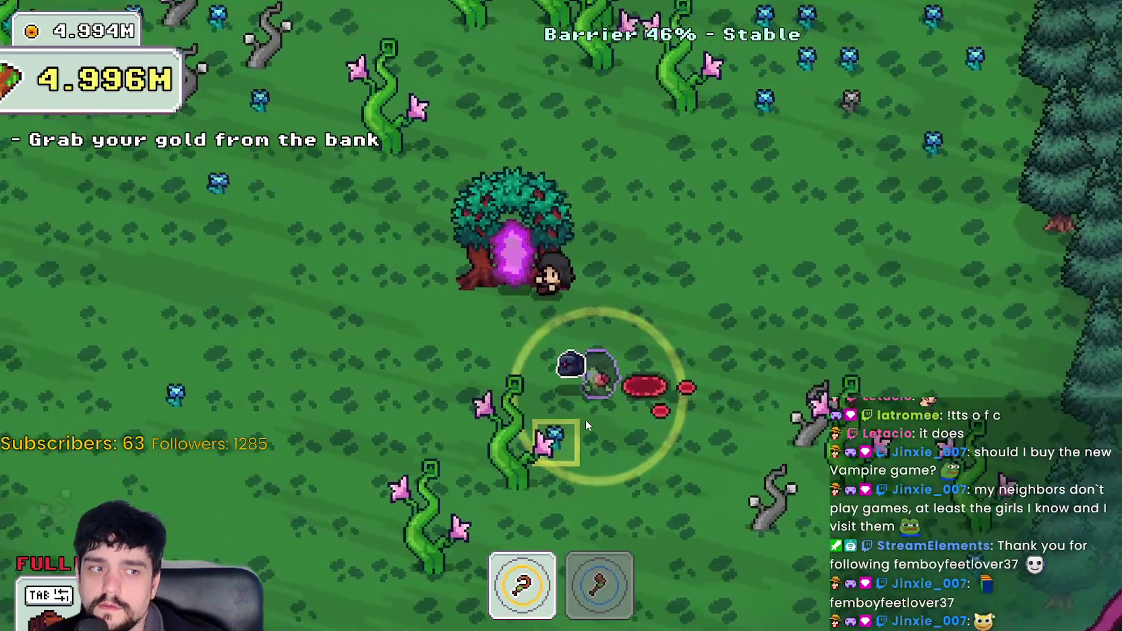
{"action": "key", "text": "e"}
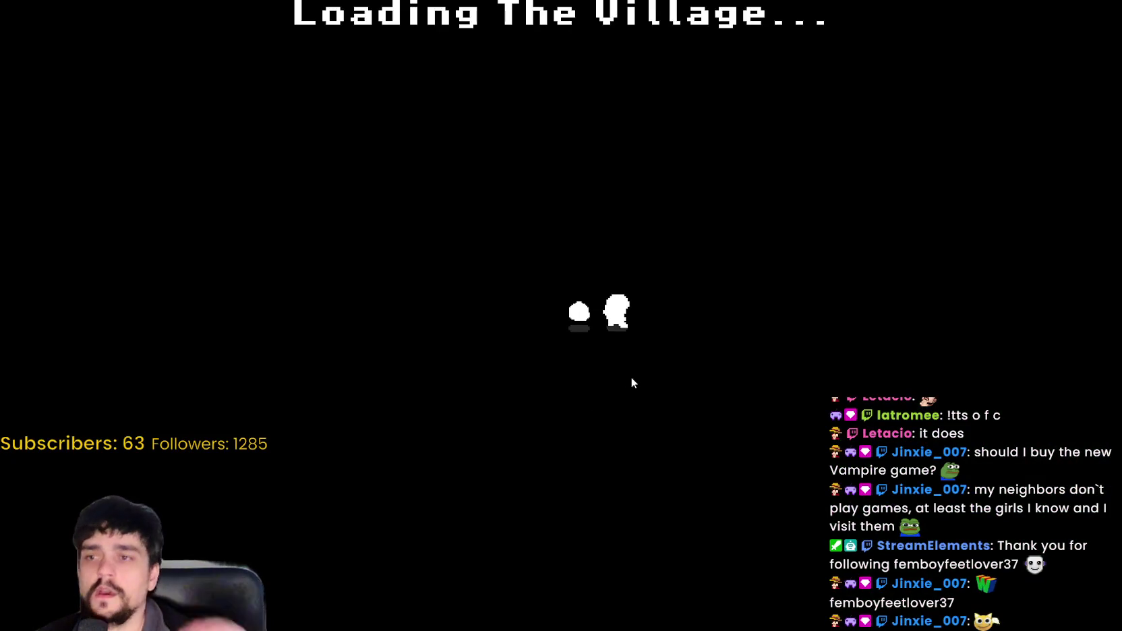
- Stock the first market stalls, including the right and centre stalls, with flowers
{"action": "key", "text": "d"}
{"action": "key", "text": "e"}
{"action": "key", "text": "d"}
{"action": "key", "text": "e"}
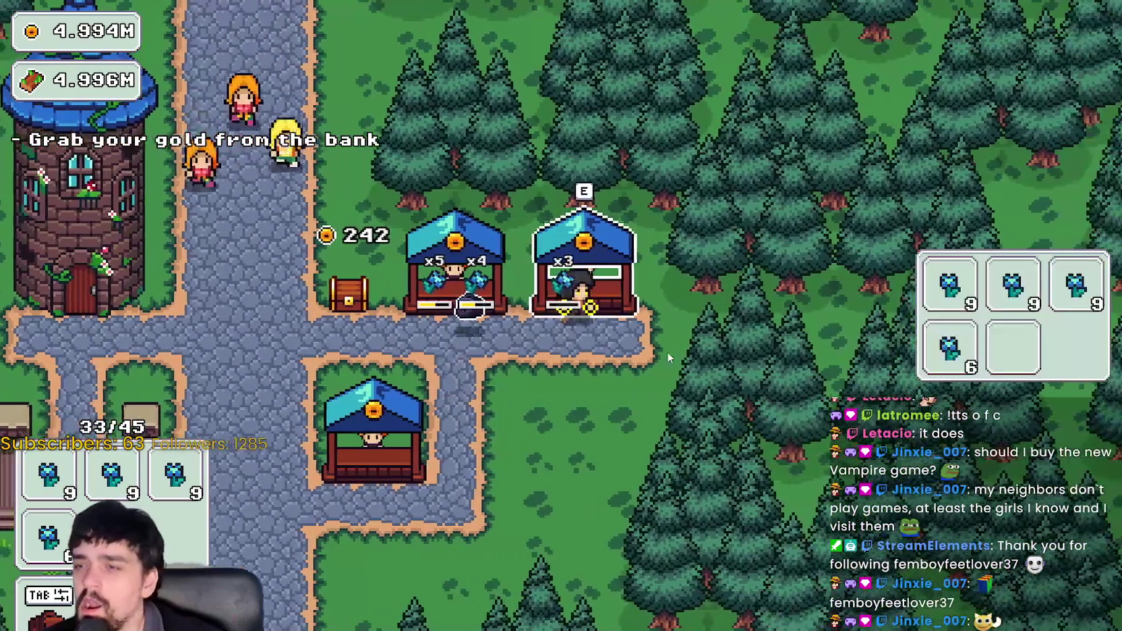
{"action": "key", "text": "e"}
{"action": "key", "text": "s"}
{"action": "key", "text": "a"}
{"action": "key", "text": "w"}
{"action": "key", "text": "e"}
{"action": "key", "text": "a"}
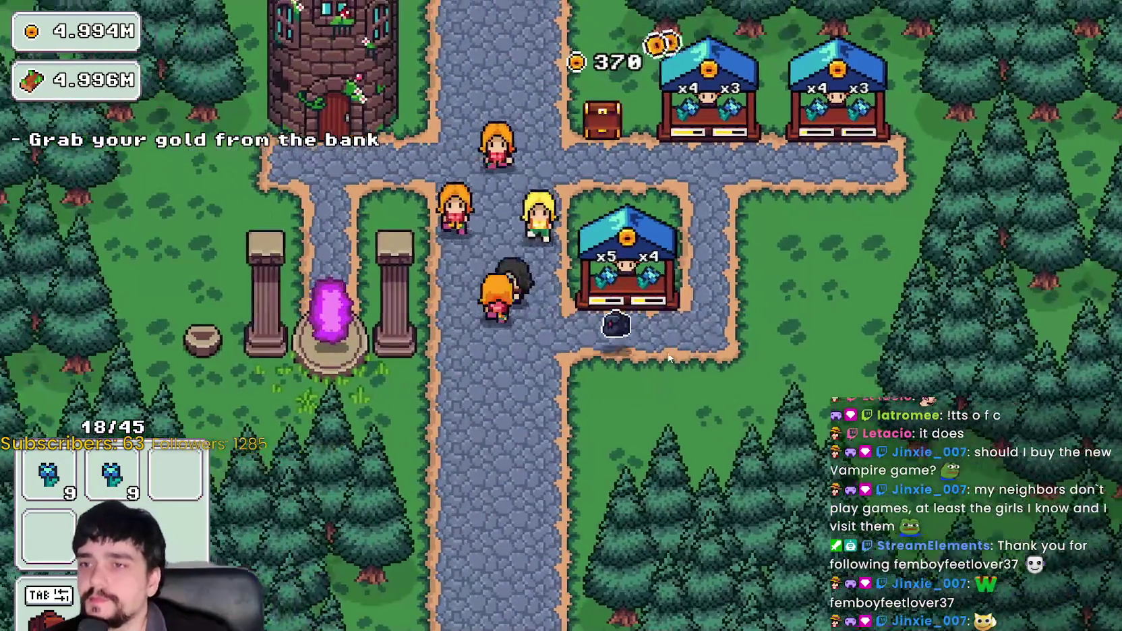
- Look at the Prestige skill tree, then close it and return to town
{"action": "key", "text": "e"}
{"action": "mouse_move", "coordinate": [722, 174]}
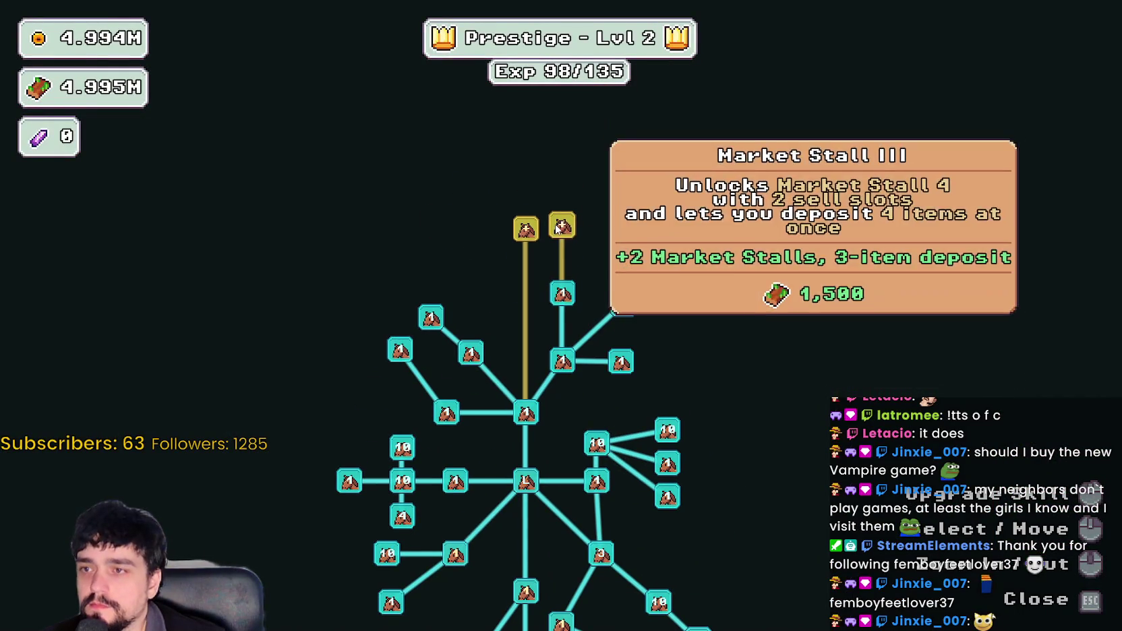
{"action": "key", "text": "Escape"}
- Stock the lower-right and upper-left stalls, then travel from the portal to The Forest (forest_1)
{"action": "key", "text": "d"}
{"action": "key", "text": "s"}
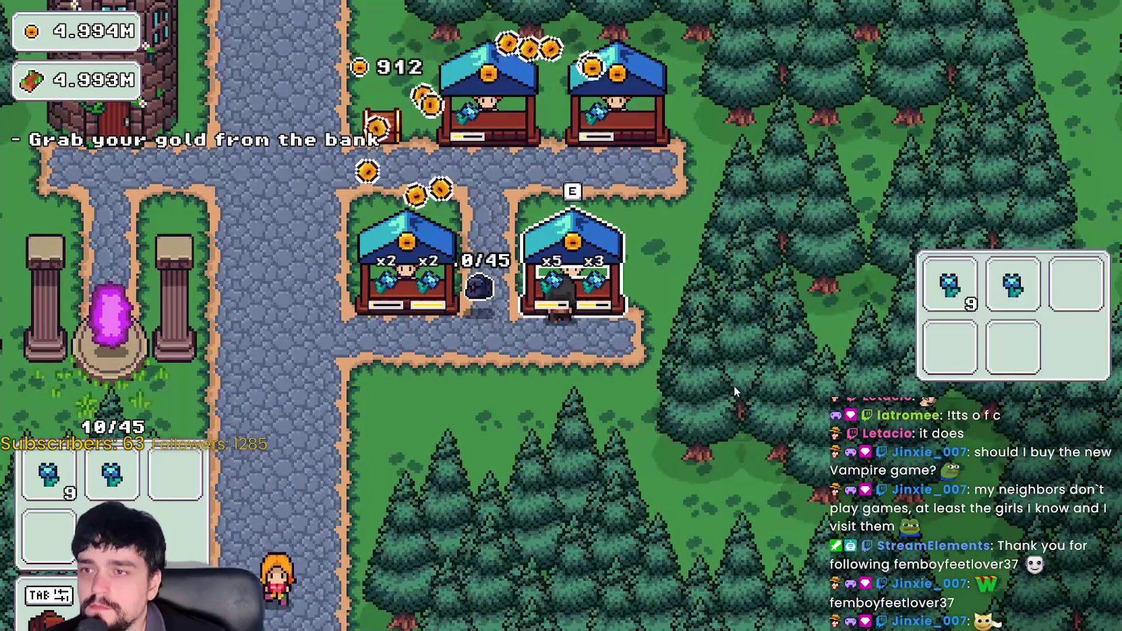
{"action": "key", "text": "a"}
{"action": "key", "text": "w"}
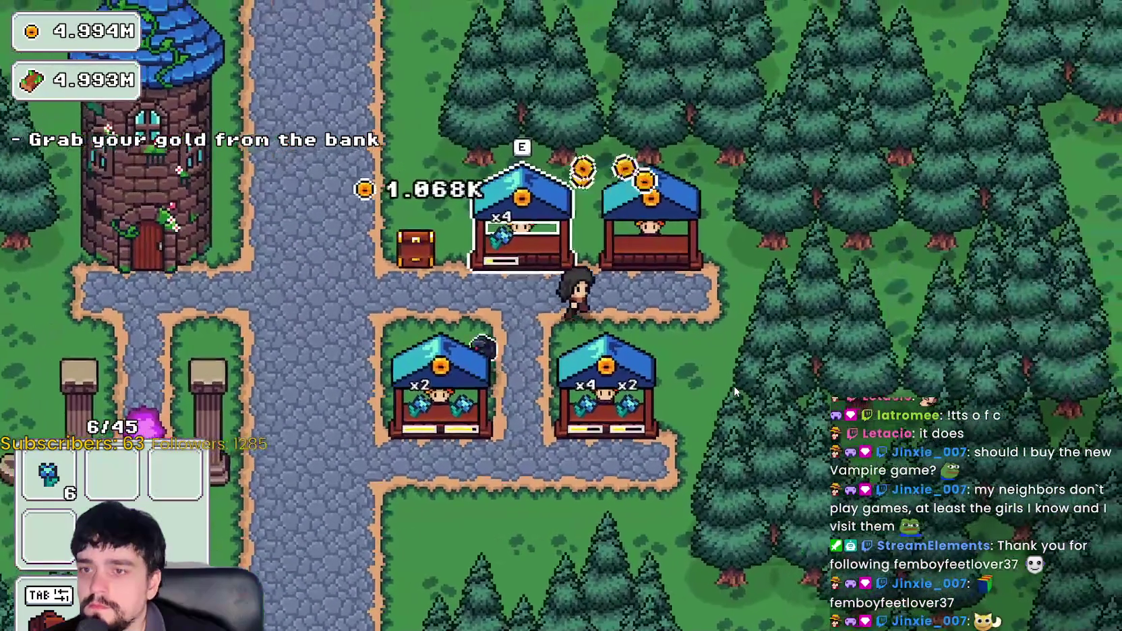
{"action": "key", "text": "d"}
{"action": "key", "text": "a"}
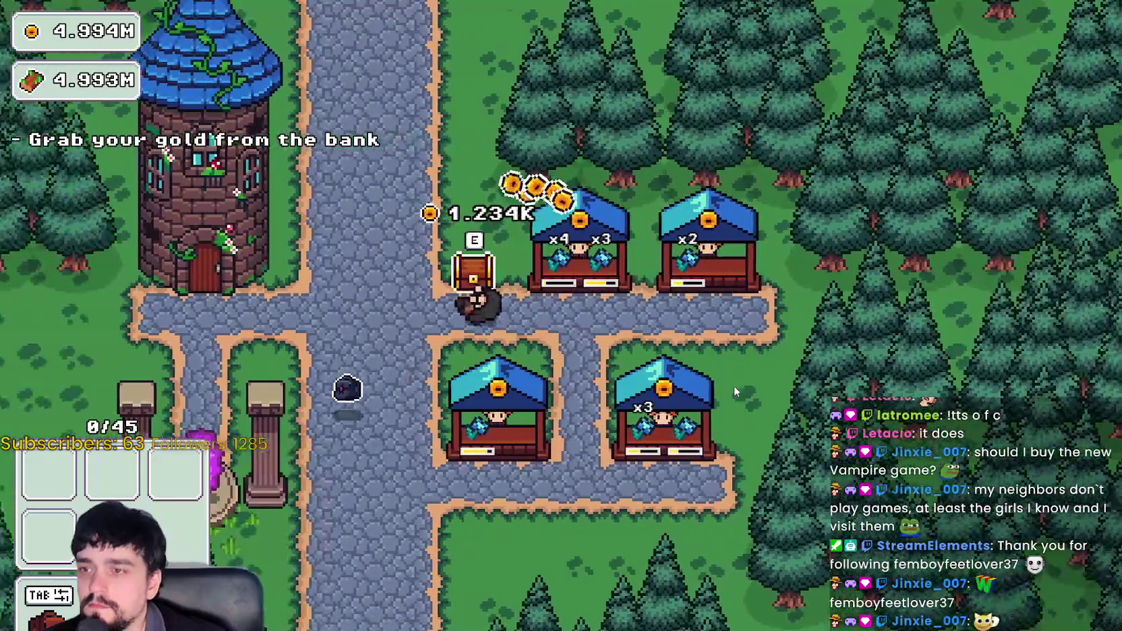
{"action": "key", "text": "s"}
{"action": "key", "text": "a"}
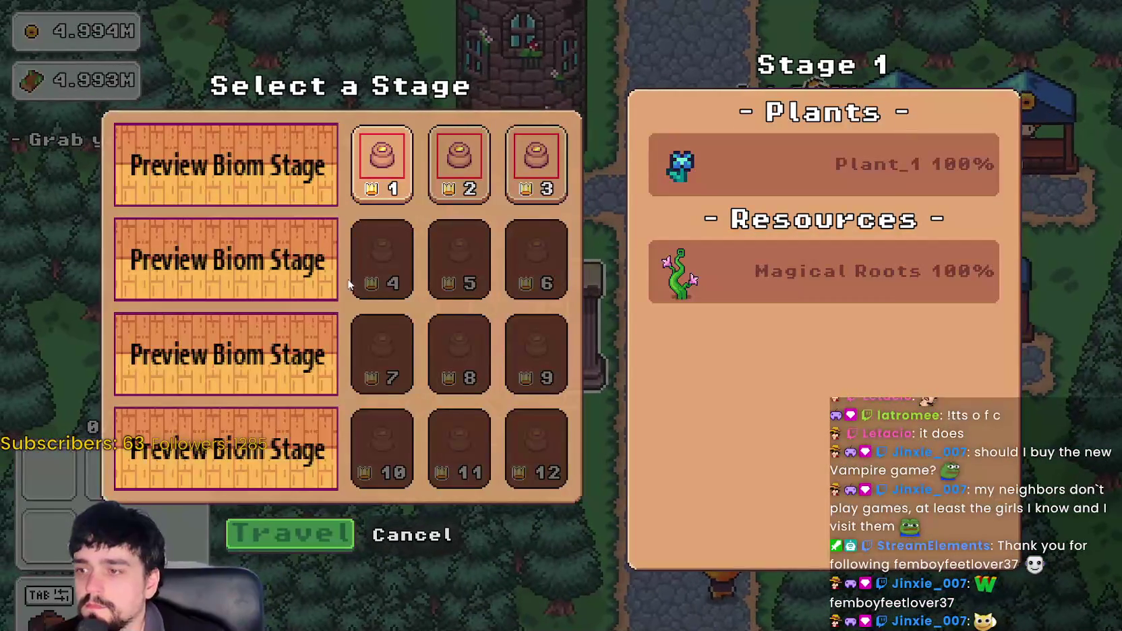
{"action": "left_click", "coordinate": [315, 545]}
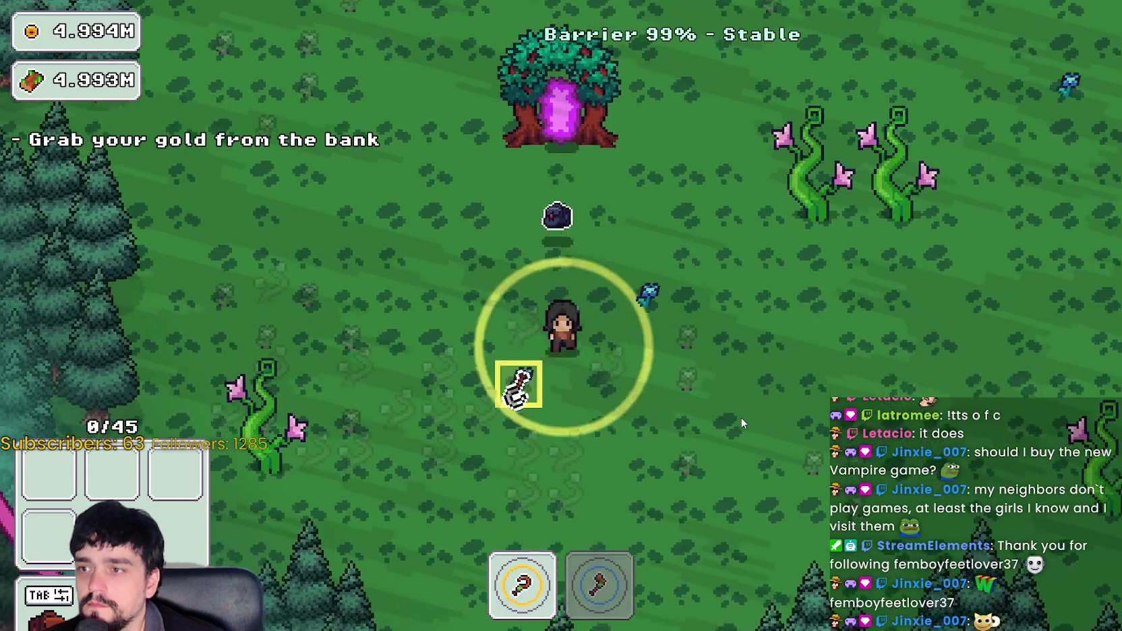
- Walk through the forest field harvesting blue flowers near the portal tree
{"action": "key", "text": "s"}
{"action": "key", "text": "w"}
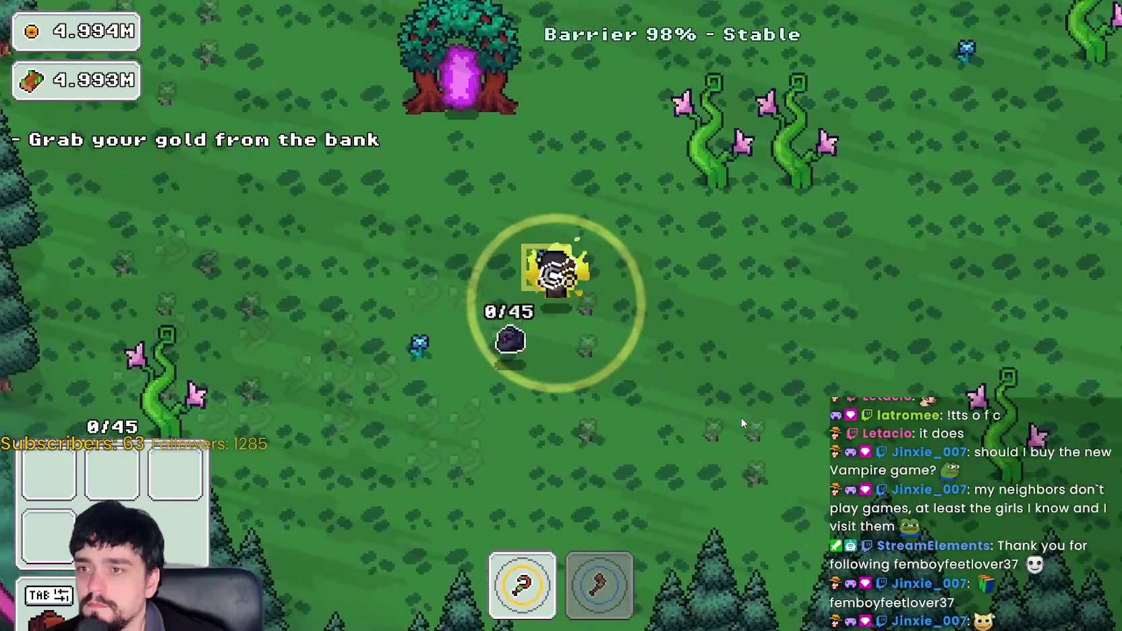
{"action": "key", "text": "s"}
{"action": "key", "text": "d"}
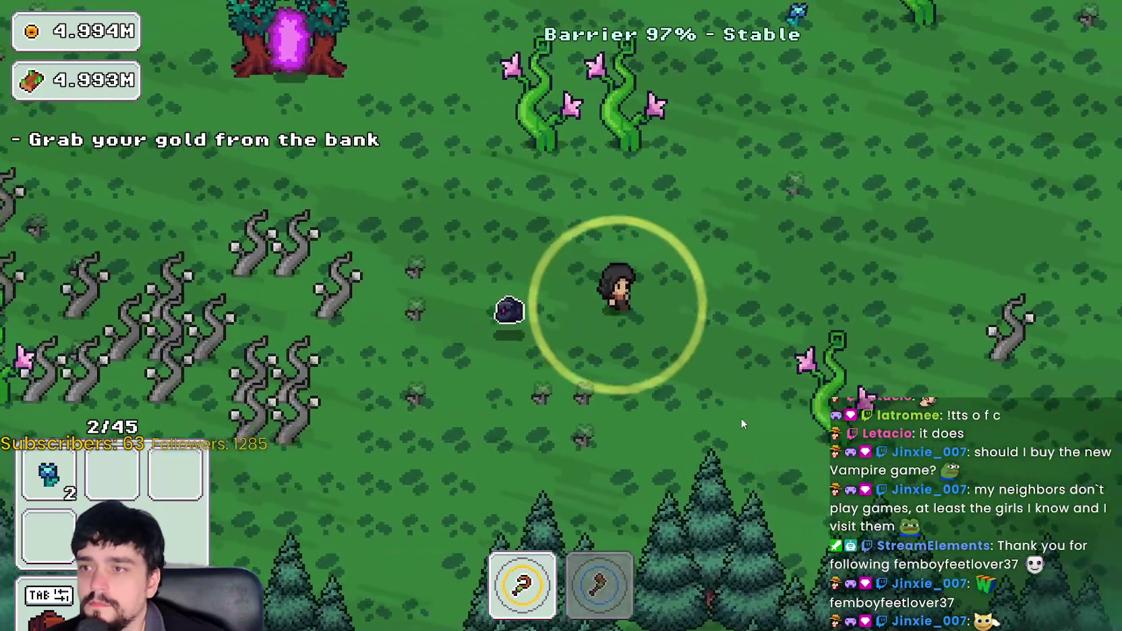
{"action": "key", "text": "w"}
{"action": "key", "text": "d"}
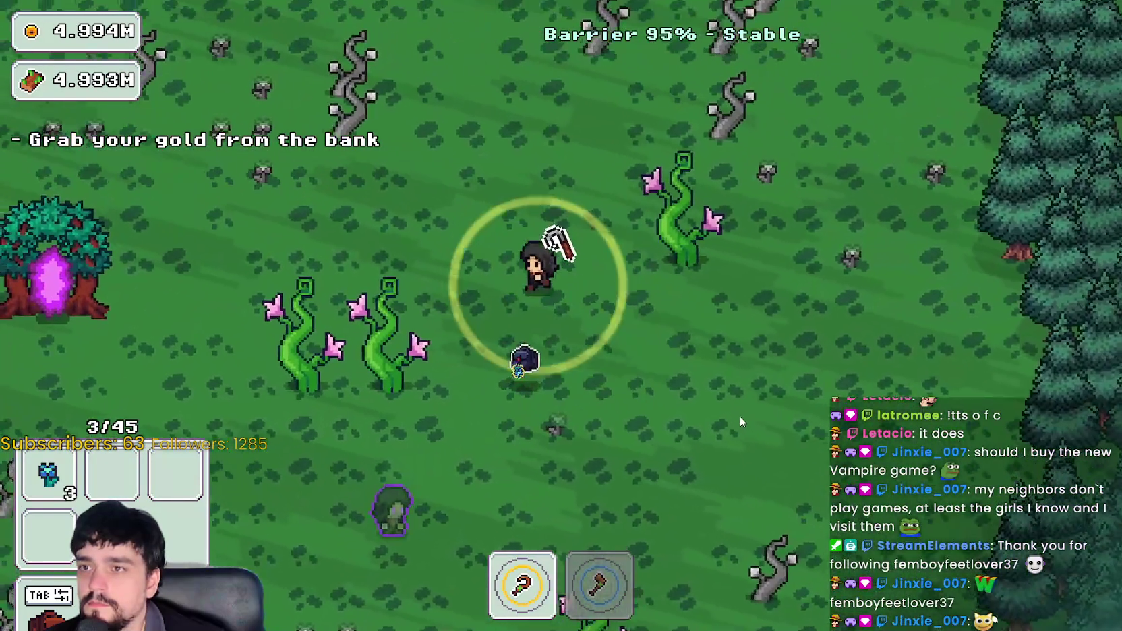
{"action": "key", "text": "a"}
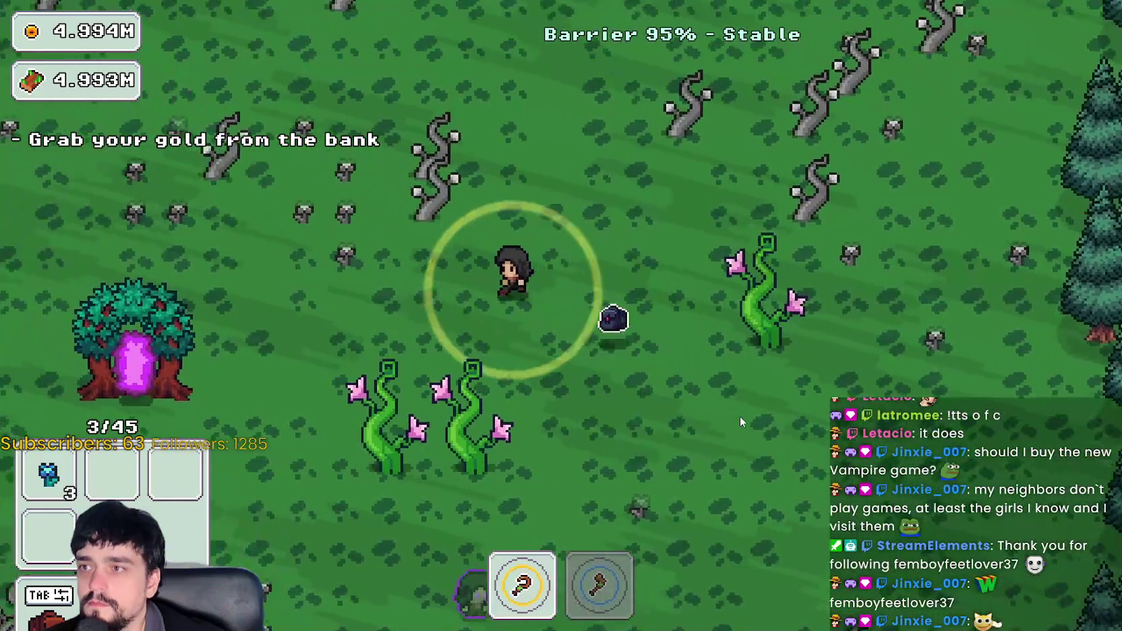
{"action": "key", "text": "a"}
{"action": "key", "text": "w"}
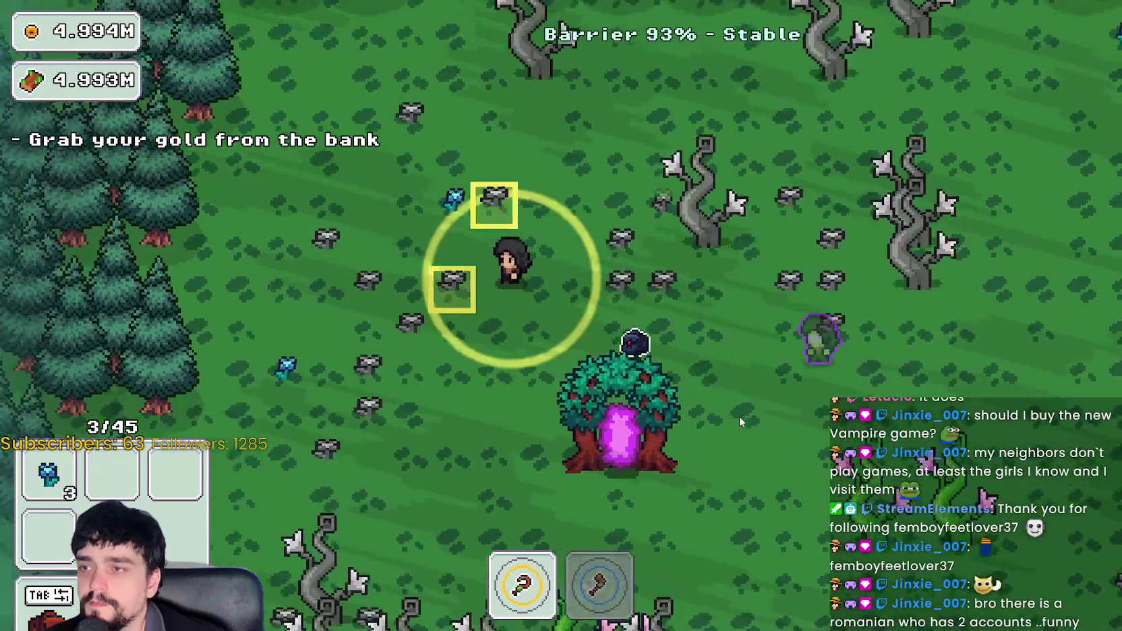
{"action": "key", "text": "a"}
{"action": "key", "text": "w"}
{"action": "key", "text": "s"}
{"action": "key", "text": "s"}
- Alternate axe and pickaxe to chop vines, fight the slime, and collect flowers toward the barrier edge
{"action": "key", "text": "2"}
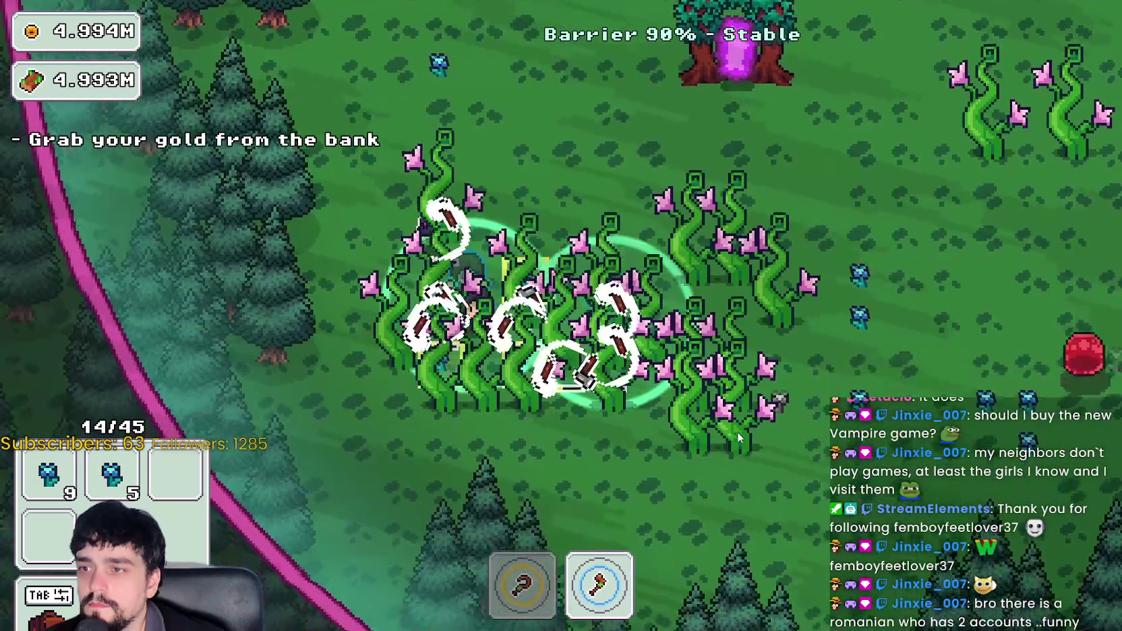
{"action": "key", "text": "s"}
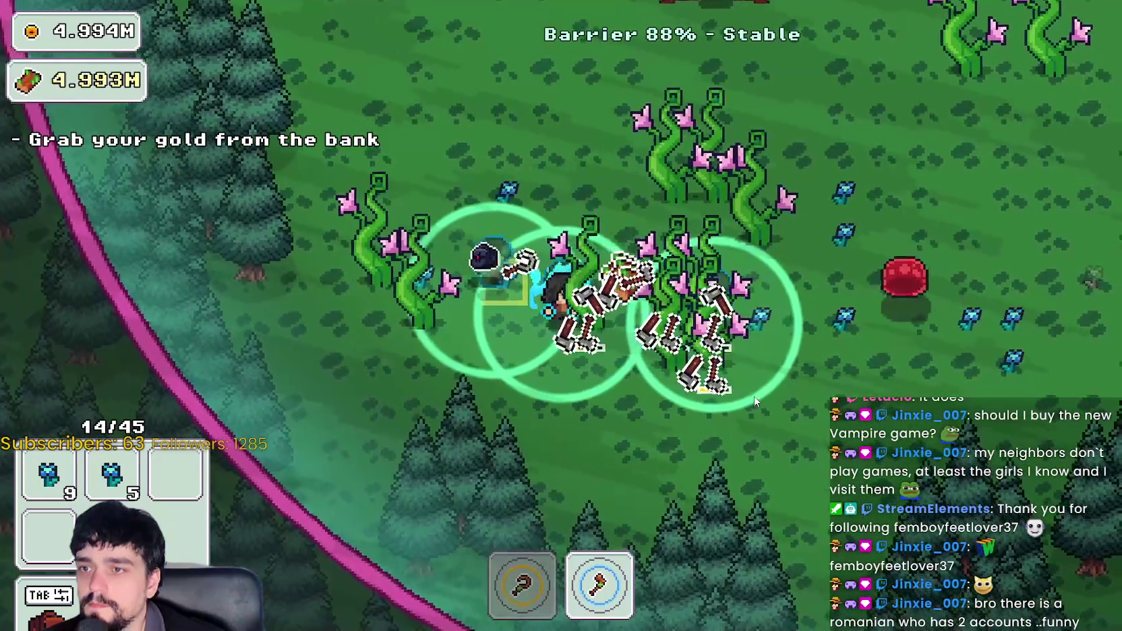
{"action": "key", "text": "w"}
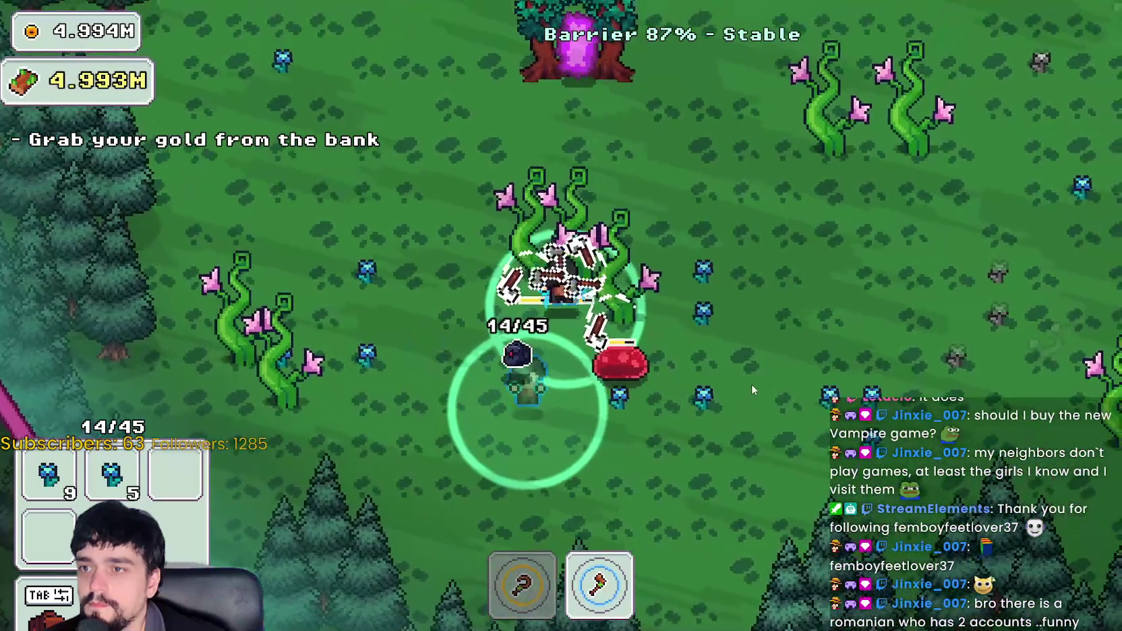
{"action": "key", "text": "a"}
{"action": "key", "text": "1"}
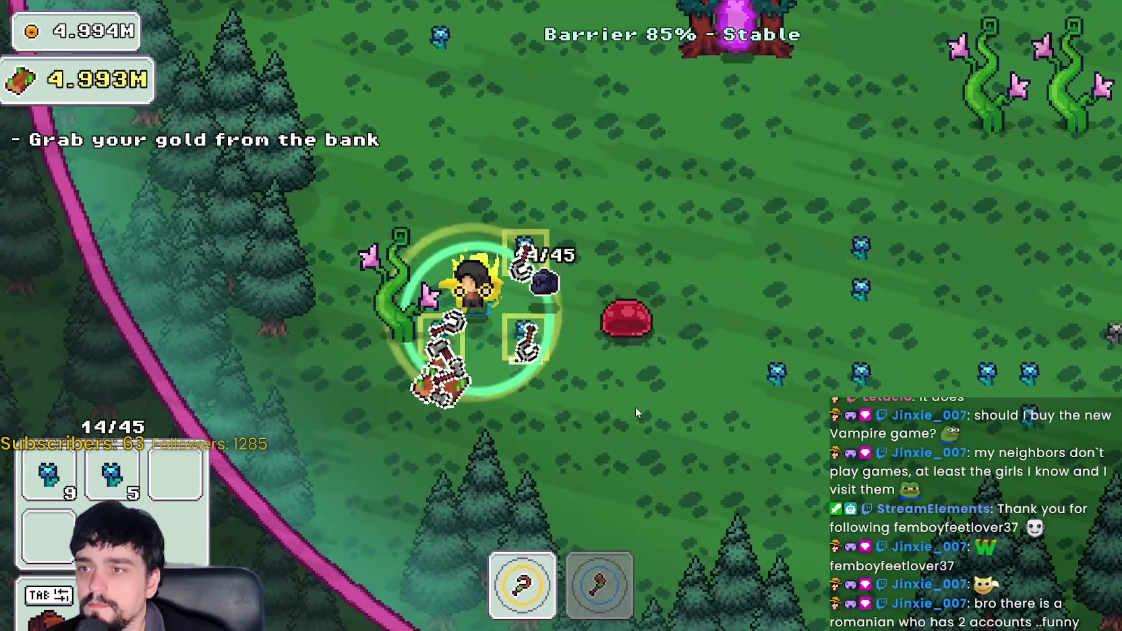
{"action": "key", "text": "2"}
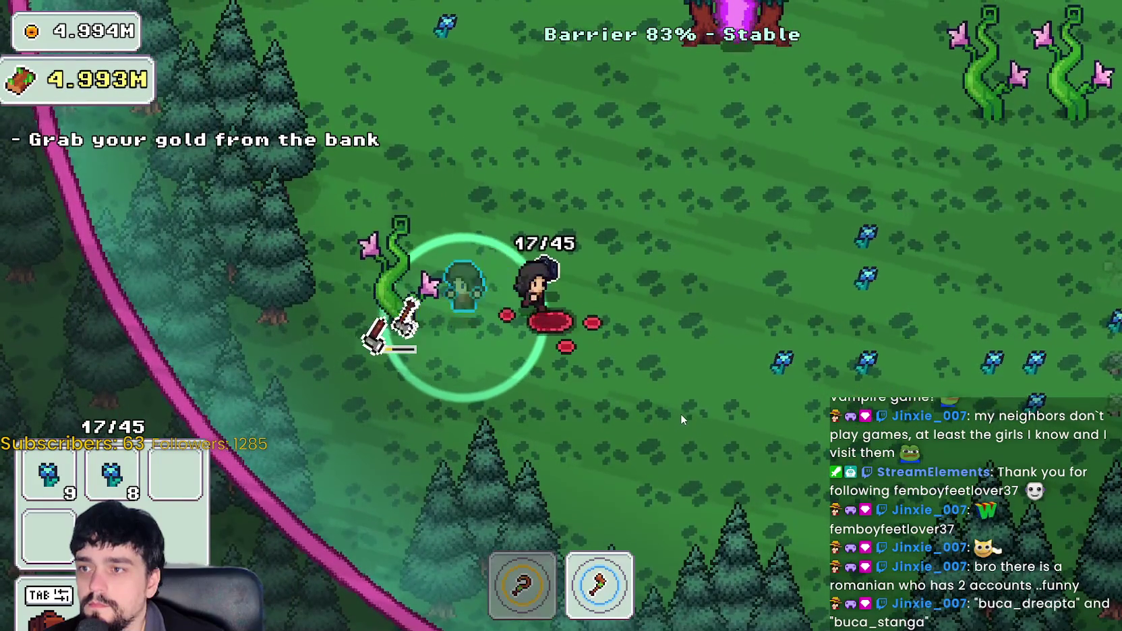
{"action": "key", "text": "d"}
{"action": "key", "text": "1"}
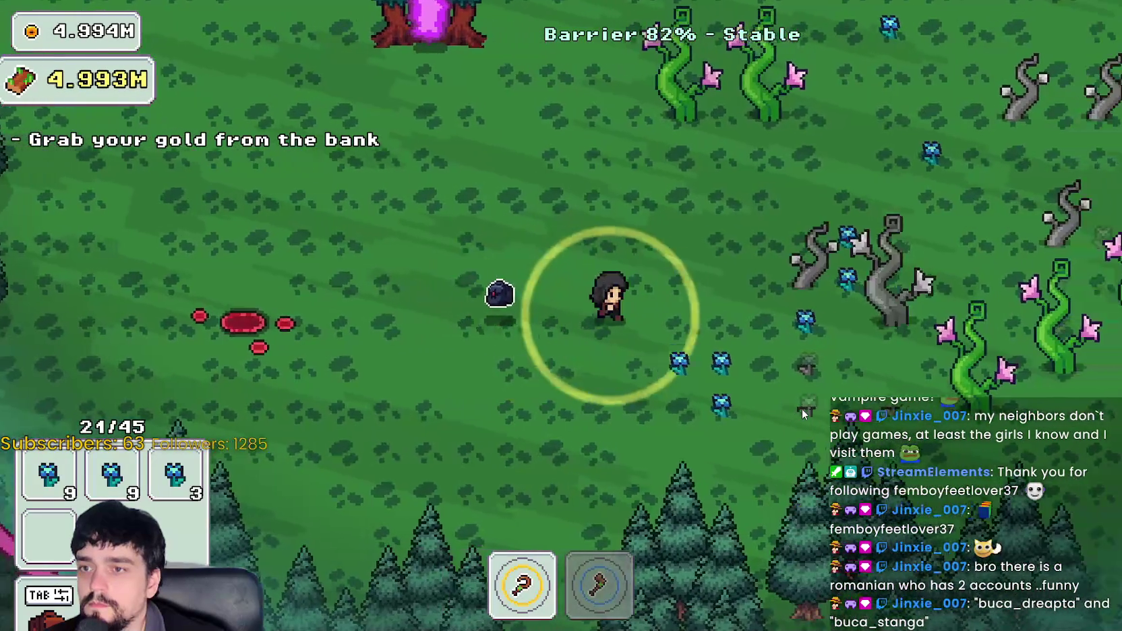
{"action": "key", "text": "d"}
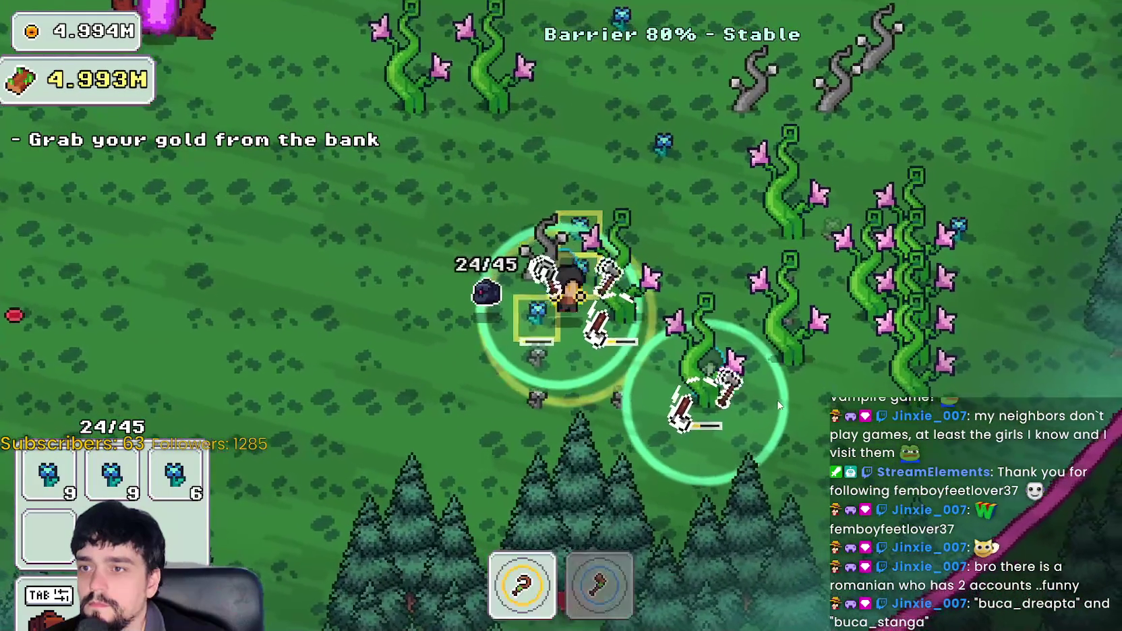
{"action": "key", "text": "d"}
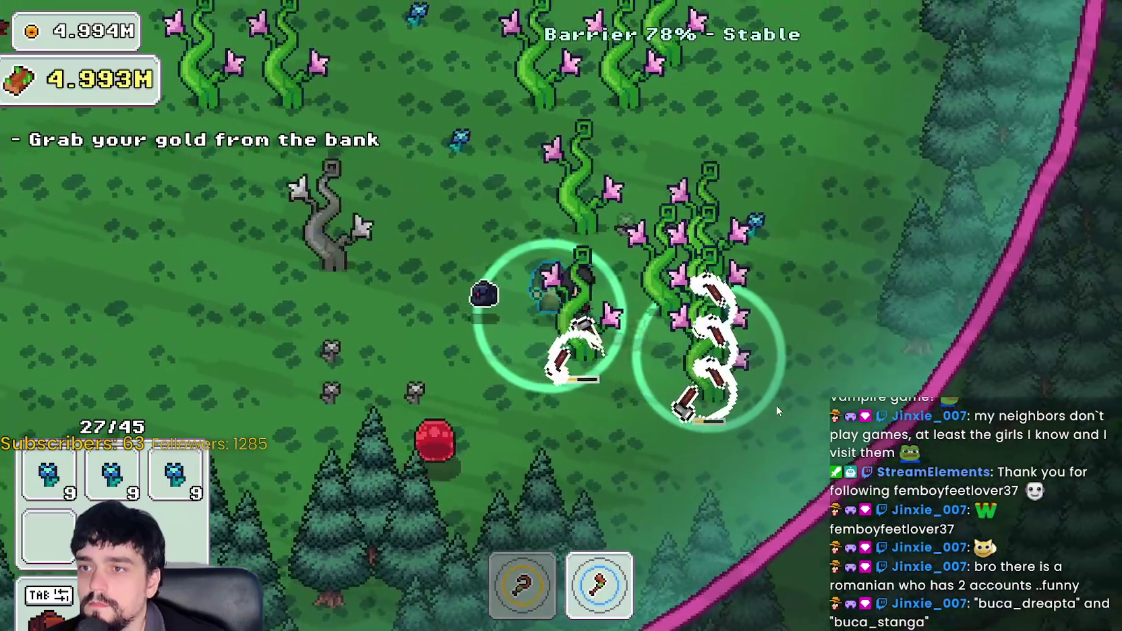
{"action": "key", "text": "w"}
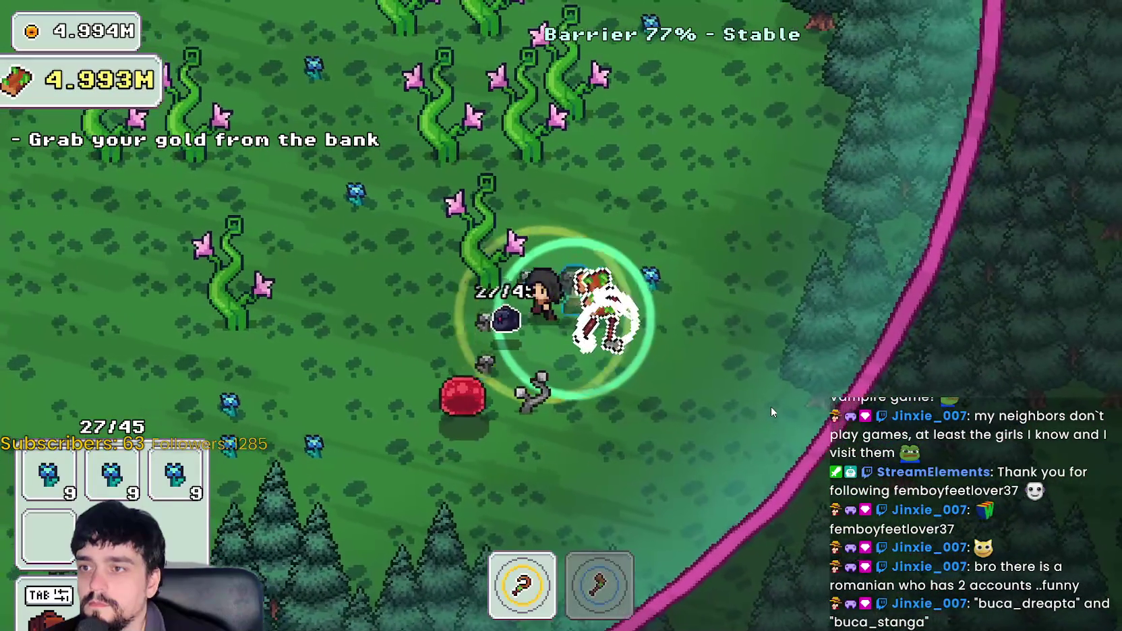
{"action": "key", "text": "w"}
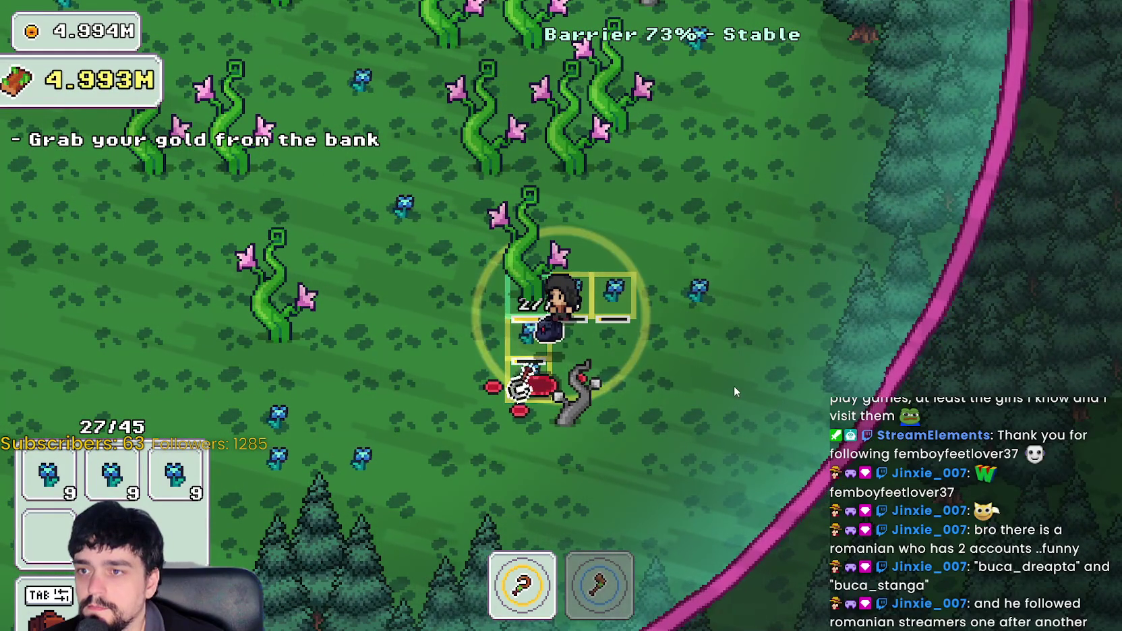
{"action": "key", "text": "a"}
{"action": "key", "text": "2"}
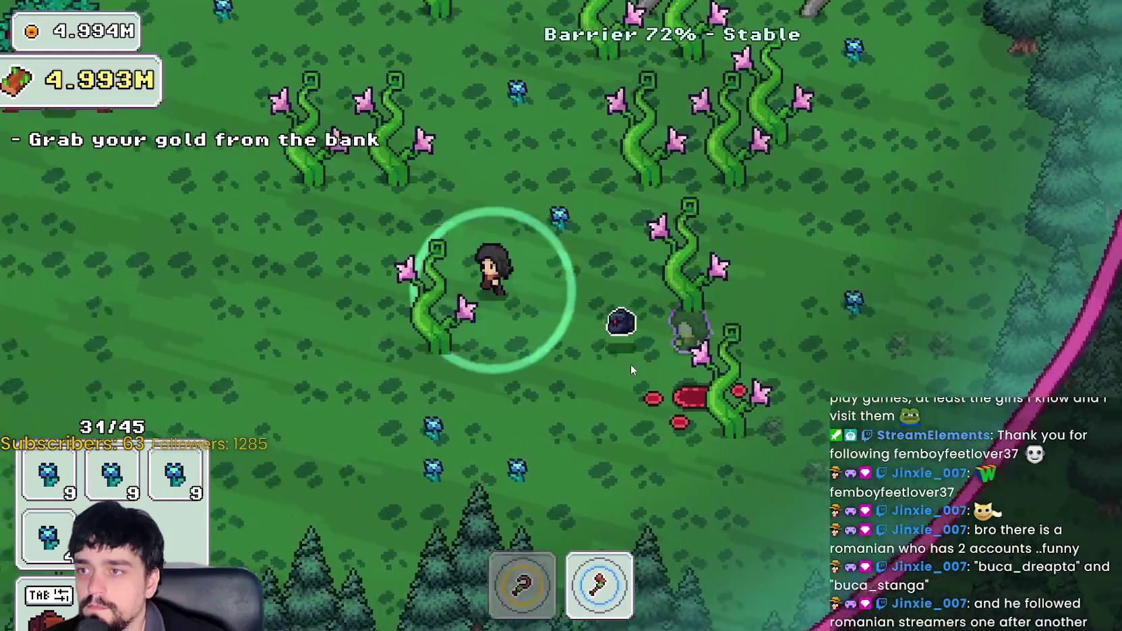
{"action": "key", "text": "1"}
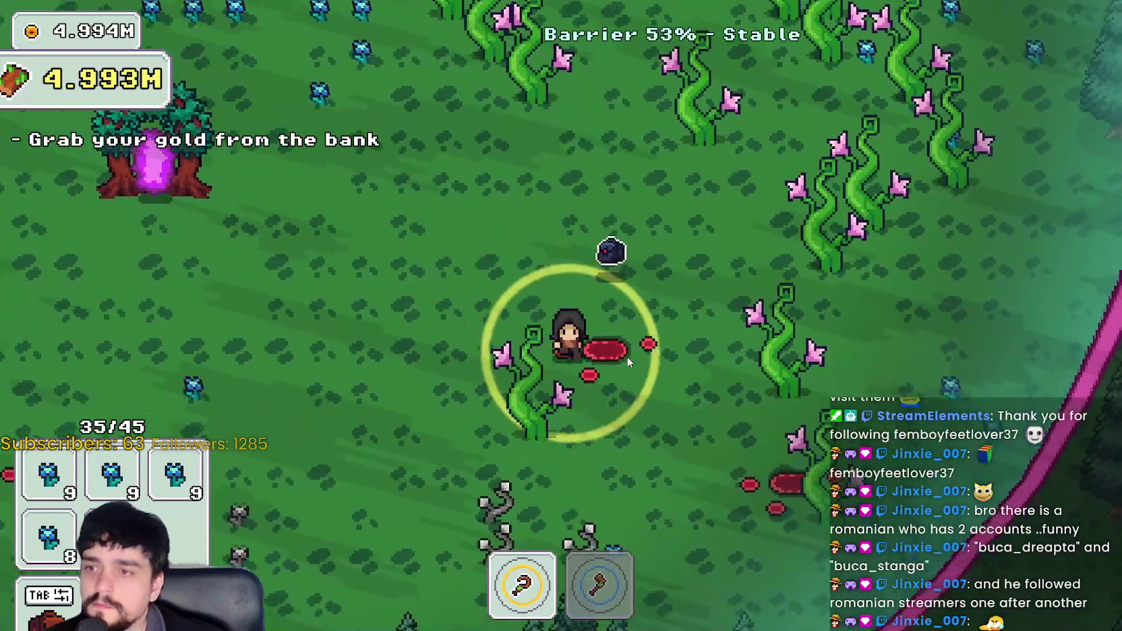
- Chop through the vines with the axe while fighting vine enemies near the barrier
{"action": "key", "text": "2"}
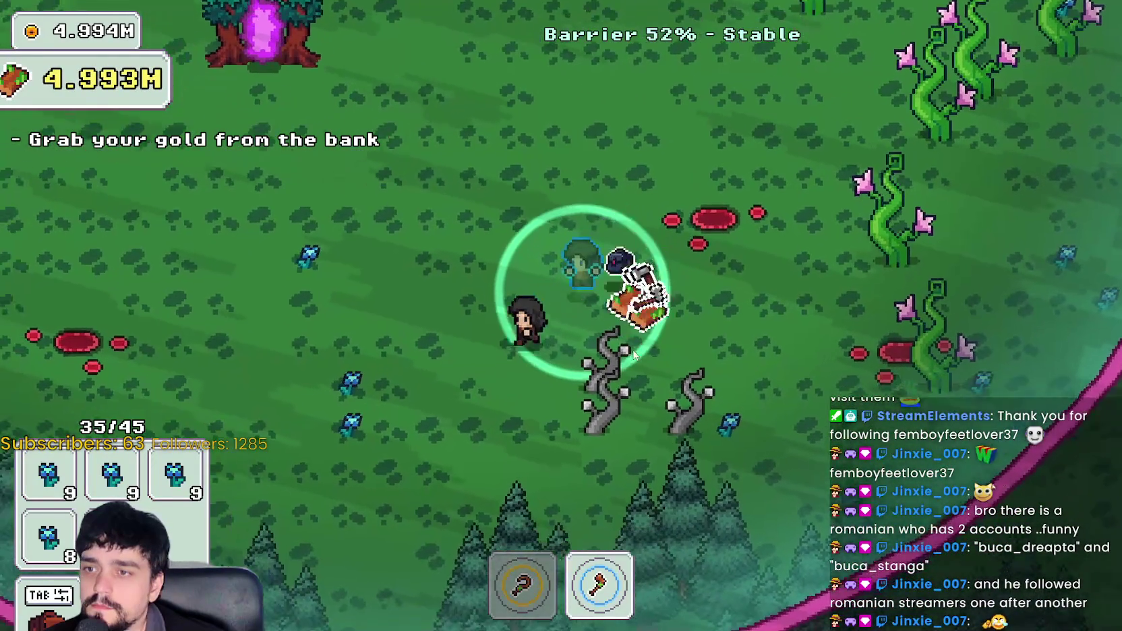
{"action": "key", "text": "1"}
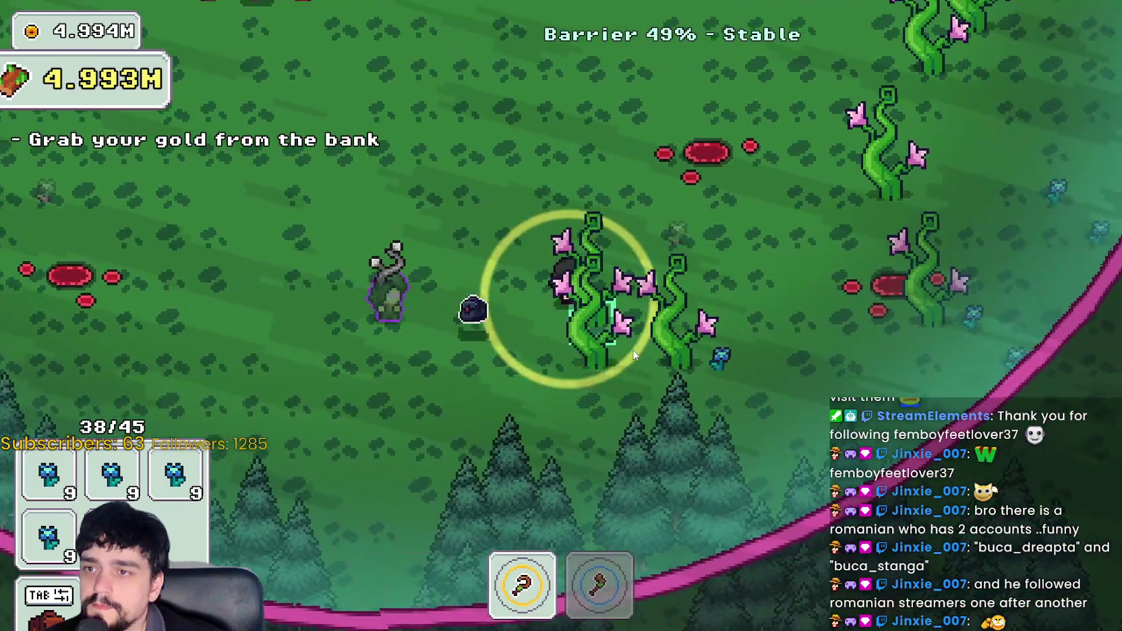
{"action": "key", "text": "w"}
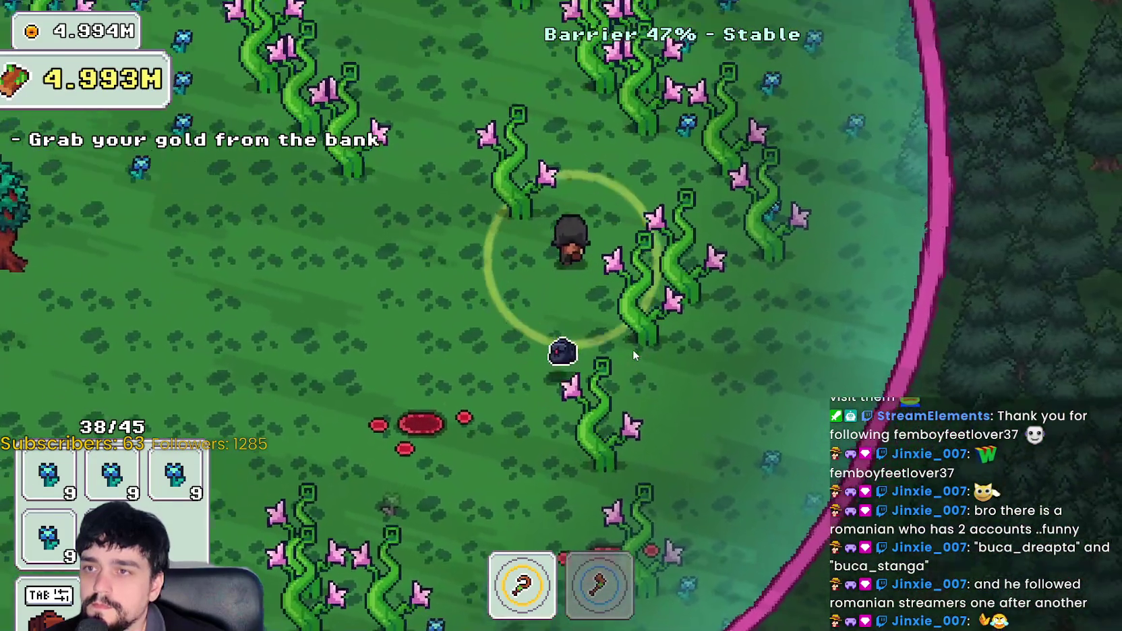
{"action": "key", "text": "d"}
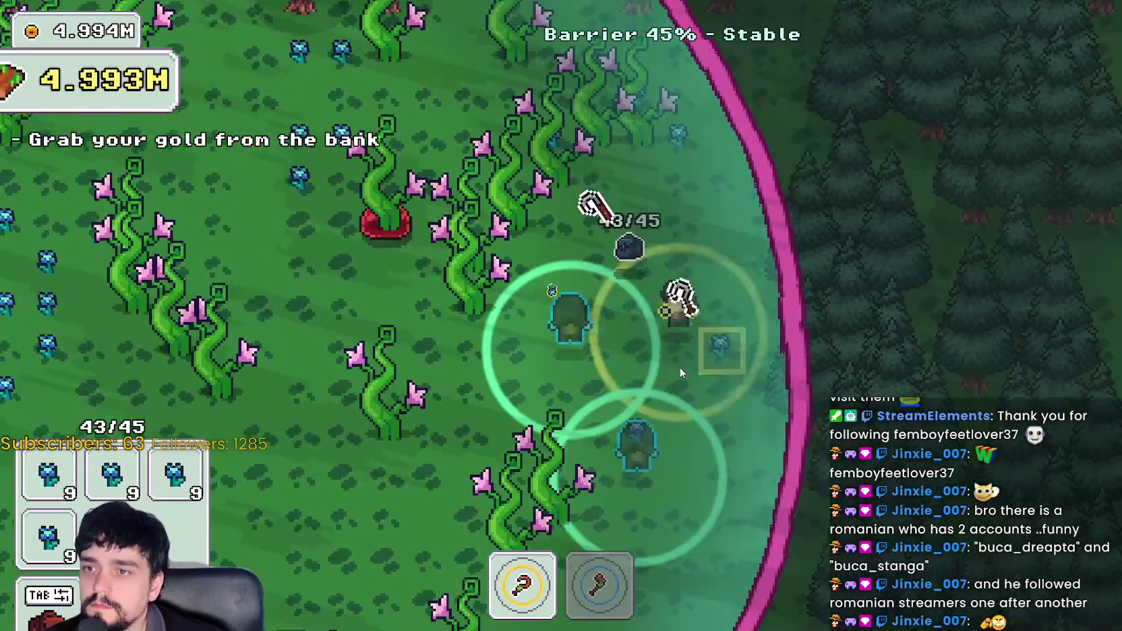
{"action": "key", "text": "w"}
{"action": "key", "text": "2"}
{"action": "key", "text": "s"}
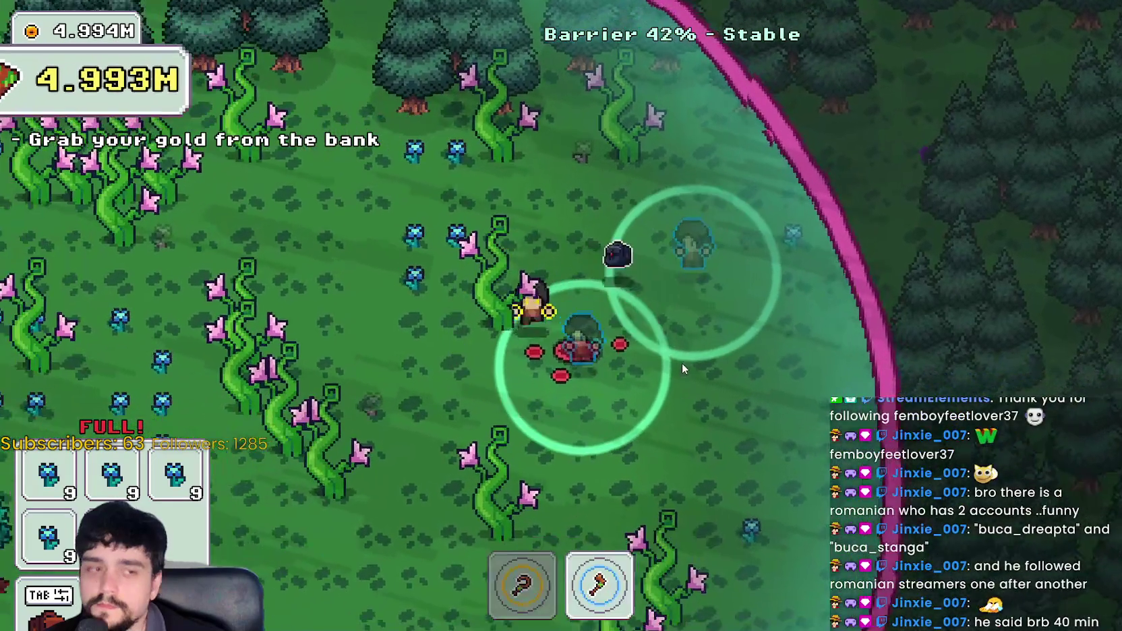
{"action": "key", "text": "a"}
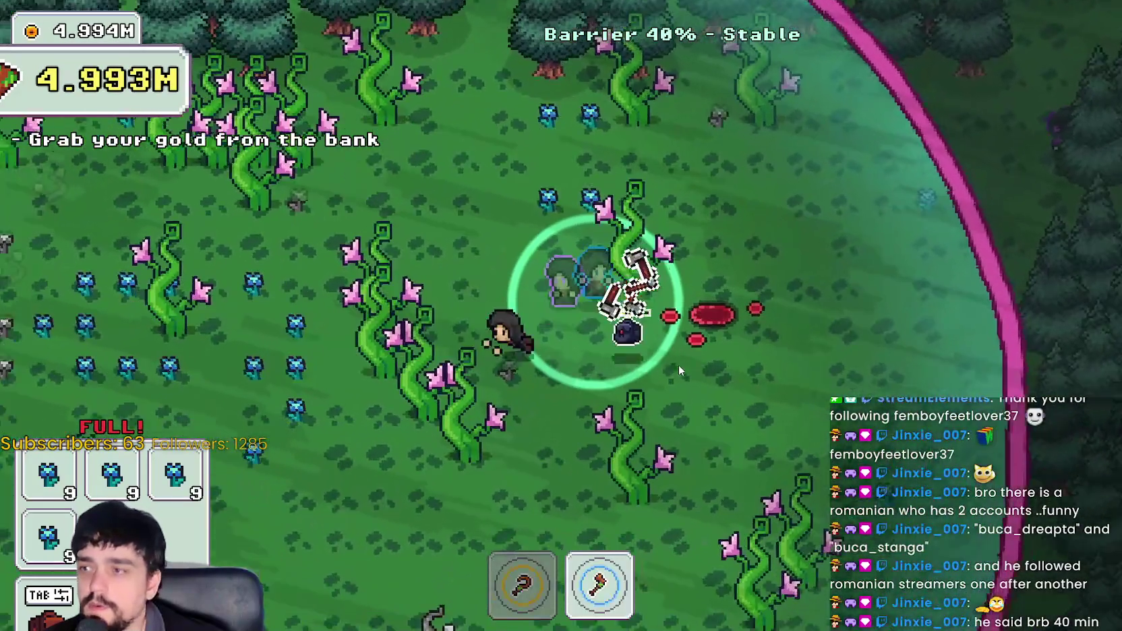
{"action": "key", "text": "a"}
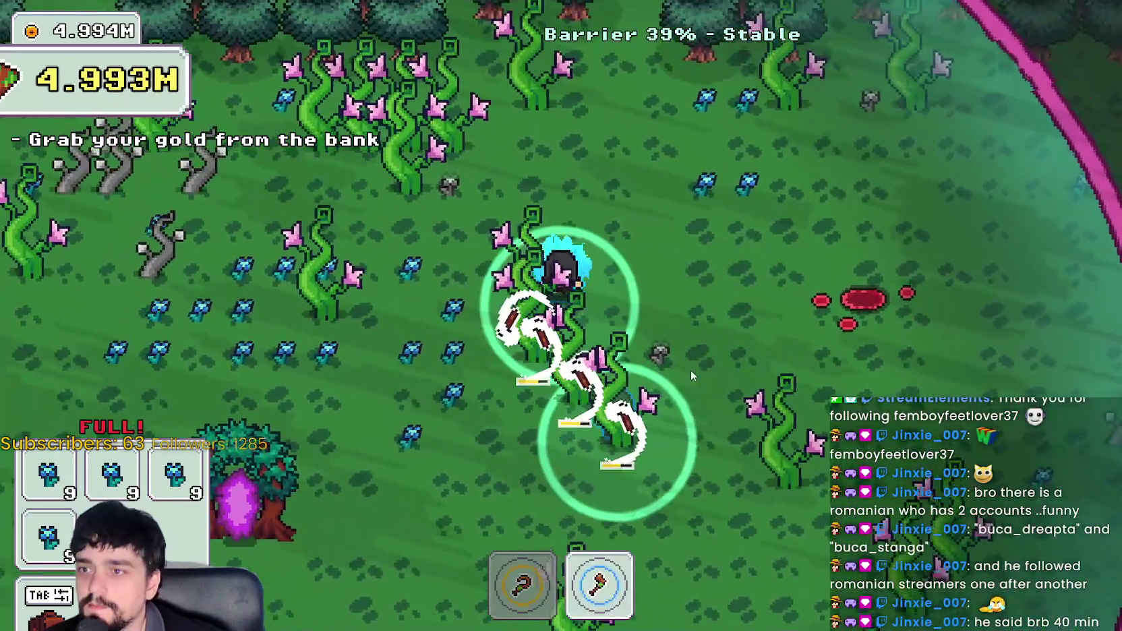
{"action": "key", "text": "w"}
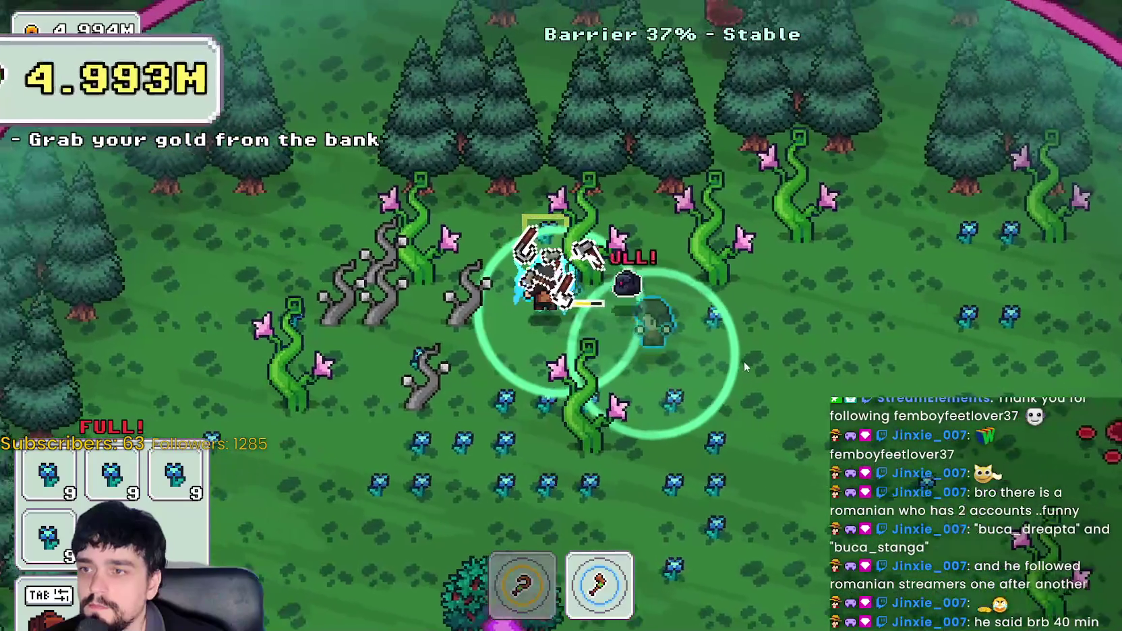
{"action": "key", "text": "s"}
{"action": "key", "text": "1"}
- Harvest more flowers while circling the field around the portal tree
{"action": "key", "text": "d"}
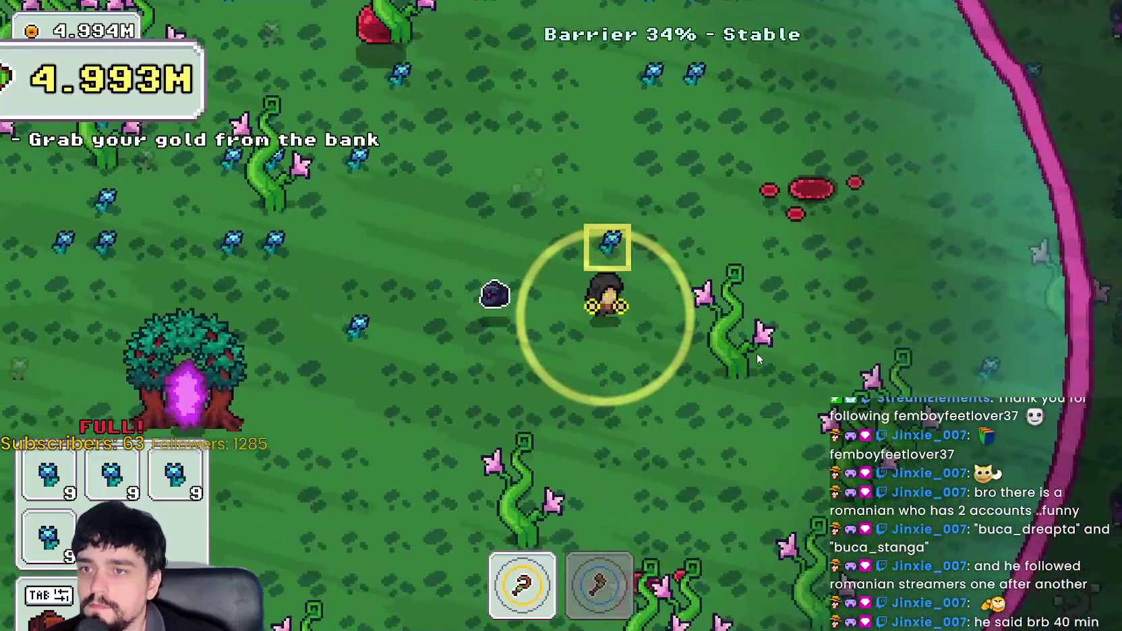
{"action": "key", "text": "w"}
{"action": "key", "text": "d"}
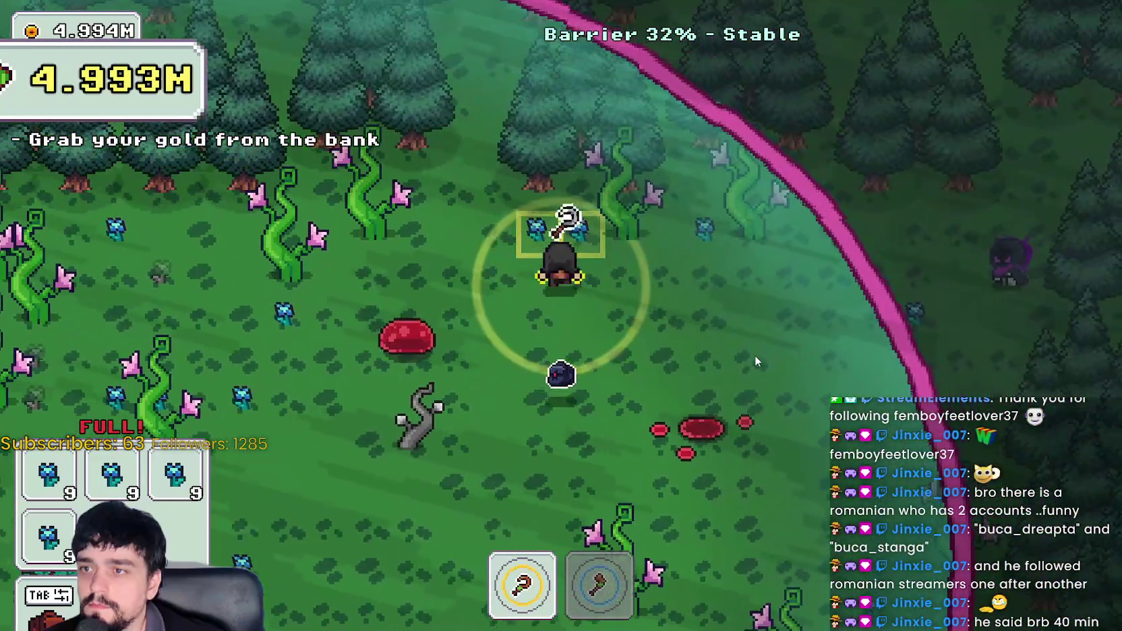
{"action": "key", "text": "a"}
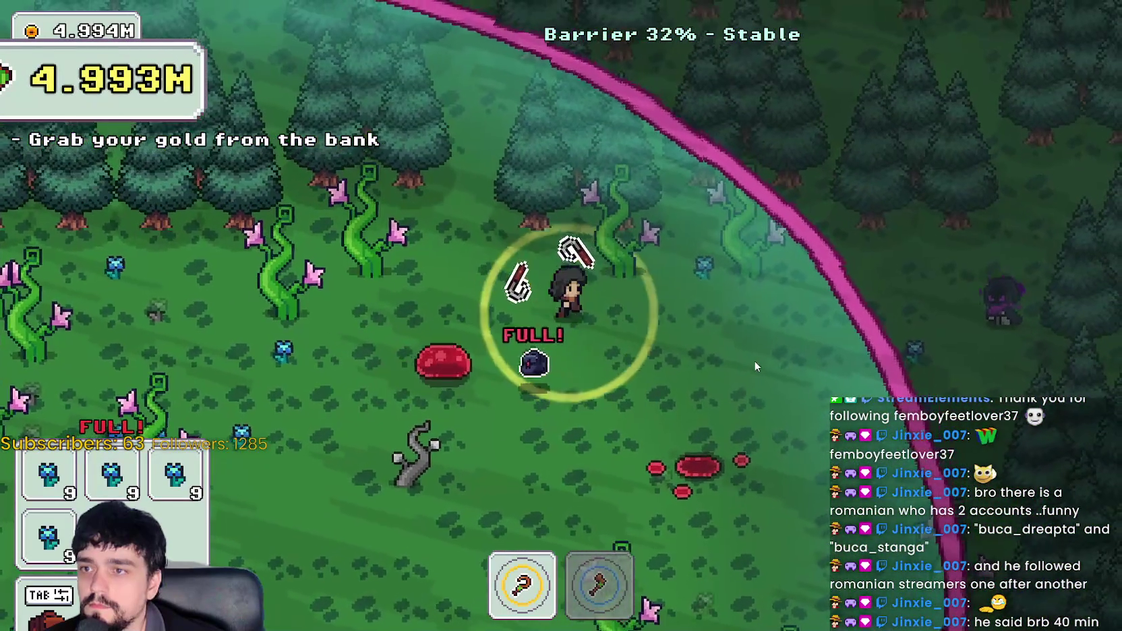
{"action": "key", "text": "s"}
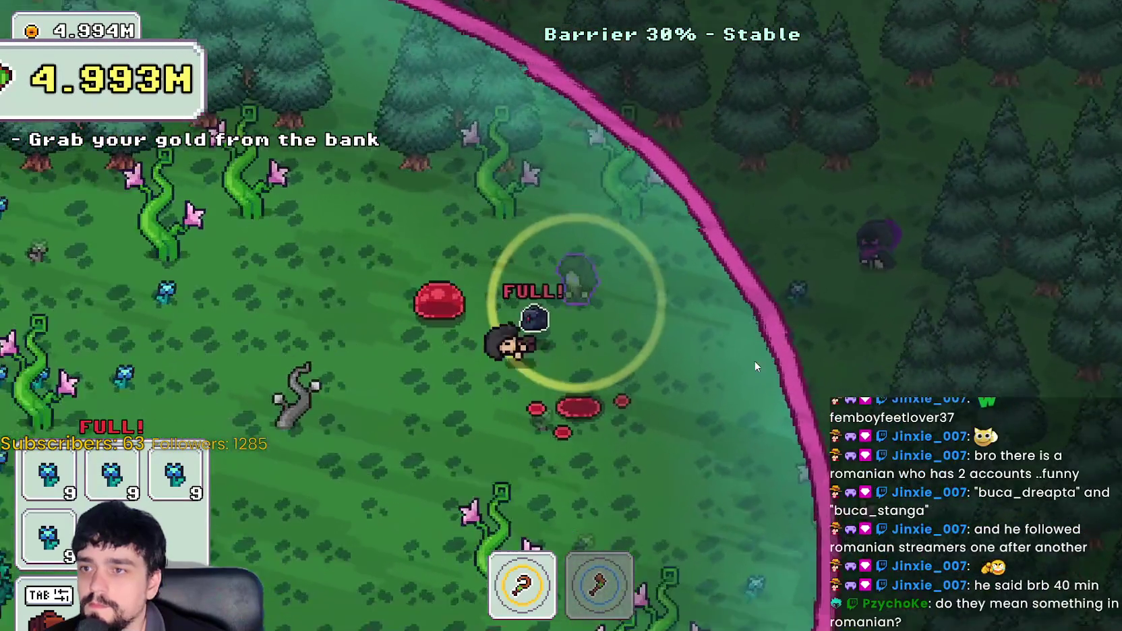
{"action": "key", "text": "a"}
{"action": "key", "text": "s"}
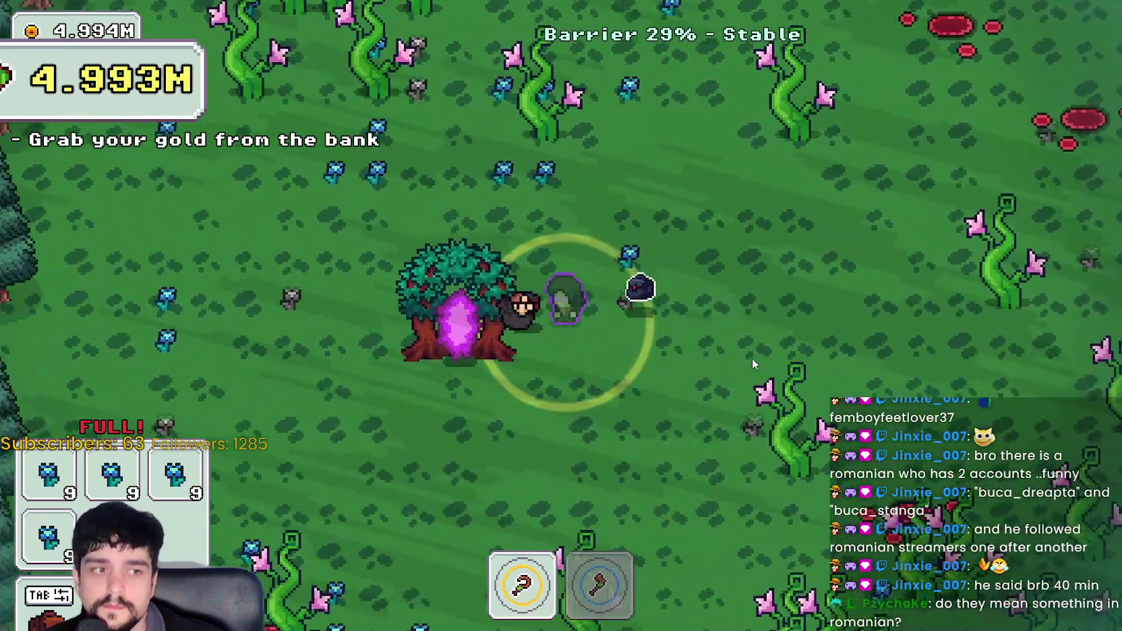
{"action": "key", "text": "a"}
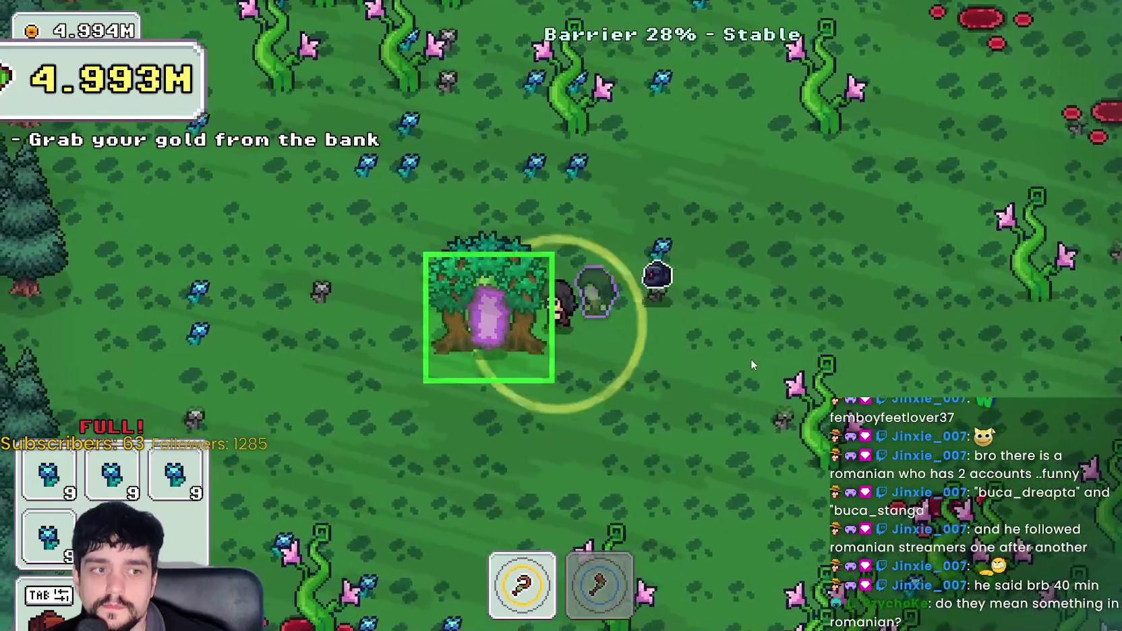
{"action": "key", "text": "s"}
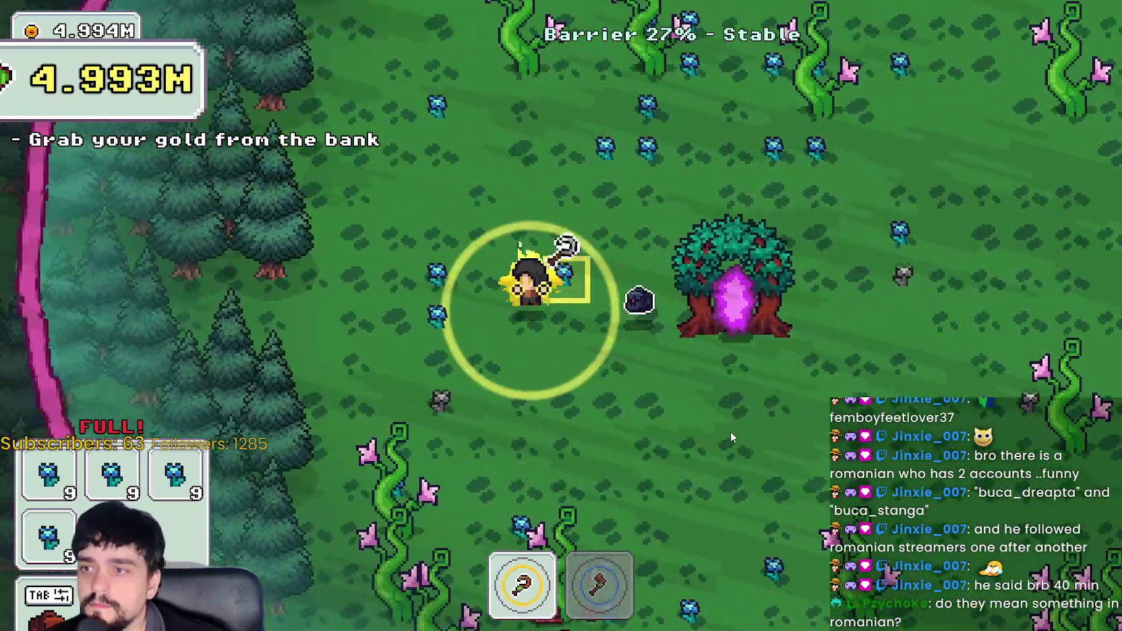
{"action": "key", "text": "a"}
{"action": "key", "text": "s"}
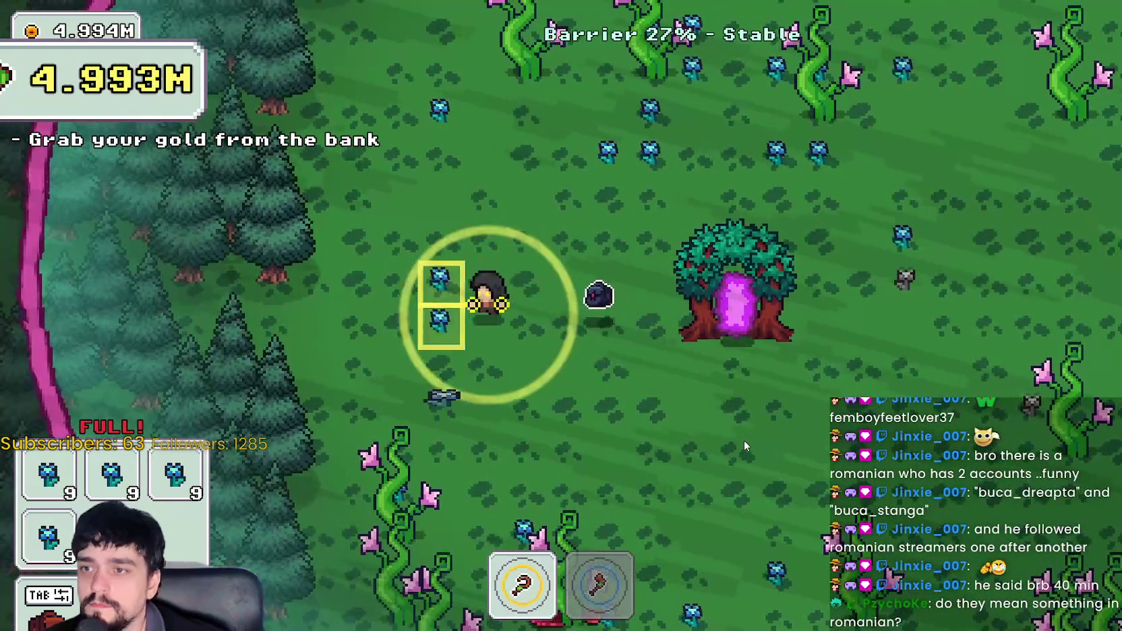
{"action": "key", "text": "d"}
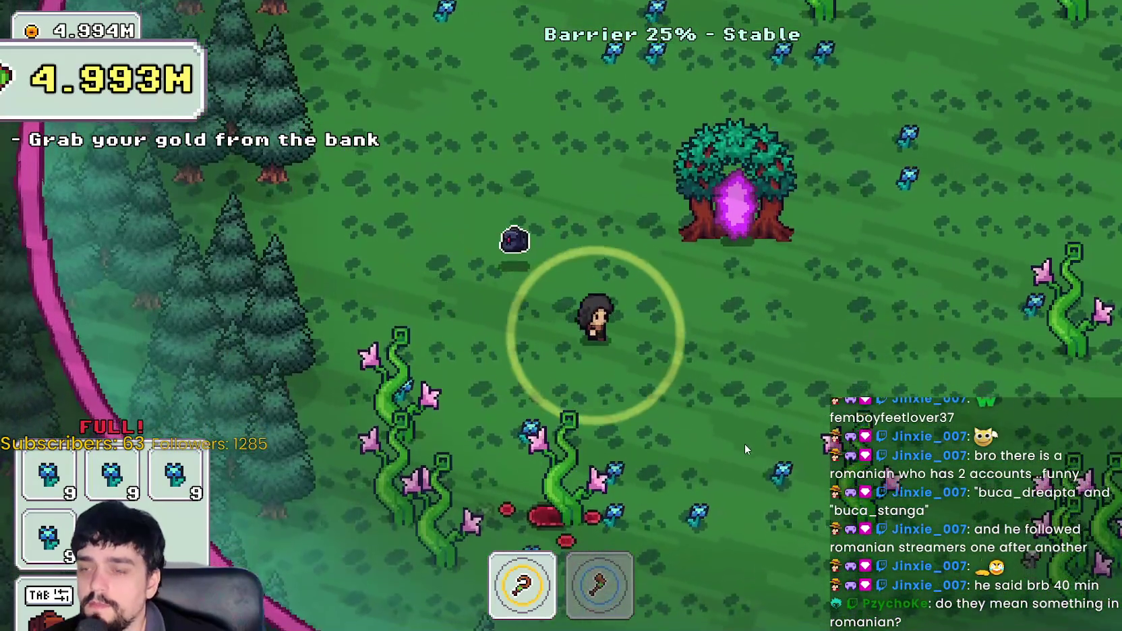
{"action": "key", "text": "d"}
- Chop the last vines near the barrier edge, then walk into the portal tree
{"action": "key", "text": "s"}
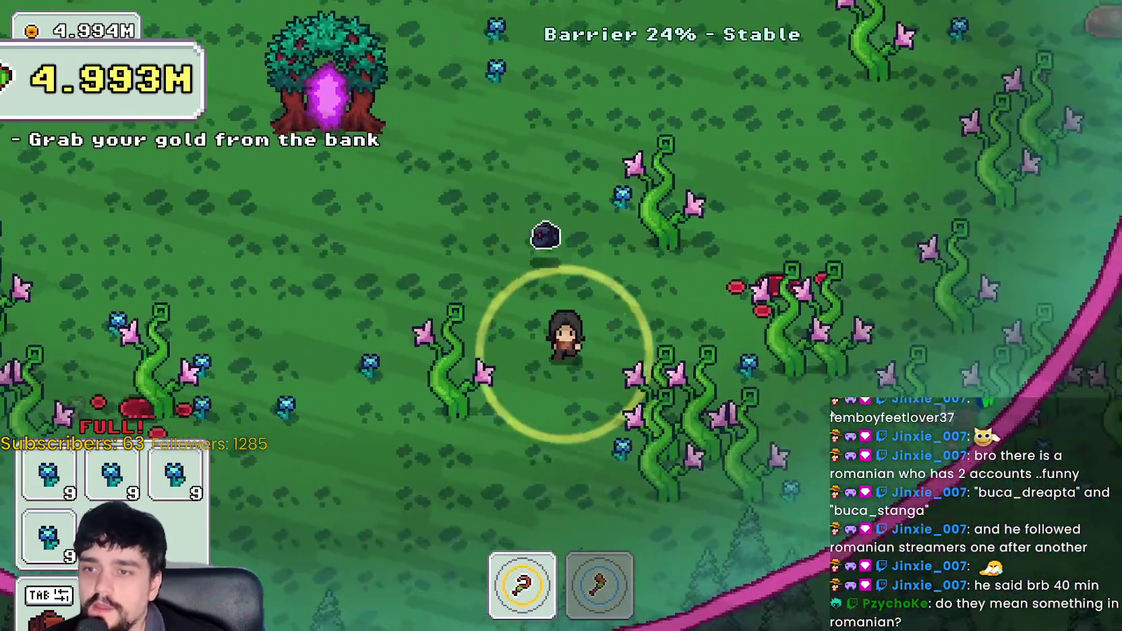
{"action": "key", "text": "s"}
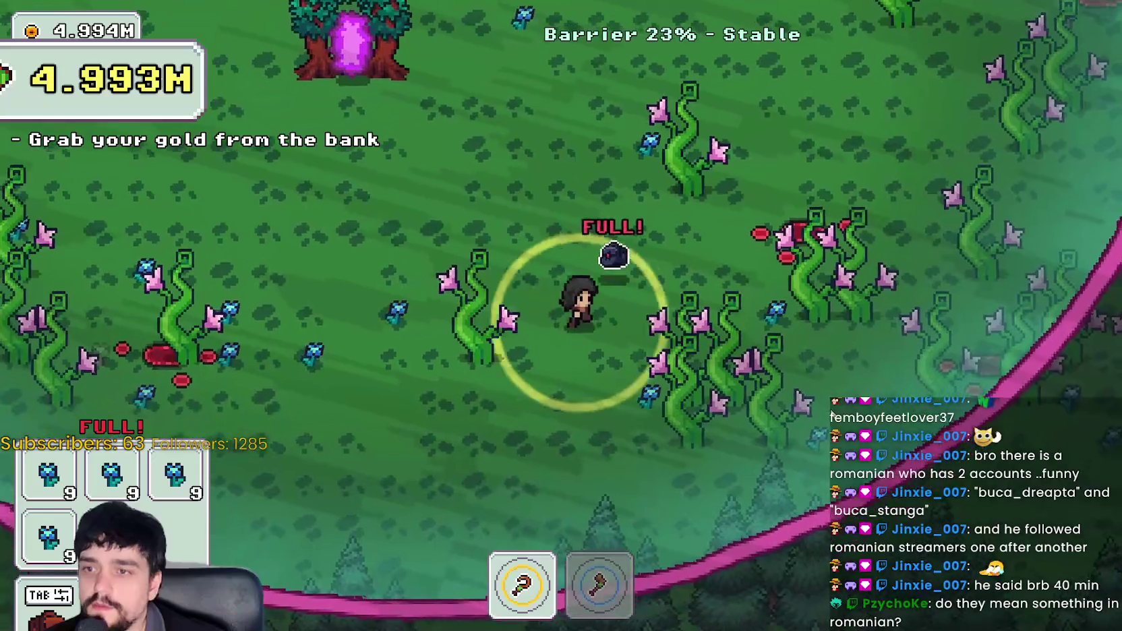
{"action": "key", "text": "d"}
{"action": "key", "text": "w"}
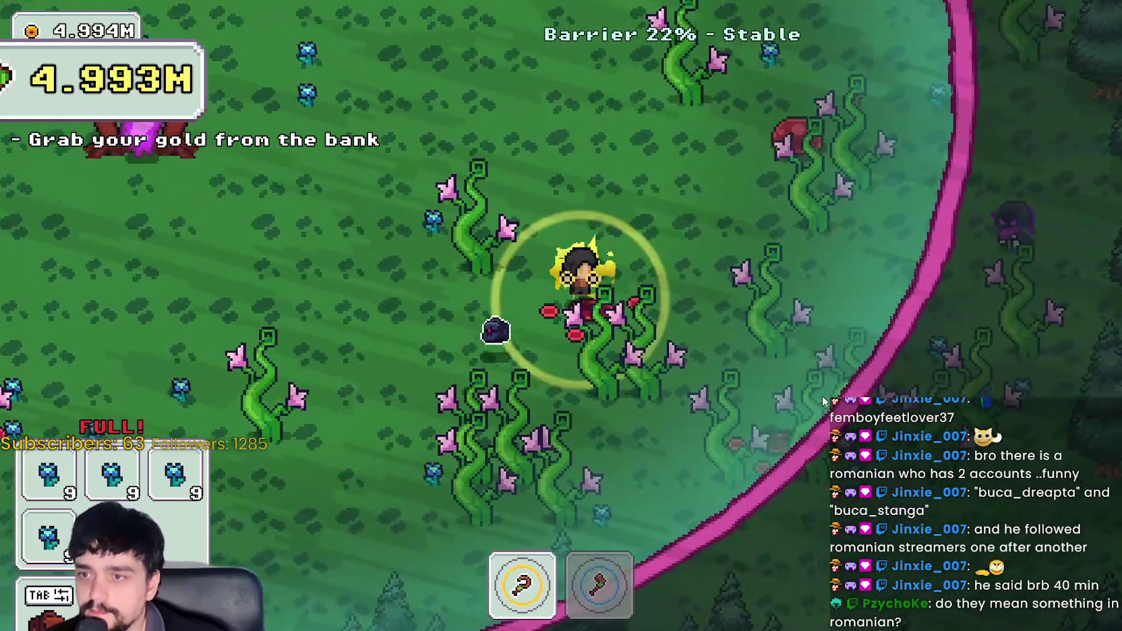
{"action": "key", "text": "d"}
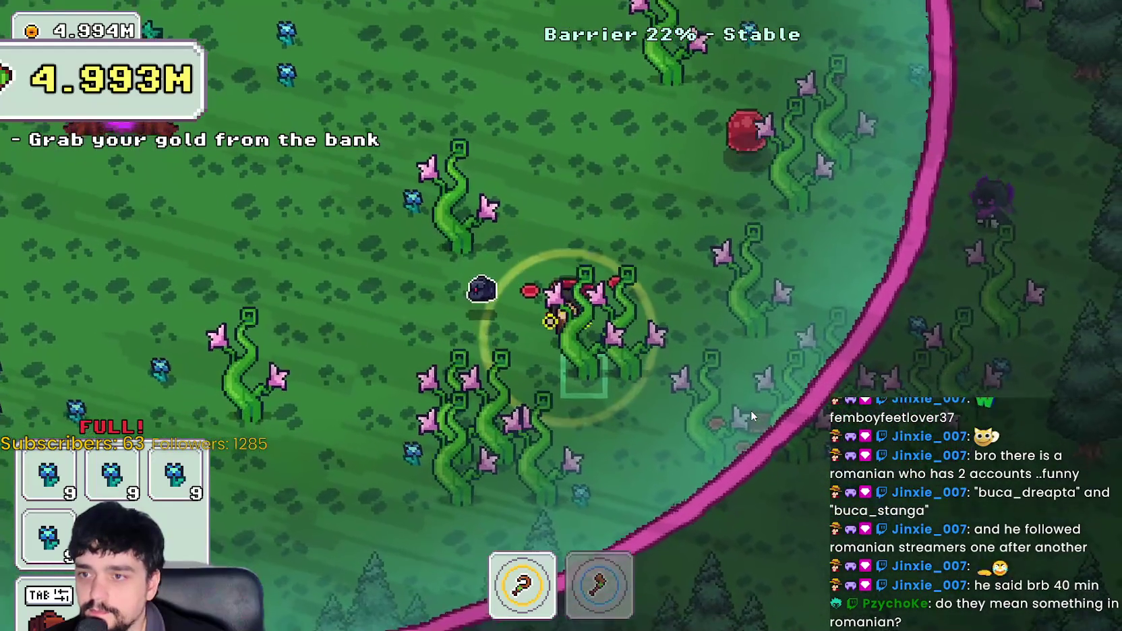
{"action": "key", "text": "w"}
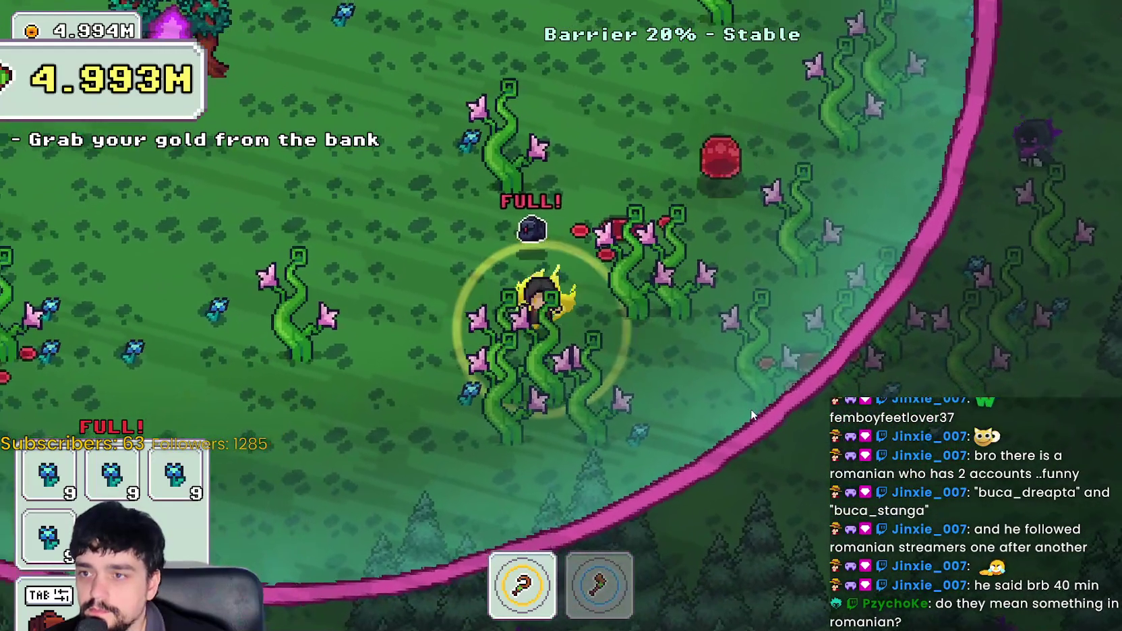
{"action": "key", "text": "2"}
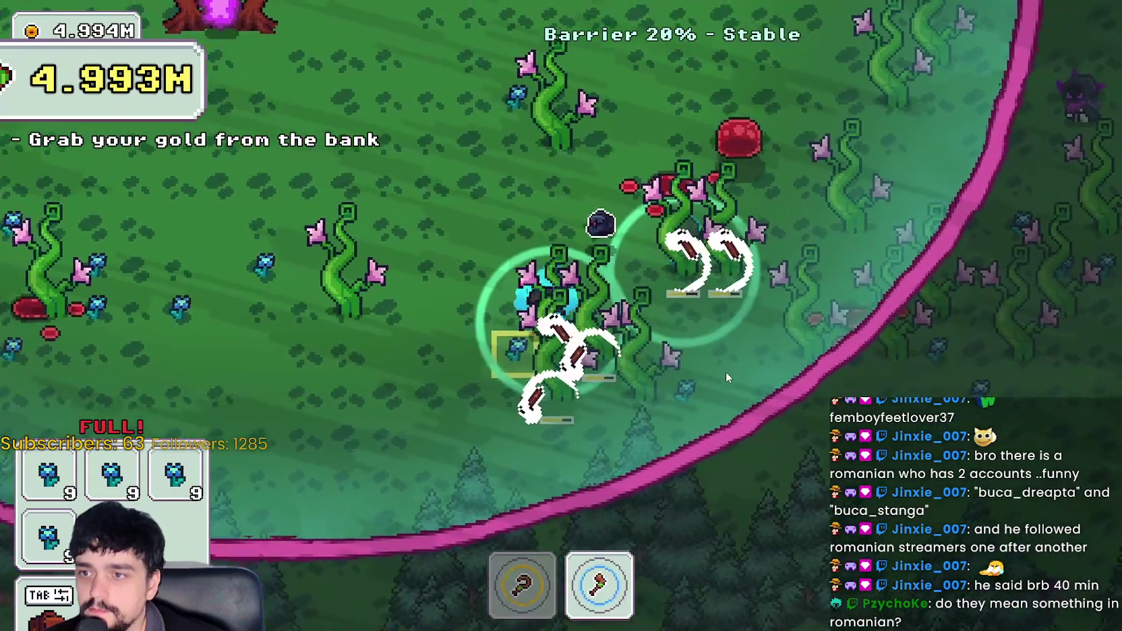
{"action": "key", "text": "a"}
{"action": "key", "text": "w"}
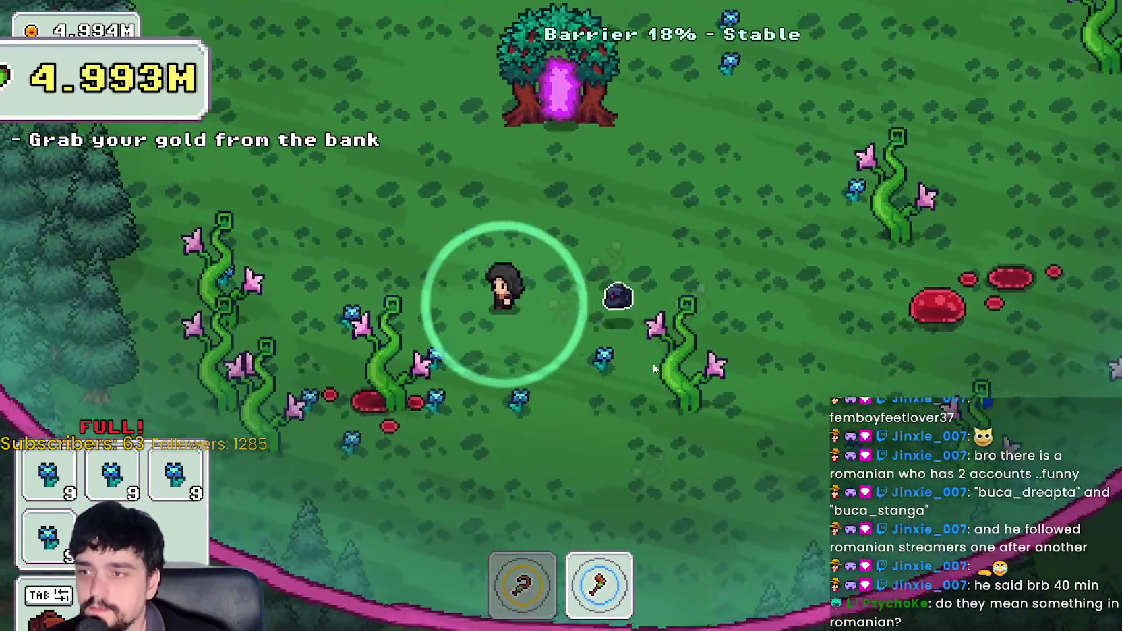
{"action": "key", "text": "d"}
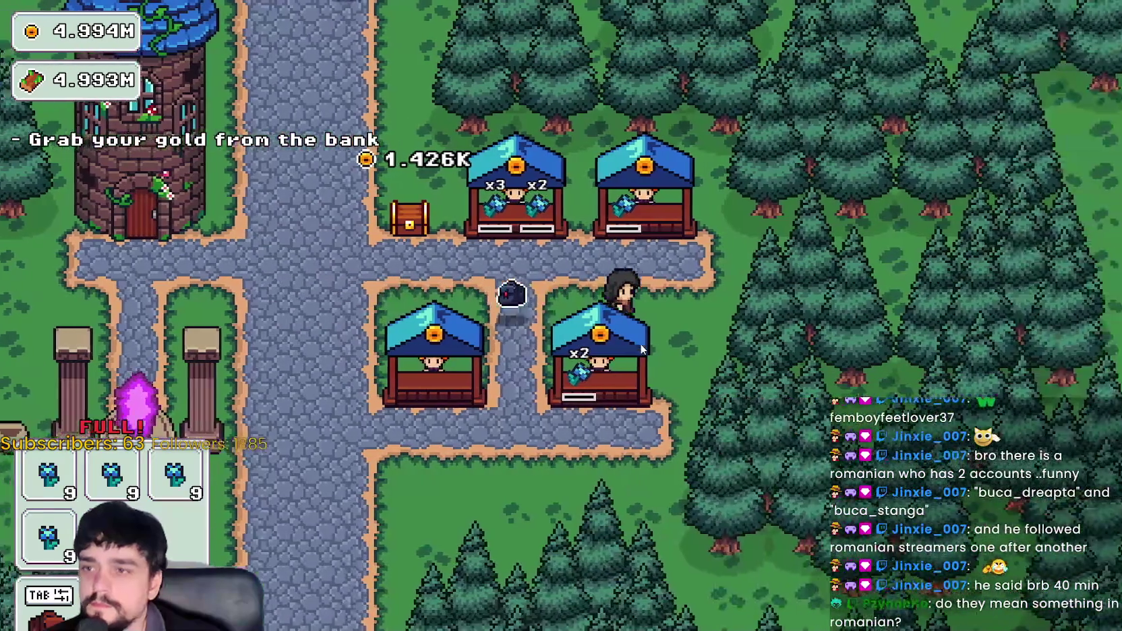
- Restock the lower, upper, lower-right and upper-right stalls, collecting their coins on the way to the bank chest
{"action": "key", "text": "d"}
{"action": "key", "text": "s"}
{"action": "key", "text": "a"}
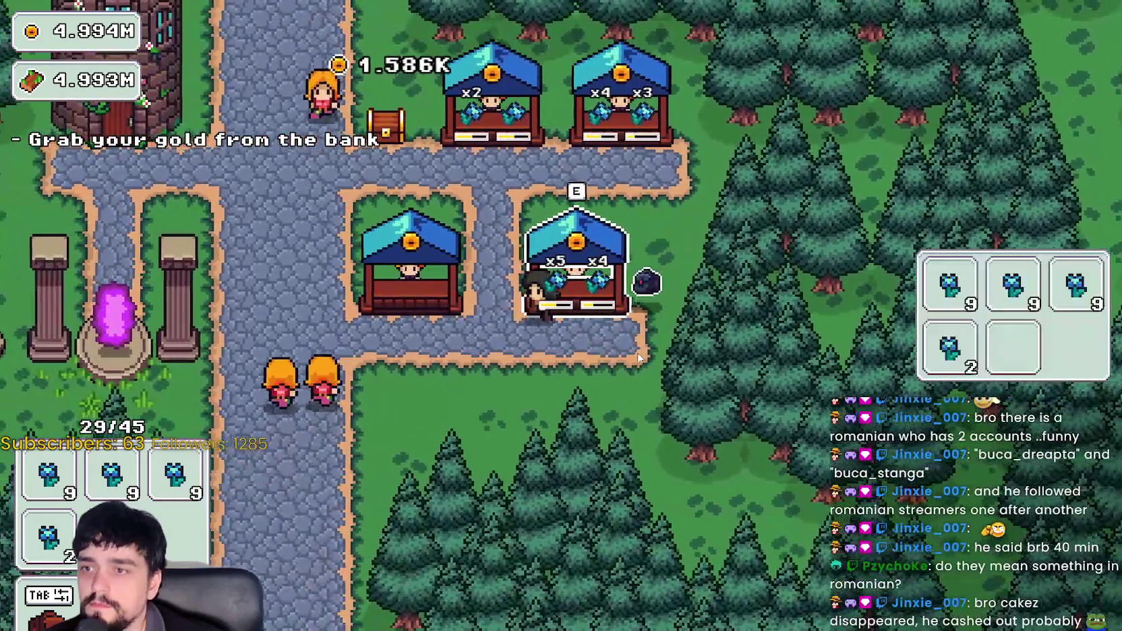
{"action": "key", "text": "w"}
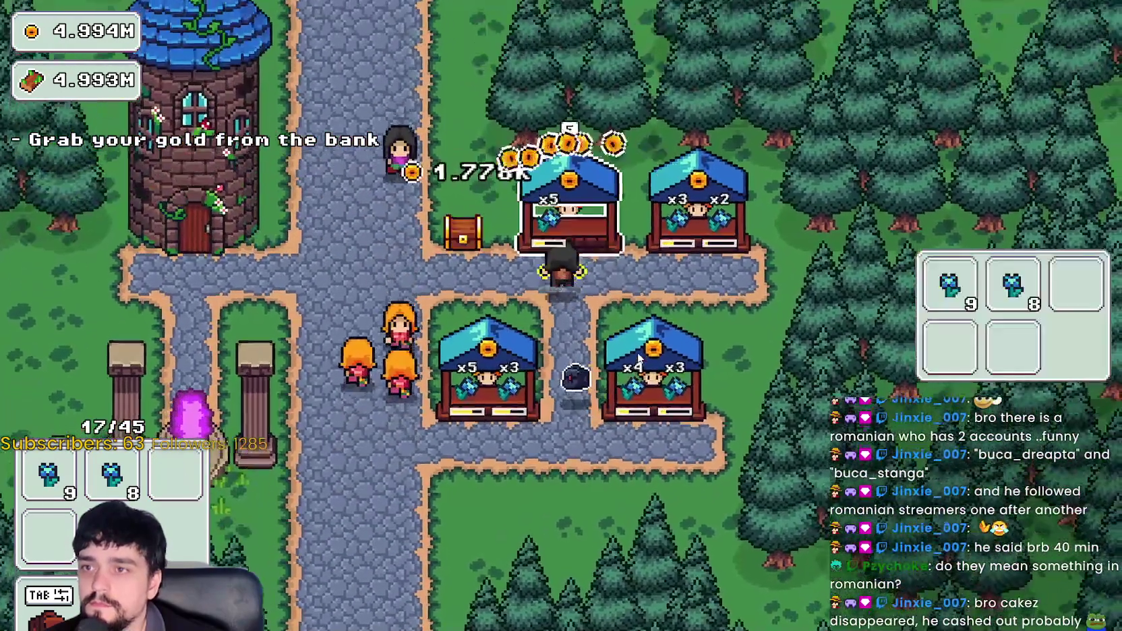
{"action": "key", "text": "d"}
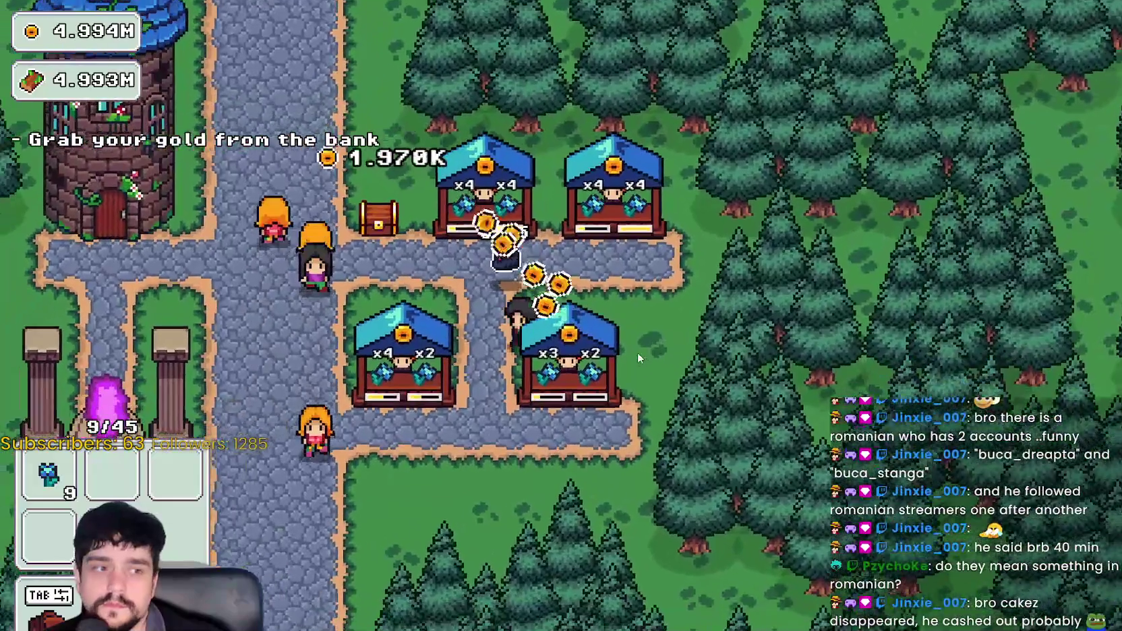
{"action": "key", "text": "s"}
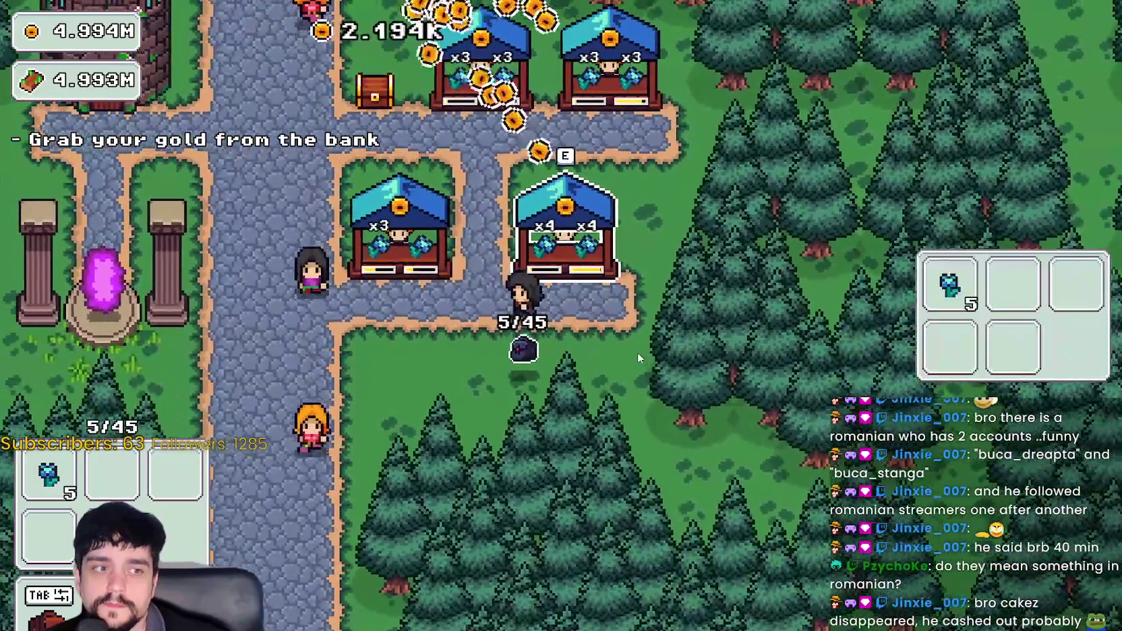
{"action": "key", "text": "w"}
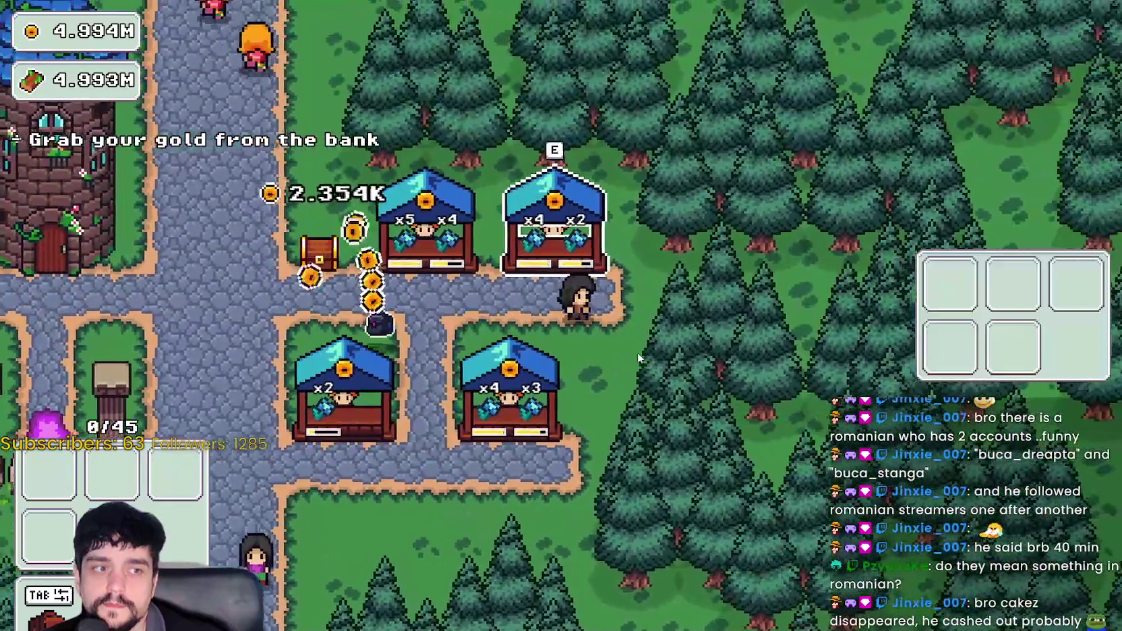
{"action": "key", "text": "a"}
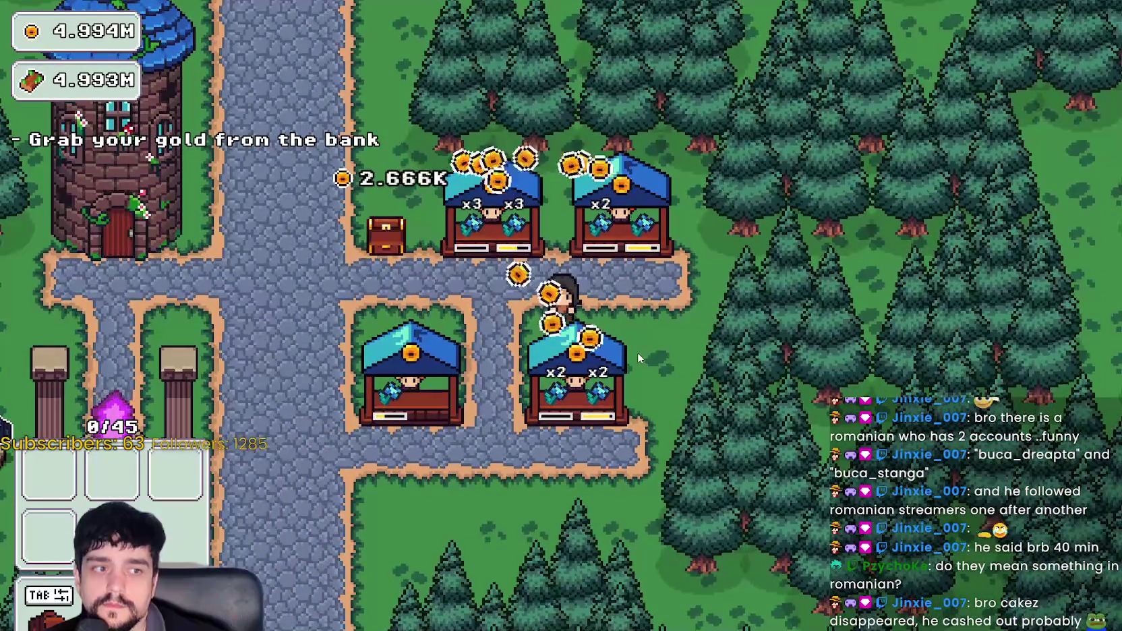
{"action": "key", "text": "s"}
{"action": "key", "text": "w"}
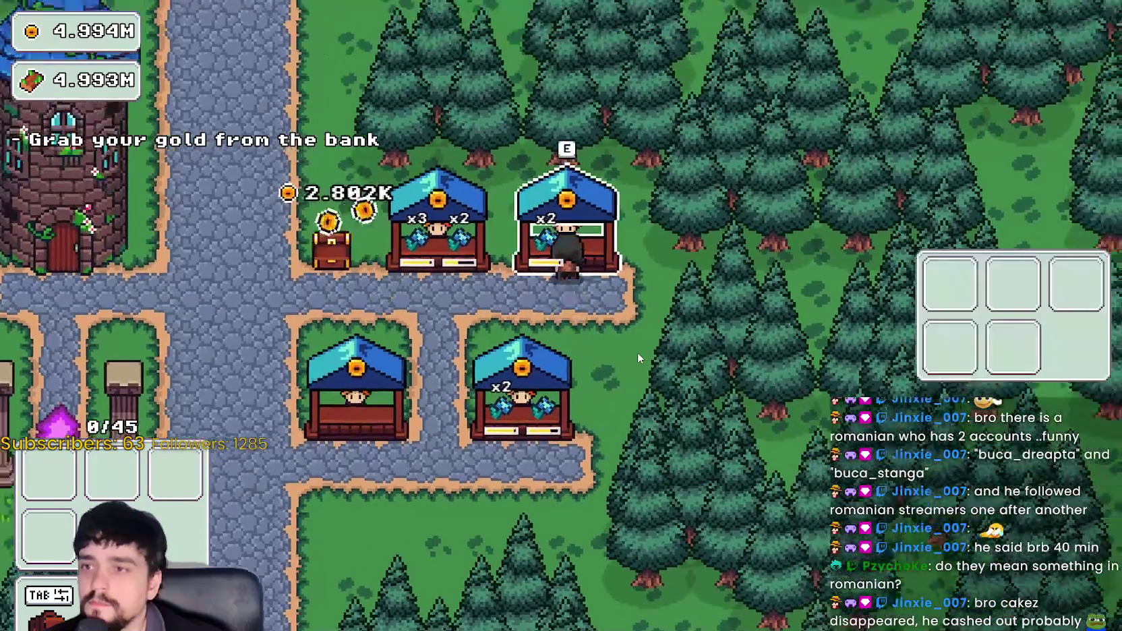
{"action": "key", "text": "a"}
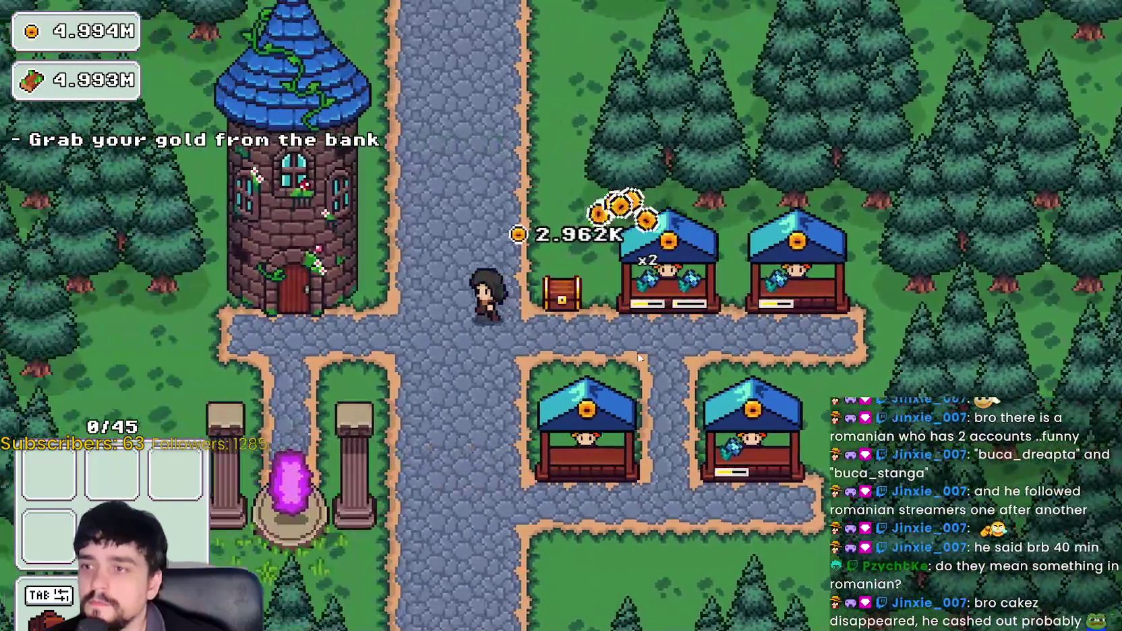
{"action": "key", "text": "d"}
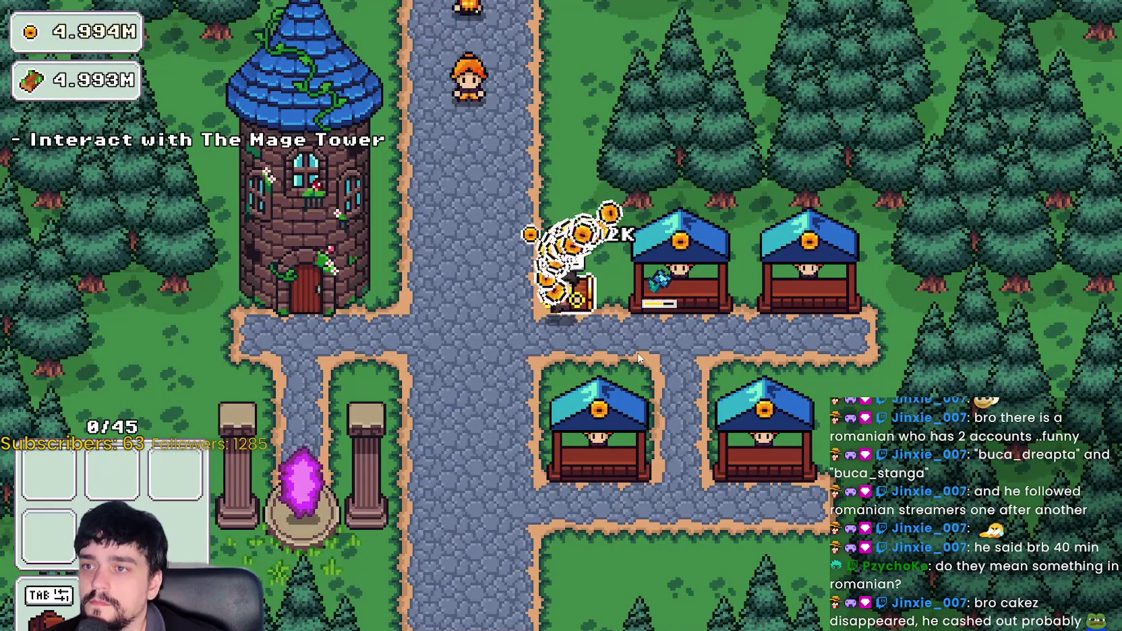
- Step back onto the bank chest to collect its 115 gold
{"action": "key", "text": "a"}
{"action": "key", "text": "d"}
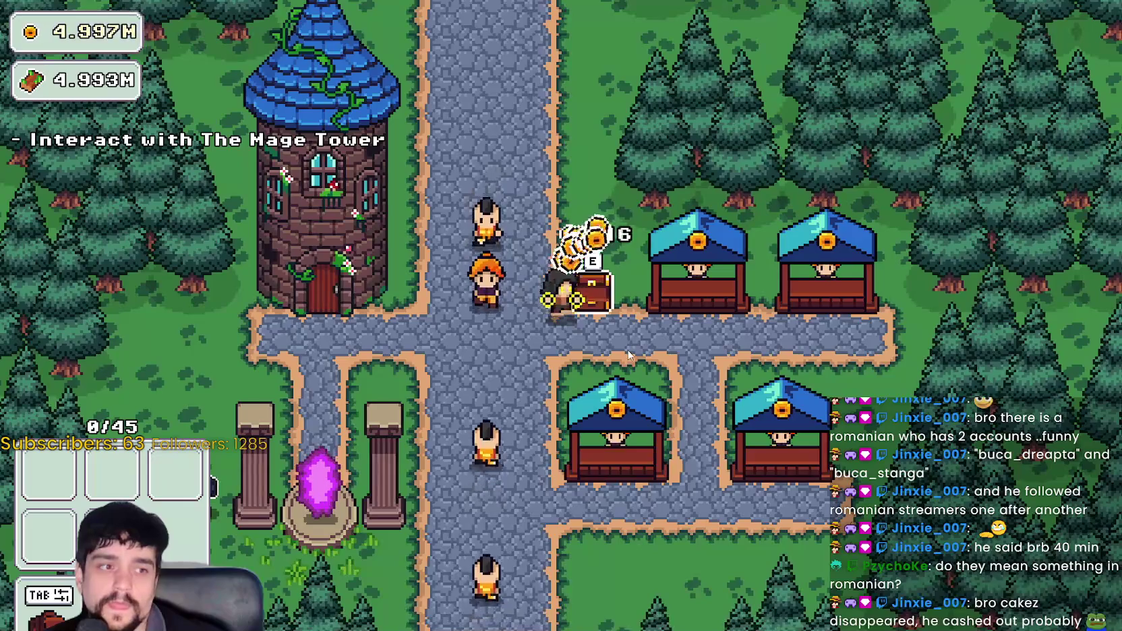
{"action": "key", "text": "a"}
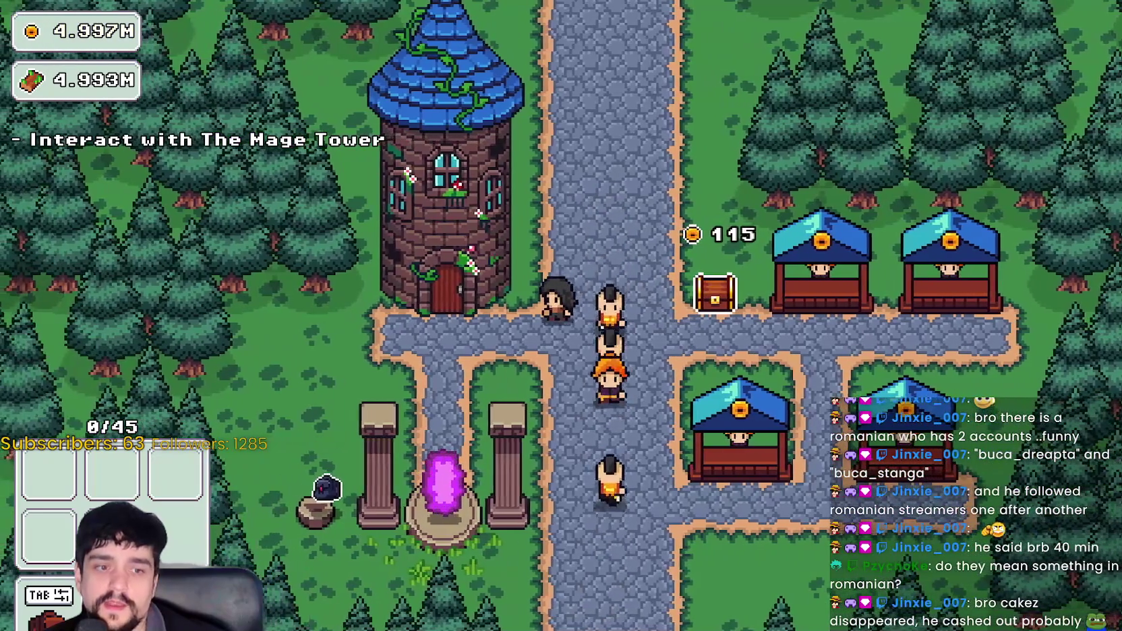
{"action": "key", "text": "s"}
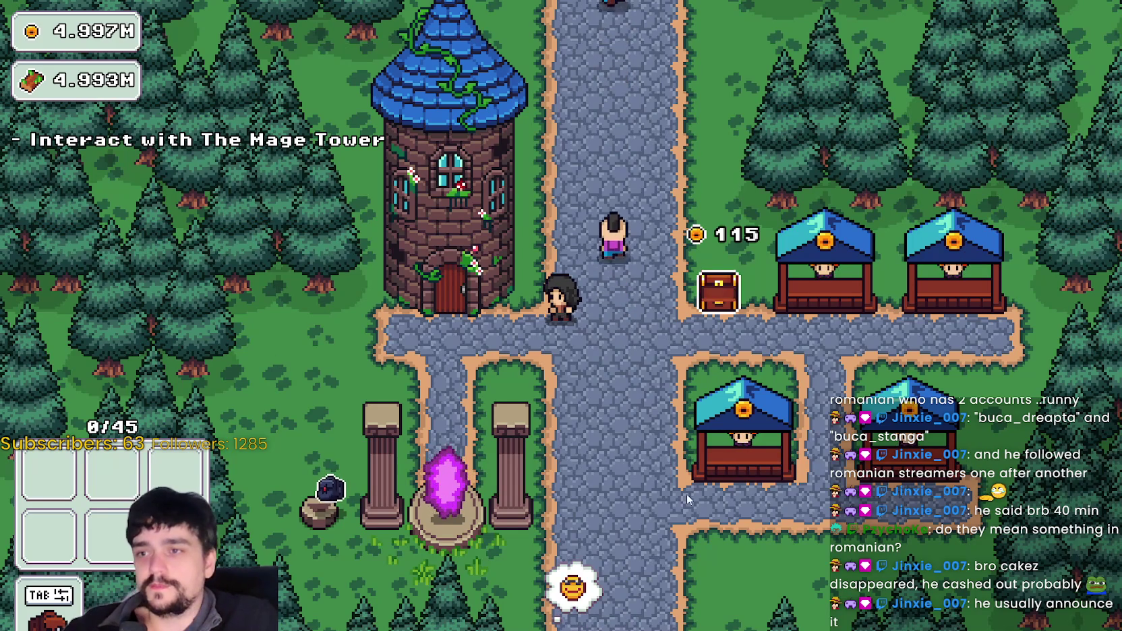
{"action": "key", "text": "d"}
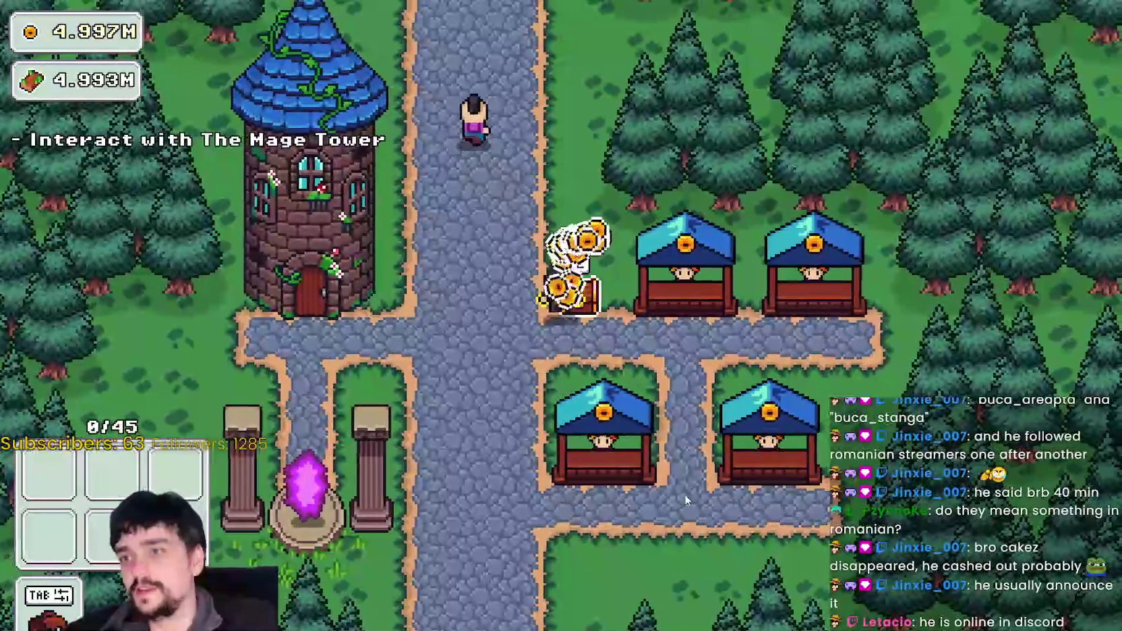
- Interact with the Mage Tower to bring up stage selection with Stage 1
{"action": "key", "text": "a"}
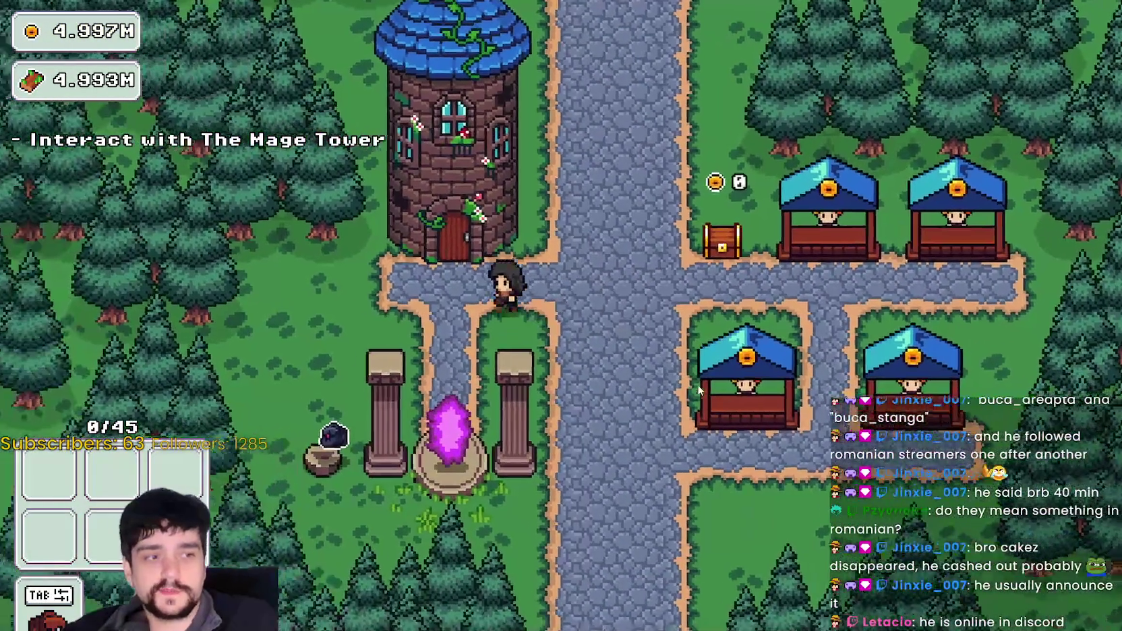
{"action": "key", "text": "e"}
{"action": "key", "text": "Escape"}
- Travel from the village portal to the Stage 1 forest
{"action": "key", "text": "s"}
{"action": "key", "text": "e"}
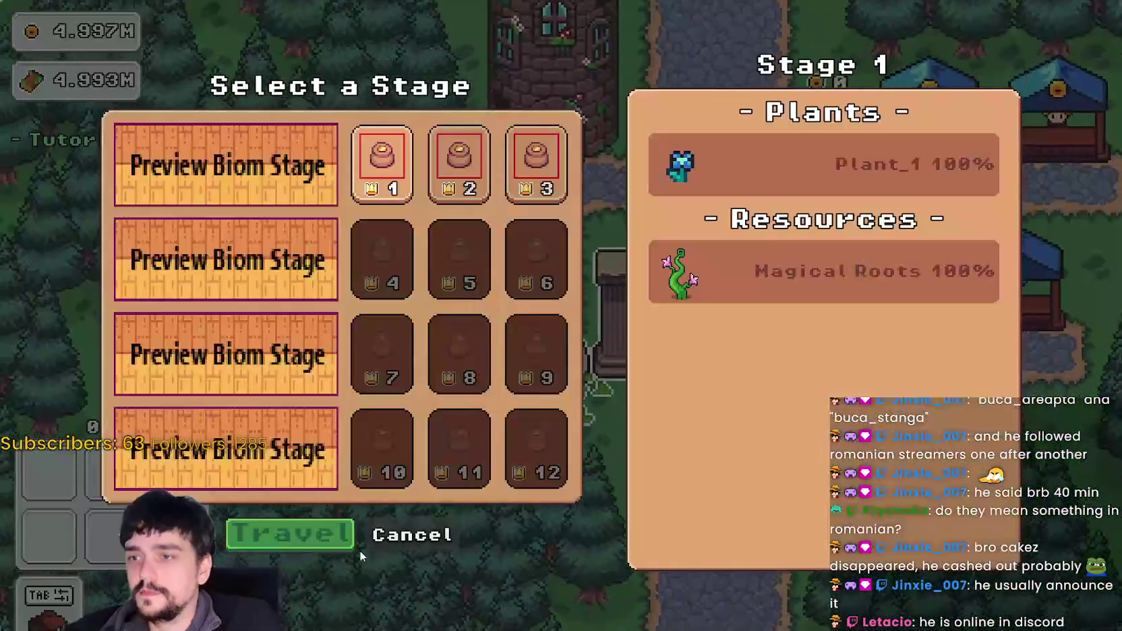
{"action": "left_click", "coordinate": [327, 544]}
- Gather blue flowers across the forest, working left through the flower patch
{"action": "key", "text": "d"}
{"action": "key", "text": "s"}
{"action": "key", "text": "w"}
{"action": "key", "text": "d"}
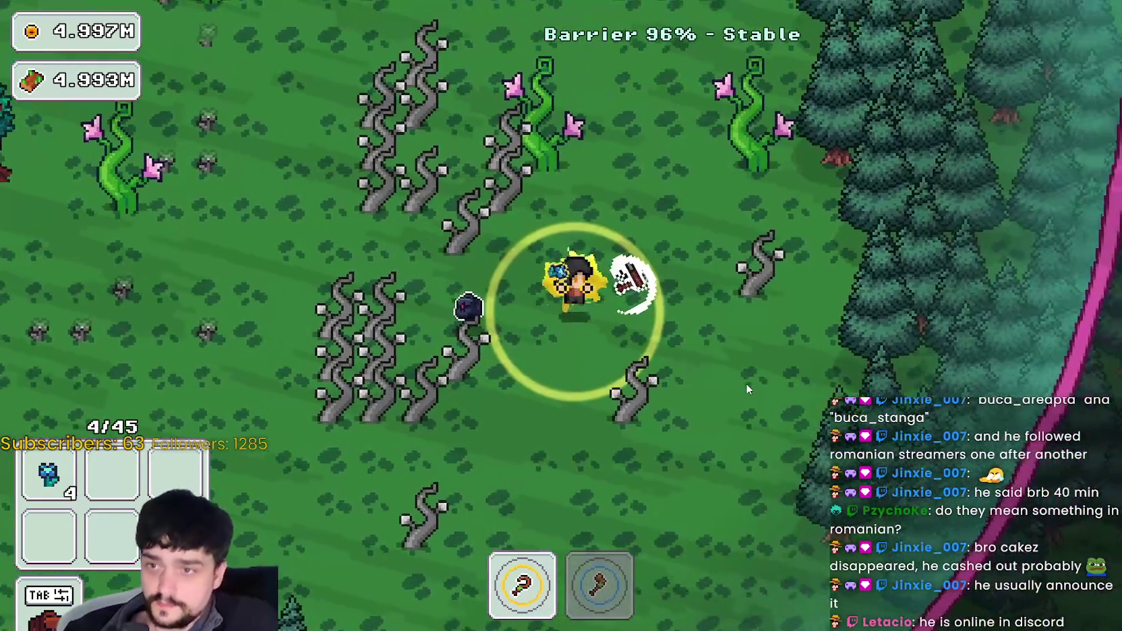
{"action": "key", "text": "w"}
{"action": "key", "text": "a"}
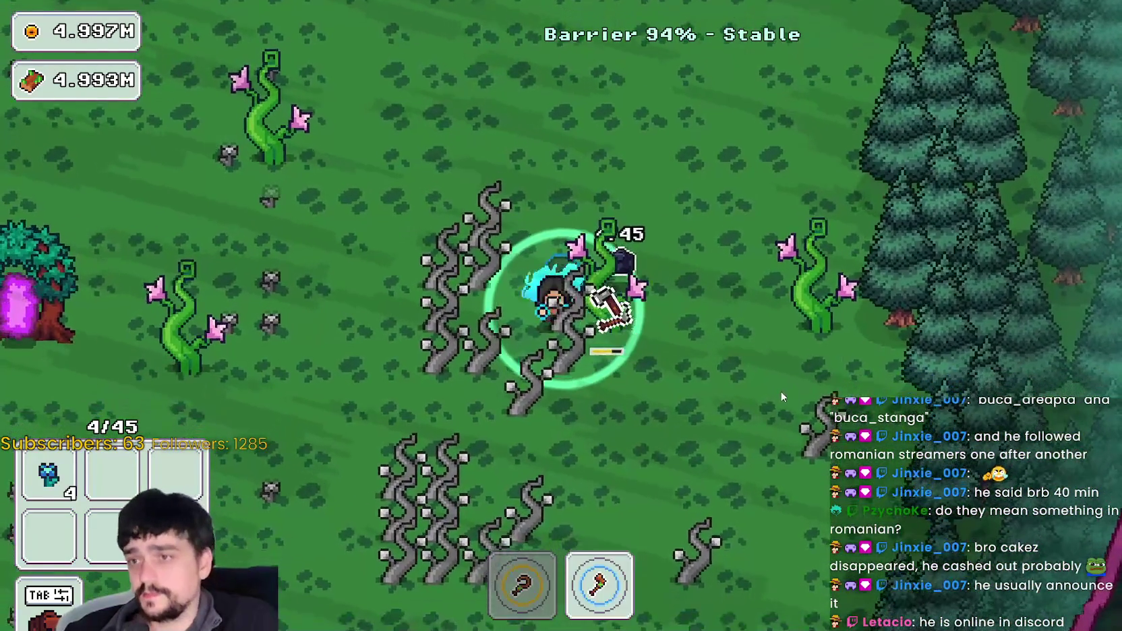
{"action": "key", "text": "s"}
{"action": "key", "text": "a"}
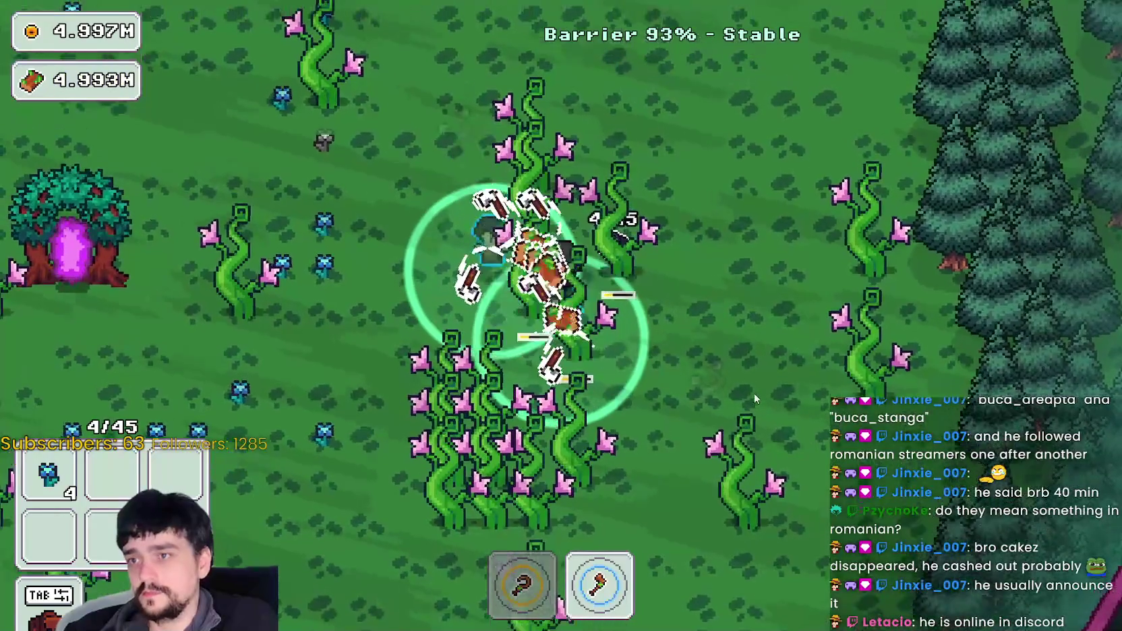
{"action": "key", "text": "w"}
{"action": "key", "text": "a"}
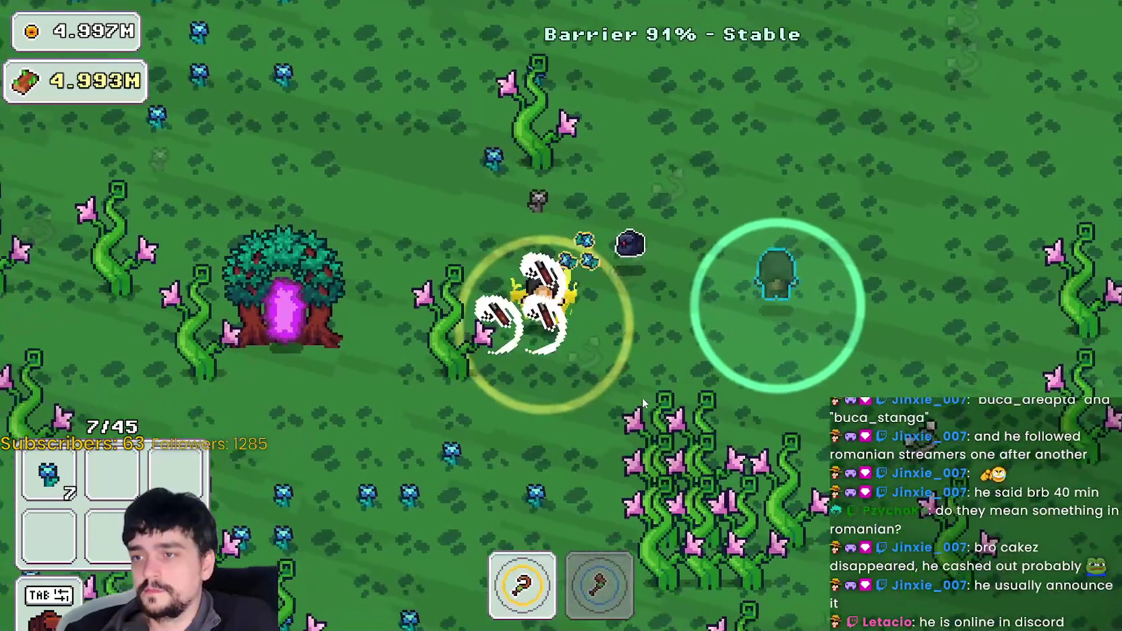
{"action": "key", "text": "s"}
{"action": "key", "text": "a"}
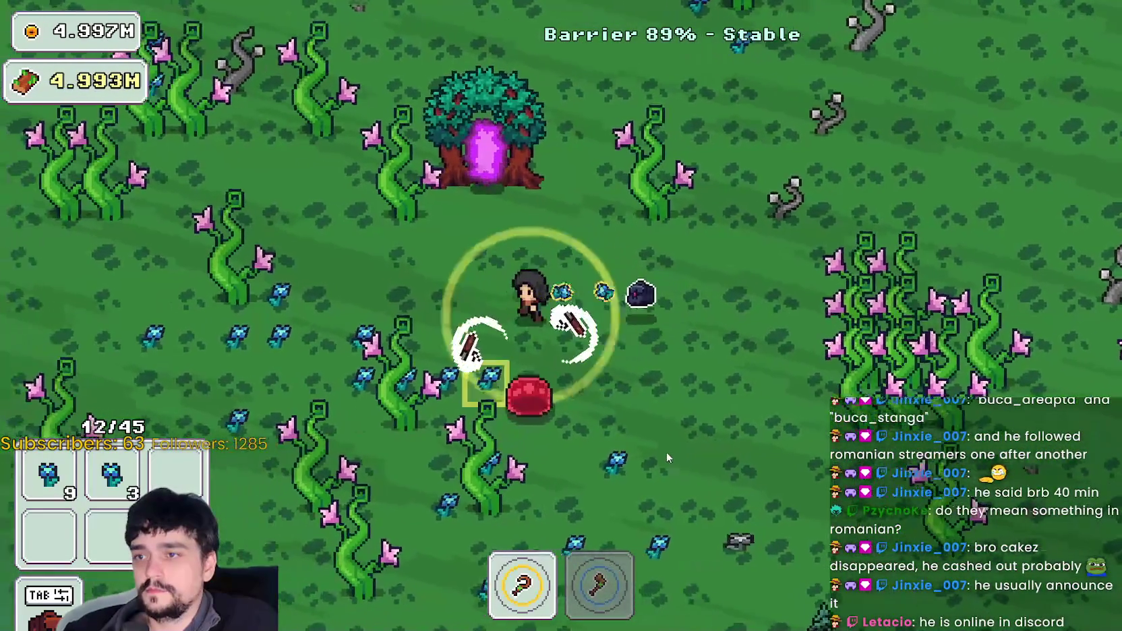
{"action": "key", "text": "a"}
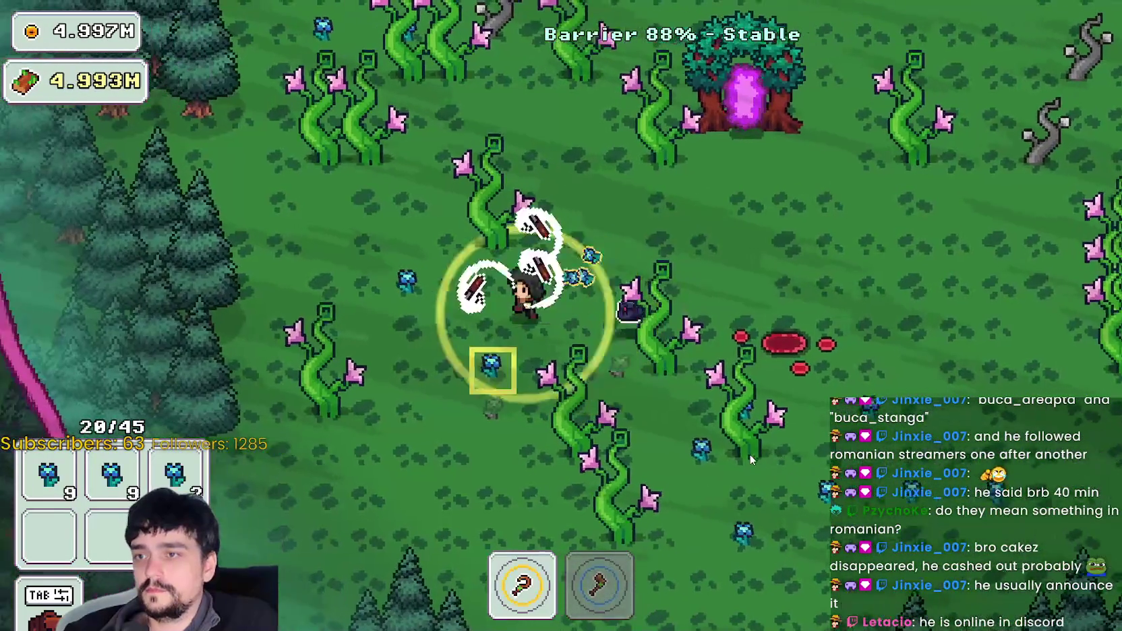
- Alternate between the axe and the sickle to chop vines and pick up flowers
{"action": "key", "text": "d"}
{"action": "key", "text": "s"}
{"action": "key", "text": "2"}
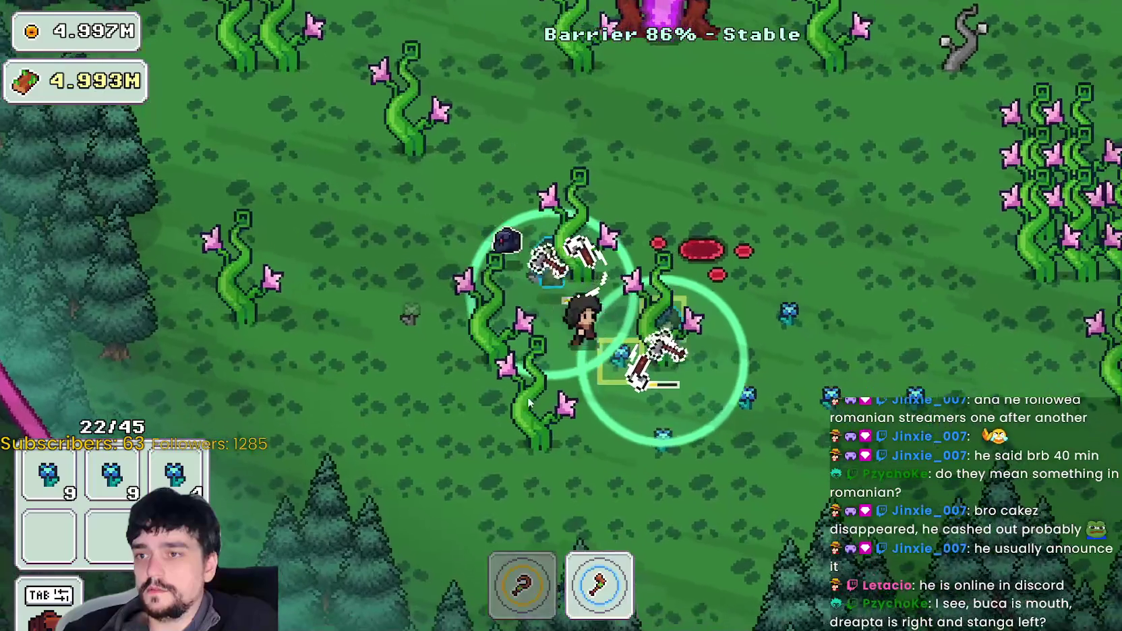
{"action": "key", "text": "s"}
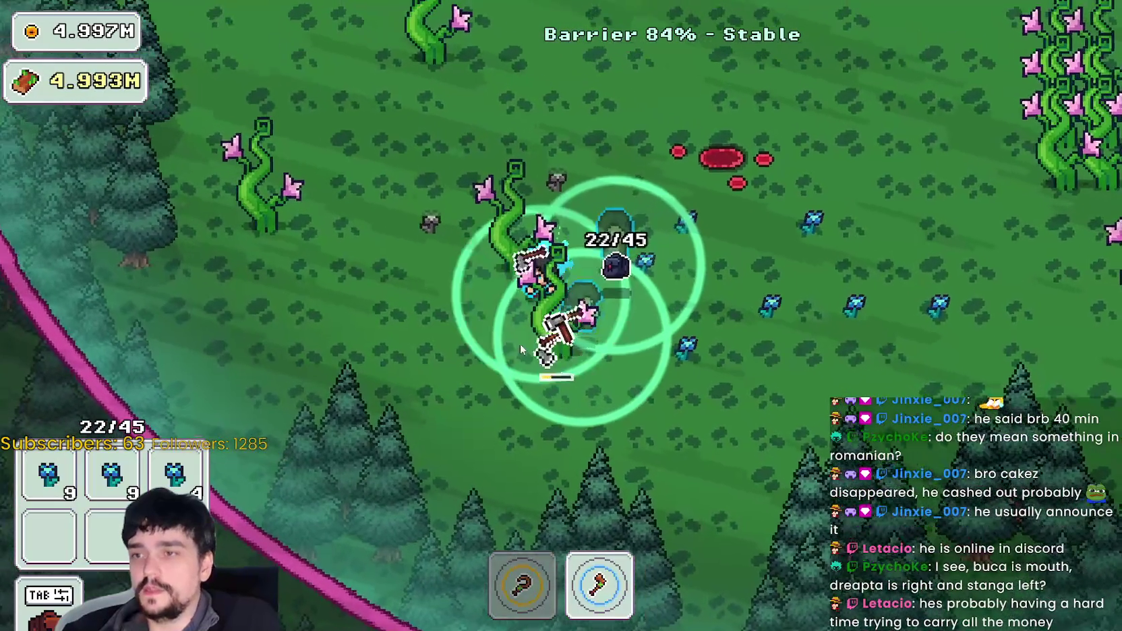
{"action": "key", "text": "w"}
{"action": "key", "text": "d"}
{"action": "key", "text": "1"}
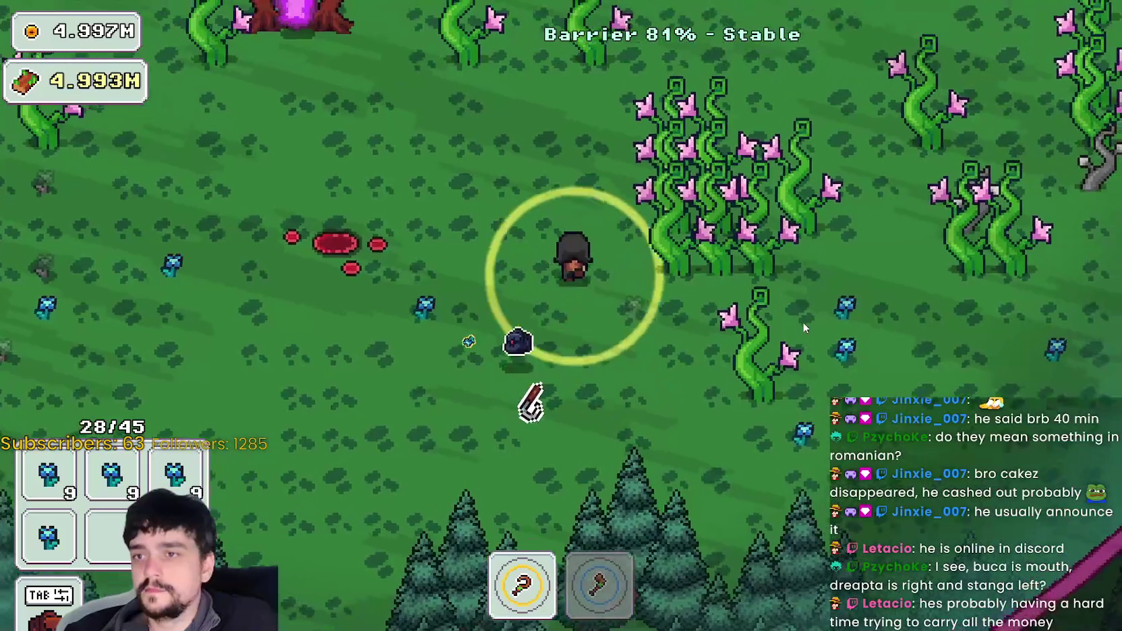
{"action": "key", "text": "2"}
{"action": "key", "text": "w"}
{"action": "key", "text": "d"}
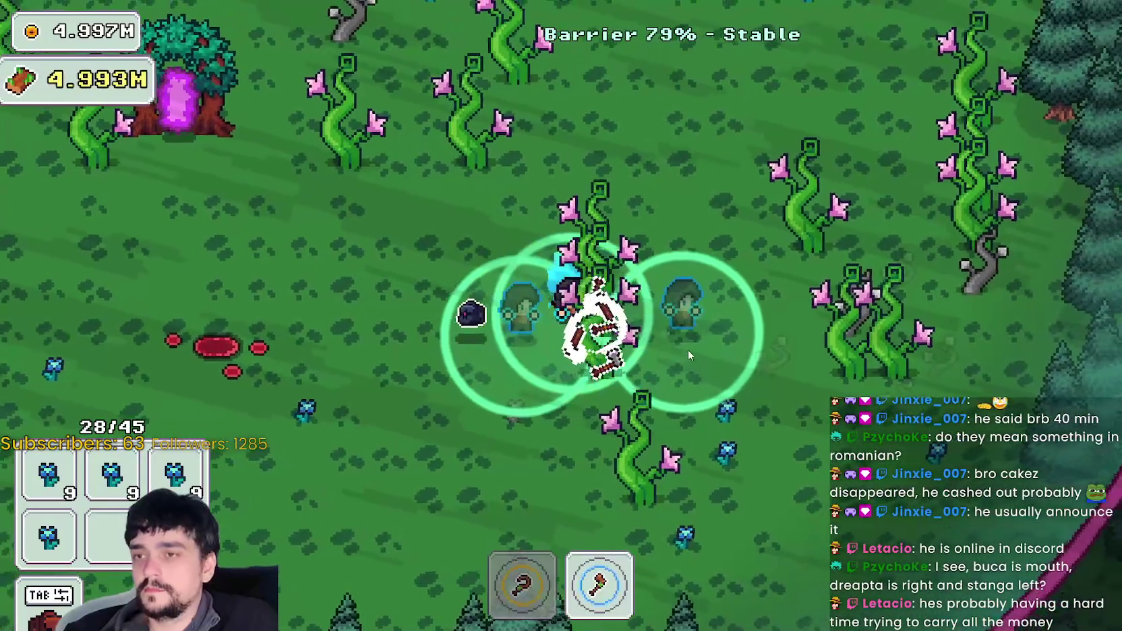
{"action": "key", "text": "s"}
{"action": "key", "text": "d"}
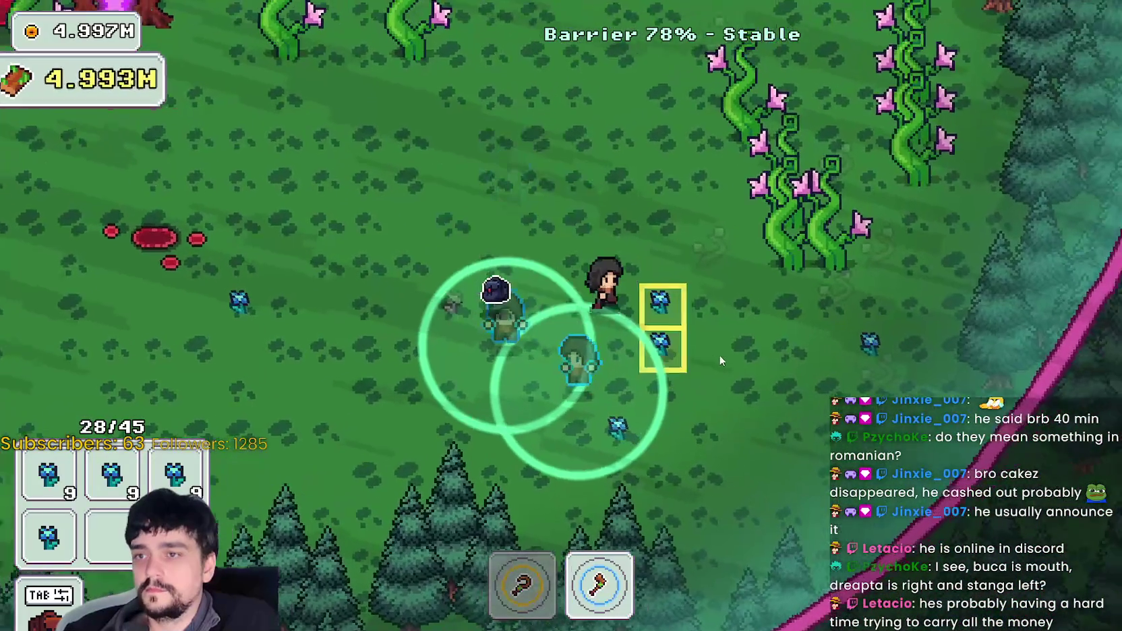
{"action": "key", "text": "1"}
{"action": "key", "text": "d"}
{"action": "key", "text": "s"}
{"action": "key", "text": "a"}
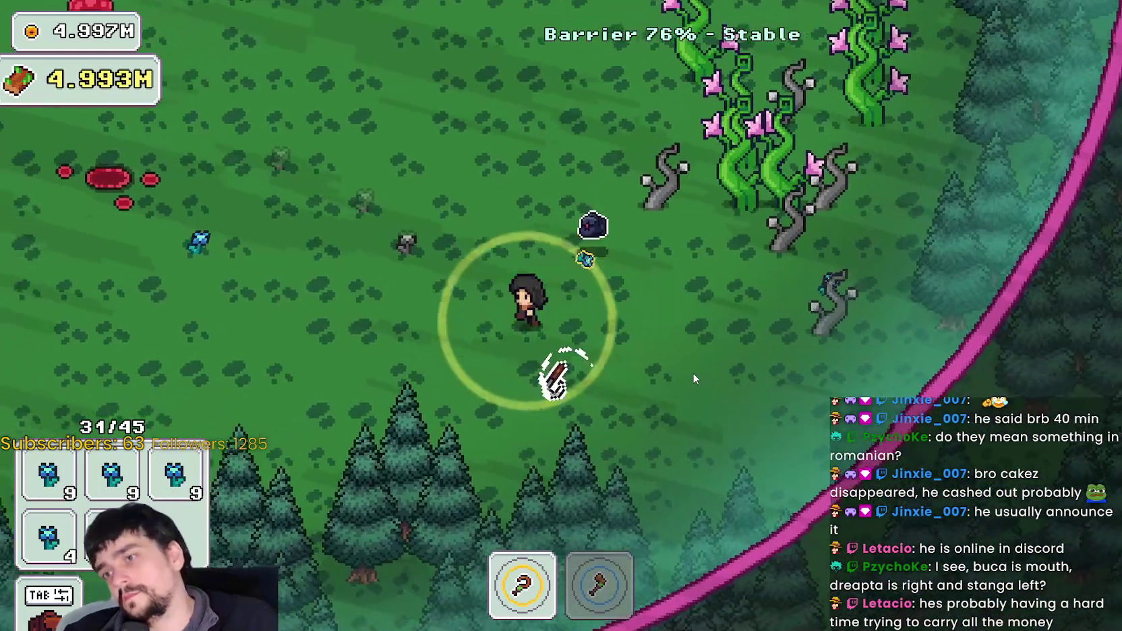
- Gather flowers along the forest edge, chop the magical roots, and reach the portal tree
{"action": "key", "text": "a"}
{"action": "key", "text": "w"}
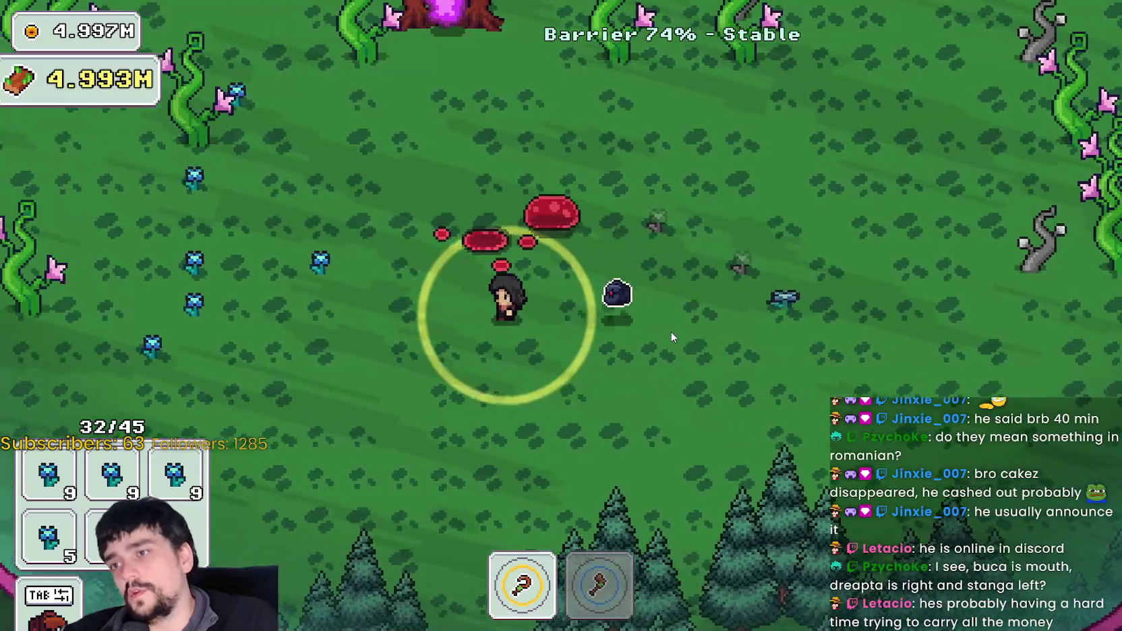
{"action": "key", "text": "a"}
{"action": "key", "text": "w"}
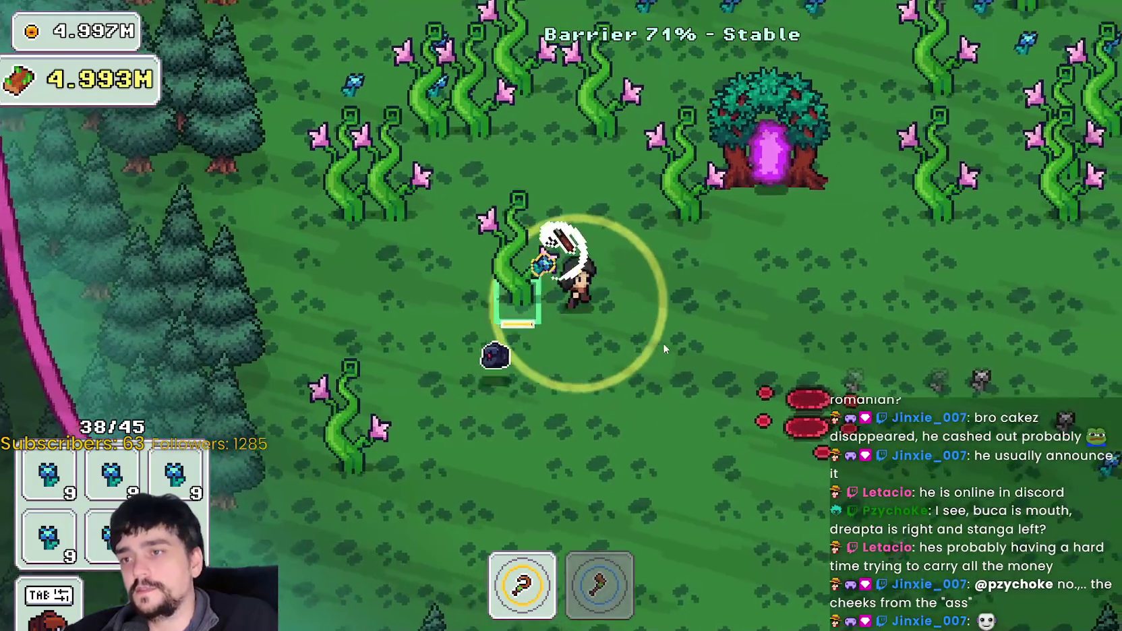
{"action": "key", "text": "d"}
{"action": "key", "text": "2"}
{"action": "key", "text": "w"}
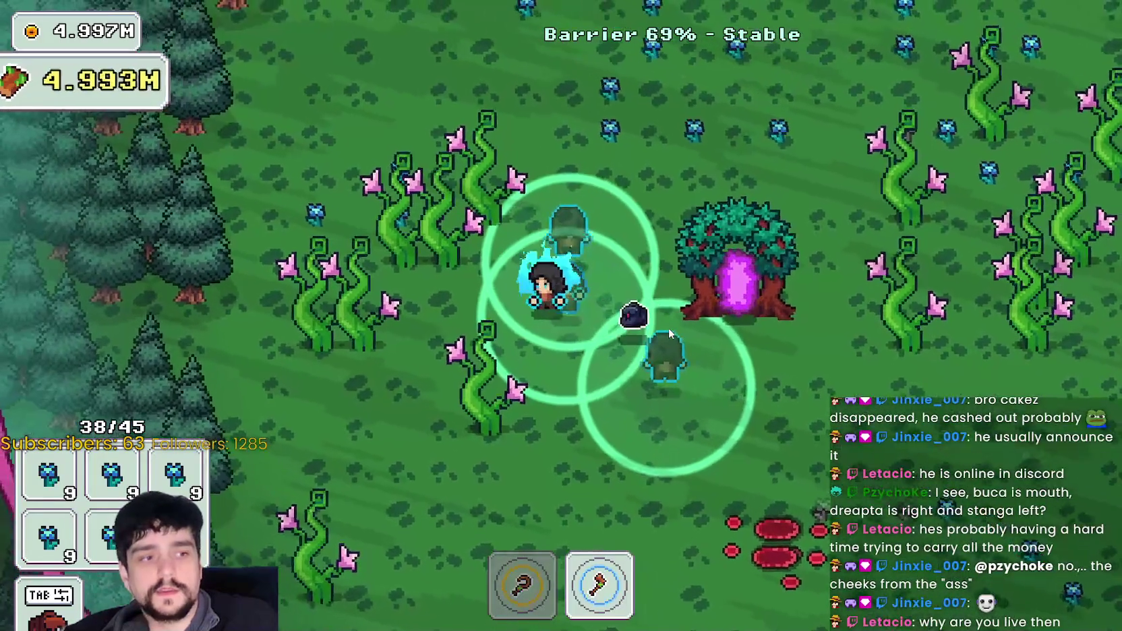
{"action": "key", "text": "a"}
{"action": "key", "text": "d"}
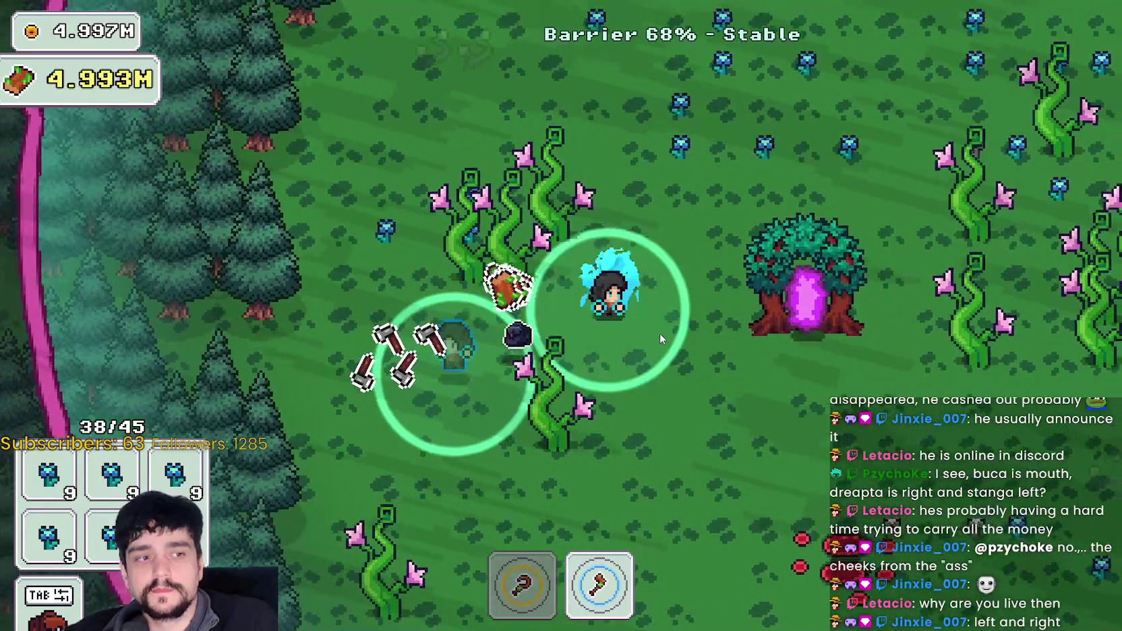
{"action": "key", "text": "d"}
{"action": "key", "text": "s"}
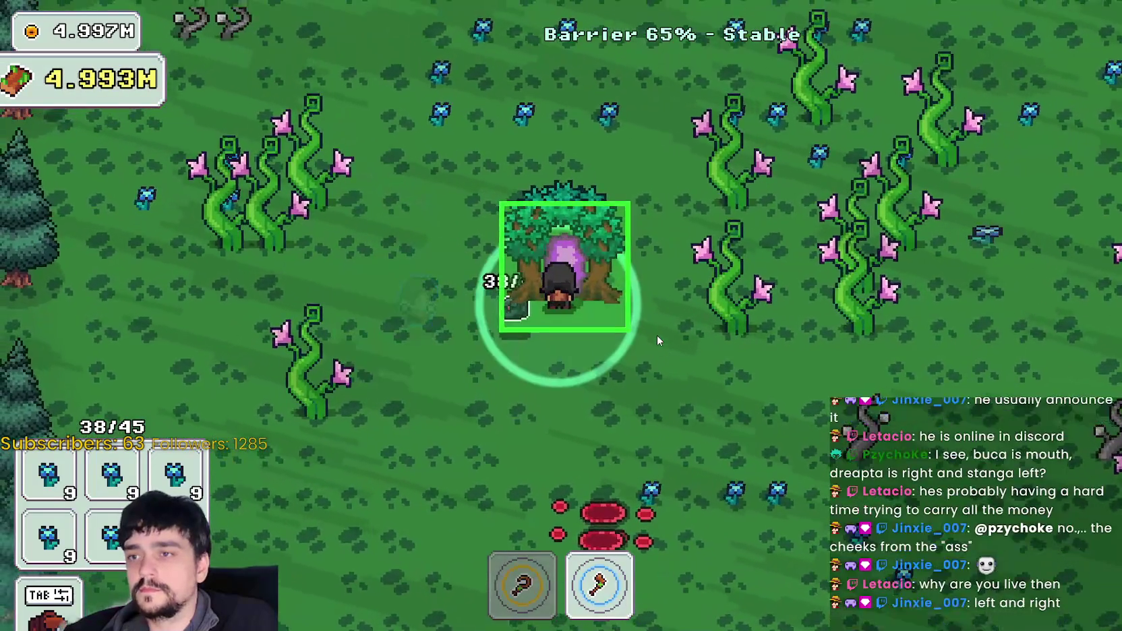
- Return to the village and stock flowers into the upper and lower stalls
{"action": "key", "text": "e"}
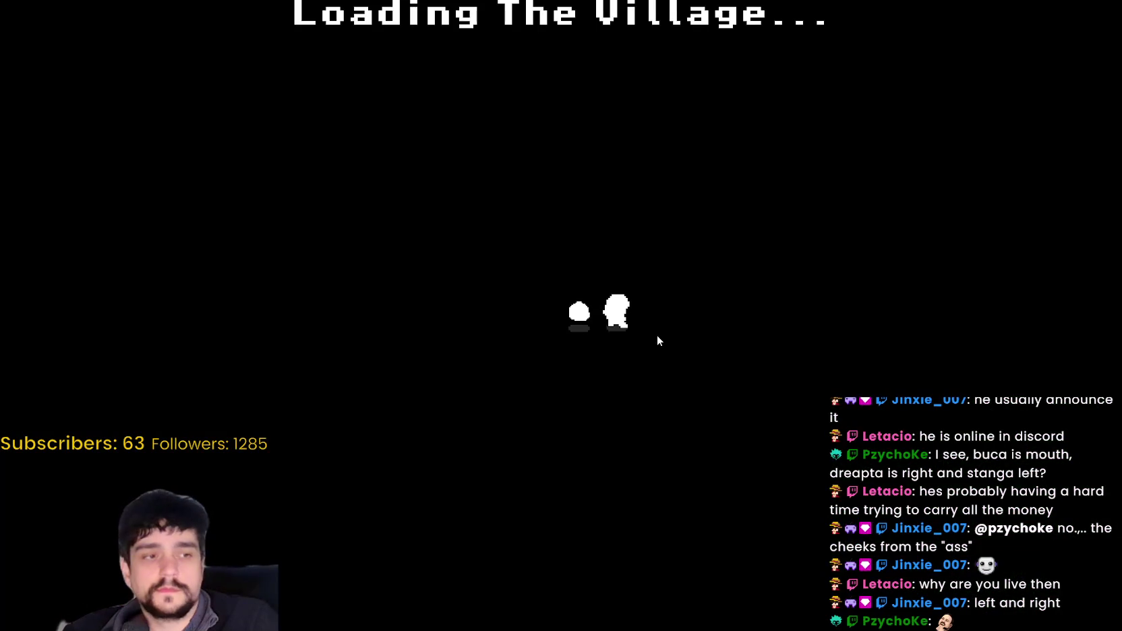
{"action": "key", "text": "d"}
{"action": "key", "text": "w"}
{"action": "key", "text": "e"}
{"action": "key", "text": "d"}
{"action": "key", "text": "e"}
{"action": "key", "text": "s"}
{"action": "key", "text": "a"}
{"action": "key", "text": "e"}
{"action": "key", "text": "e"}
{"action": "key", "text": "w"}
- Hand over the last flowers, check the Prestige skill tree, and travel to Stage 1
{"action": "key", "text": "e"}
{"action": "key", "text": "s"}
{"action": "key", "text": "a"}
{"action": "key", "text": "w"}
{"action": "key", "text": "e"}
{"action": "key", "text": "Escape"}
{"action": "key", "text": "s"}
{"action": "key", "text": "e"}
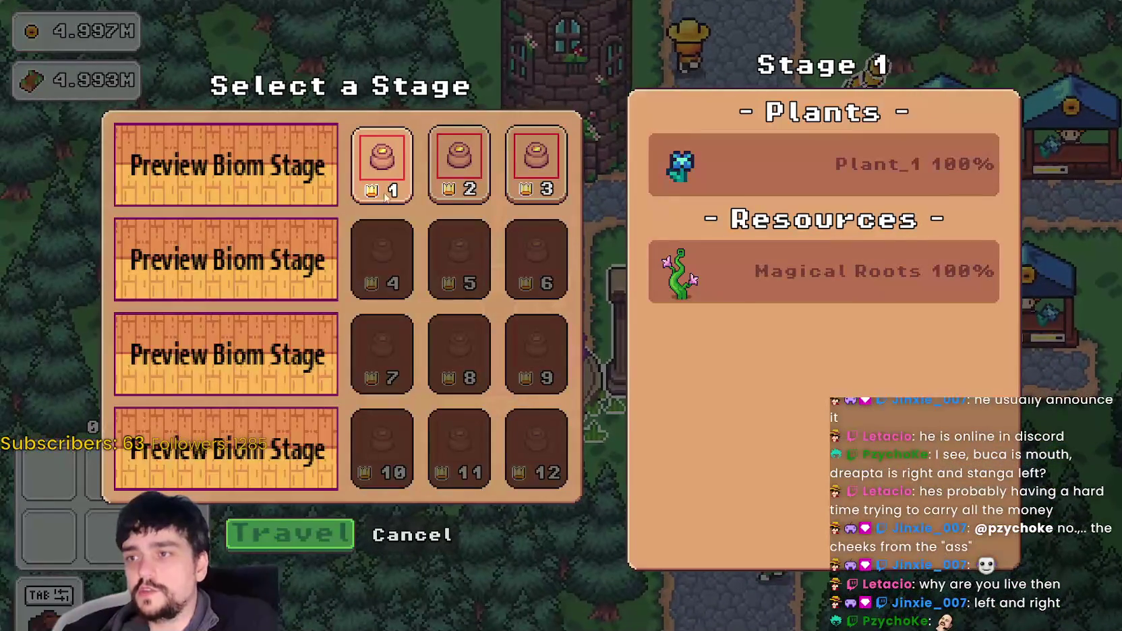
{"action": "key", "text": "Return"}
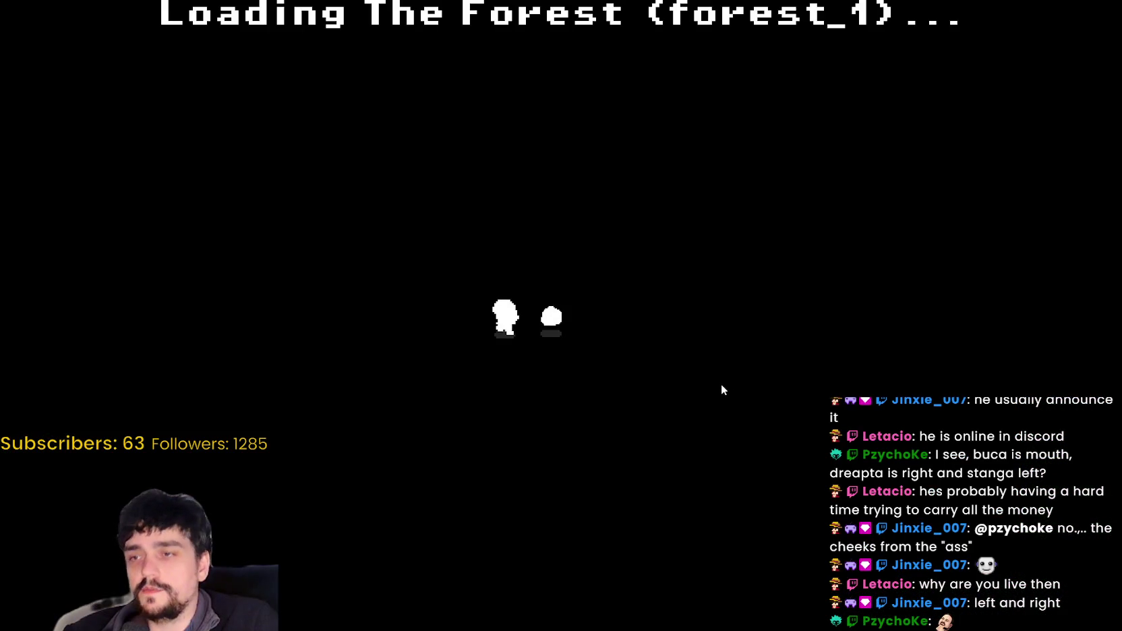
- Collect blue flowers with the sickle and harvest the vine patch near the portal tree
{"action": "key", "text": "d"}
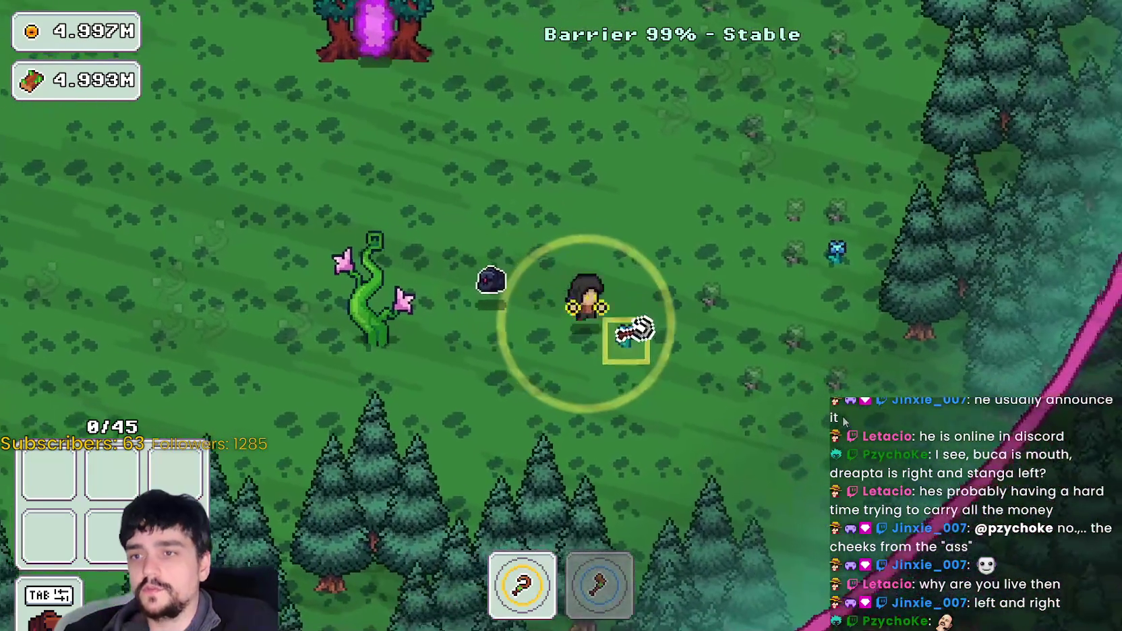
{"action": "key", "text": "w"}
{"action": "key", "text": "a"}
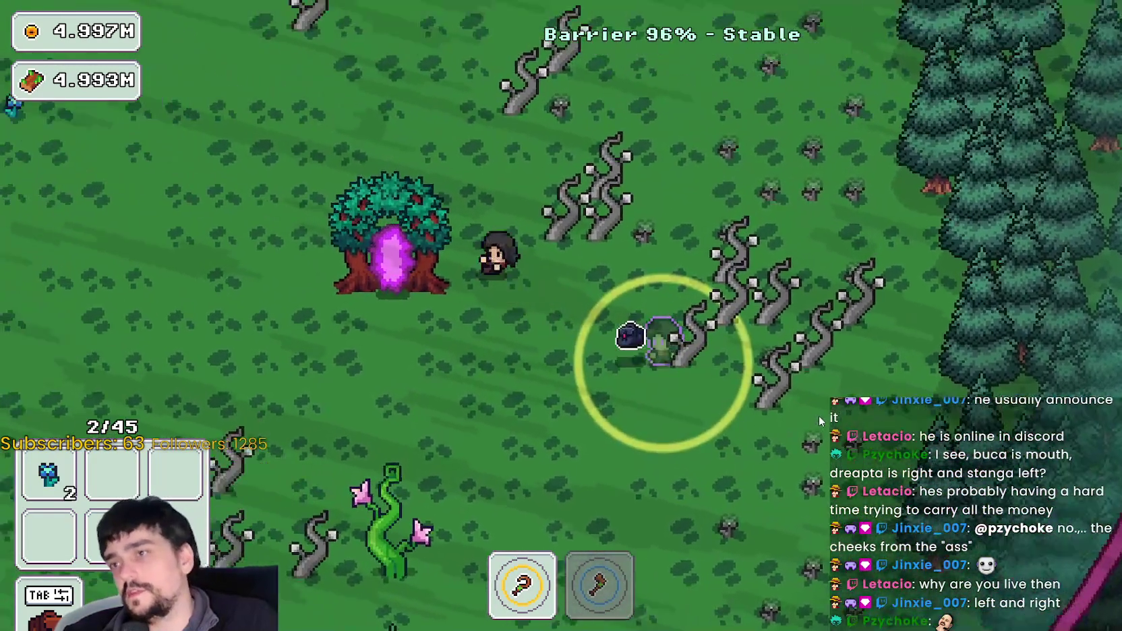
{"action": "key", "text": "a"}
{"action": "key", "text": "w"}
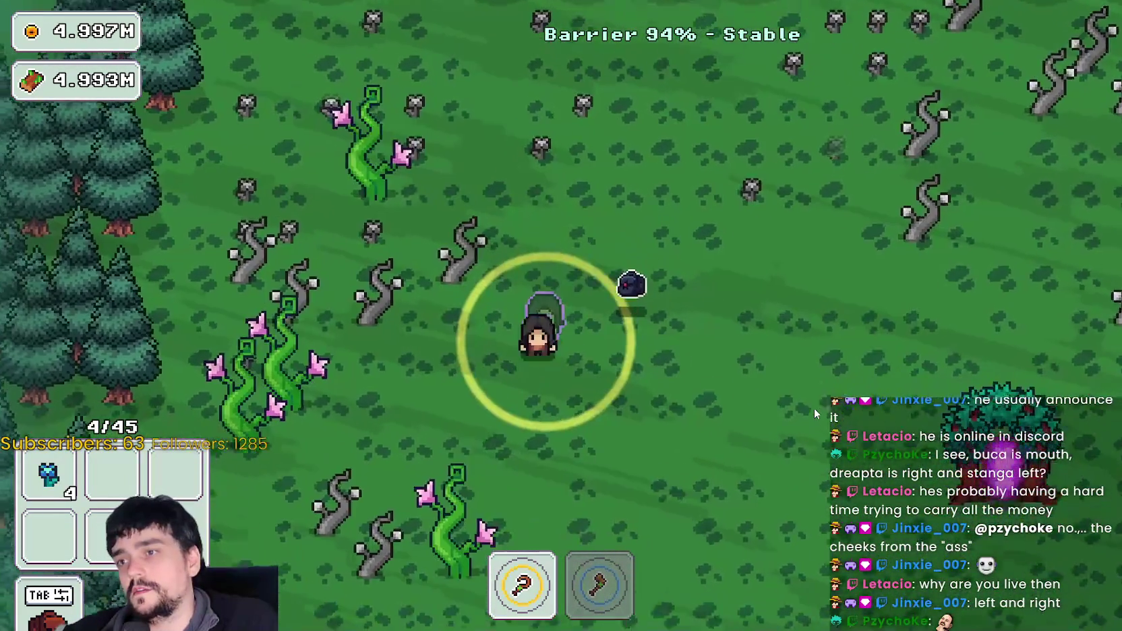
{"action": "key", "text": "s"}
{"action": "key", "text": "d"}
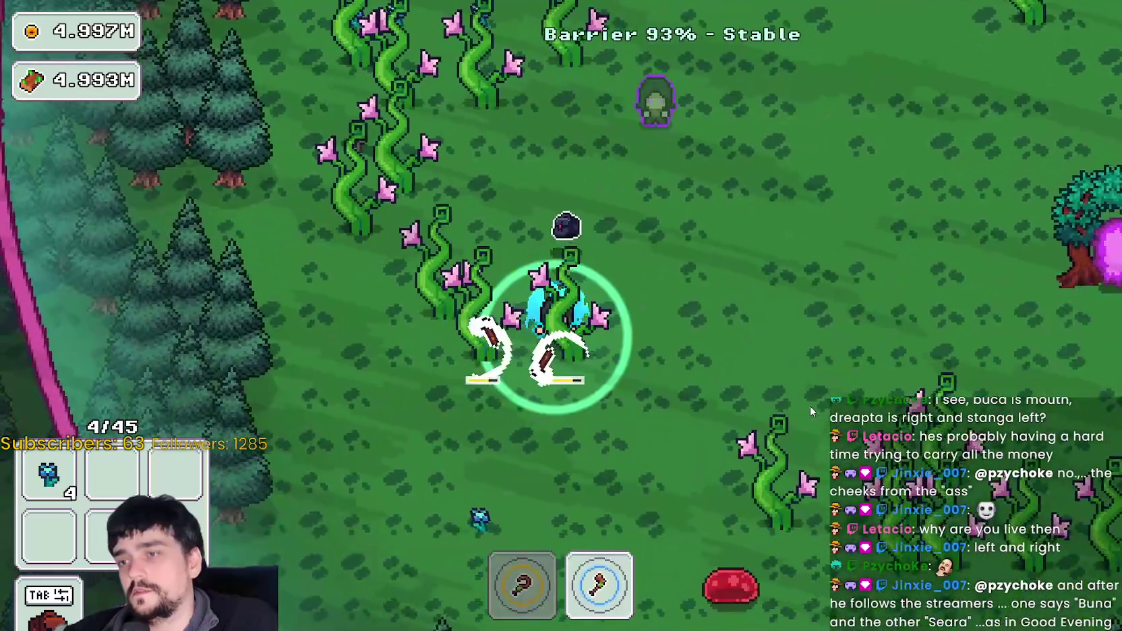
{"action": "key", "text": "a"}
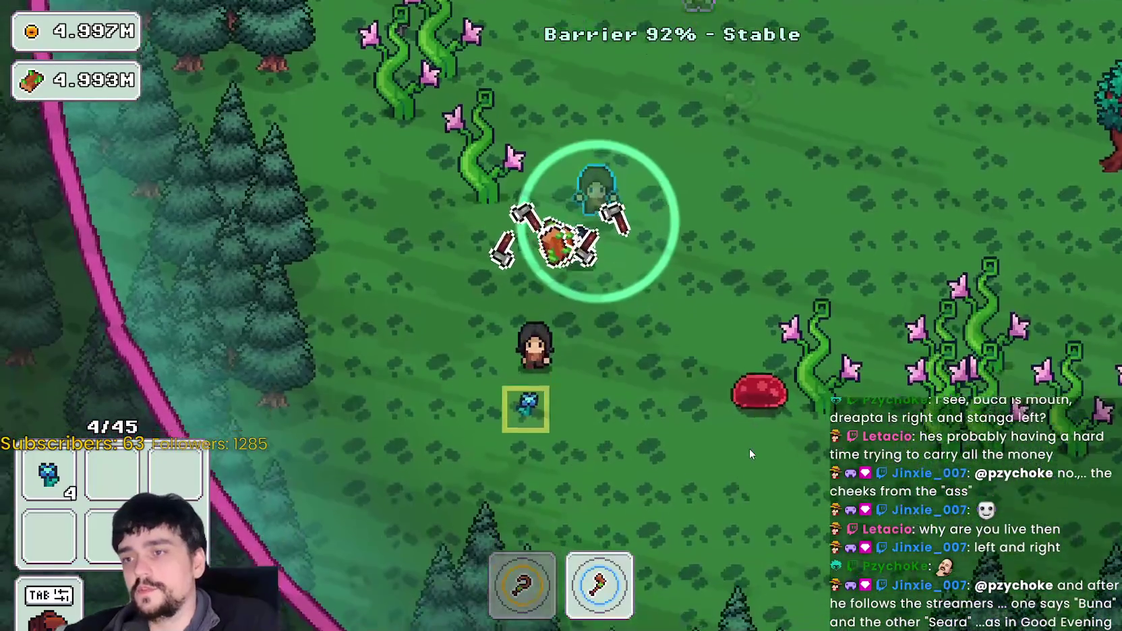
{"action": "key", "text": "1"}
{"action": "key", "text": "d"}
{"action": "key", "text": "w"}
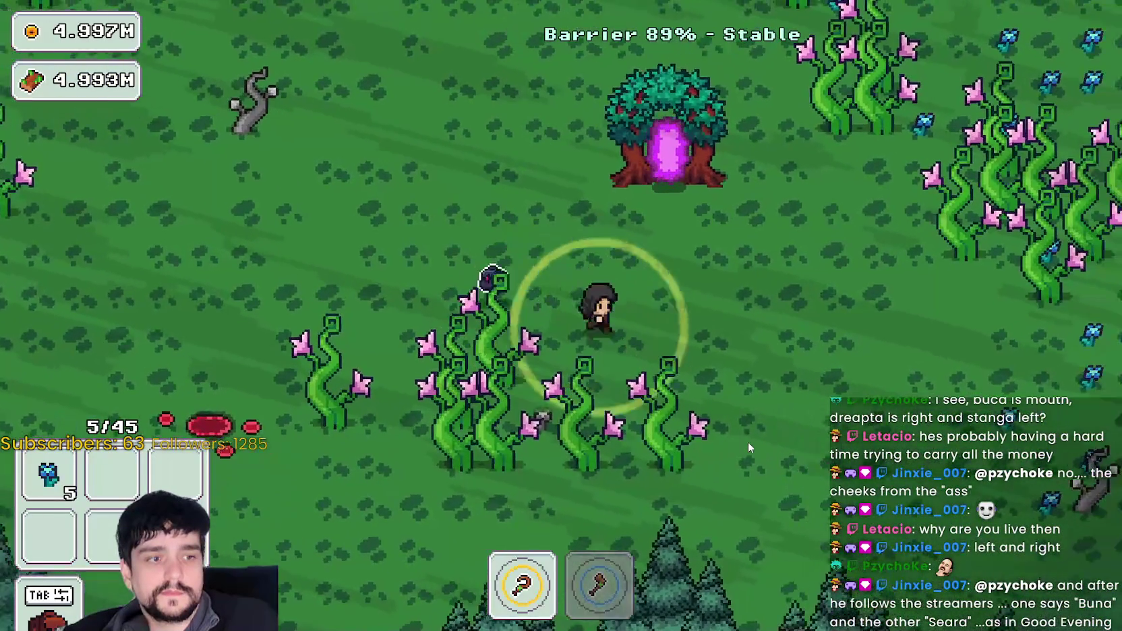
{"action": "key", "text": "s"}
{"action": "key", "text": "a"}
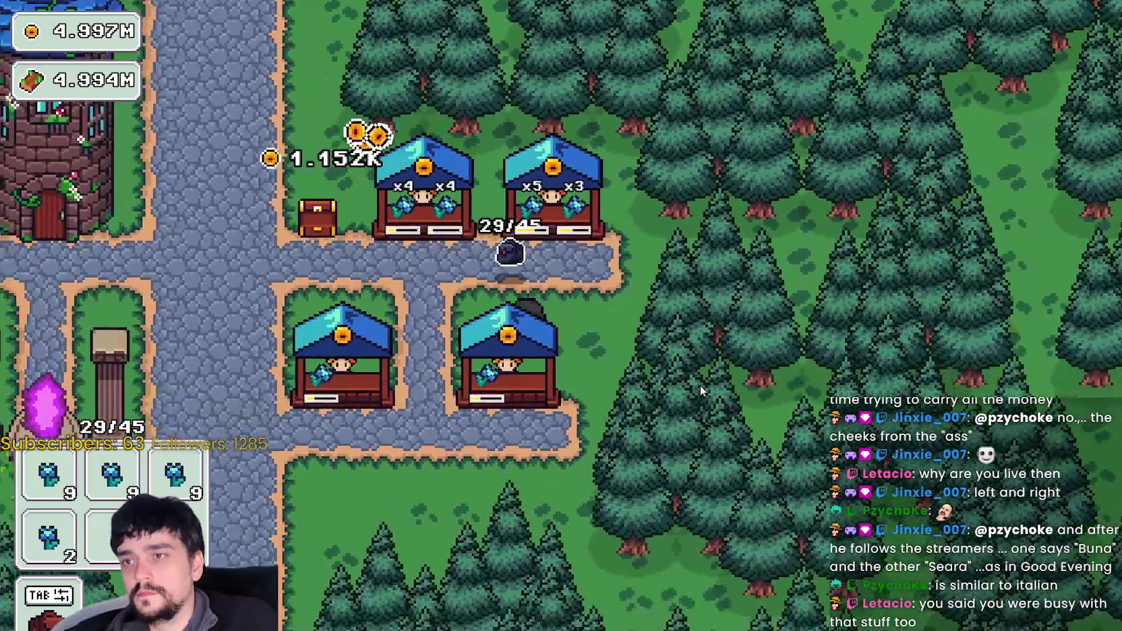
- Restock the lower-right, lower-left and both upper stalls until the bag is empty
{"action": "key", "text": "s"}
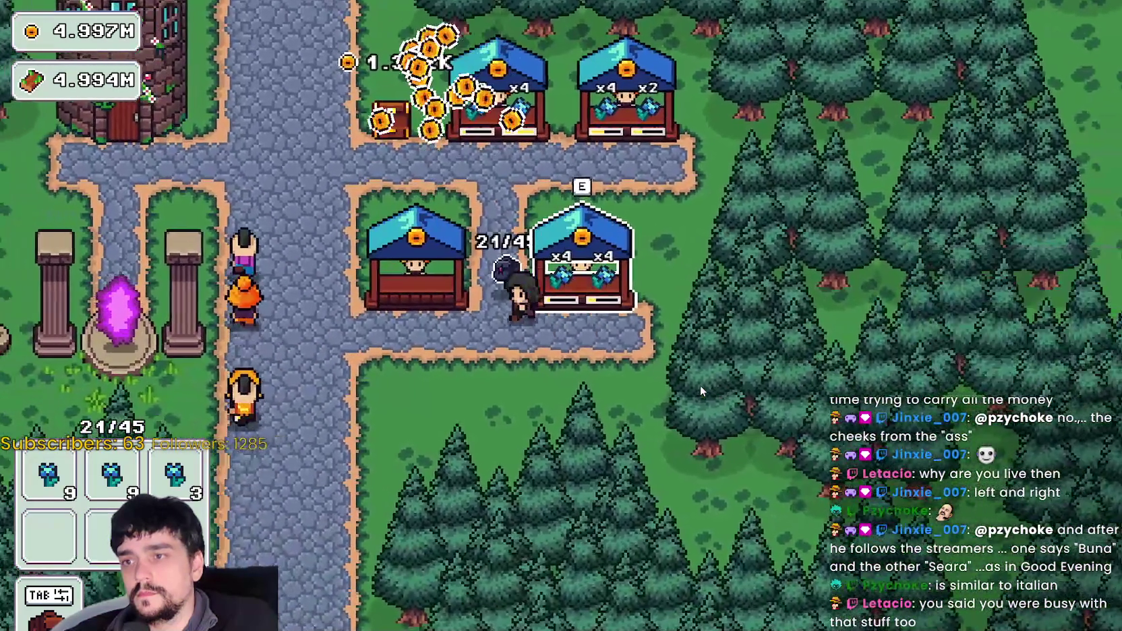
{"action": "key", "text": "a"}
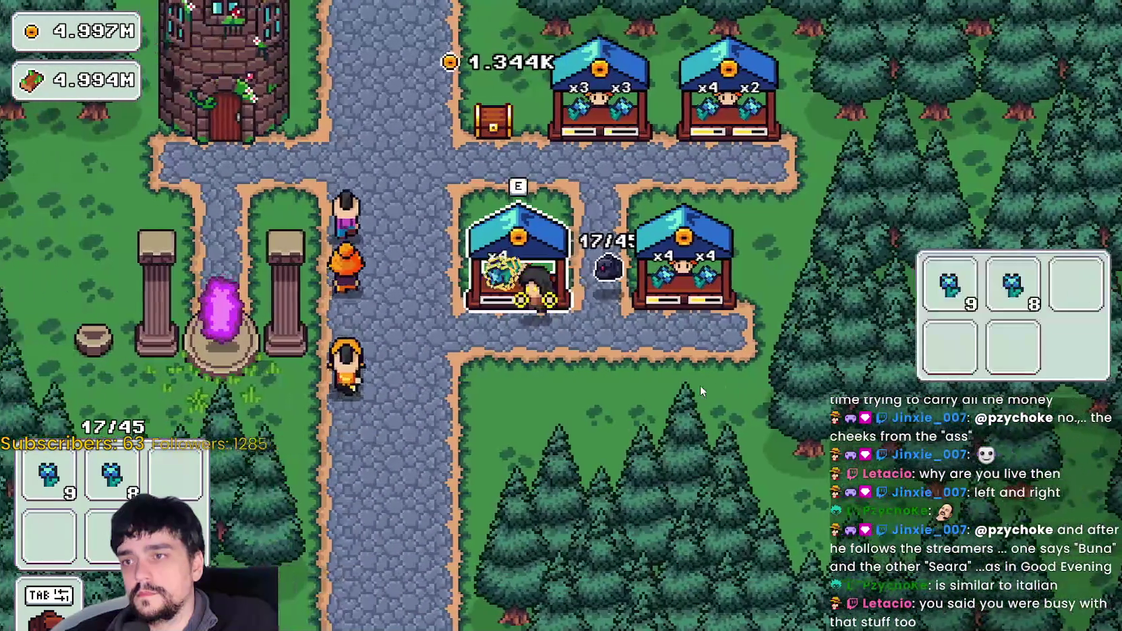
{"action": "key", "text": "w"}
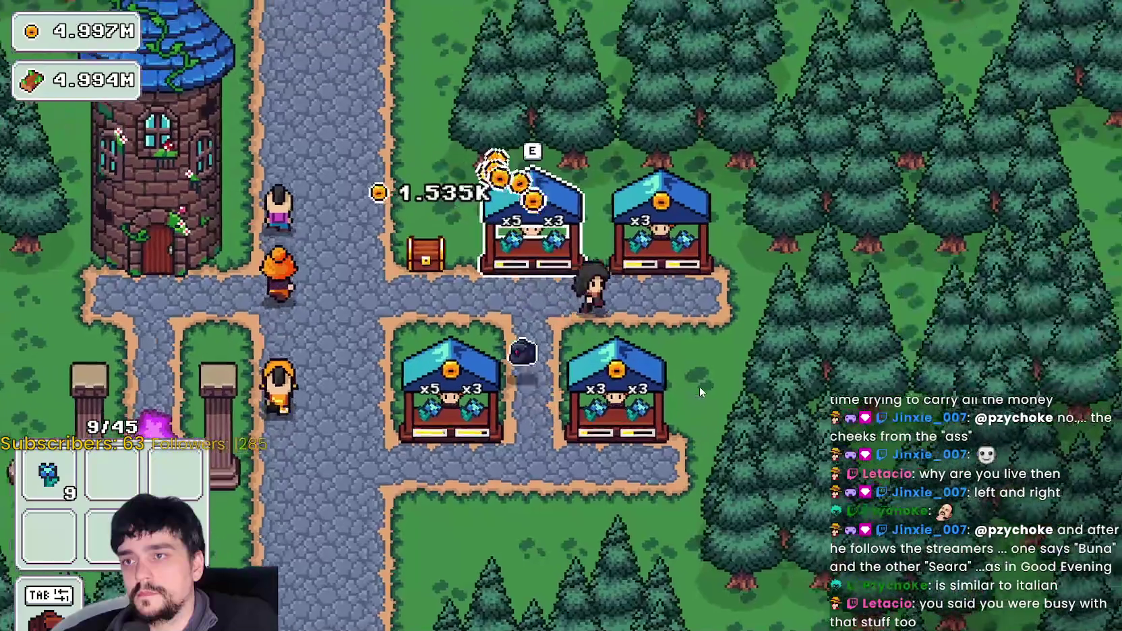
{"action": "key", "text": "s"}
{"action": "key", "text": "w"}
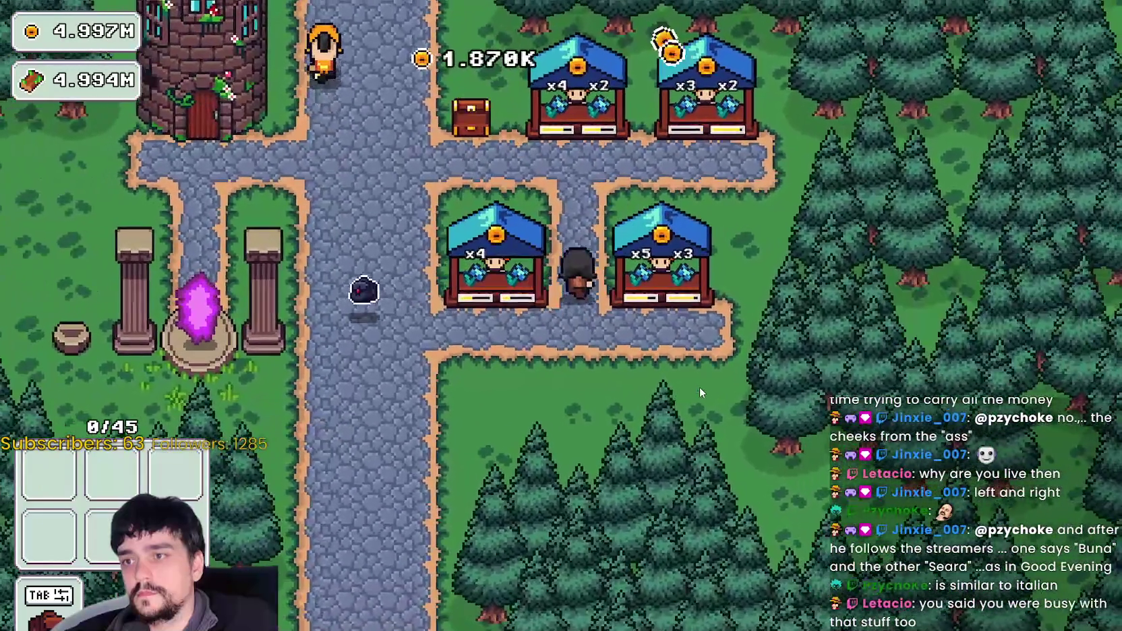
- Walk up to the road, past the chest, and over to the tower door
{"action": "key", "text": "w"}
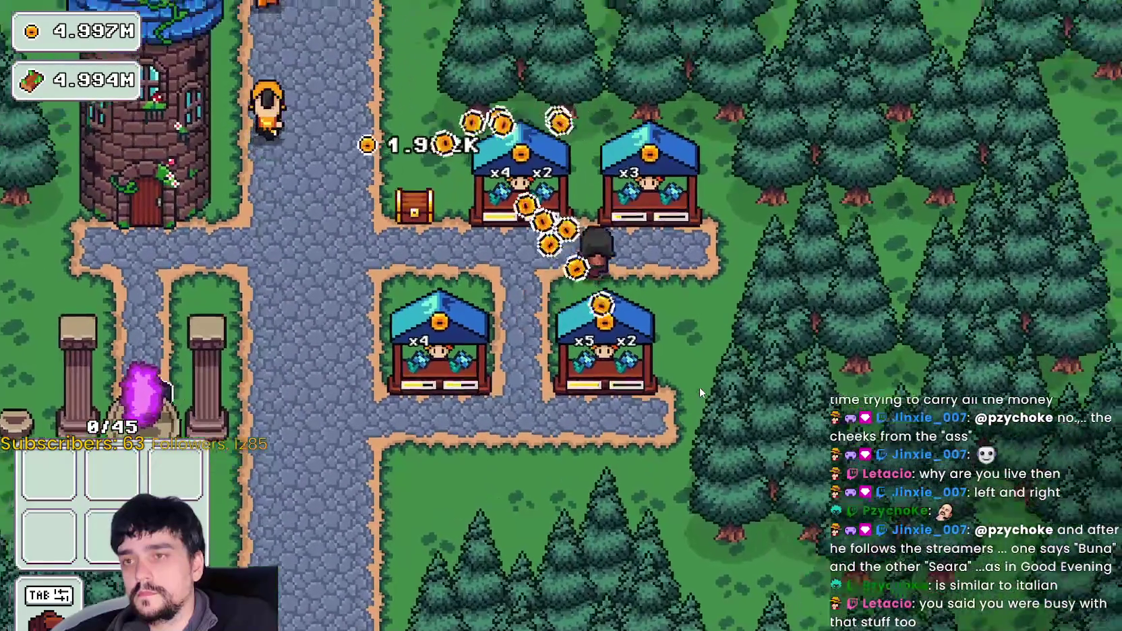
{"action": "key", "text": "s"}
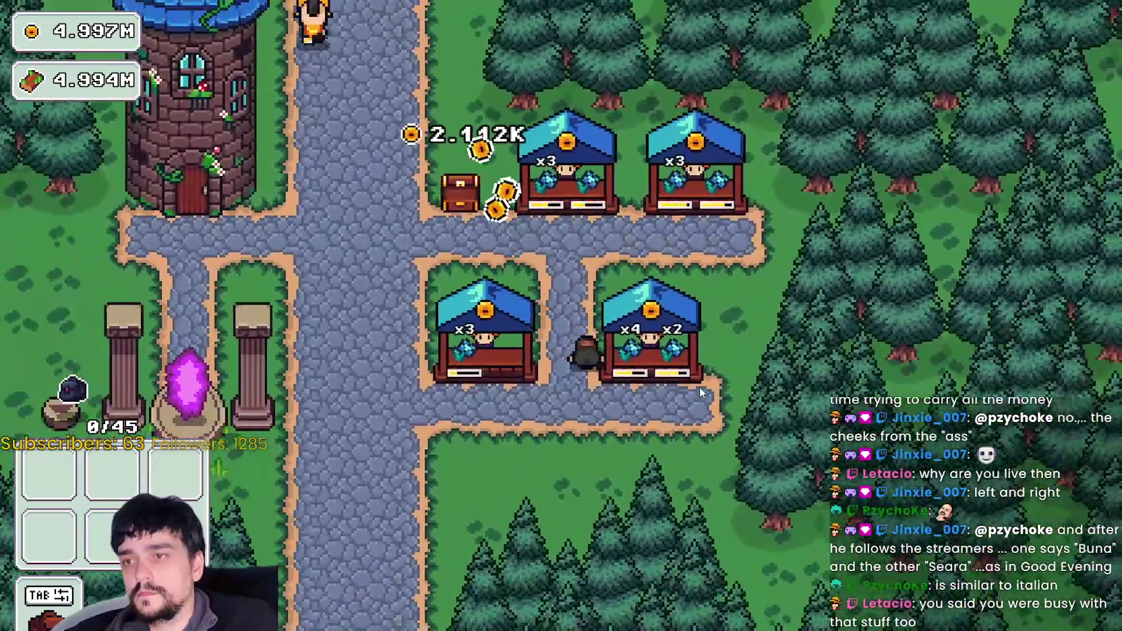
{"action": "key", "text": "w"}
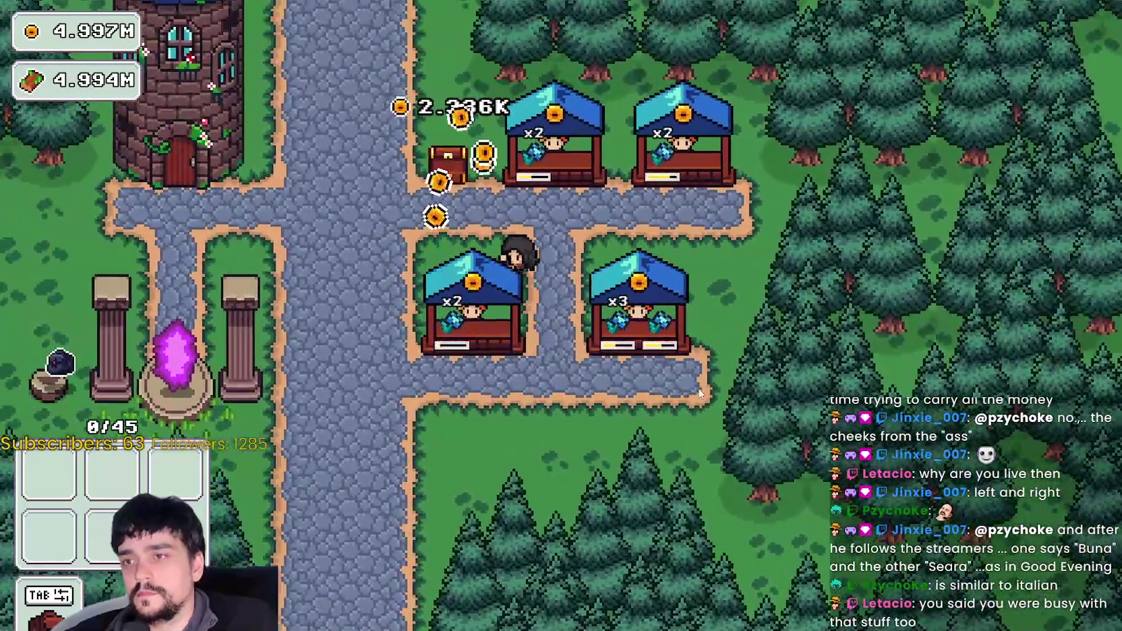
{"action": "key", "text": "w"}
{"action": "key", "text": "a"}
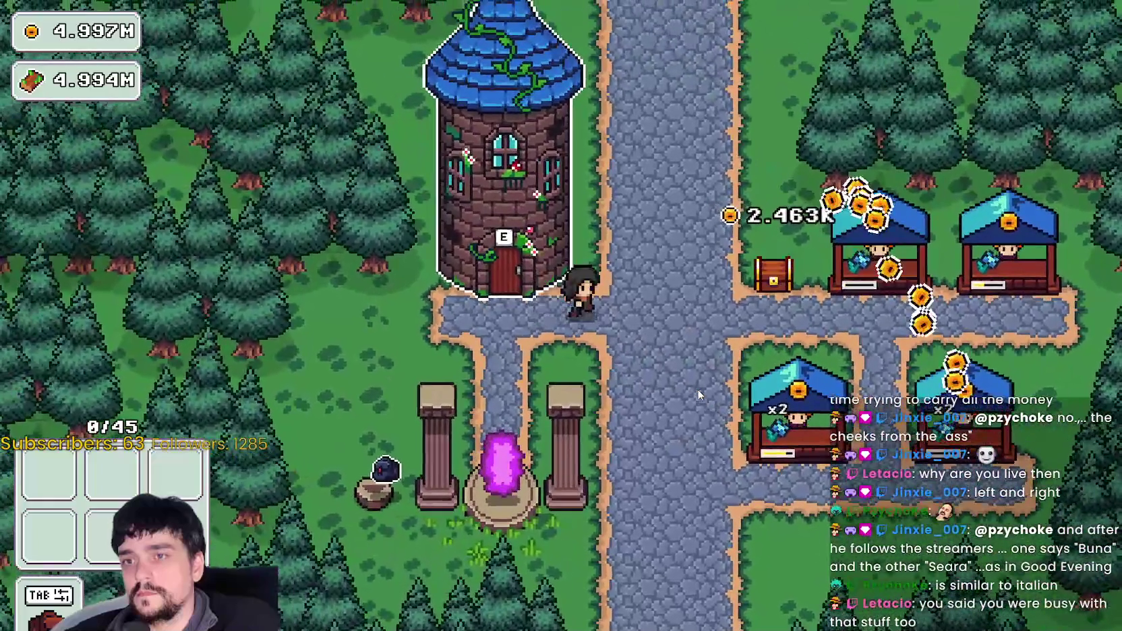
{"action": "key", "text": "d"}
{"action": "key", "text": "a"}
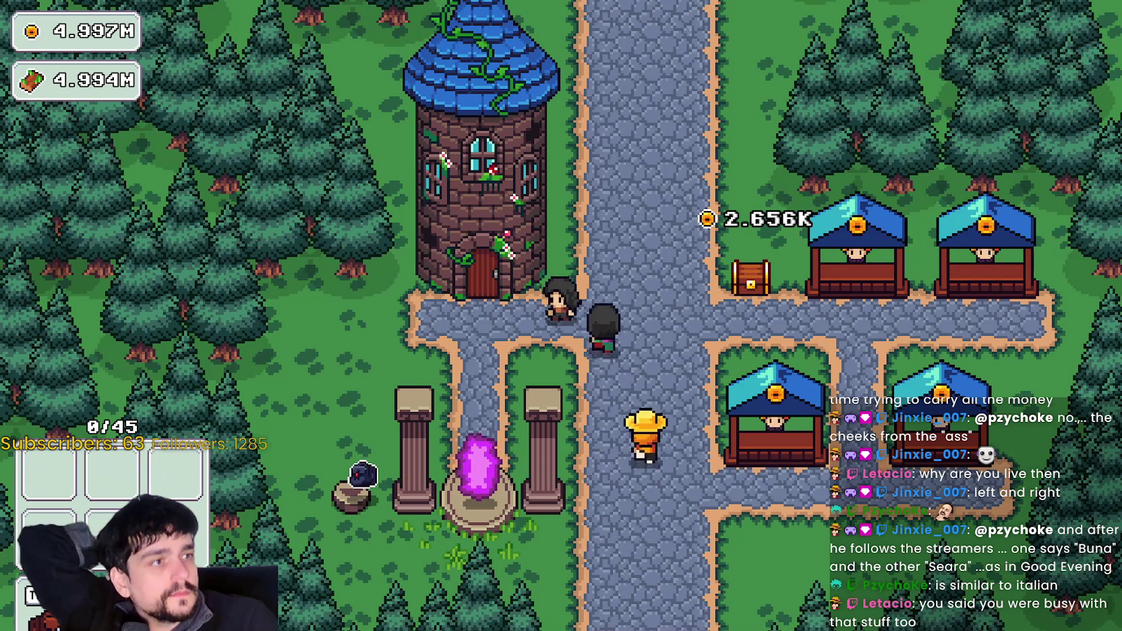
- Open the portal's stage selection and dismiss it without travelling
{"action": "key", "text": "w"}
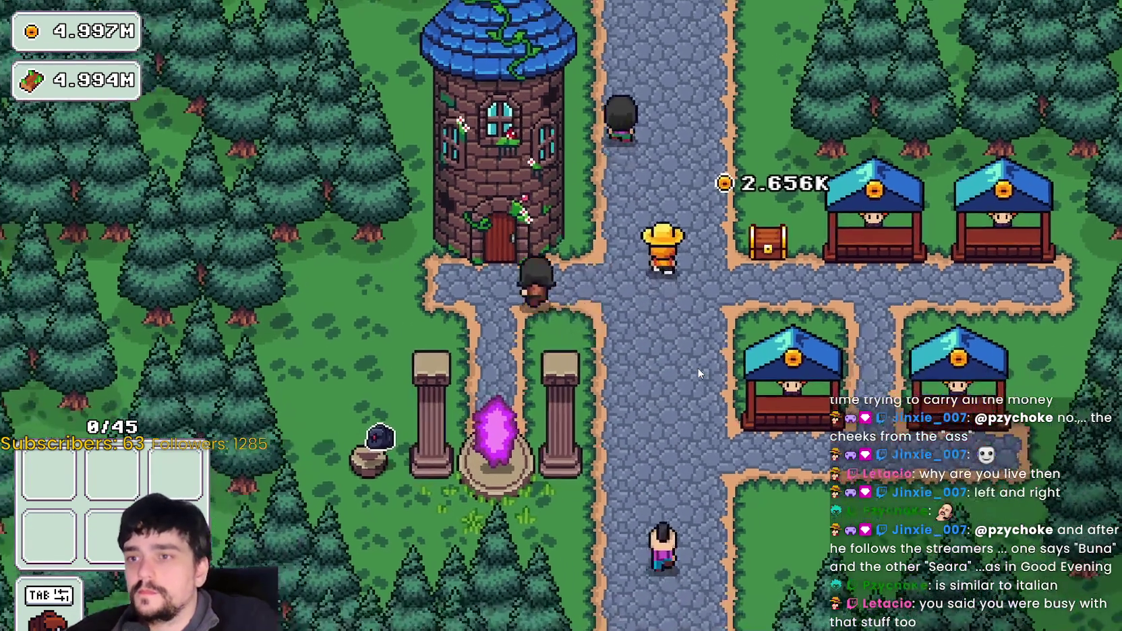
{"action": "key", "text": "p"}
{"action": "key", "text": "p"}
{"action": "key", "text": "w"}
{"action": "key", "text": "e"}
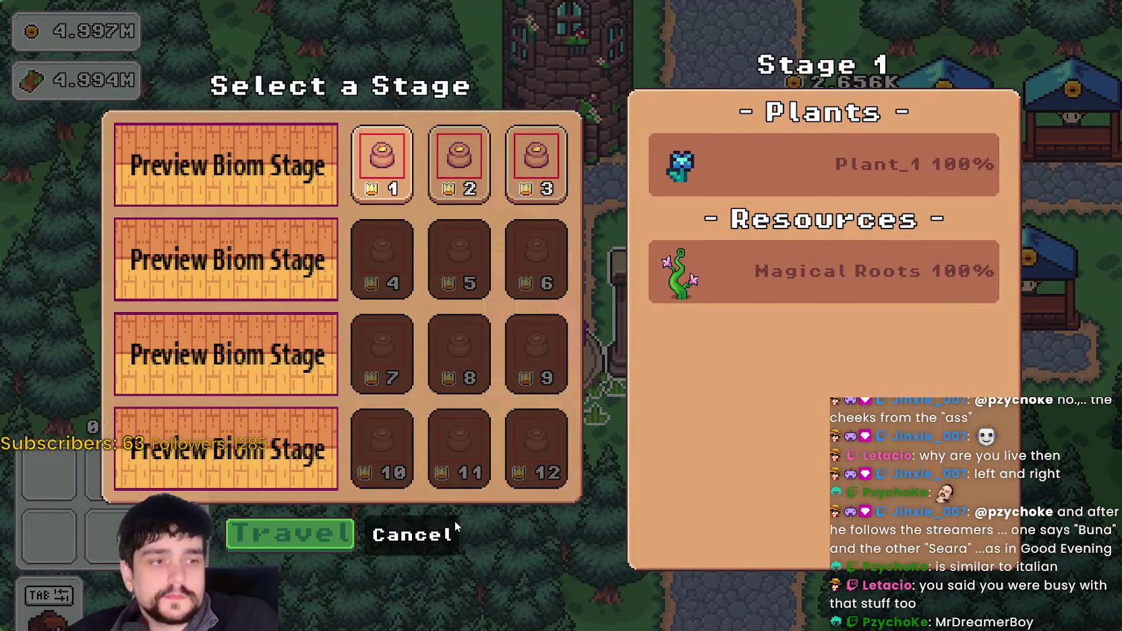
{"action": "left_click", "coordinate": [451, 530]}
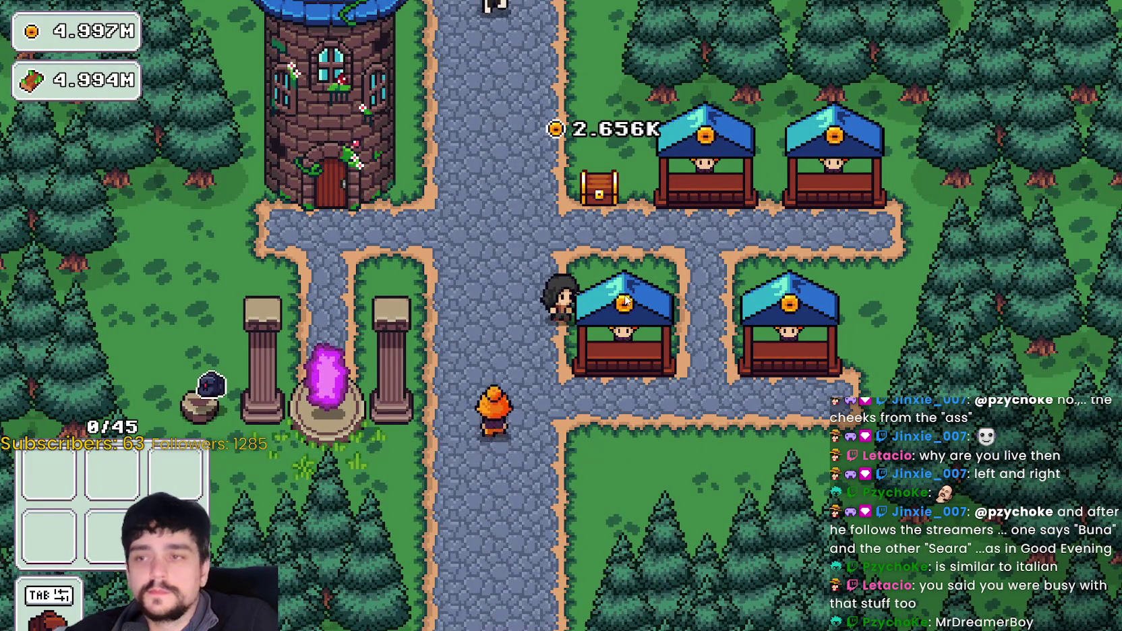
- Collect the coins from the chest and return to stand beside it
{"action": "key", "text": "w"}
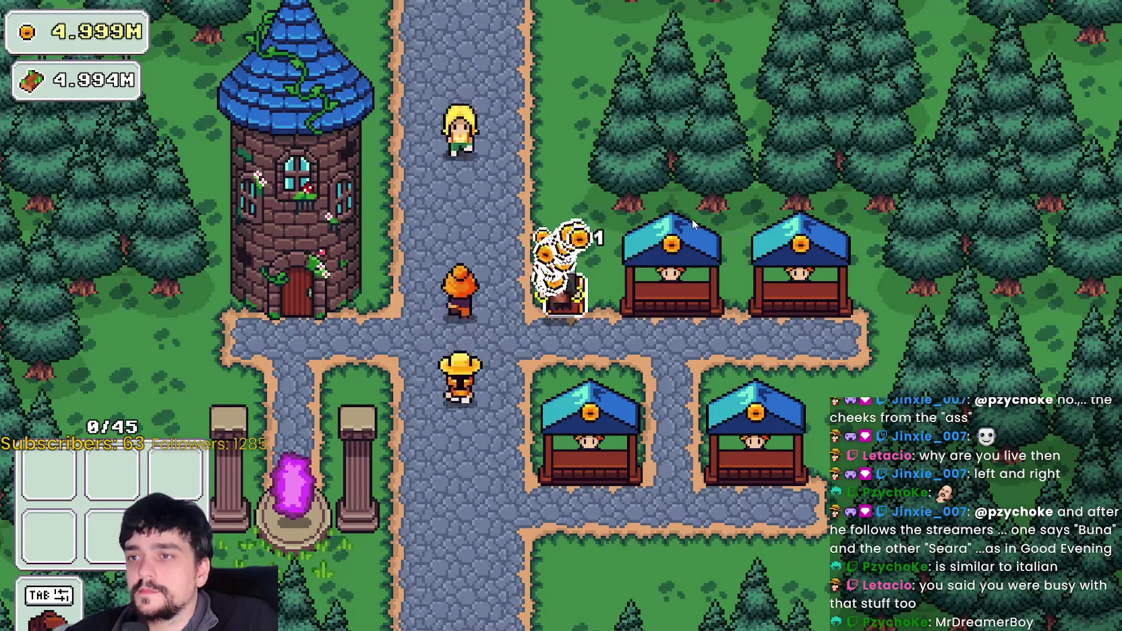
{"action": "key", "text": "d"}
{"action": "key", "text": "s"}
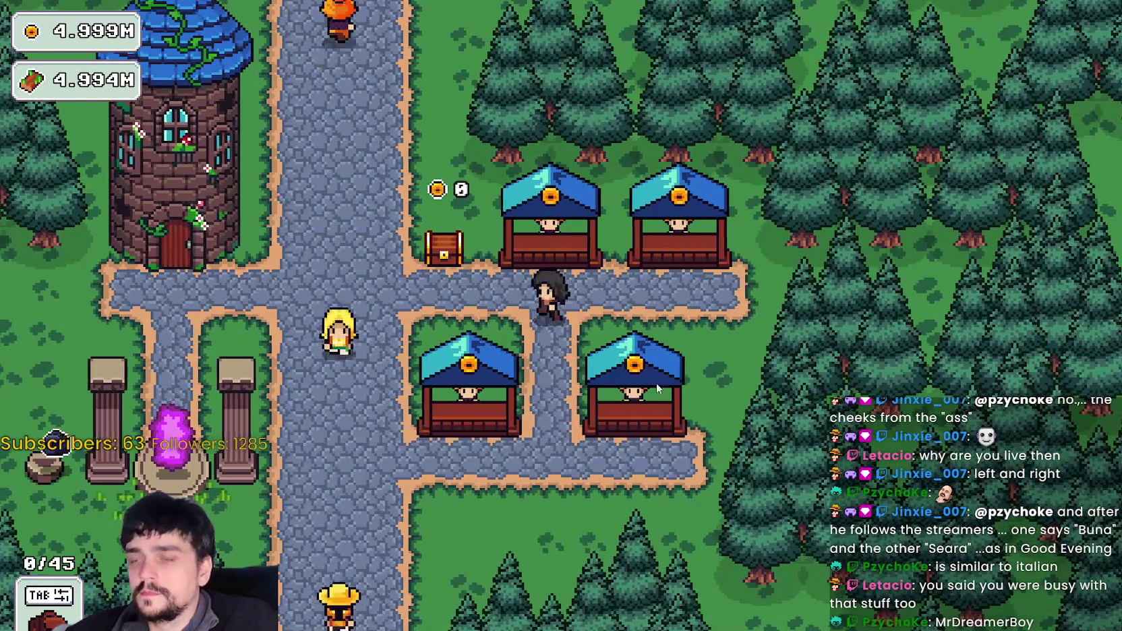
{"action": "key", "text": "a"}
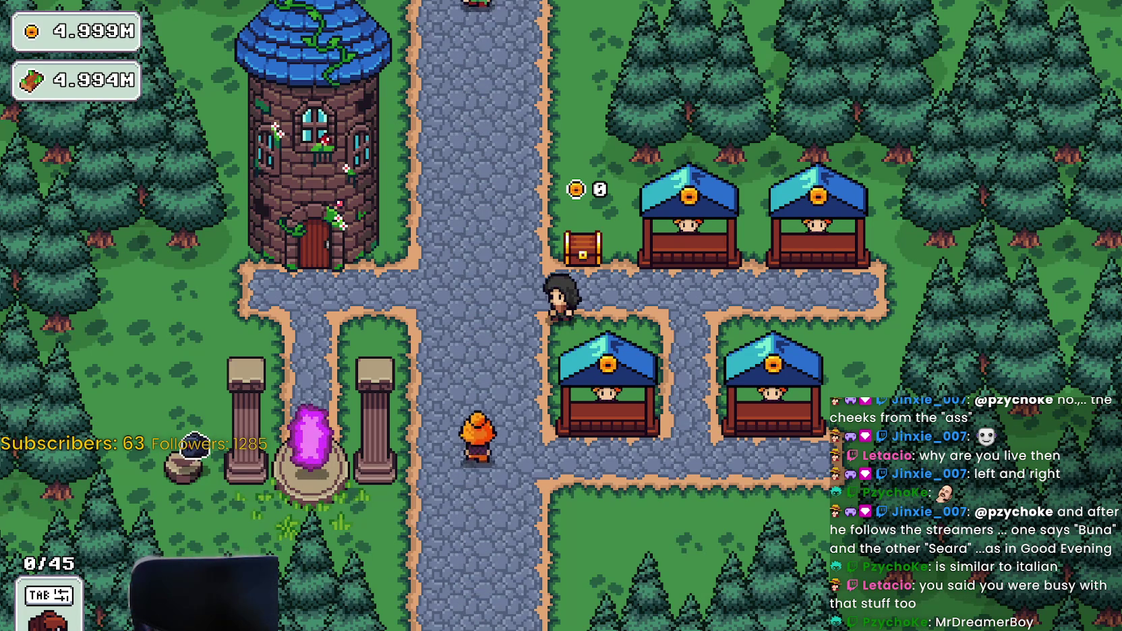
- Walk the mage along the village path to the tower door and back down
{"action": "key", "text": "w"}
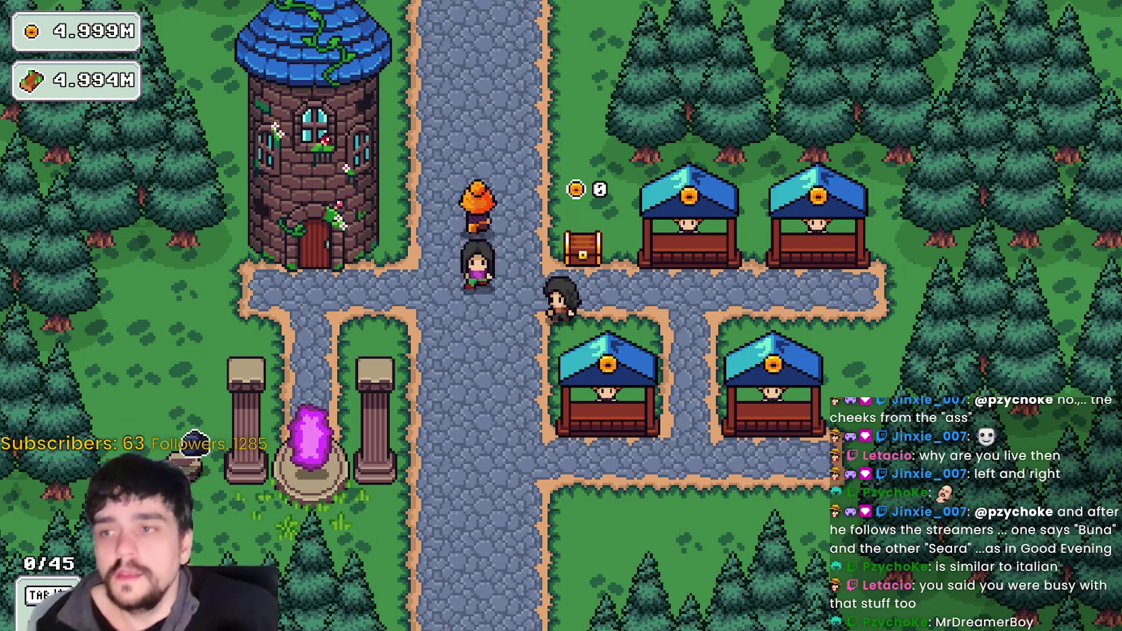
{"action": "key", "text": "w"}
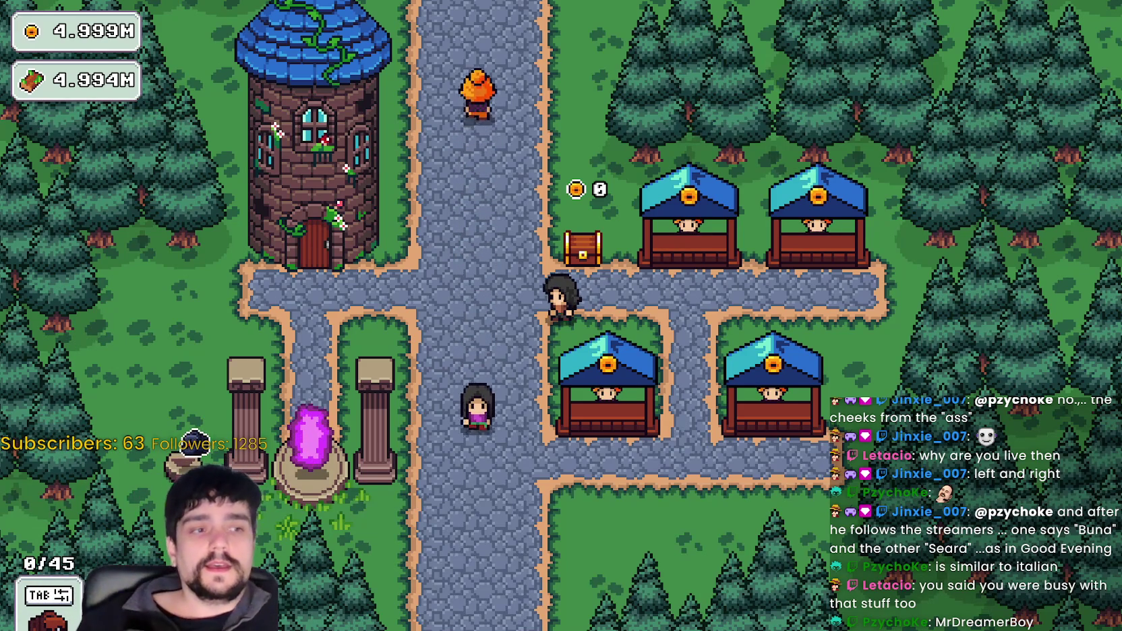
{"action": "key", "text": "w"}
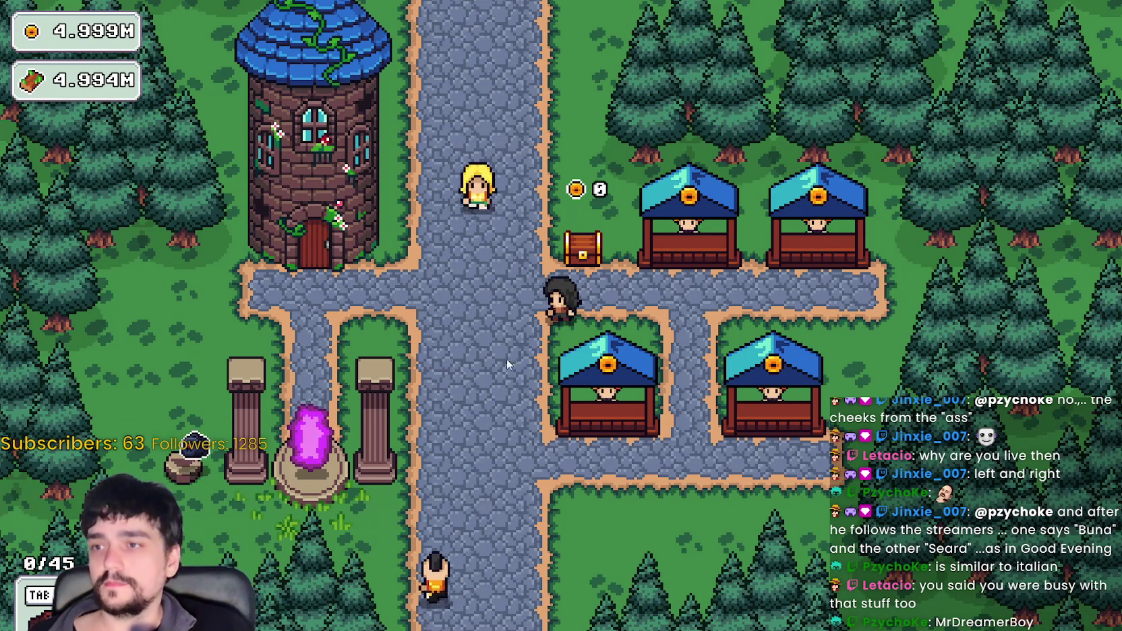
{"action": "key", "text": "a"}
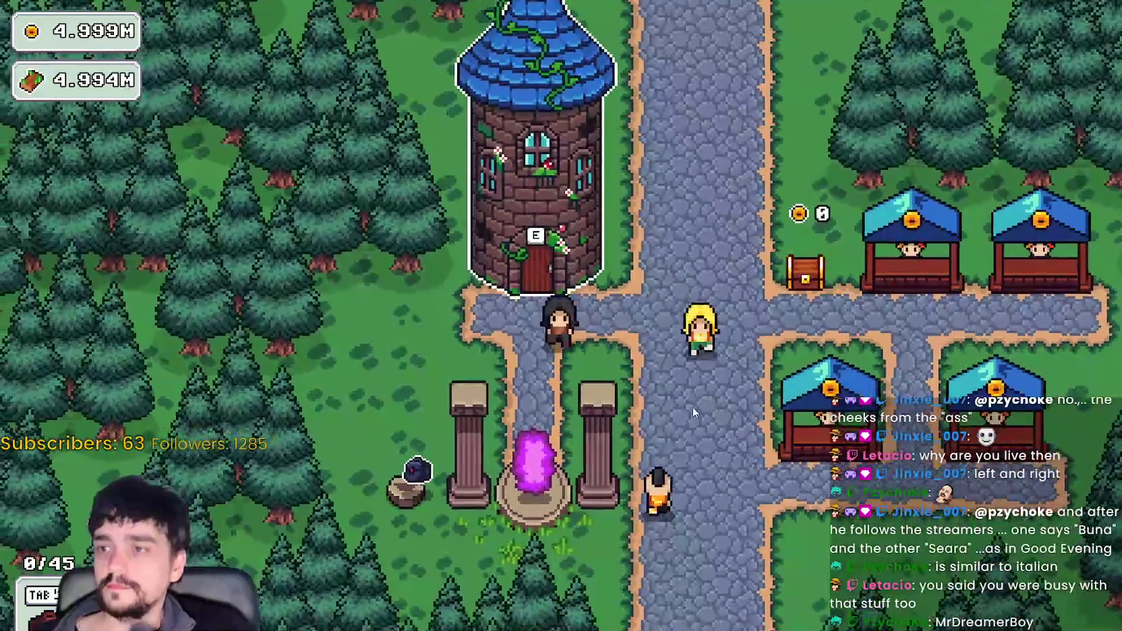
{"action": "key", "text": "s"}
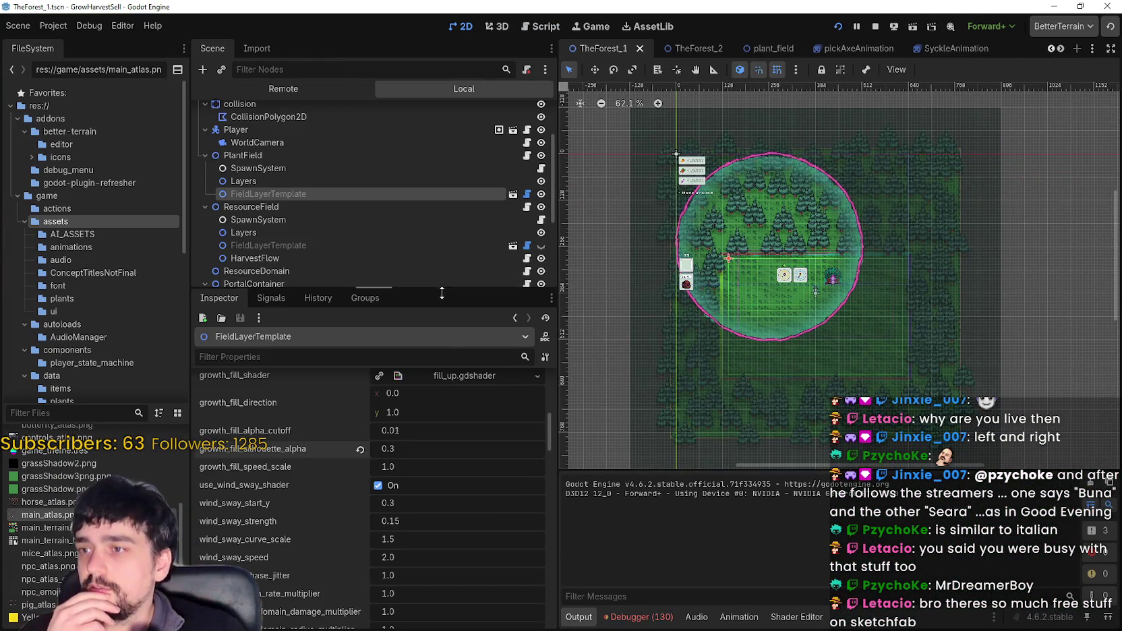
- Enlarge the scene tree and inspector, and select ResourceField's FieldLayerTemplate node
{"action": "left_click_drag", "start_coordinate": [438, 289], "coordinate": [435, 385]}
{"action": "scroll", "coordinate": [429, 604], "scroll_direction": "down", "scroll_amount": 3}
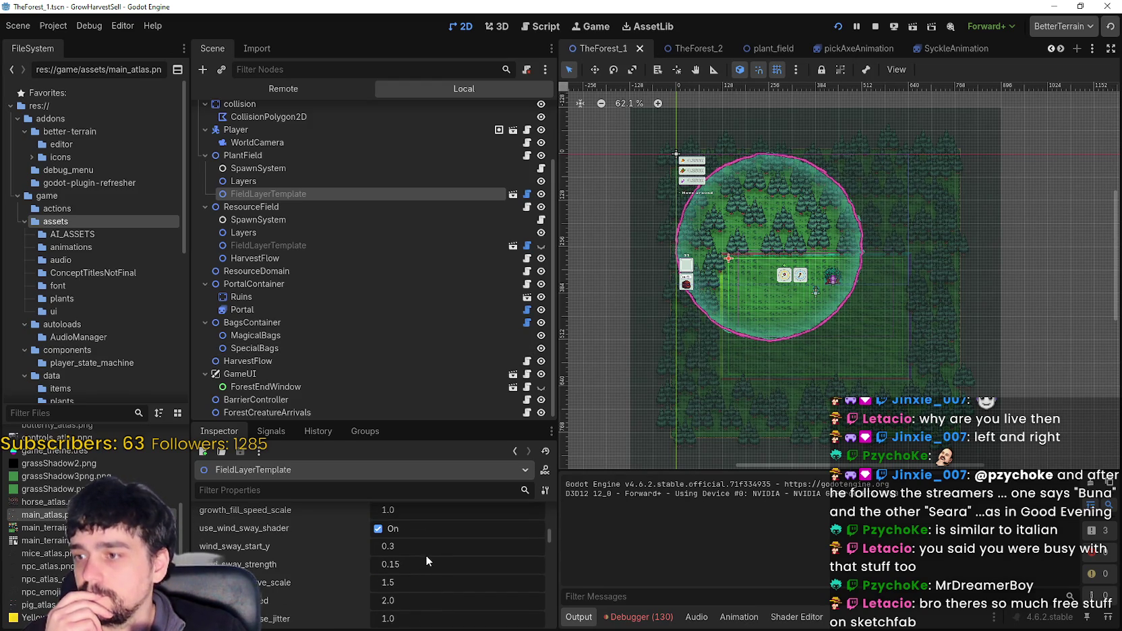
{"action": "scroll", "coordinate": [425, 557], "scroll_direction": "down", "scroll_amount": 3}
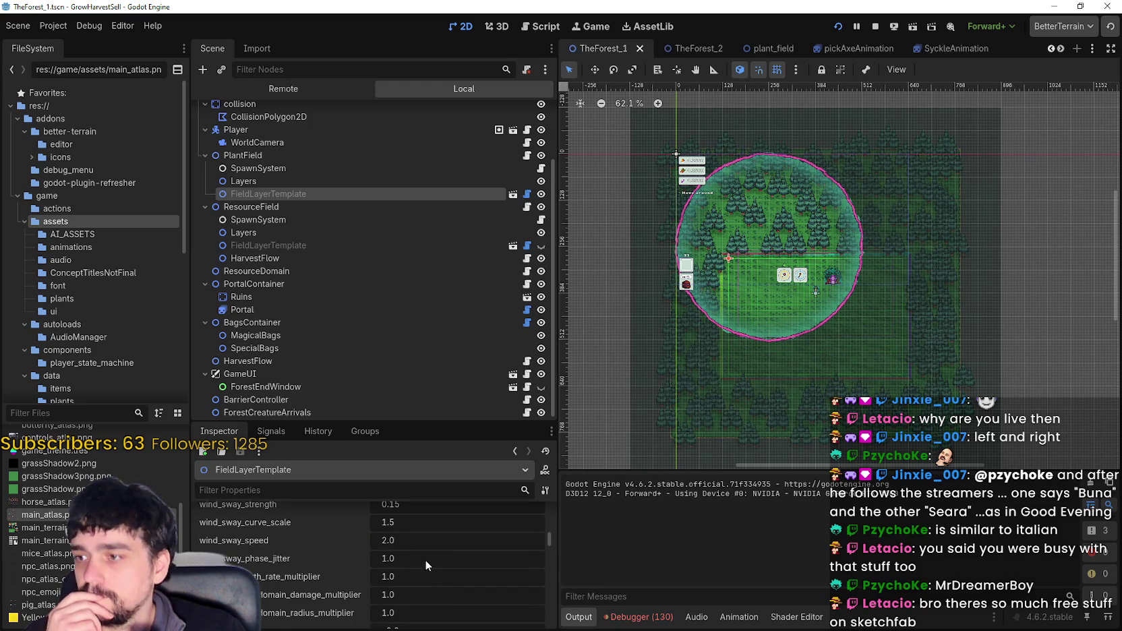
{"action": "left_click", "coordinate": [272, 245]}
{"action": "scroll", "coordinate": [463, 596], "scroll_direction": "down", "scroll_amount": 3}
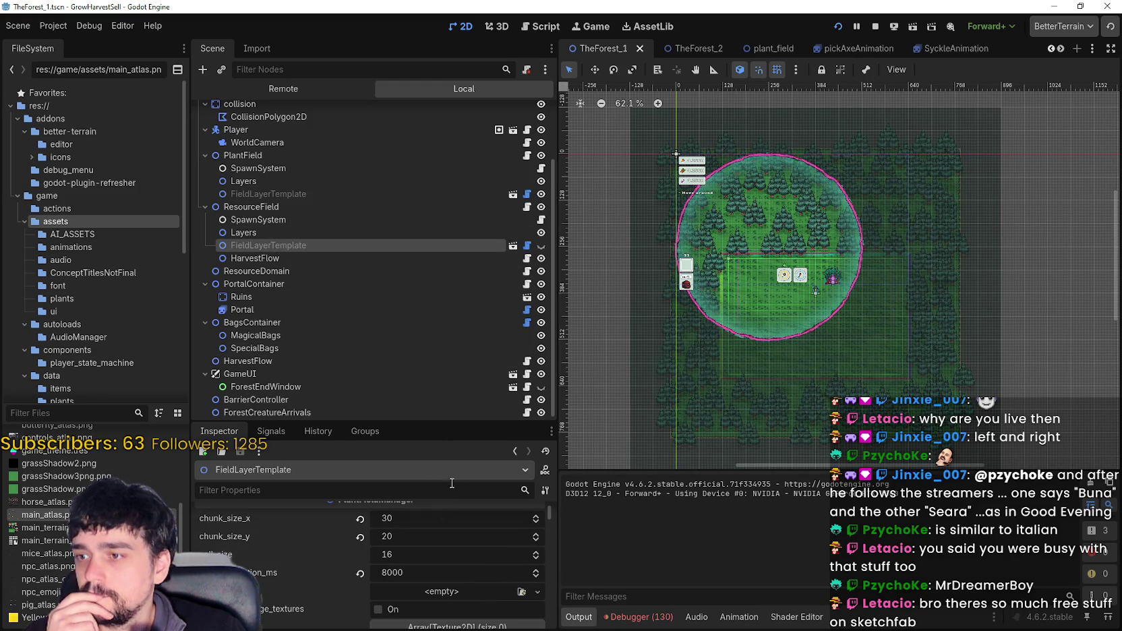
{"action": "left_click_drag", "start_coordinate": [457, 419], "coordinate": [457, 174]}
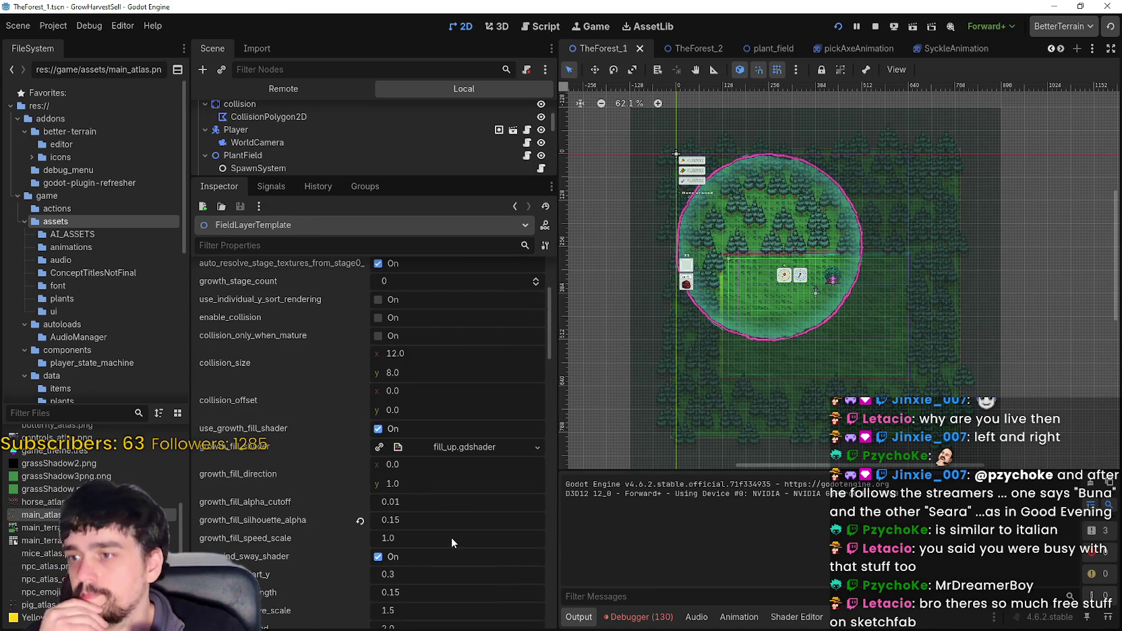
{"action": "scroll", "coordinate": [438, 526], "scroll_direction": "down", "scroll_amount": 2}
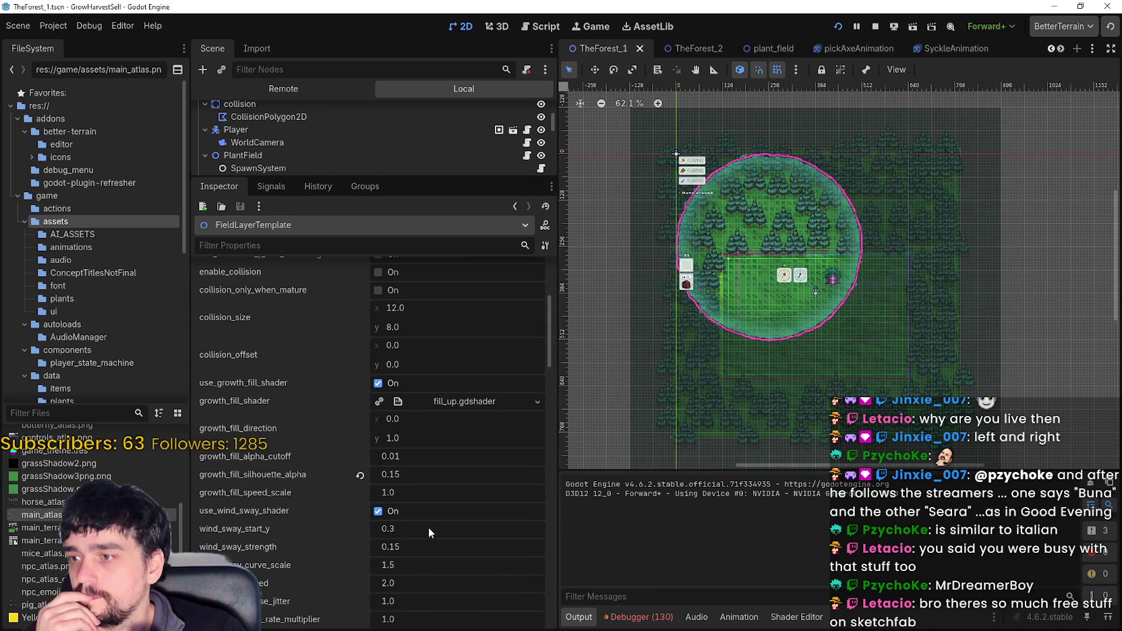
- Set growth_fill_silhouette_alpha to 0.3 and save the TheForest_1 scene
{"action": "left_click", "coordinate": [359, 476]}
{"action": "left_click", "coordinate": [413, 474]}
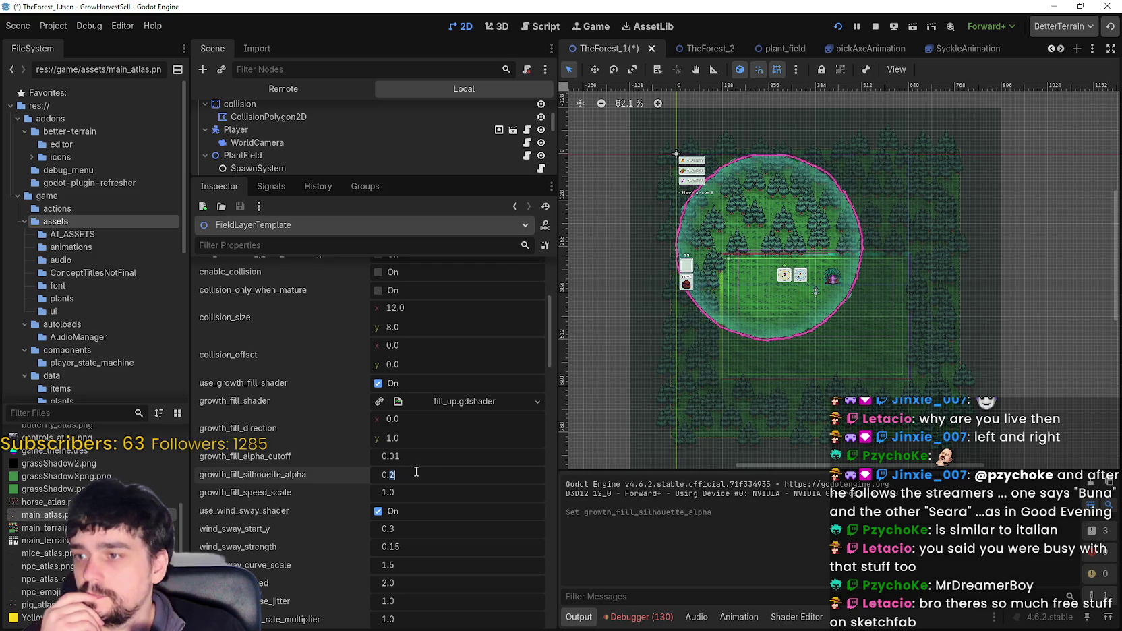
{"action": "key", "text": "BackSpace"}
{"action": "type", "text": "3"}
{"action": "key", "text": "Return"}
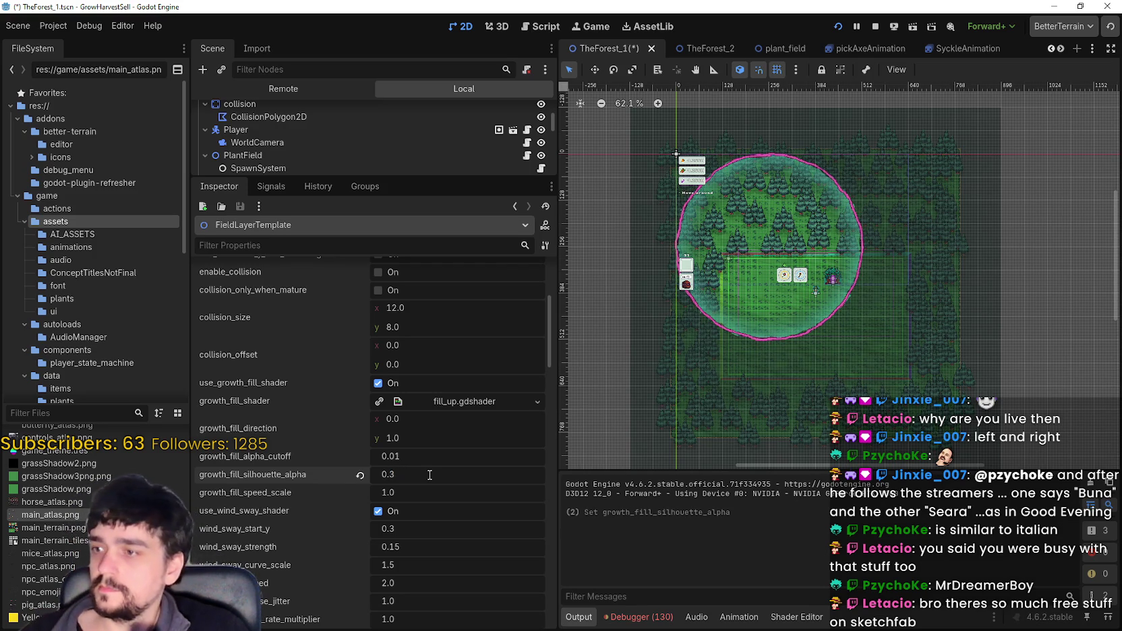
{"action": "key", "text": "ctrl+s"}
- Review the remaining template properties and stop the running game
{"action": "scroll", "coordinate": [439, 464], "scroll_direction": "down", "scroll_amount": 3}
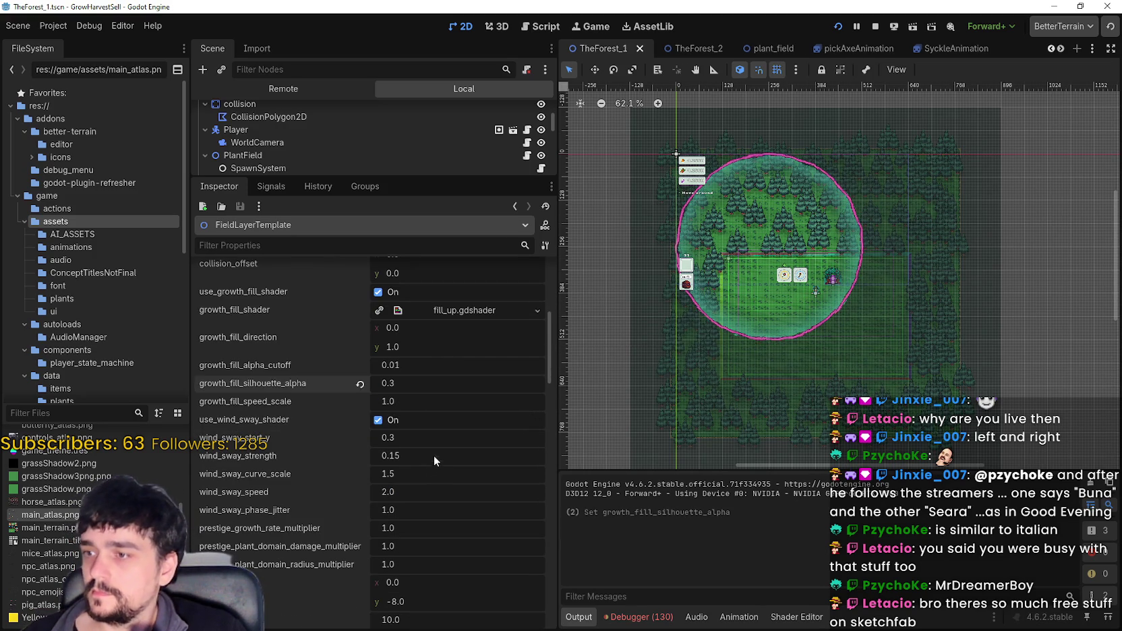
{"action": "scroll", "coordinate": [426, 432], "scroll_direction": "down", "scroll_amount": 5}
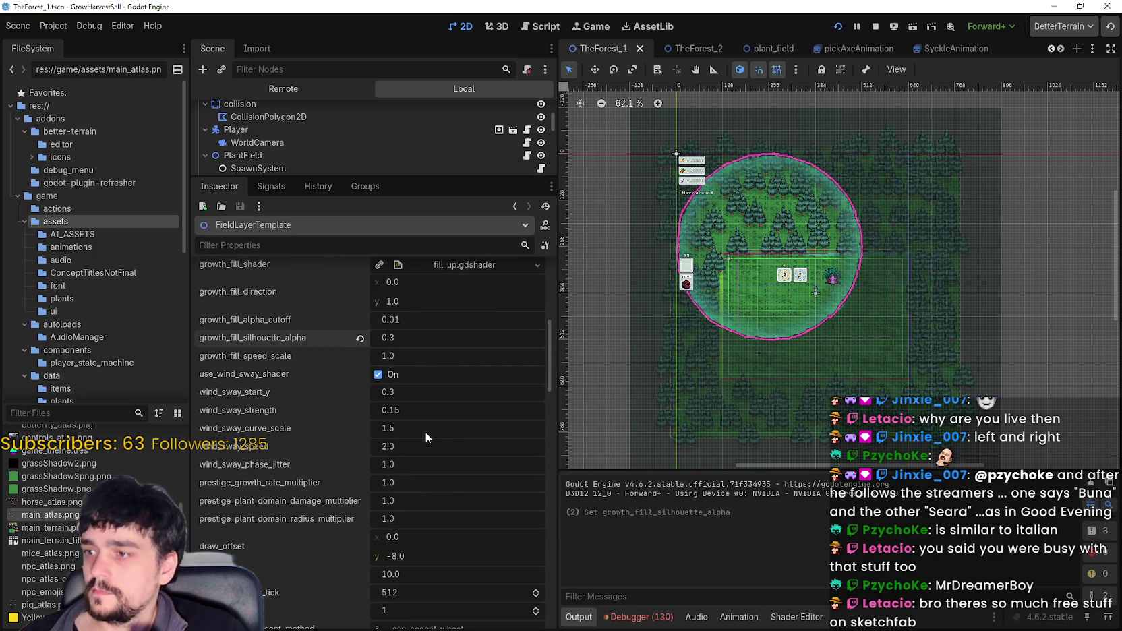
{"action": "scroll", "coordinate": [425, 536], "scroll_direction": "down", "scroll_amount": 2}
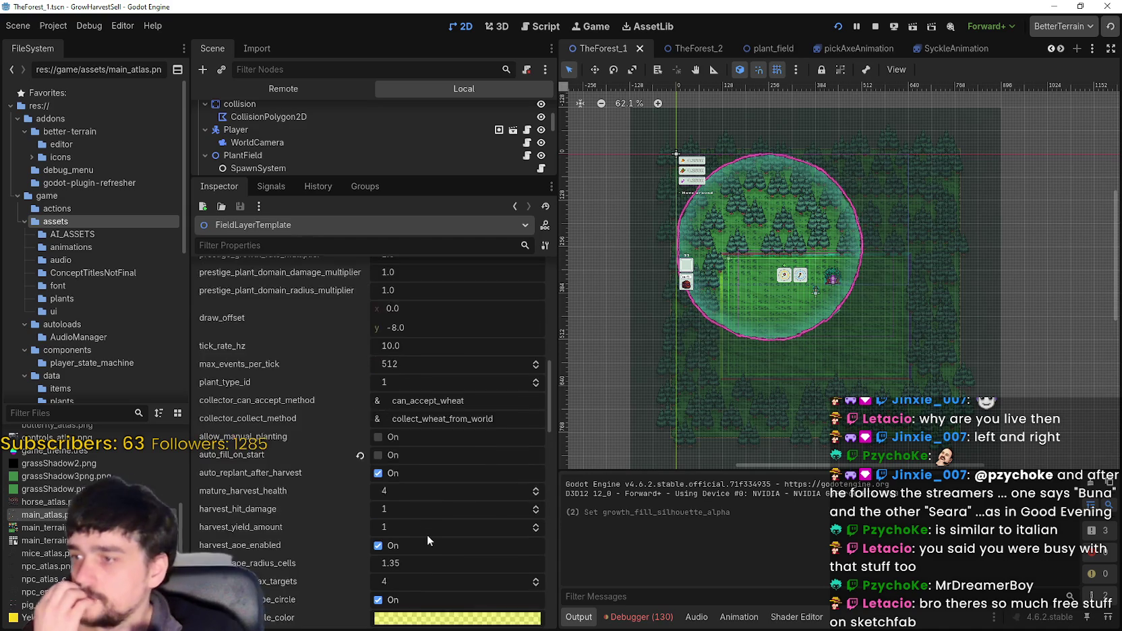
{"action": "scroll", "coordinate": [430, 538], "scroll_direction": "down", "scroll_amount": 6}
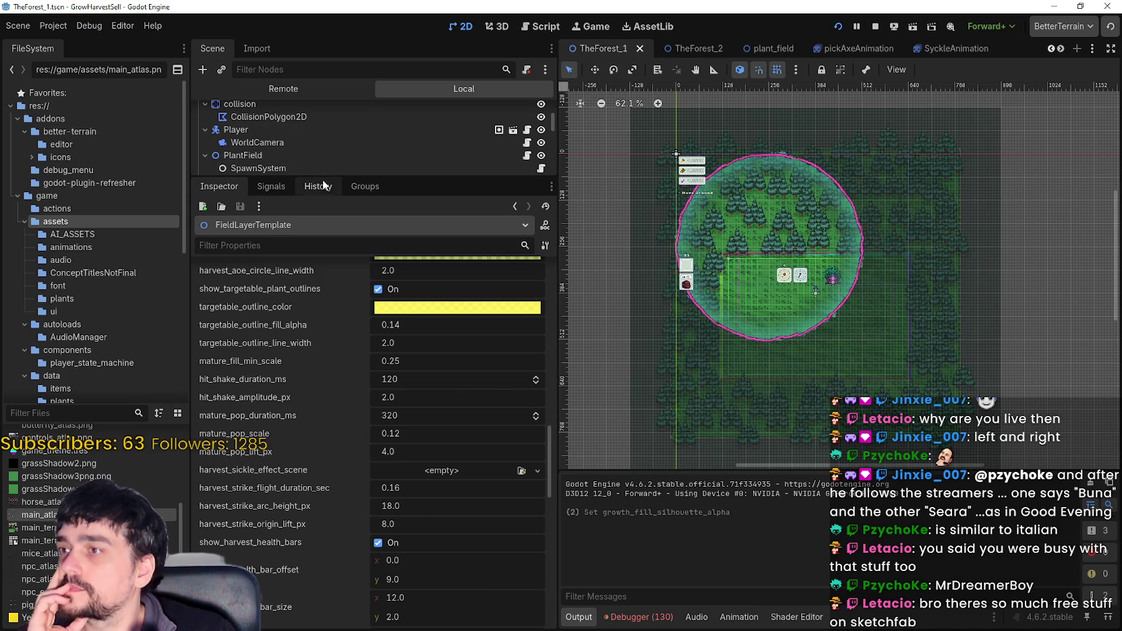
{"action": "left_click", "coordinate": [875, 26]}
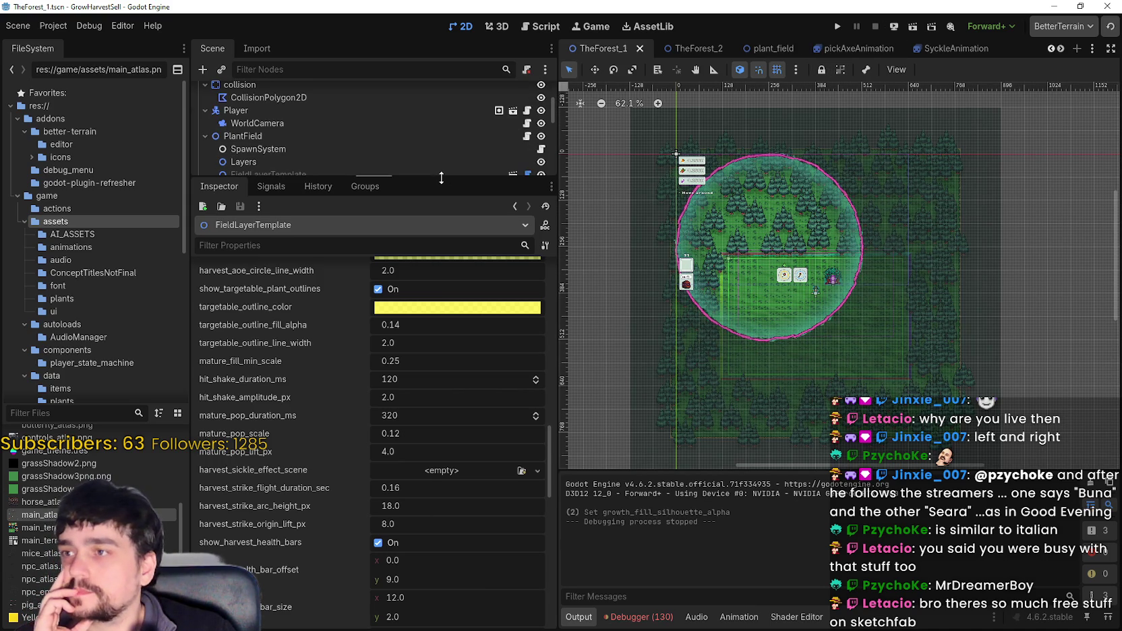
- Compare the FieldLayerTemplate properties of PlantField and ResourceField
{"action": "left_click", "coordinate": [264, 174]}
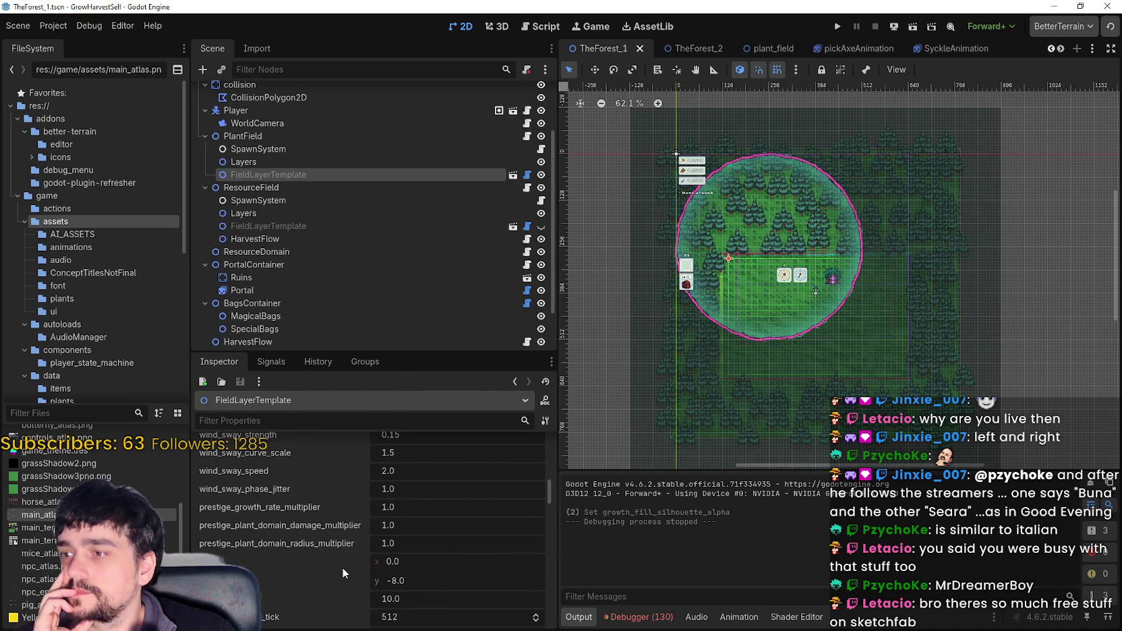
{"action": "scroll", "coordinate": [342, 567], "scroll_direction": "down", "scroll_amount": 5}
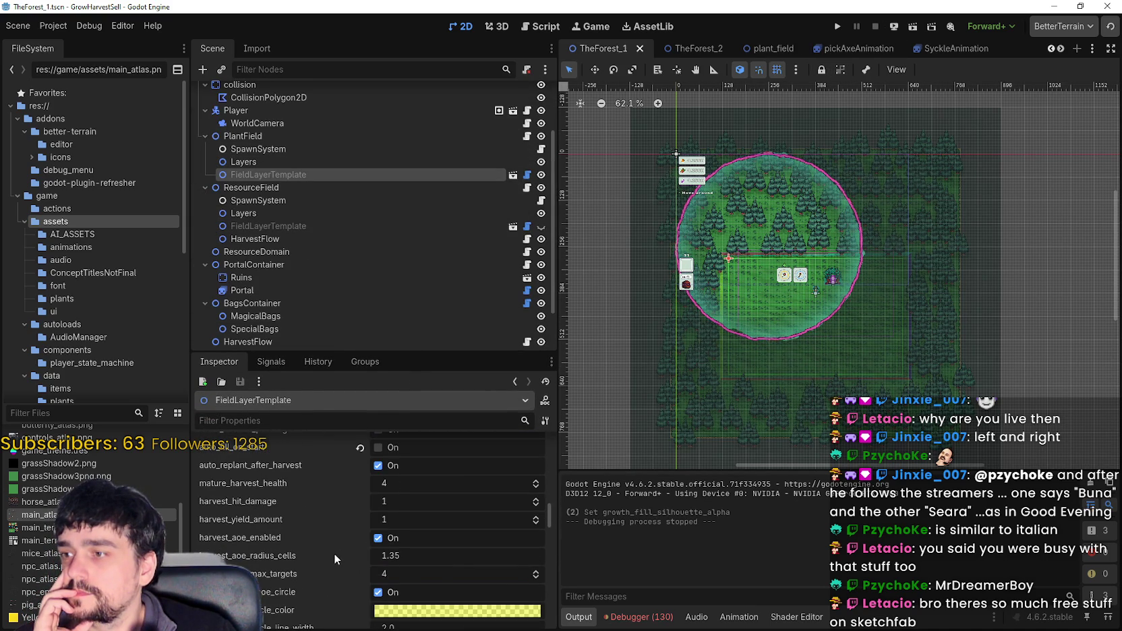
{"action": "scroll", "coordinate": [335, 553], "scroll_direction": "down", "scroll_amount": 5}
{"action": "scroll", "coordinate": [328, 573], "scroll_direction": "down", "scroll_amount": 2}
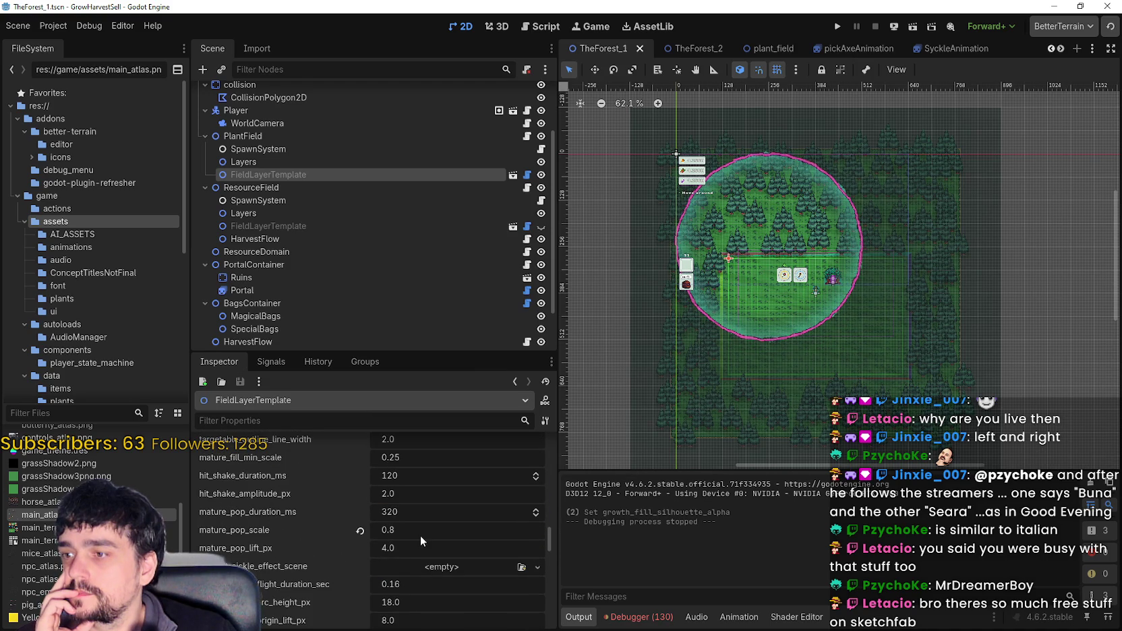
{"action": "left_click", "coordinate": [306, 224]}
{"action": "scroll", "coordinate": [312, 590], "scroll_direction": "up", "scroll_amount": 6}
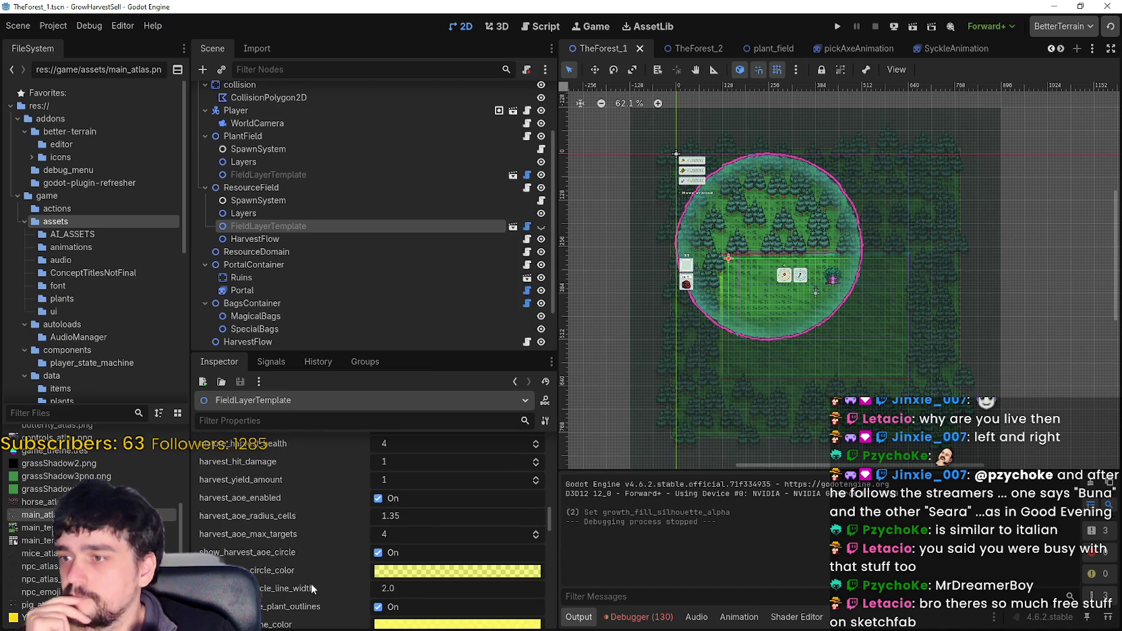
{"action": "scroll", "coordinate": [312, 583], "scroll_direction": "down", "scroll_amount": 5}
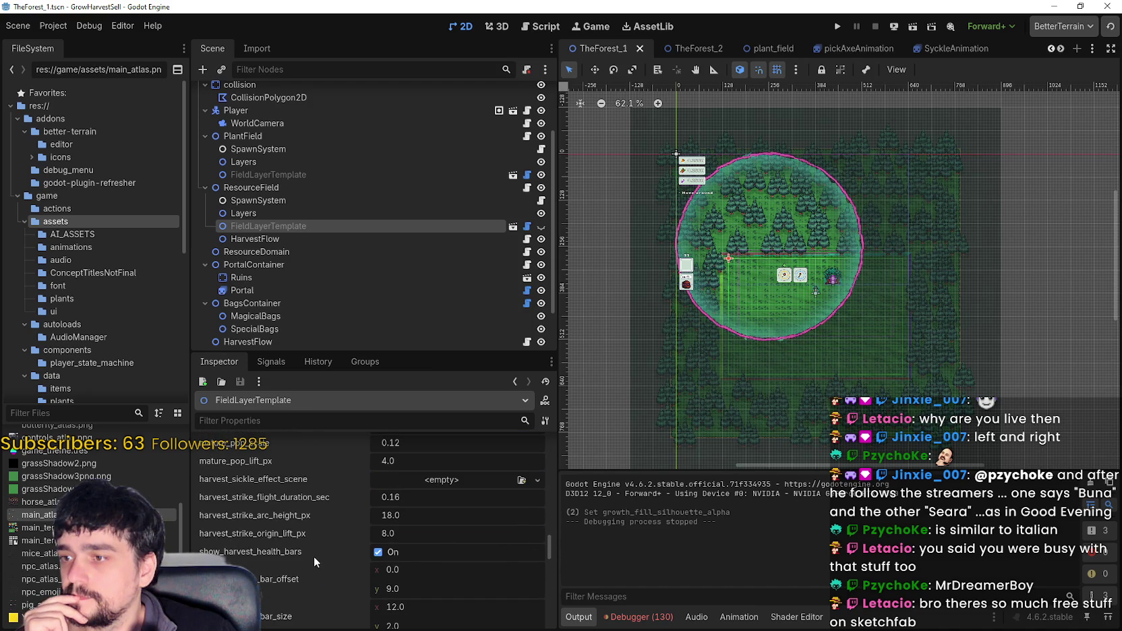
{"action": "scroll", "coordinate": [313, 557], "scroll_direction": "down", "scroll_amount": 6}
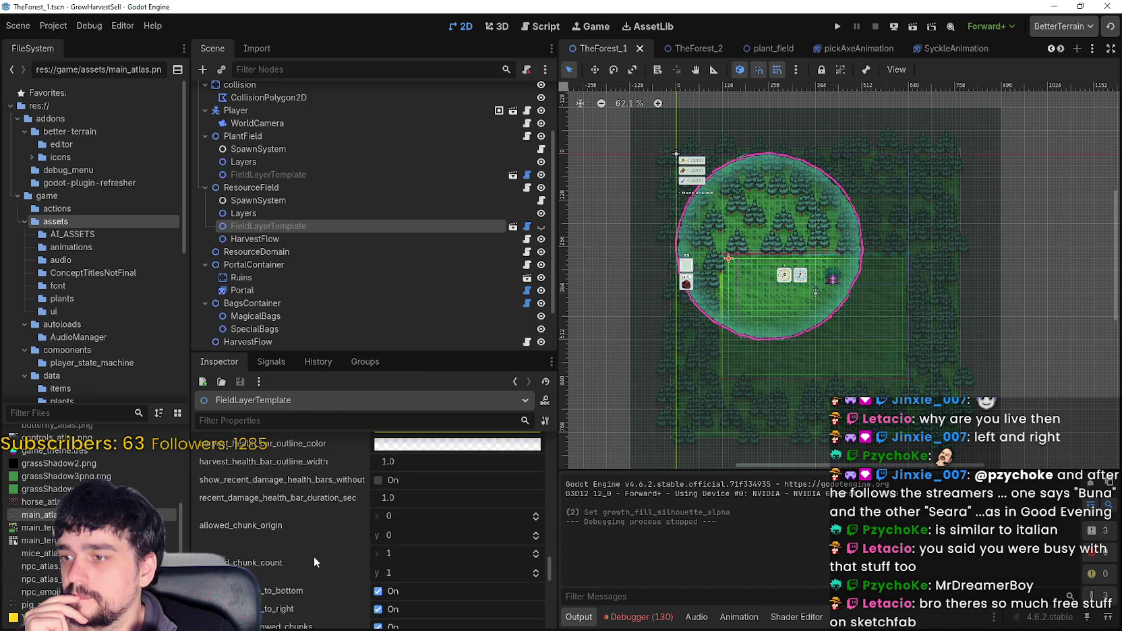
{"action": "scroll", "coordinate": [316, 539], "scroll_direction": "down", "scroll_amount": 6}
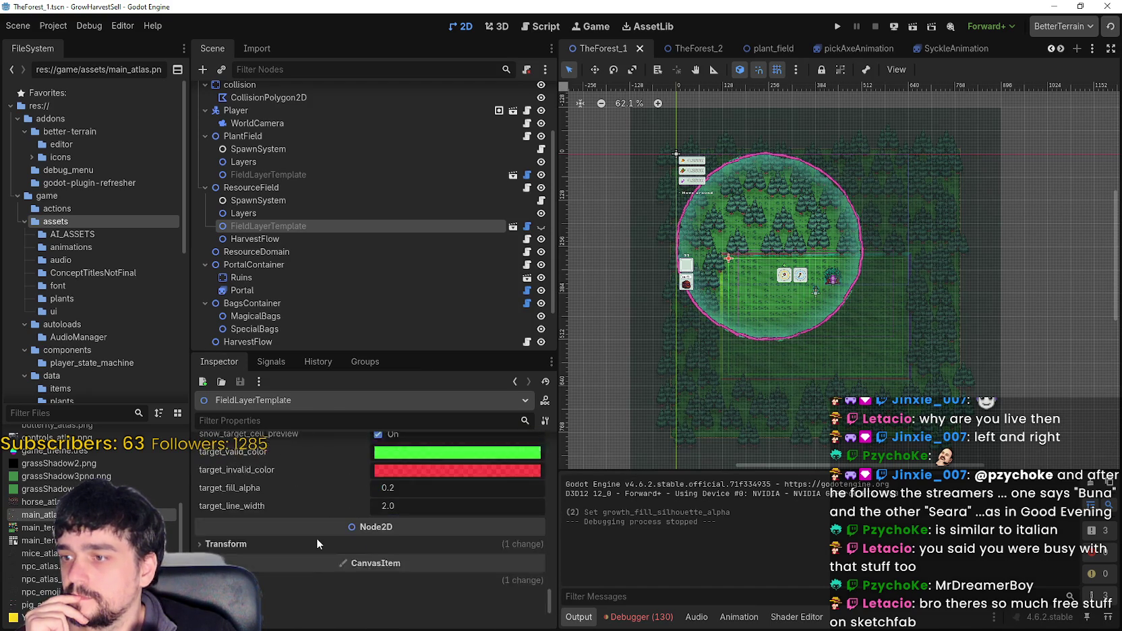
{"action": "left_click", "coordinate": [336, 415]}
{"action": "type", "text": "mature"}
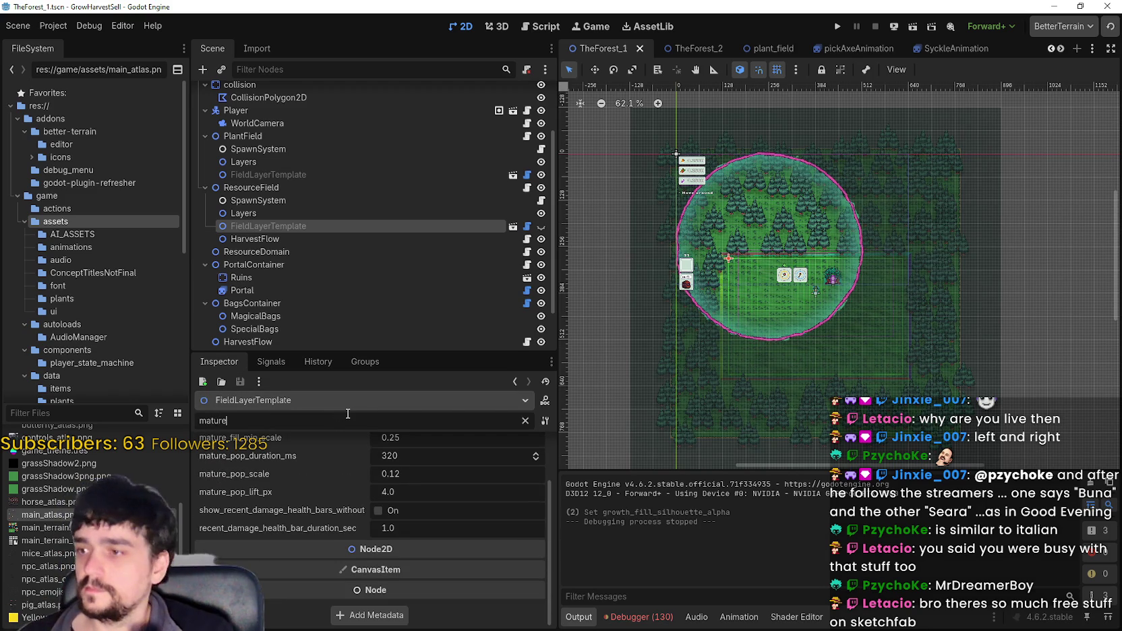
{"action": "scroll", "coordinate": [326, 570], "scroll_direction": "up", "scroll_amount": 2}
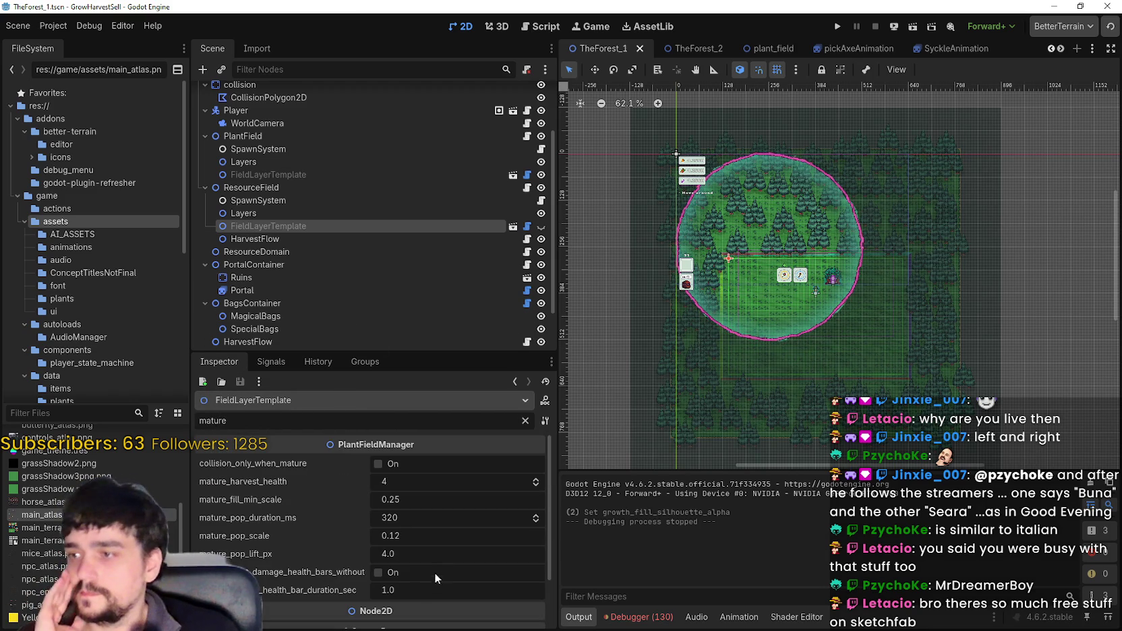
{"action": "left_click", "coordinate": [400, 537]}
{"action": "left_click_drag", "start_coordinate": [390, 537], "coordinate": [430, 543]}
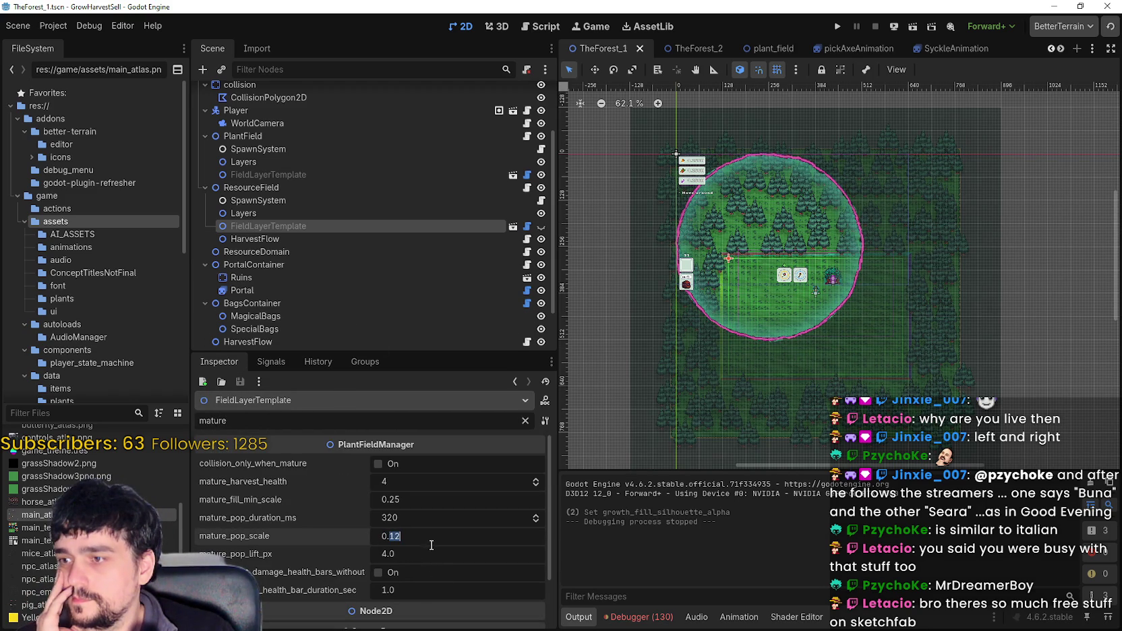
{"action": "type", "text": "8"}
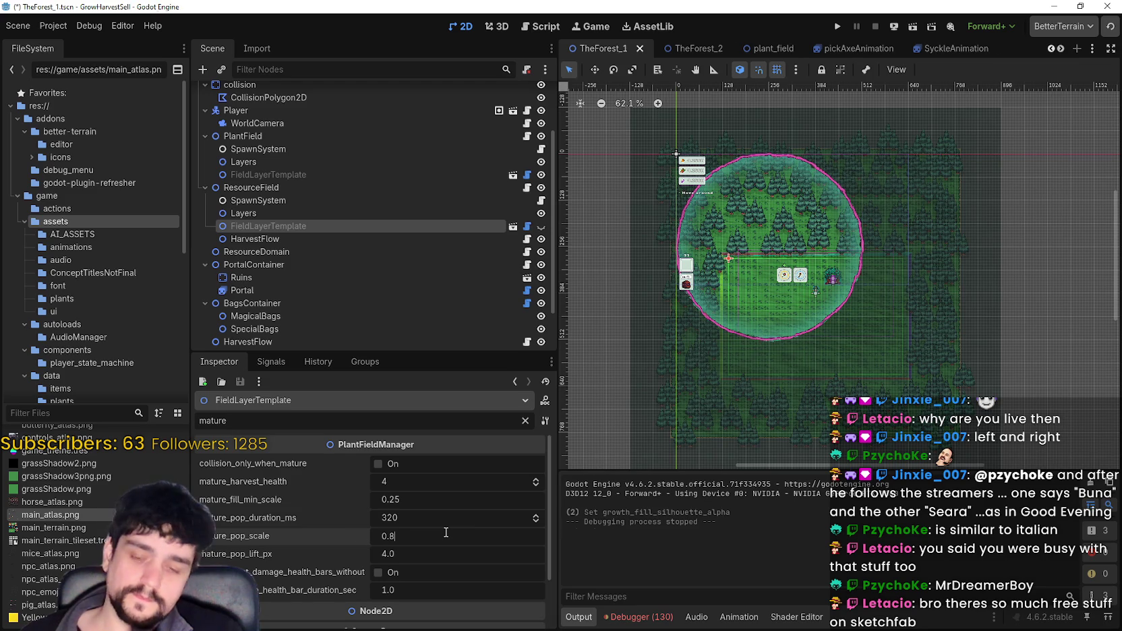
{"action": "key", "text": "Return"}
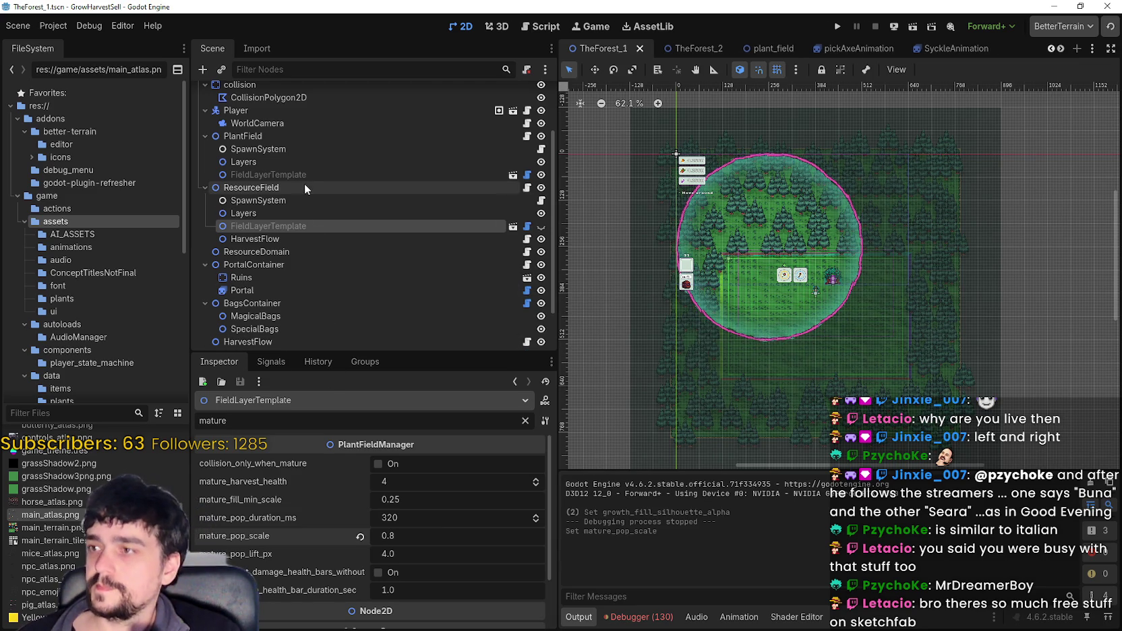
{"action": "left_click", "coordinate": [304, 183]}
{"action": "left_click", "coordinate": [307, 175]}
{"action": "scroll", "coordinate": [427, 518], "scroll_direction": "up", "scroll_amount": 3}
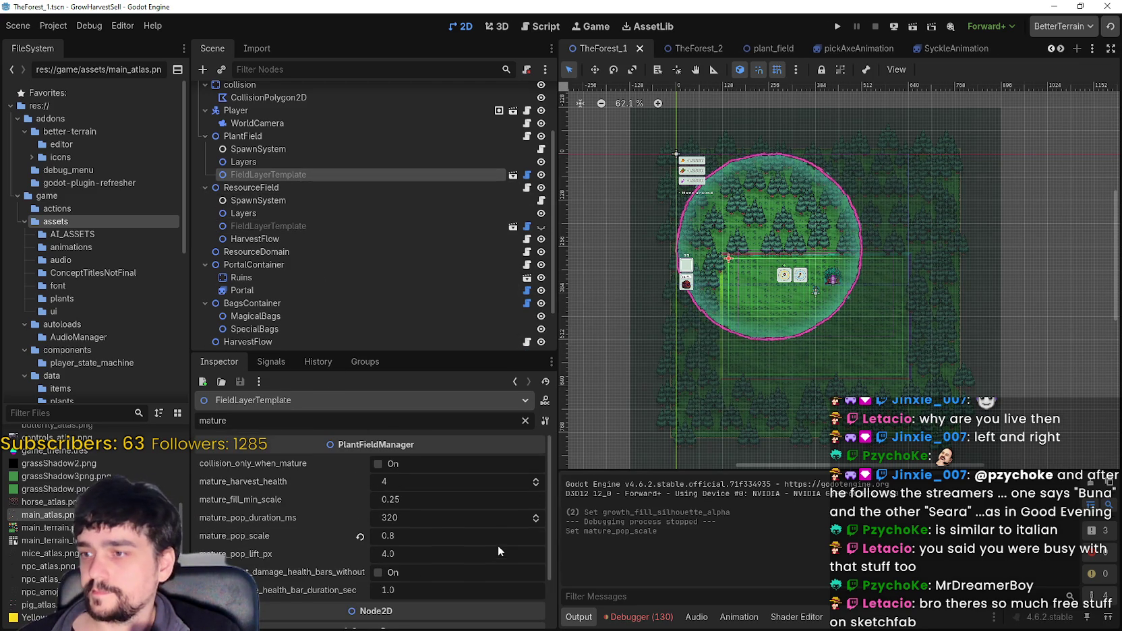
{"action": "left_click", "coordinate": [525, 420]}
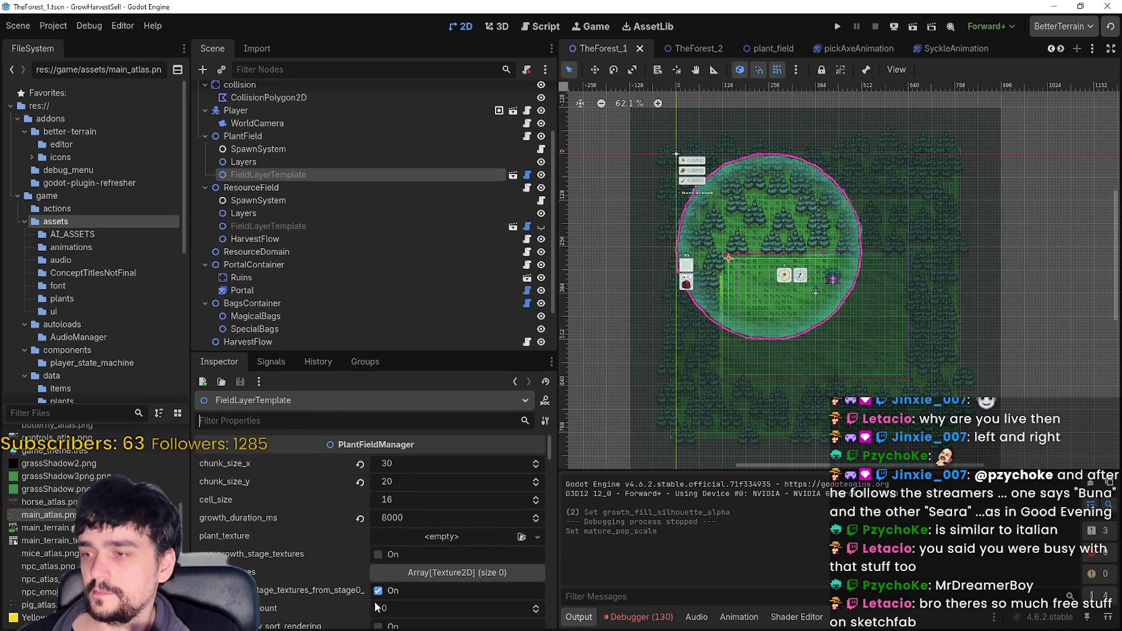
{"action": "scroll", "coordinate": [424, 583], "scroll_direction": "down", "scroll_amount": 3}
{"action": "scroll", "coordinate": [423, 580], "scroll_direction": "down", "scroll_amount": 5}
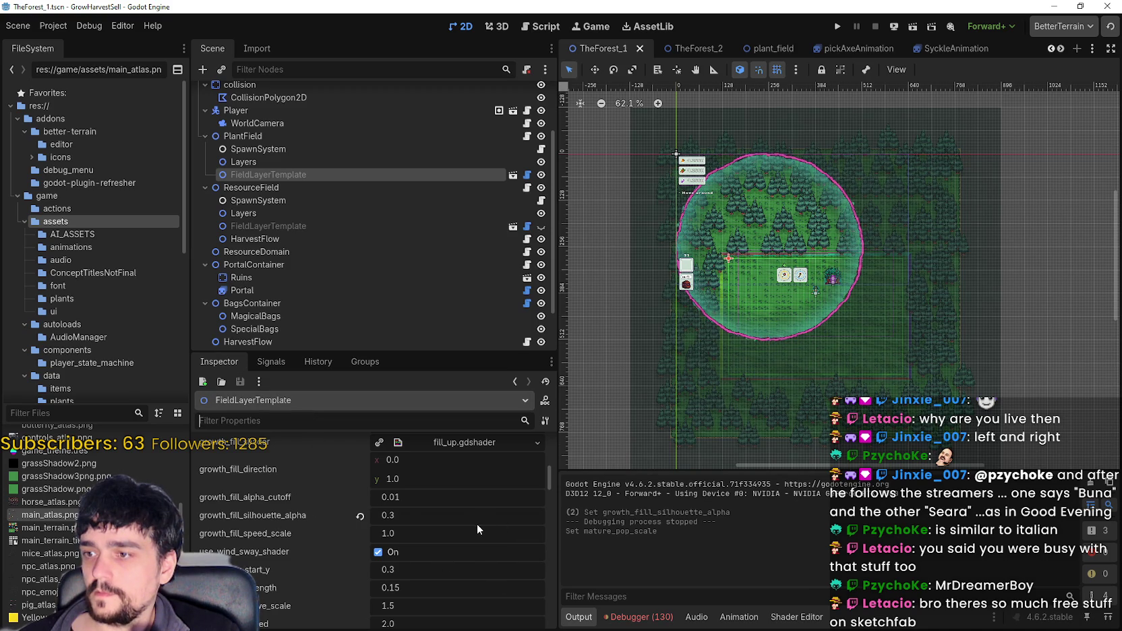
{"action": "scroll", "coordinate": [470, 522], "scroll_direction": "down", "scroll_amount": 2}
{"action": "scroll", "coordinate": [470, 523], "scroll_direction": "down", "scroll_amount": 1}
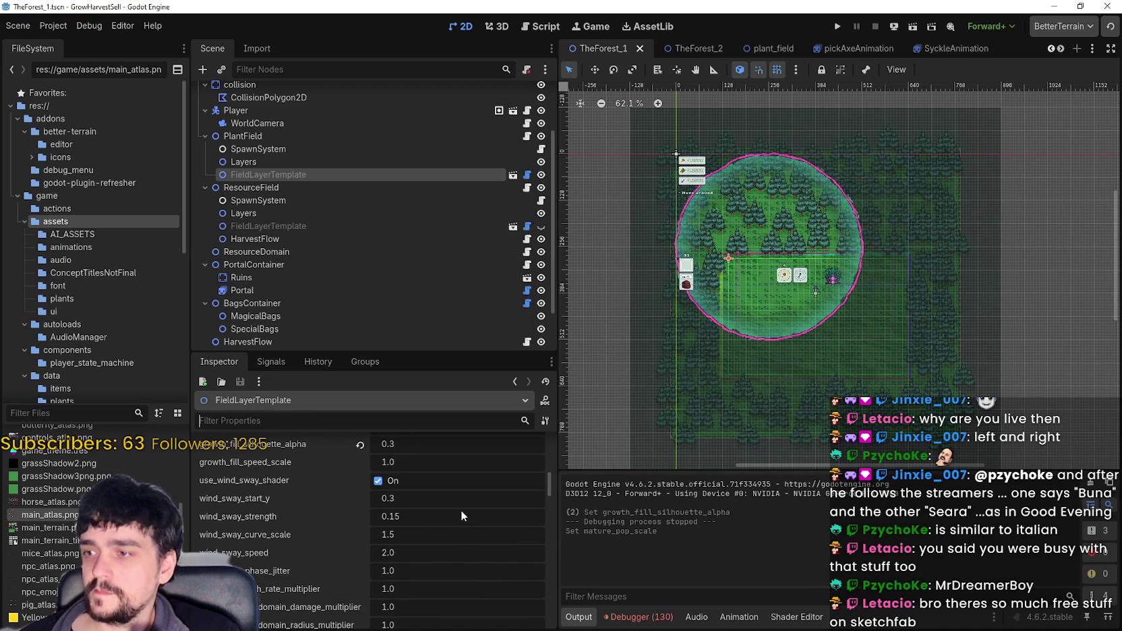
{"action": "scroll", "coordinate": [462, 516], "scroll_direction": "up", "scroll_amount": 2}
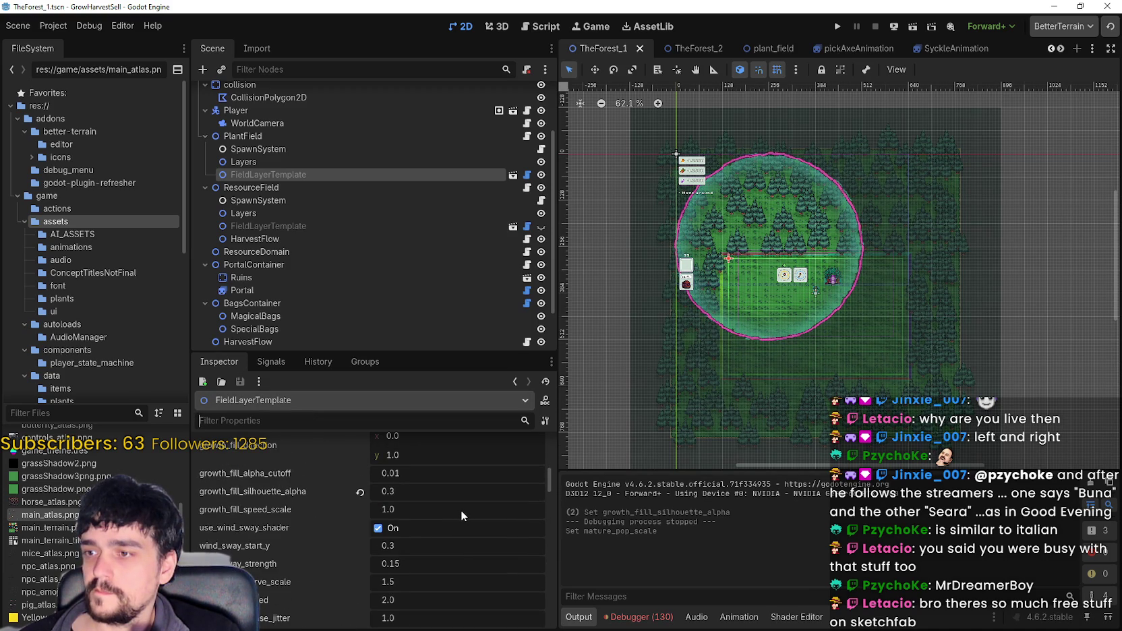
{"action": "scroll", "coordinate": [460, 511], "scroll_direction": "up", "scroll_amount": 4}
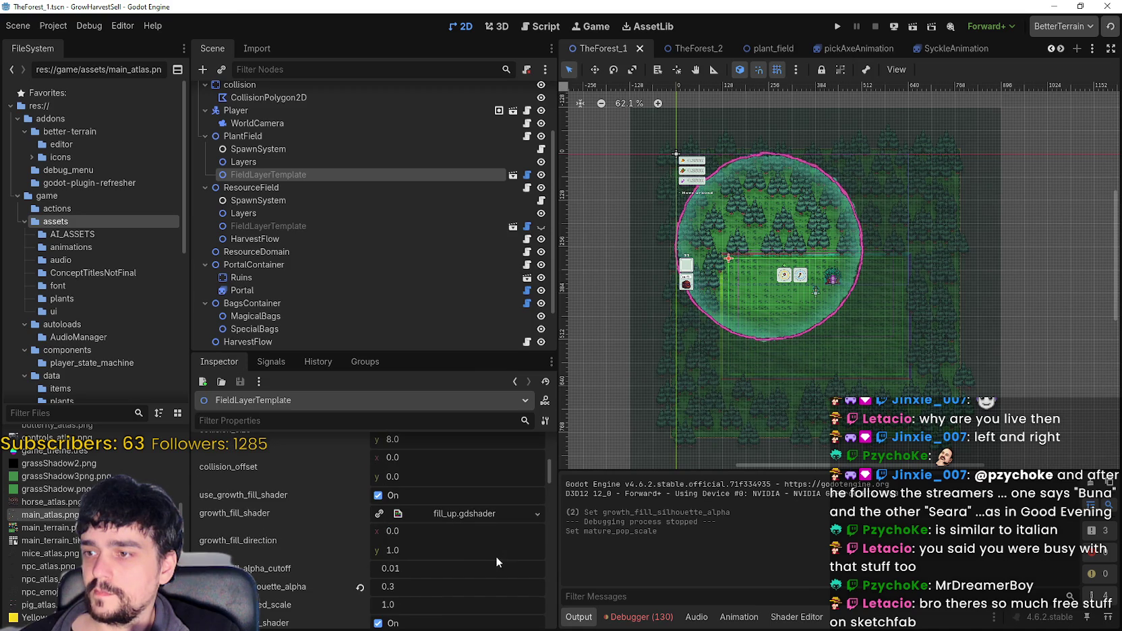
{"action": "scroll", "coordinate": [494, 586], "scroll_direction": "up", "scroll_amount": 5}
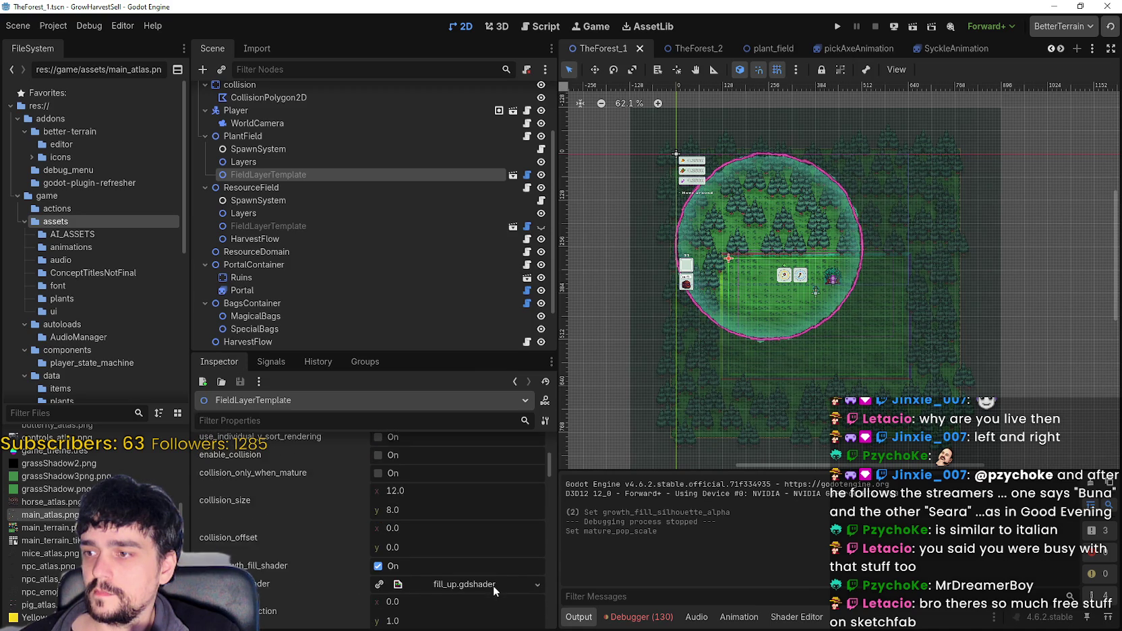
{"action": "scroll", "coordinate": [493, 582], "scroll_direction": "up", "scroll_amount": 3}
{"action": "mouse_move", "coordinate": [552, 451]}
{"action": "left_mouse_down"}
{"action": "mouse_move", "coordinate": [553, 436]}
{"action": "mouse_move", "coordinate": [545, 515]}
{"action": "left_mouse_up"}
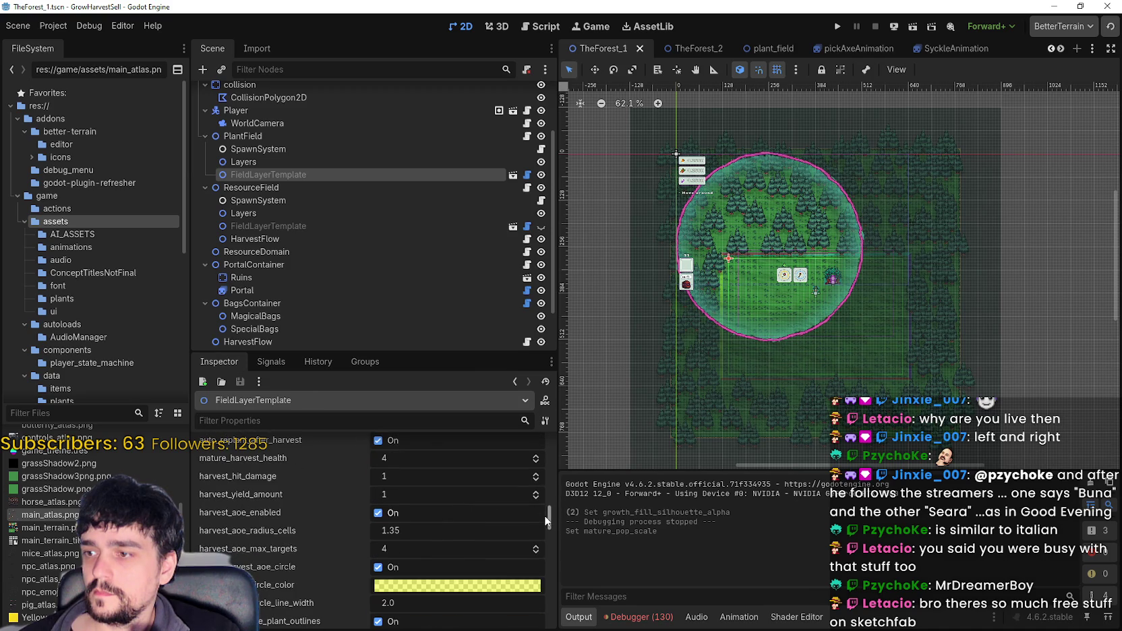
- Expand plant_wheat.tres on PlantField and plant_magical_roots.tres on ResourceField
{"action": "left_click", "coordinate": [279, 135]}
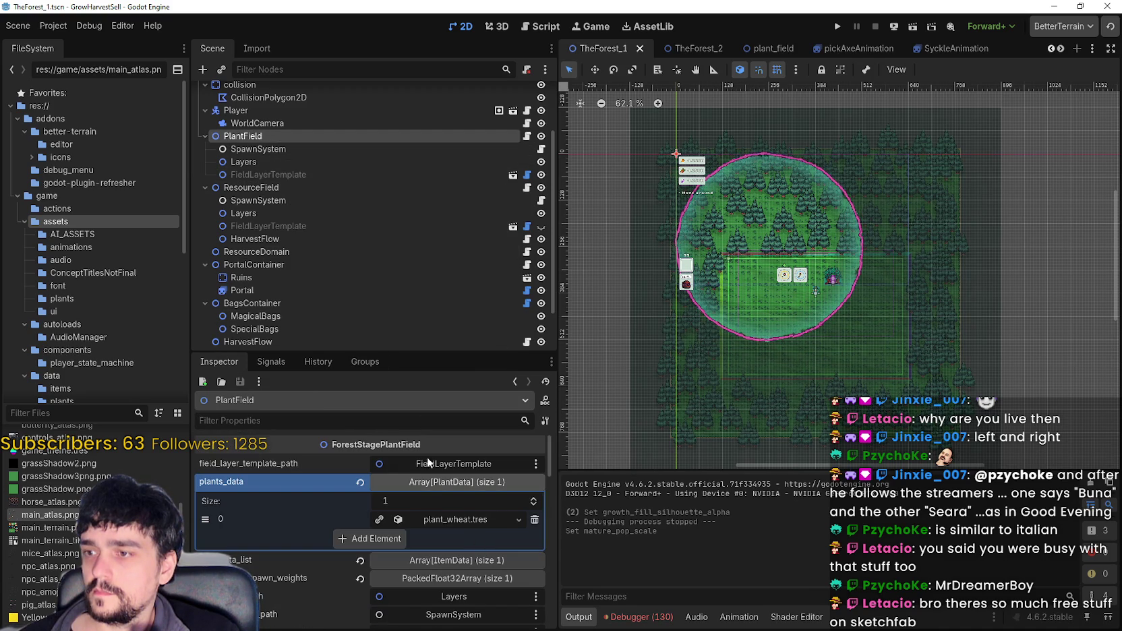
{"action": "left_click", "coordinate": [436, 519]}
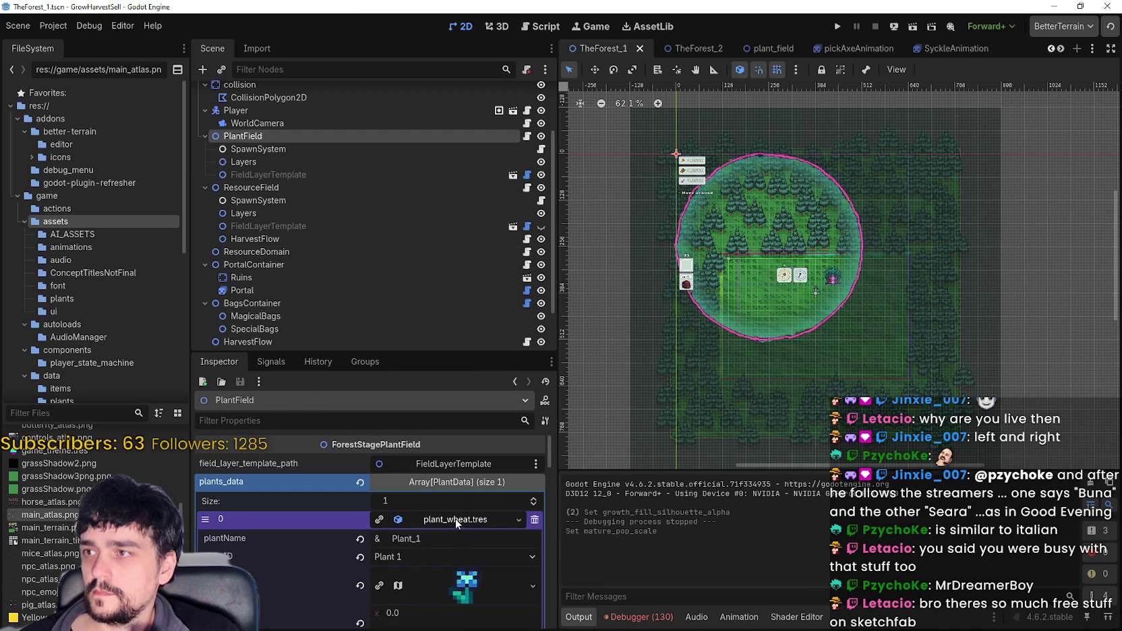
{"action": "left_click", "coordinate": [260, 187]}
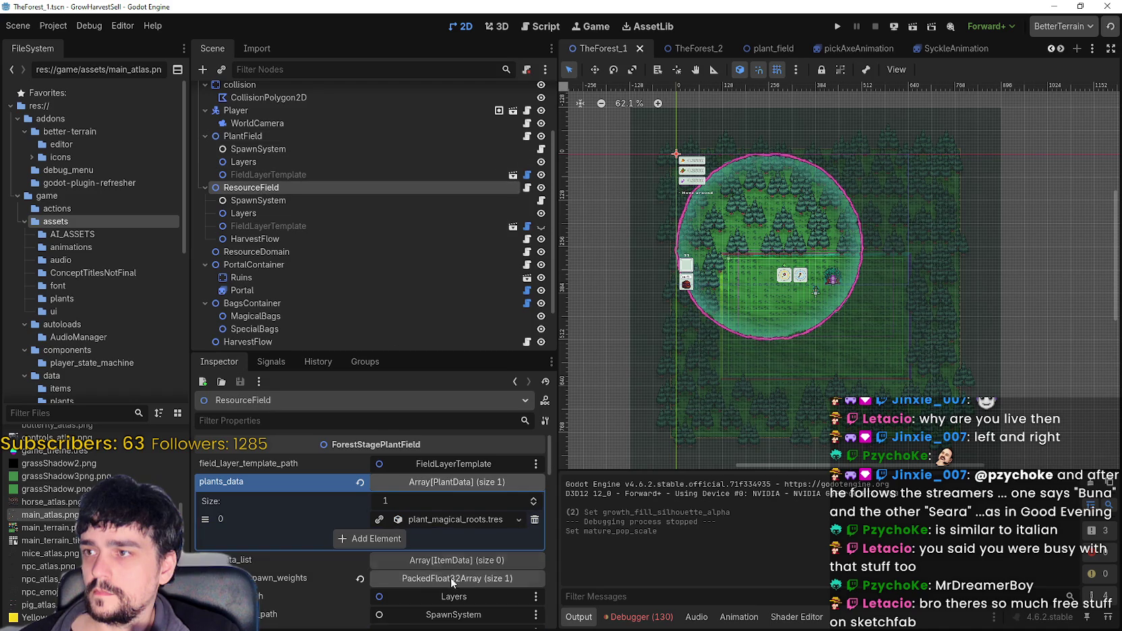
{"action": "left_click", "coordinate": [443, 520]}
- Review Magical Roots' growth, collision and harvest values, then run the game
{"action": "scroll", "coordinate": [347, 581], "scroll_direction": "down", "scroll_amount": 3}
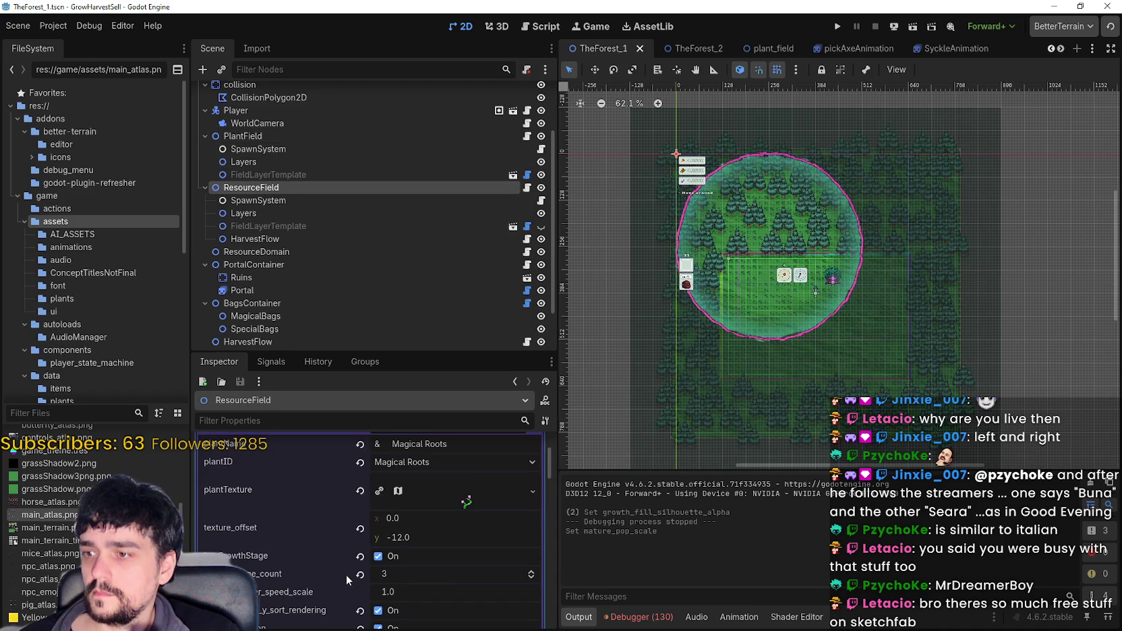
{"action": "scroll", "coordinate": [531, 521], "scroll_direction": "down", "scroll_amount": 2}
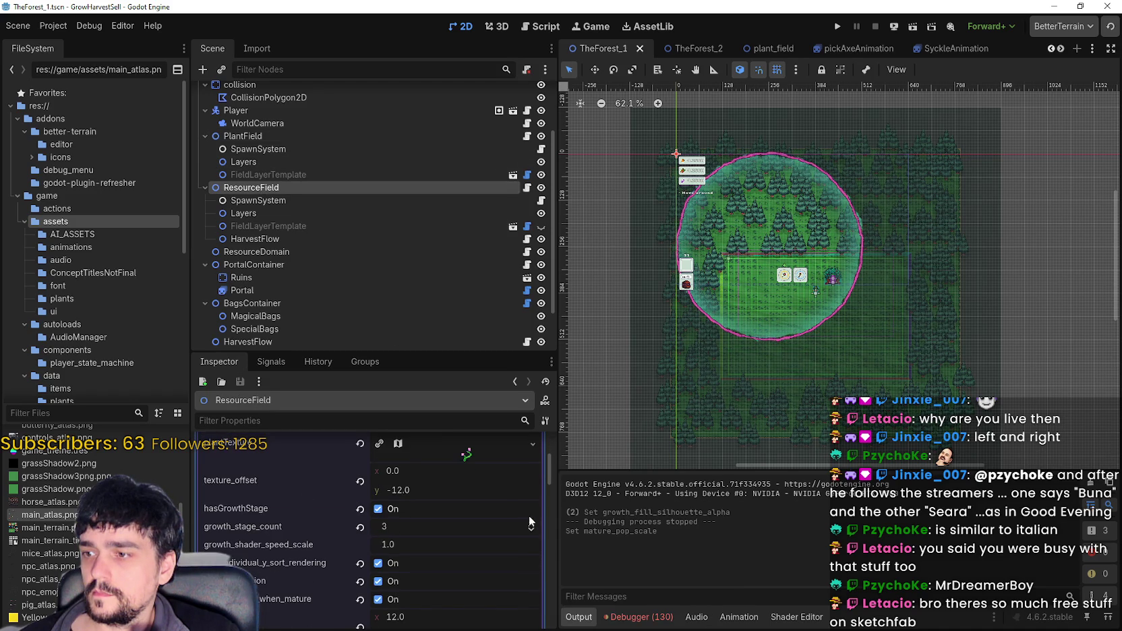
{"action": "scroll", "coordinate": [495, 503], "scroll_direction": "down", "scroll_amount": 1}
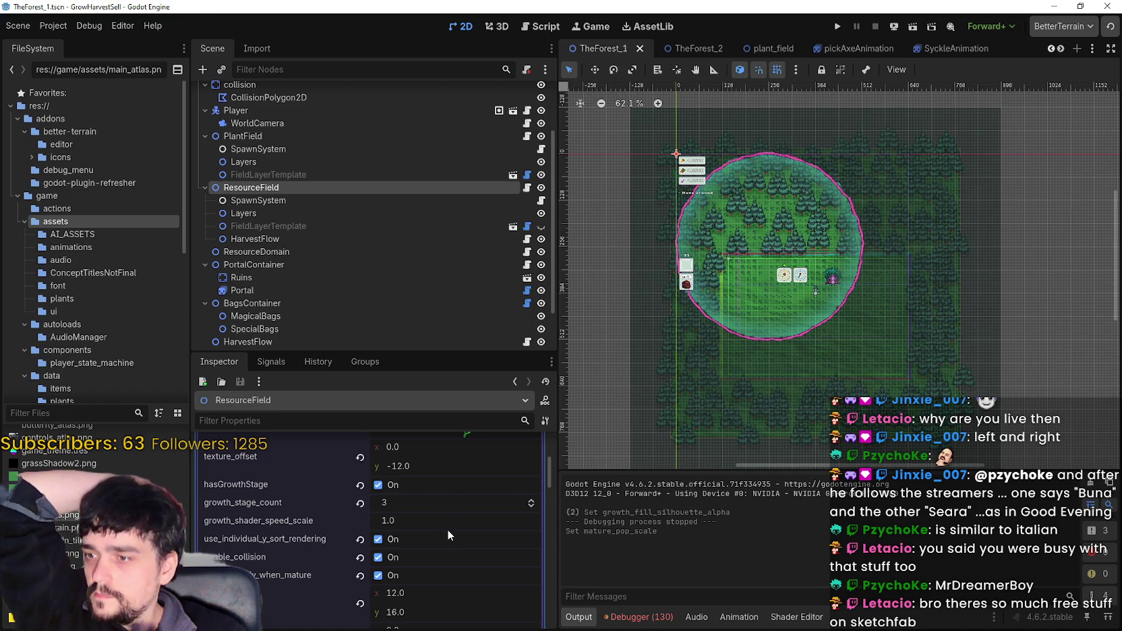
{"action": "scroll", "coordinate": [444, 526], "scroll_direction": "down", "scroll_amount": 1}
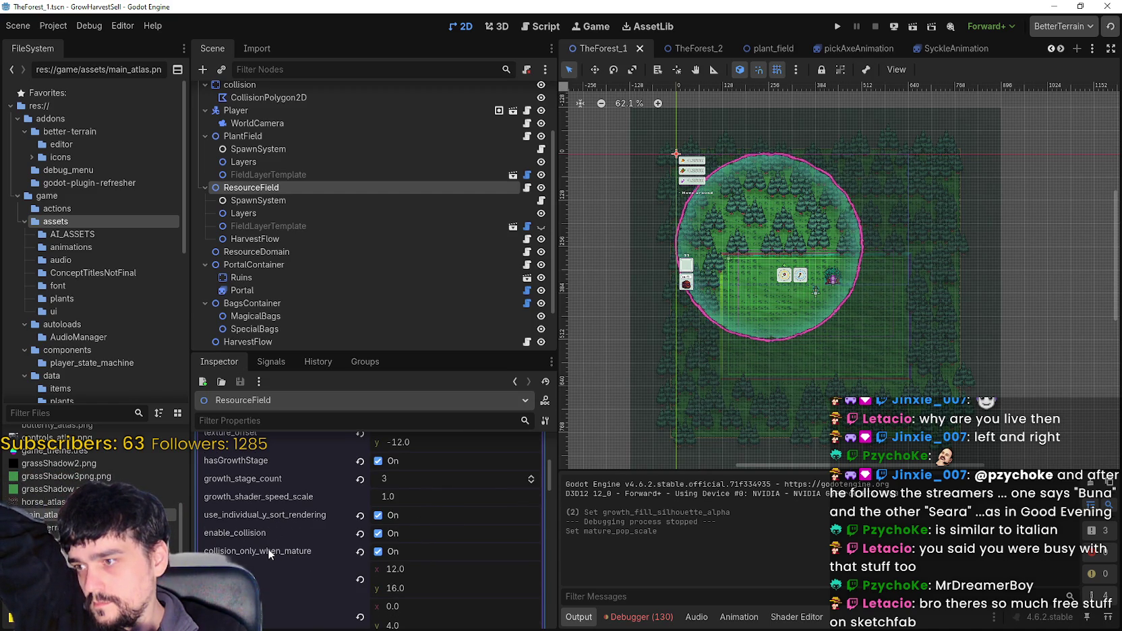
{"action": "scroll", "coordinate": [269, 531], "scroll_direction": "down", "scroll_amount": 2}
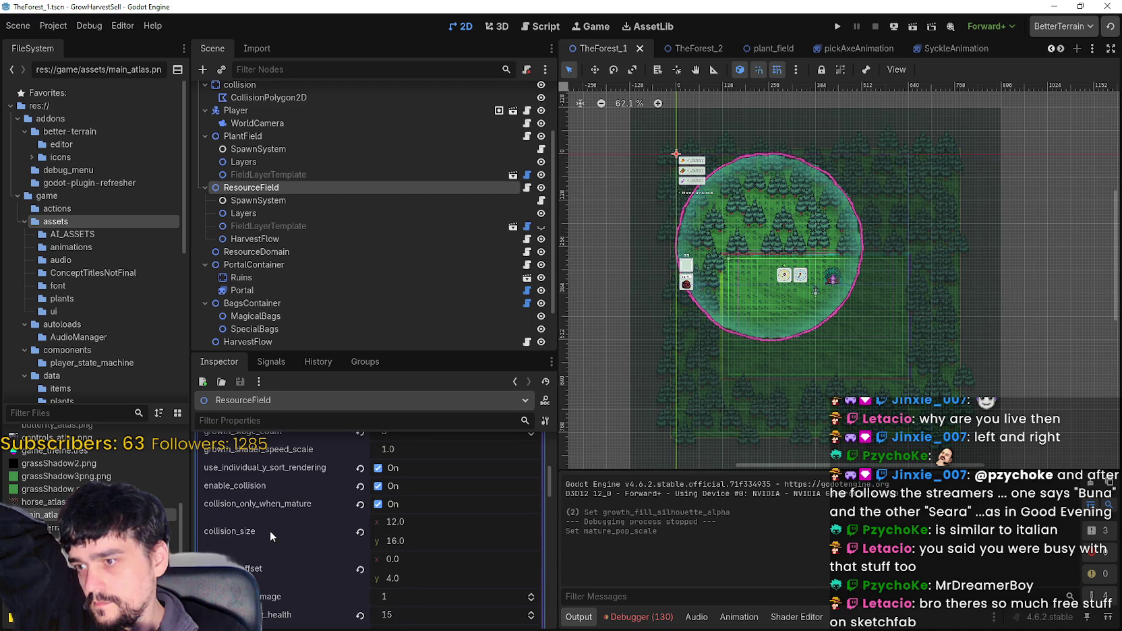
{"action": "scroll", "coordinate": [300, 560], "scroll_direction": "down", "scroll_amount": 3}
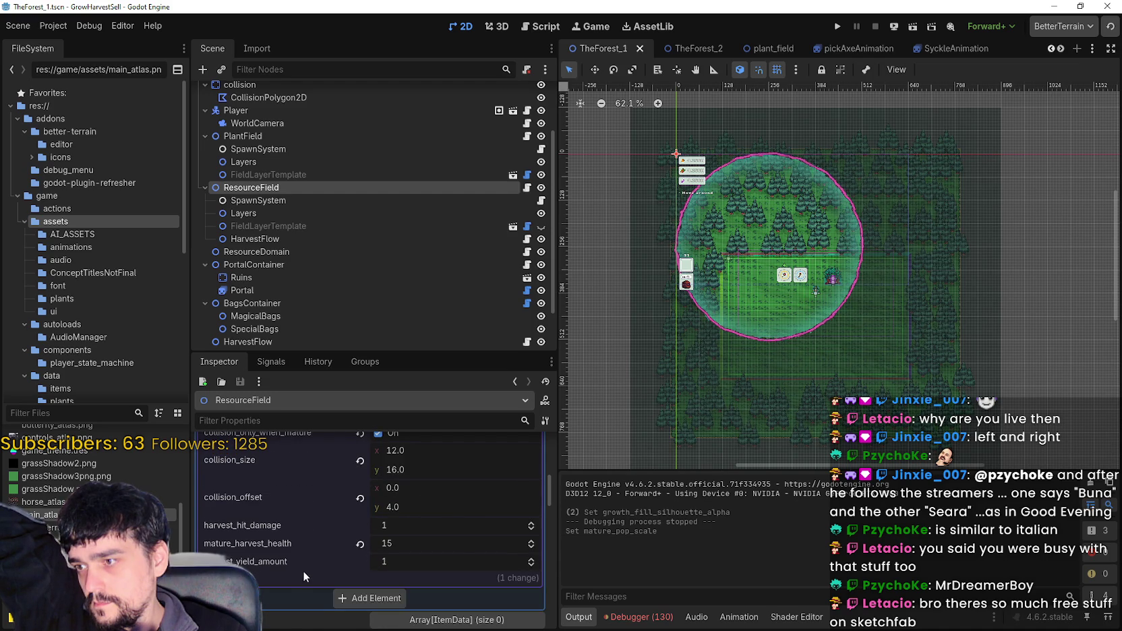
{"action": "left_click", "coordinate": [839, 26]}
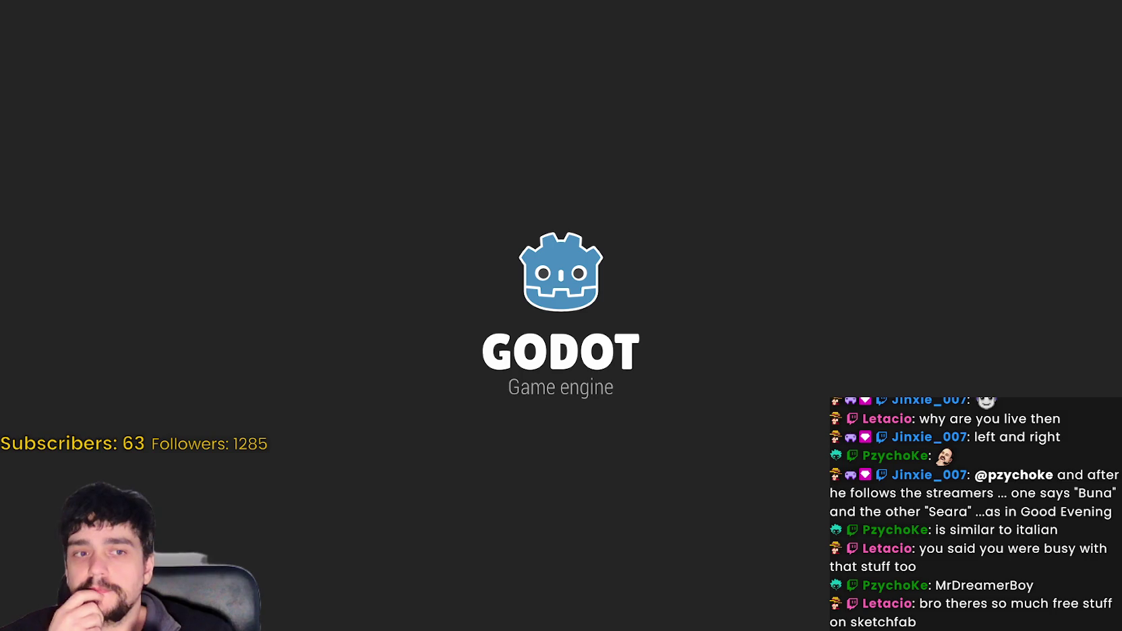
- Start the game, walk to the portal, unlock it and travel to the Stage 1 forest
{"action": "key", "text": "Return"}
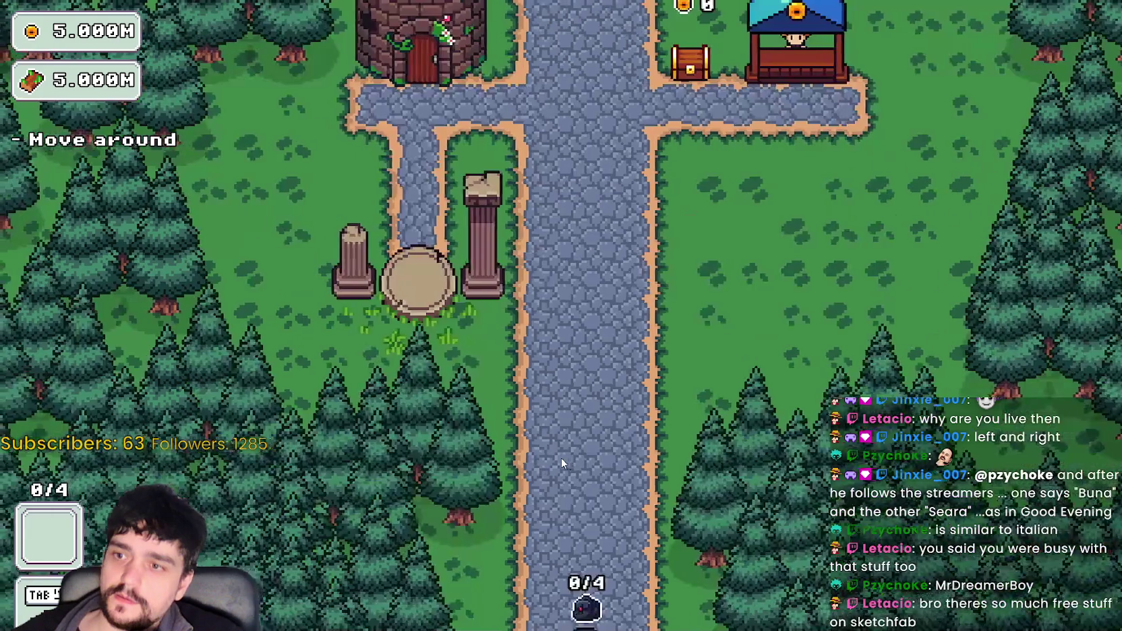
{"action": "key", "text": "w"}
{"action": "key", "text": "a"}
{"action": "key", "text": "w"}
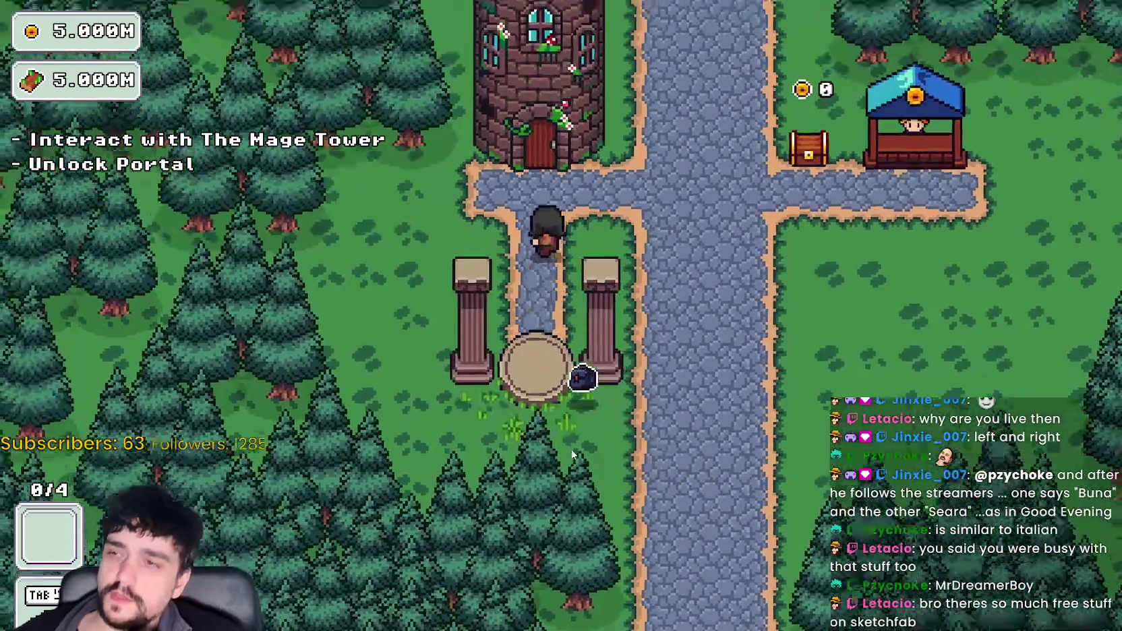
{"action": "key", "text": "s"}
{"action": "key", "text": "w"}
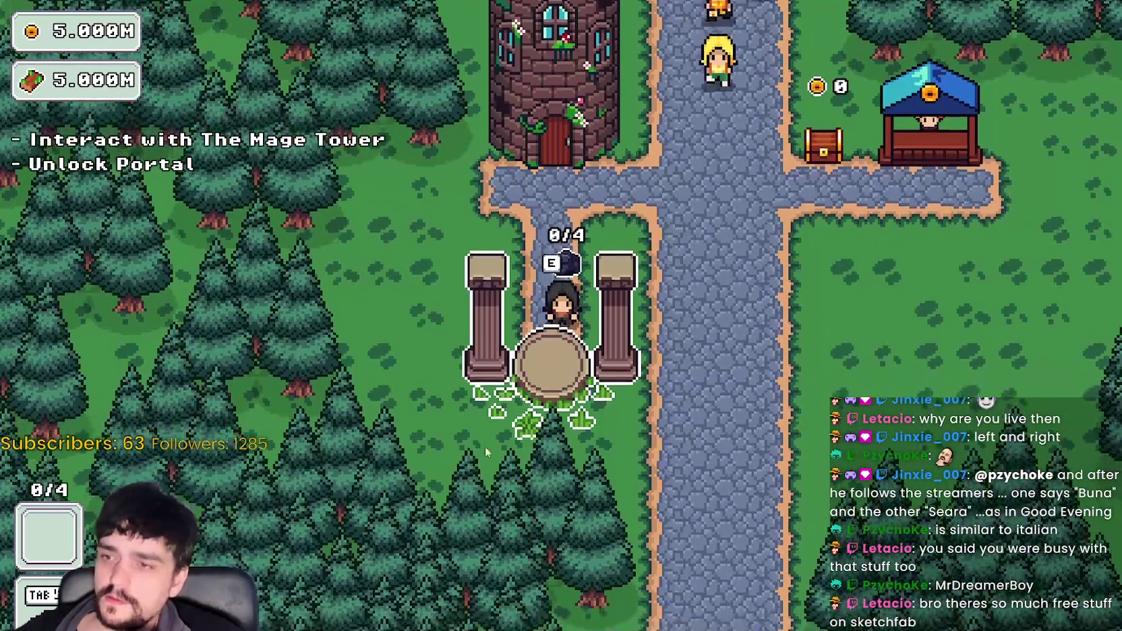
{"action": "key", "text": "e"}
{"action": "key", "text": "s"}
{"action": "key", "text": "e"}
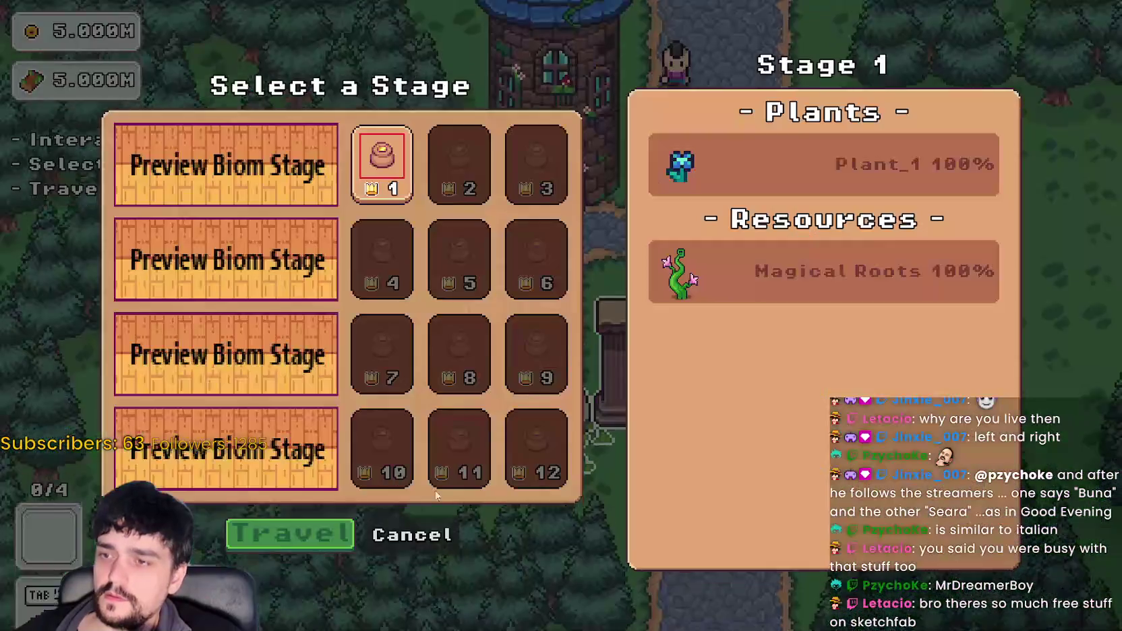
{"action": "left_click", "coordinate": [297, 533]}
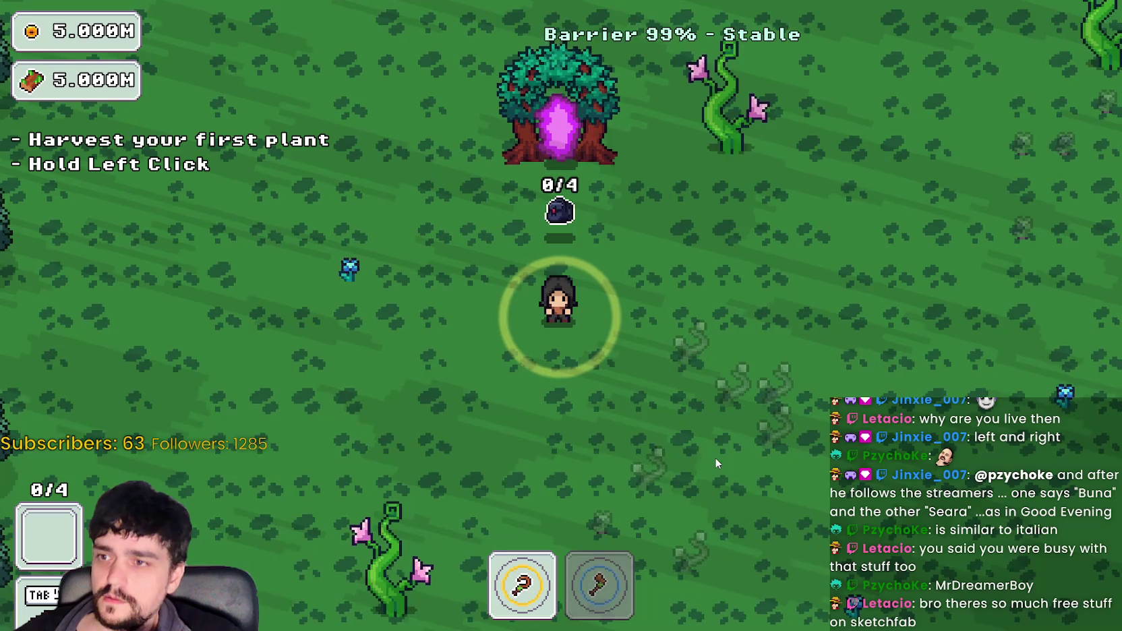
- Walk through the forest among the growing Magical Roots plants toward the purple portal tree, then leave the game
{"action": "key", "text": "s"}
{"action": "key", "text": "d"}
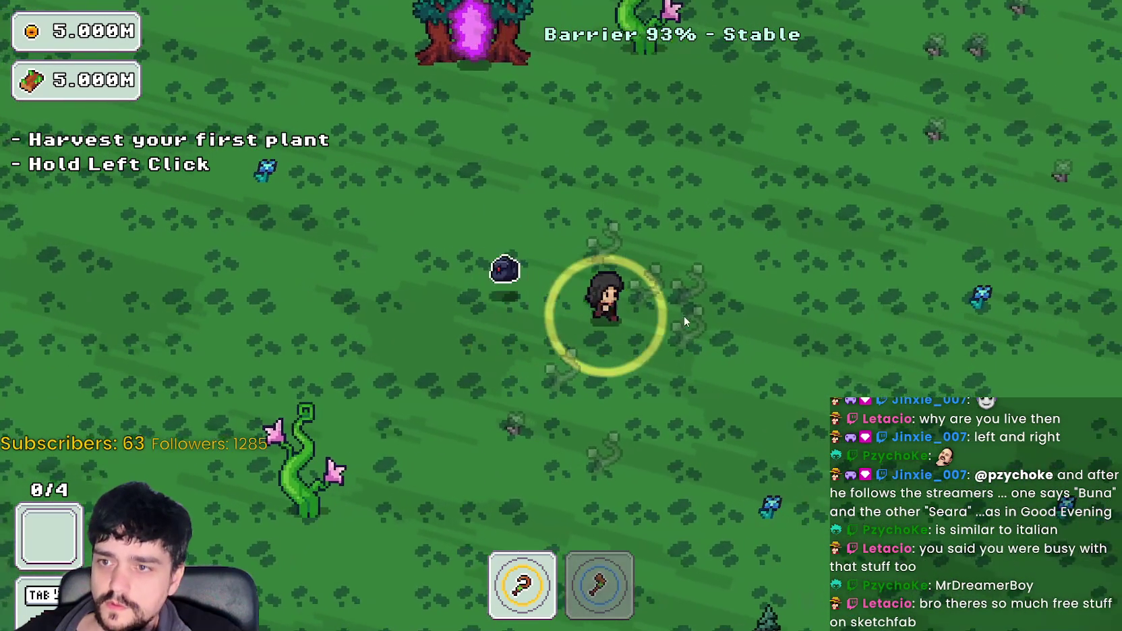
{"action": "key", "text": "a"}
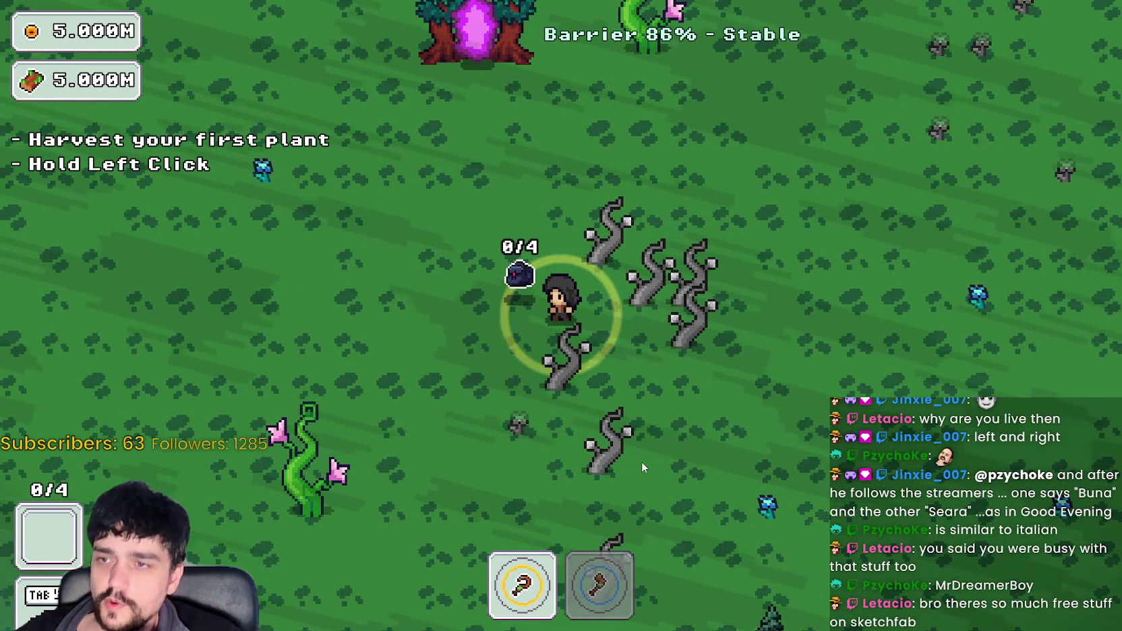
{"action": "key", "text": "w"}
{"action": "key", "text": "a"}
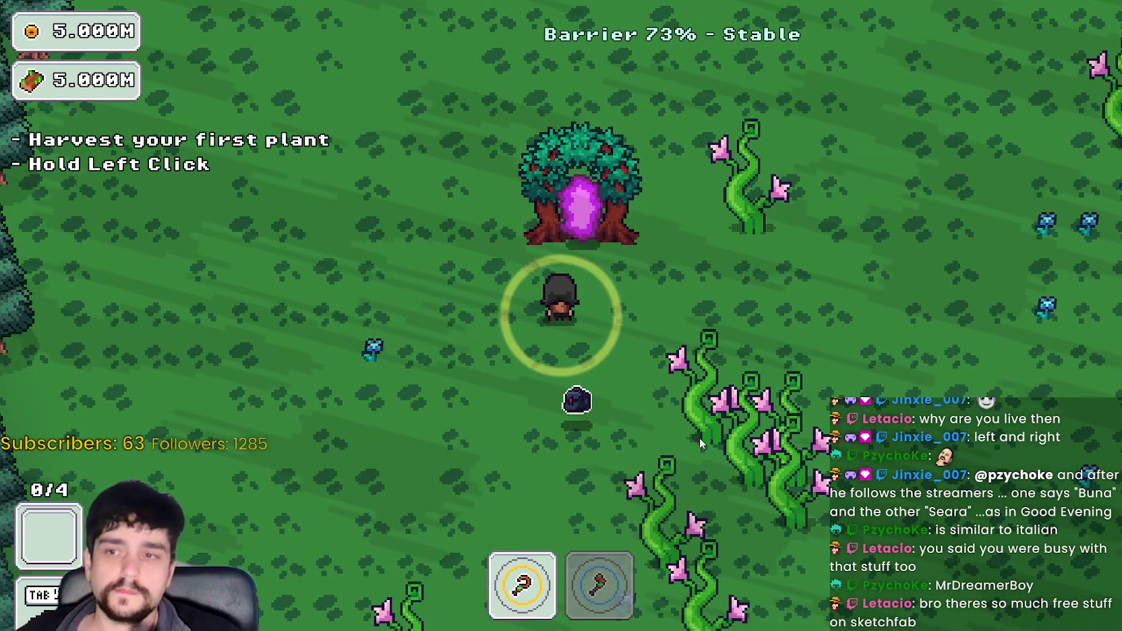
{"action": "key", "text": "s"}
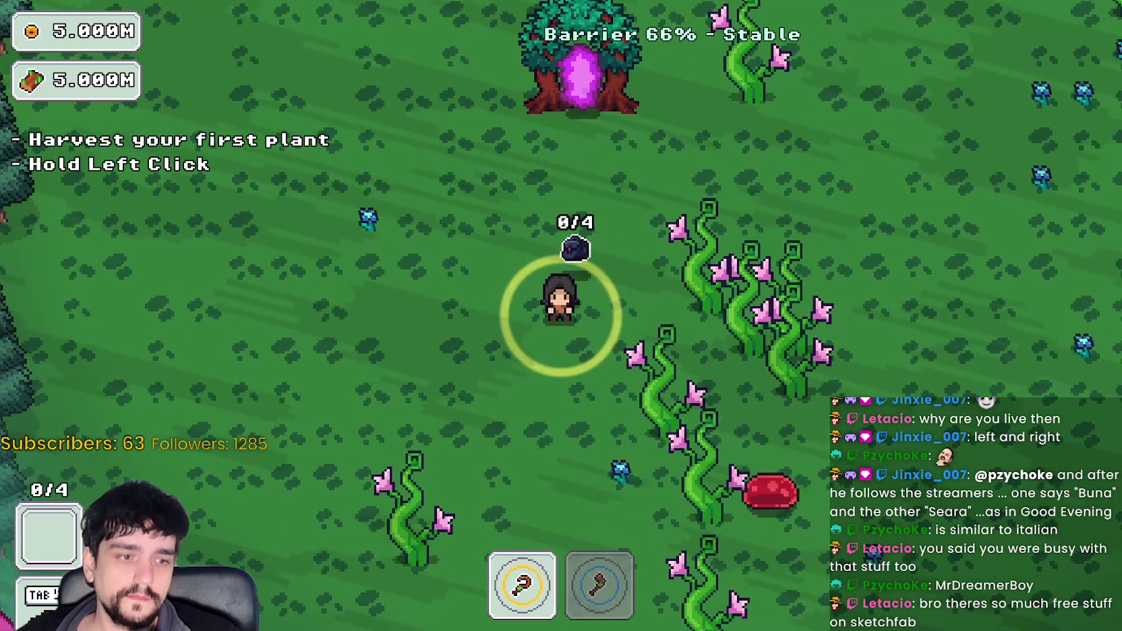
{"action": "key", "text": "alt+Tab"}
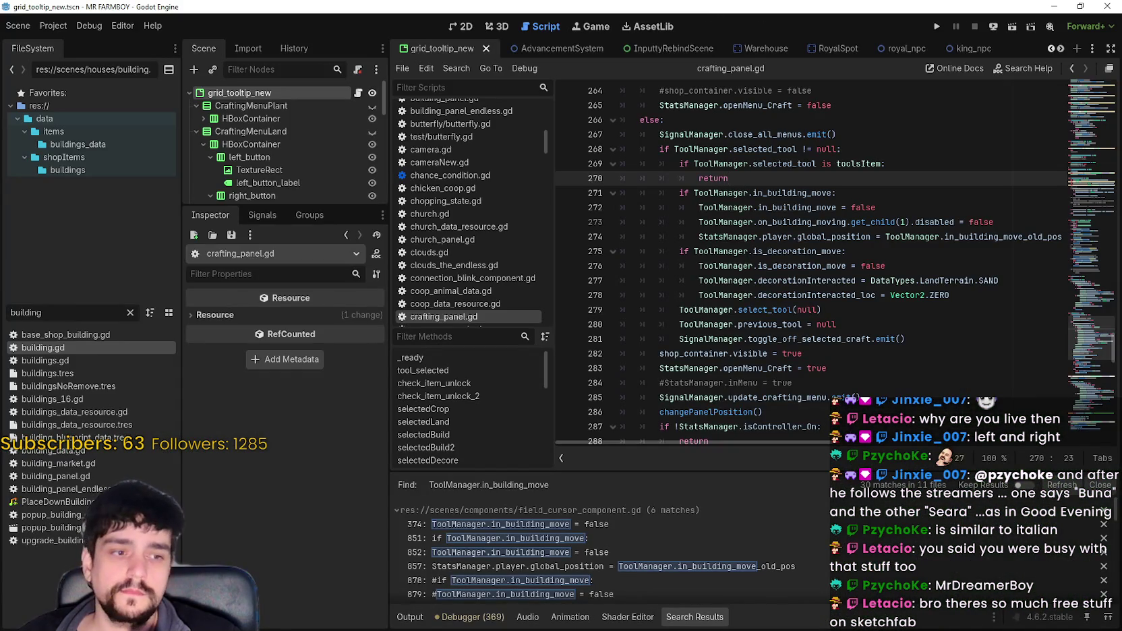
- Return to the GrowHarvestSell editor and scroll the Inspector up to ResourceField's plantName and plantID
{"action": "key", "text": "alt+Tab"}
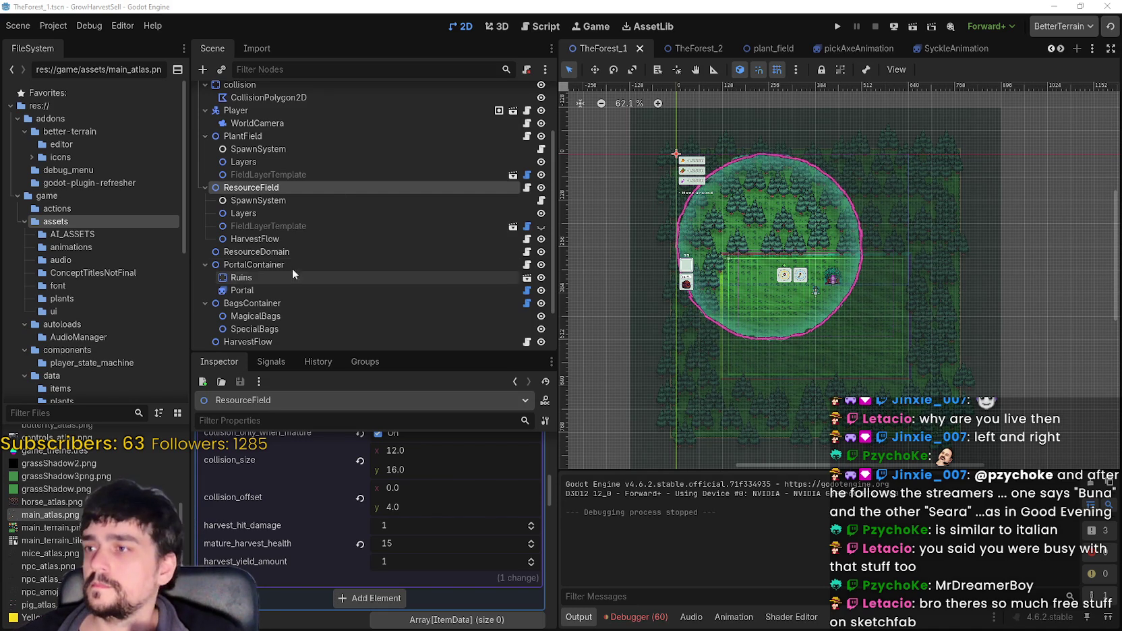
{"action": "scroll", "coordinate": [477, 567], "scroll_direction": "up", "scroll_amount": 8}
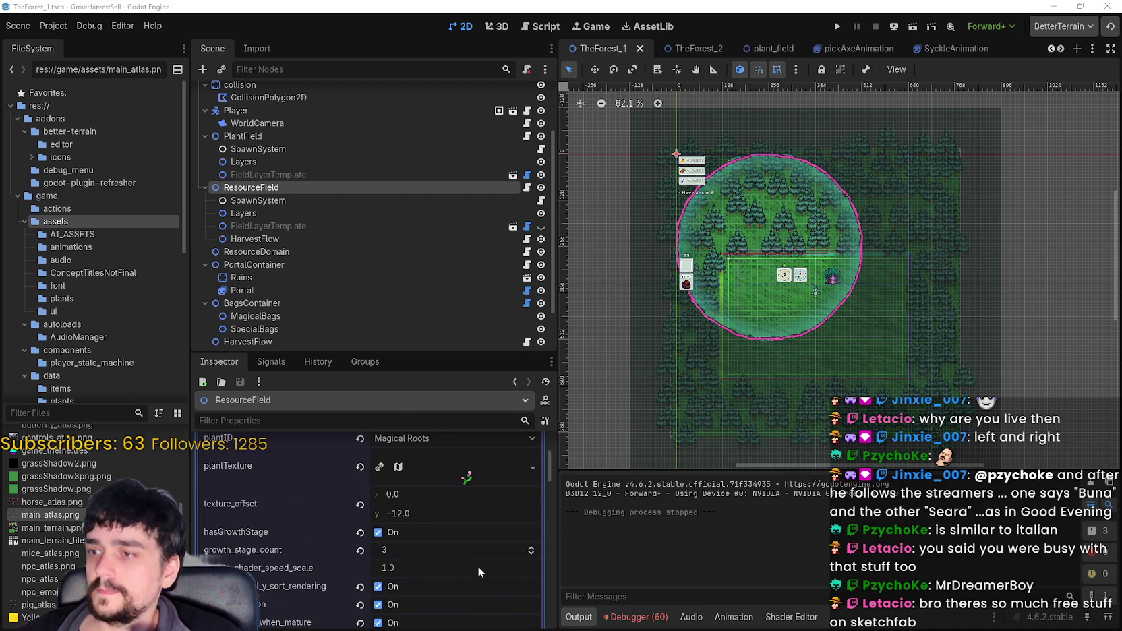
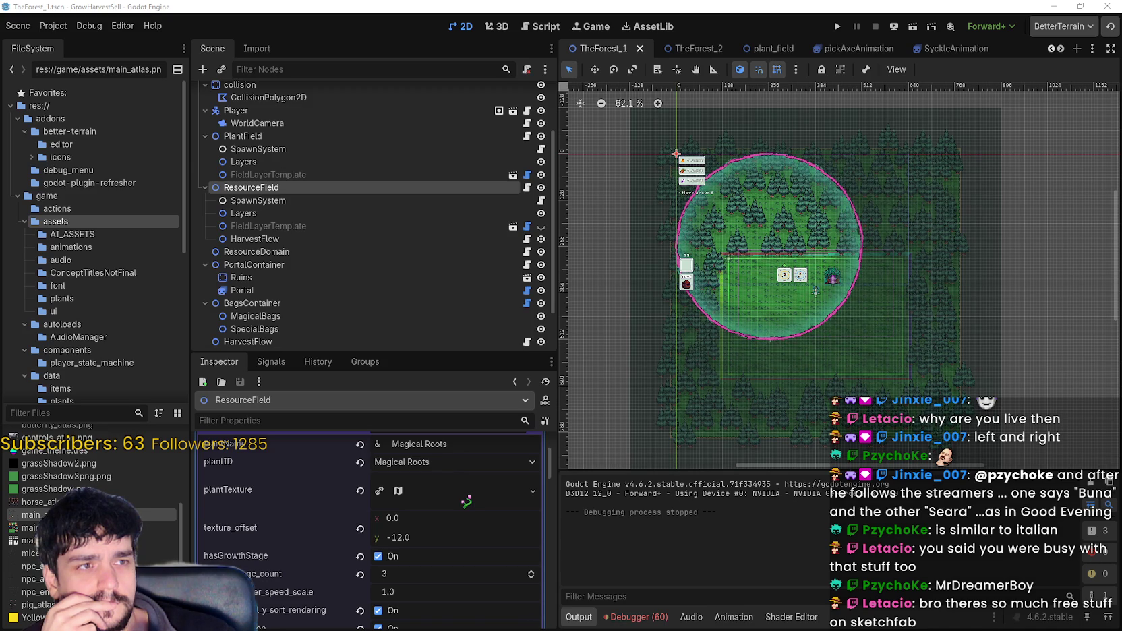
- Orbit the 3D model on the Sketchfab page, then close the browser and return to the editor
{"action": "left_click_drag", "start_coordinate": [1121, 56], "coordinate": [730, 53]}
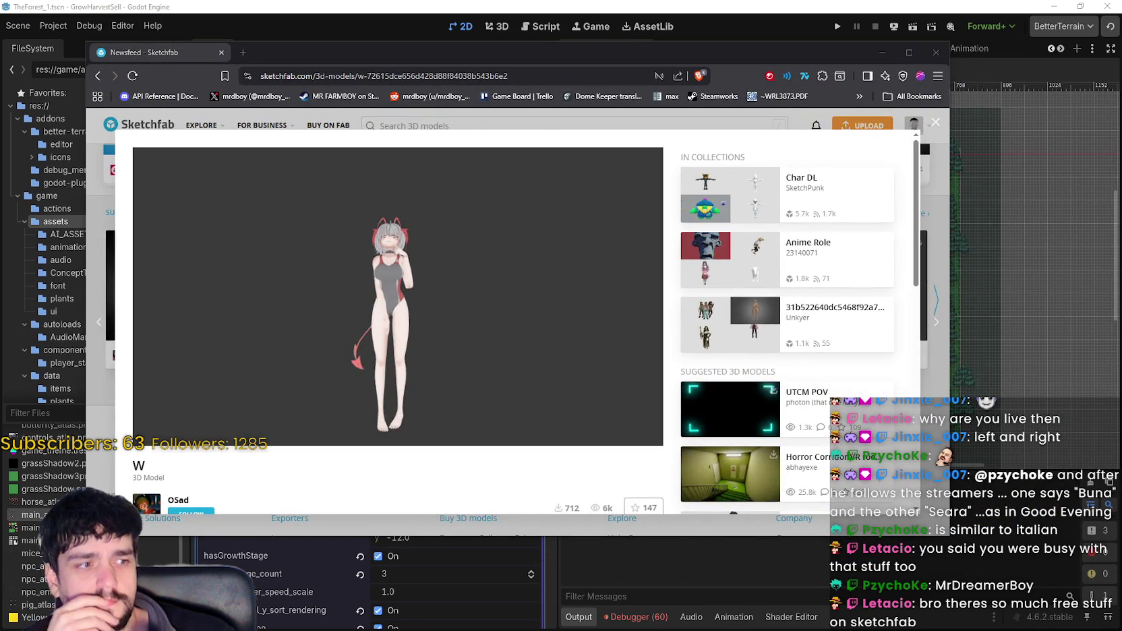
{"action": "left_click_drag", "start_coordinate": [403, 335], "coordinate": [402, 354]}
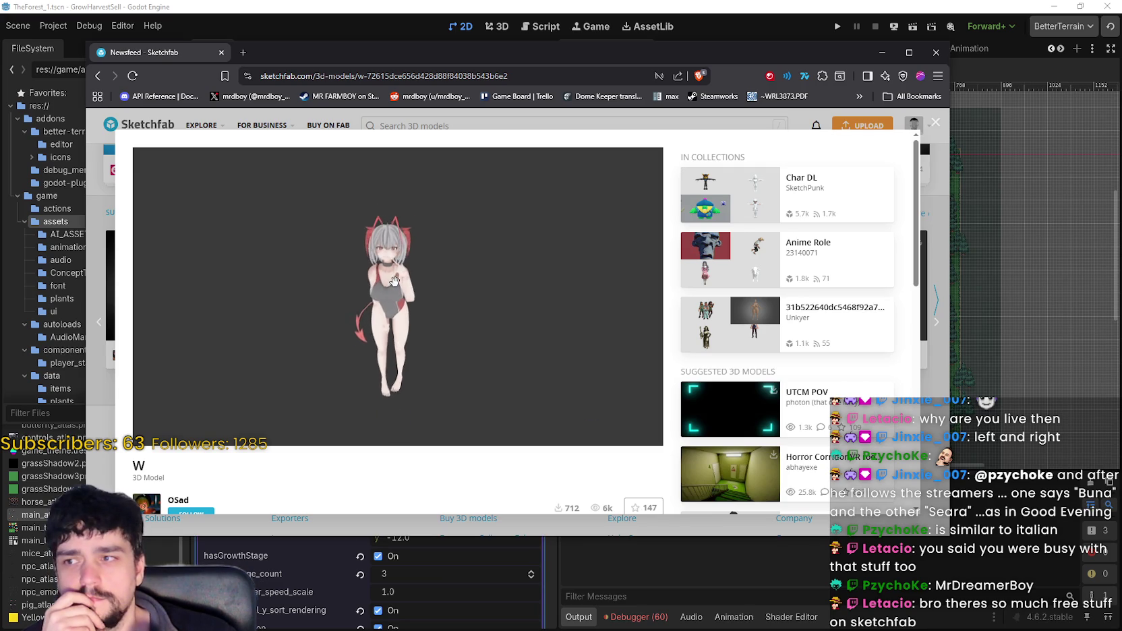
{"action": "left_click_drag", "start_coordinate": [394, 281], "coordinate": [496, 312]}
{"action": "mouse_move", "coordinate": [408, 327]}
{"action": "left_mouse_down"}
{"action": "mouse_move", "coordinate": [388, 322]}
{"action": "mouse_move", "coordinate": [404, 317]}
{"action": "mouse_move", "coordinate": [353, 276]}
{"action": "mouse_move", "coordinate": [363, 247]}
{"action": "mouse_move", "coordinate": [365, 270]}
{"action": "mouse_move", "coordinate": [286, 258]}
{"action": "mouse_move", "coordinate": [333, 276]}
{"action": "mouse_move", "coordinate": [342, 291]}
{"action": "mouse_move", "coordinate": [325, 265]}
{"action": "mouse_move", "coordinate": [329, 232]}
{"action": "left_mouse_up"}
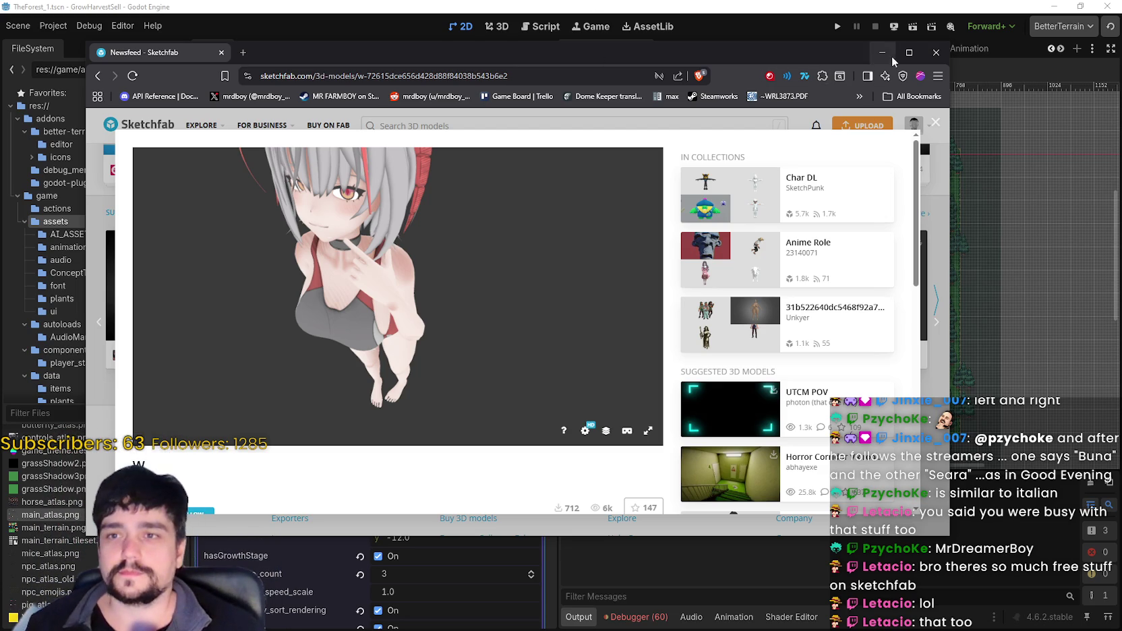
{"action": "left_click", "coordinate": [936, 53]}
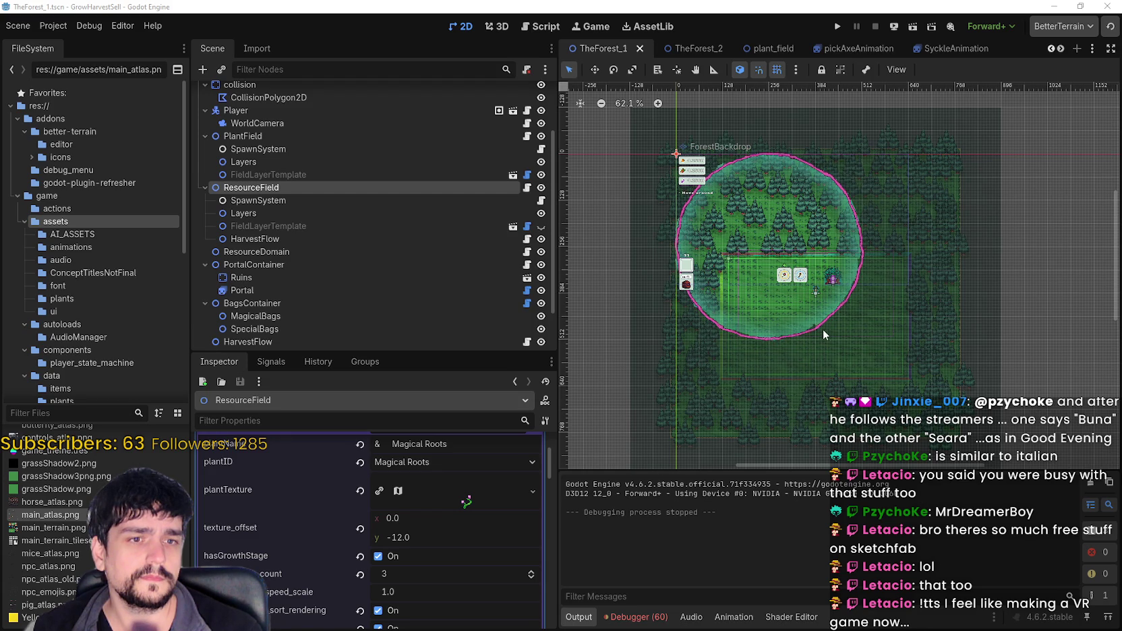
- Check ResourceField's plants_data in the Inspector and run the project
{"action": "scroll", "coordinate": [464, 590], "scroll_direction": "down", "scroll_amount": 5}
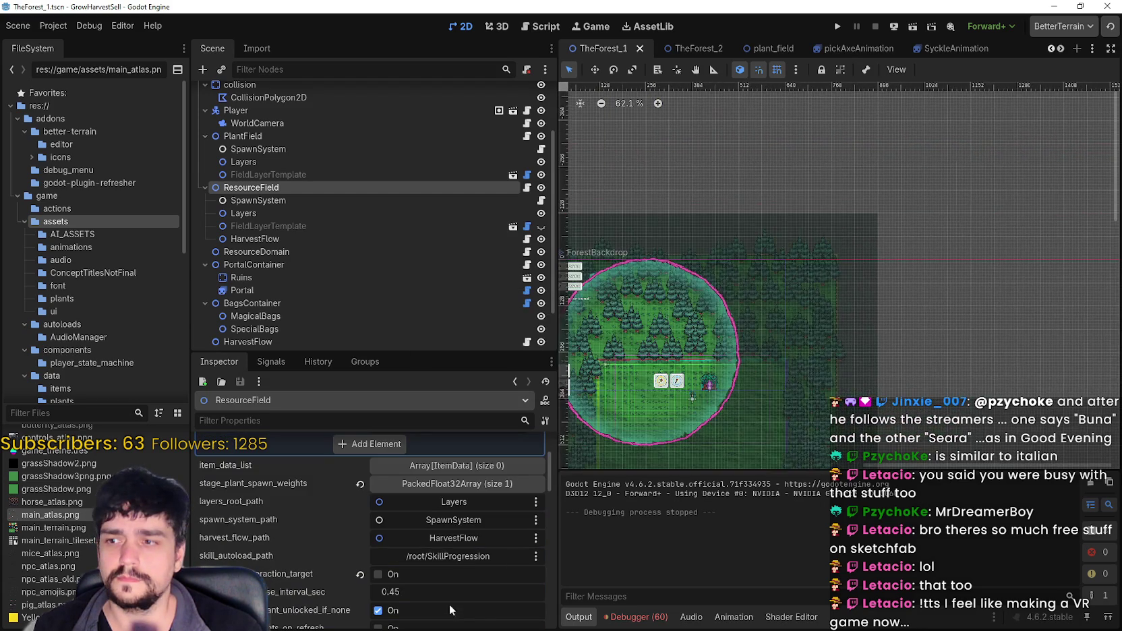
{"action": "scroll", "coordinate": [634, 452], "scroll_direction": "down", "scroll_amount": 5}
{"action": "scroll", "coordinate": [444, 587], "scroll_direction": "up", "scroll_amount": 3}
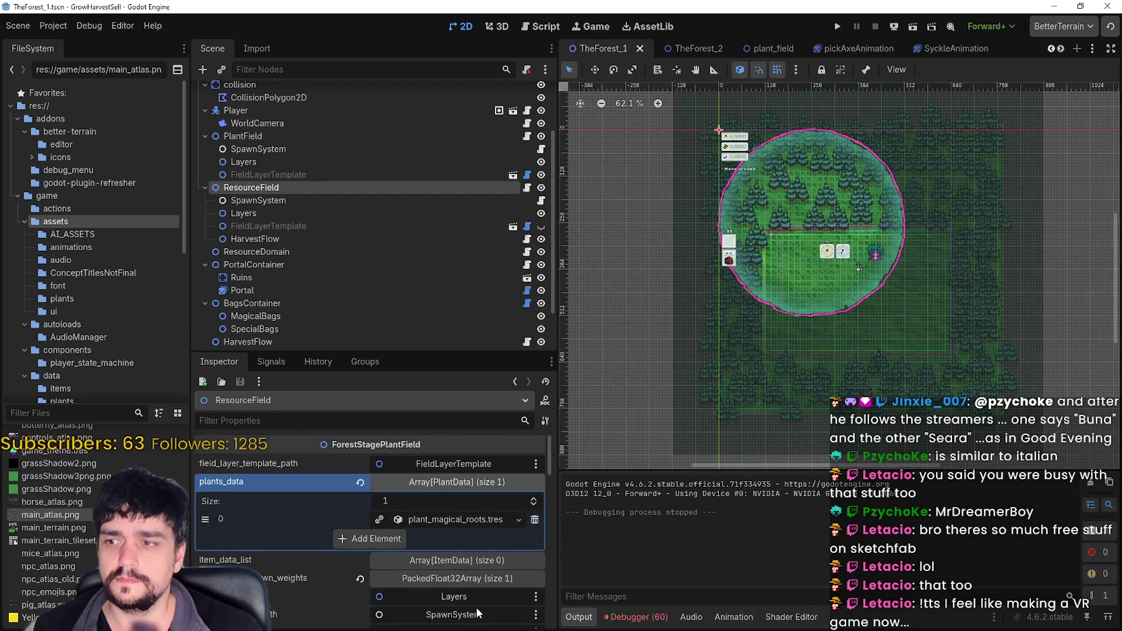
{"action": "scroll", "coordinate": [477, 612], "scroll_direction": "down", "scroll_amount": 2}
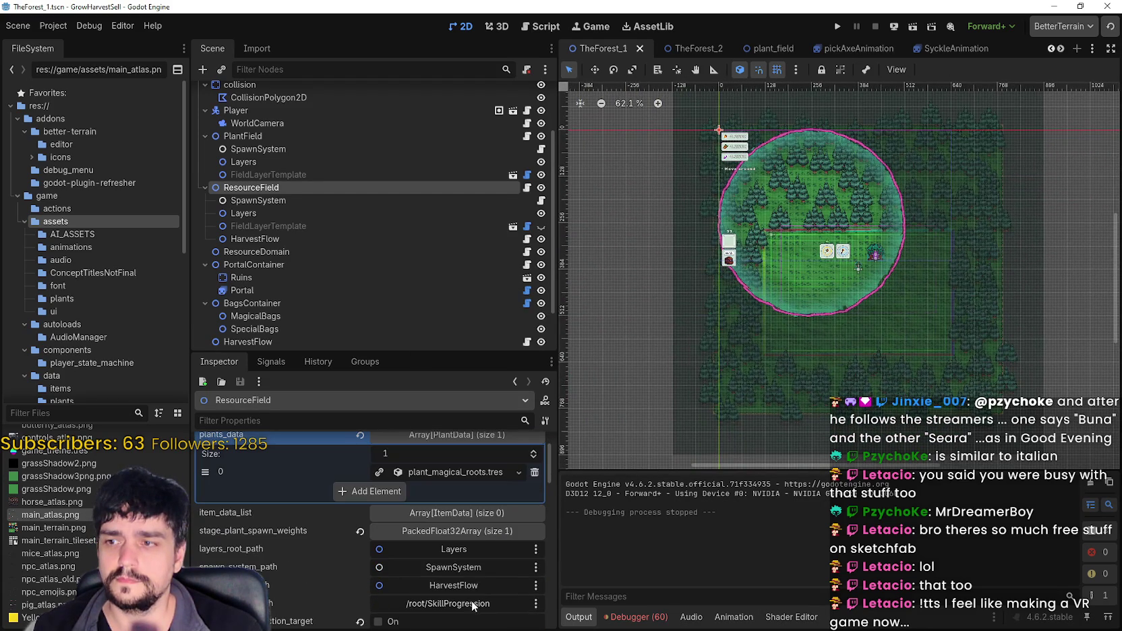
{"action": "left_click", "coordinate": [834, 27]}
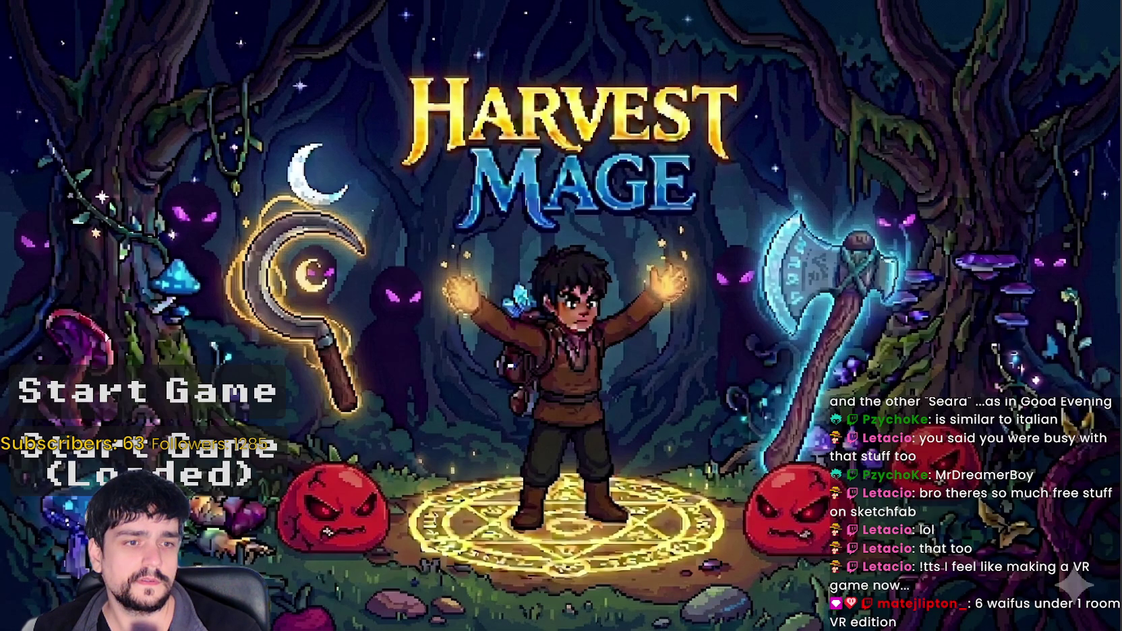
- Start the game, unlock the portal at the Mage Tower and travel to the forest
{"action": "key", "text": "Return"}
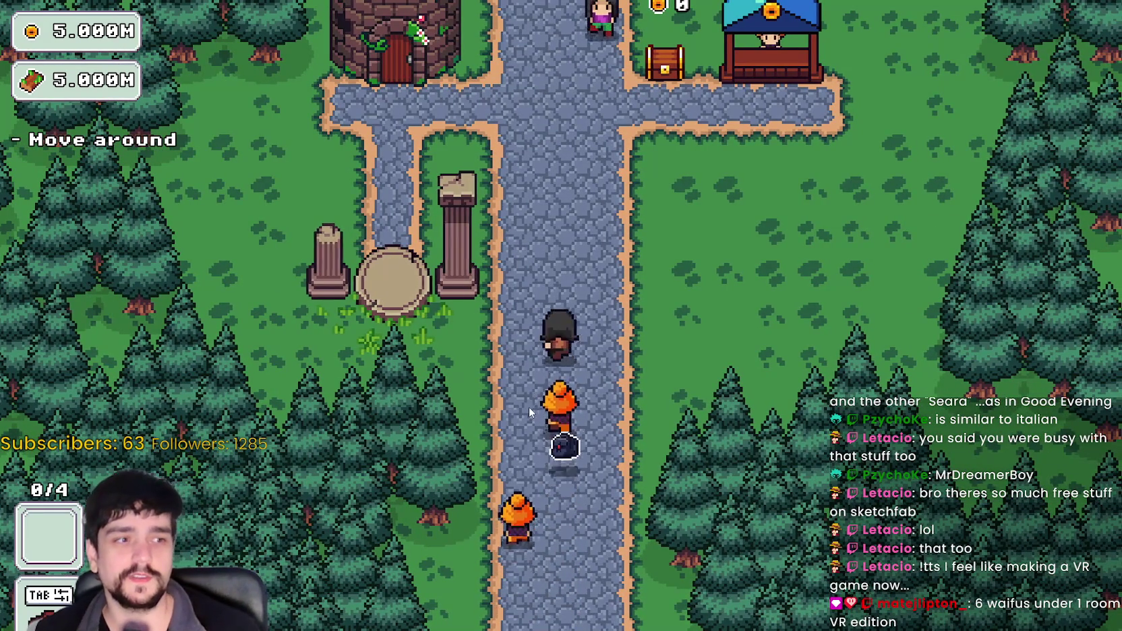
{"action": "key", "text": "w"}
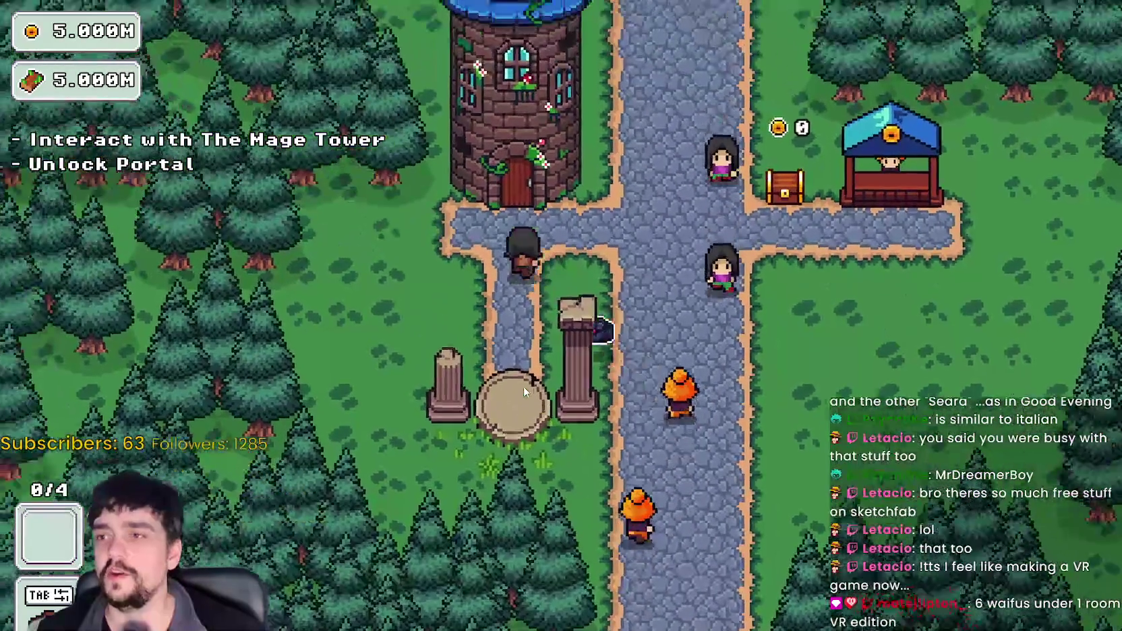
{"action": "key", "text": "e"}
{"action": "key", "text": "e"}
{"action": "key", "text": "s"}
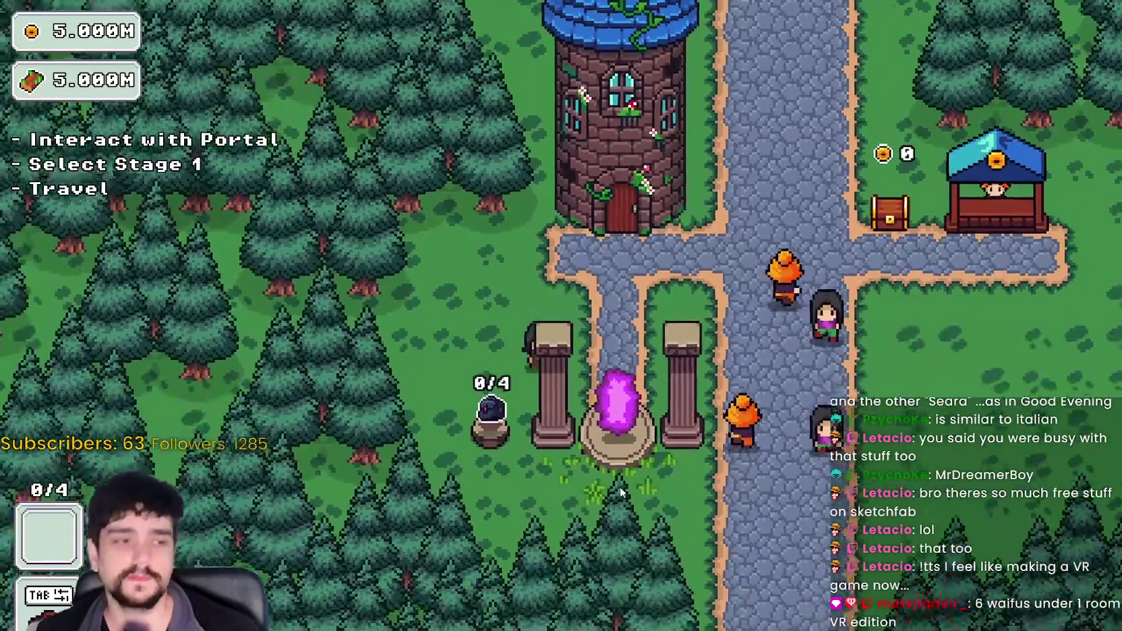
{"action": "key", "text": "a"}
{"action": "key", "text": "d"}
{"action": "key", "text": "e"}
{"action": "left_click", "coordinate": [320, 514]}
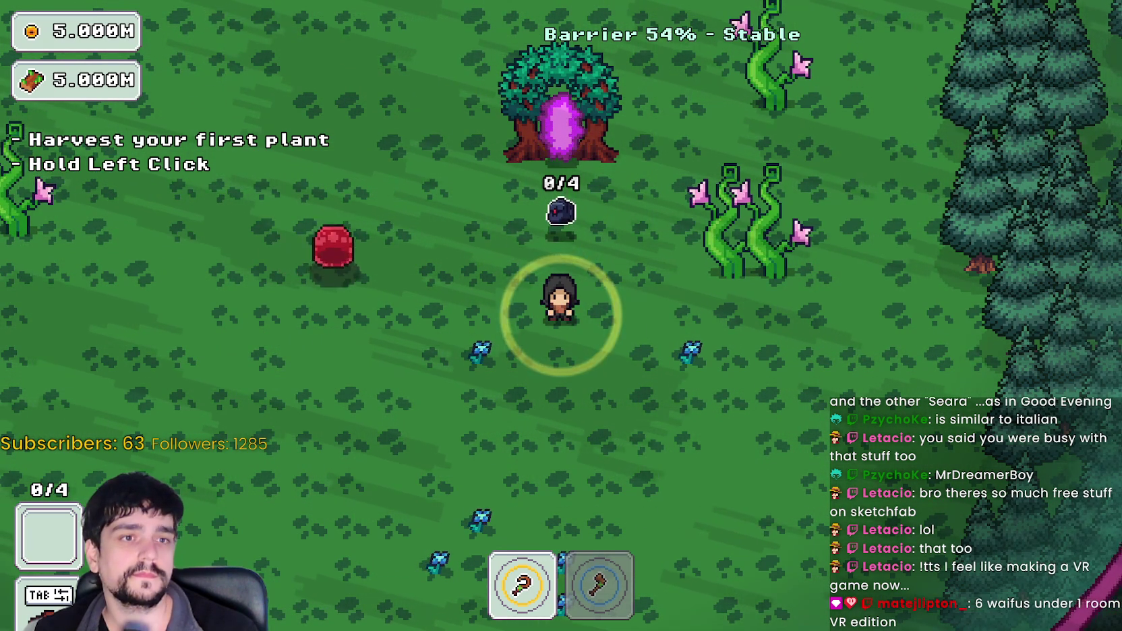
- Roam the forest field past the root plants, then return to the village through the tree portal
{"action": "key", "text": "d"}
{"action": "key", "text": "s"}
{"action": "key", "text": "a"}
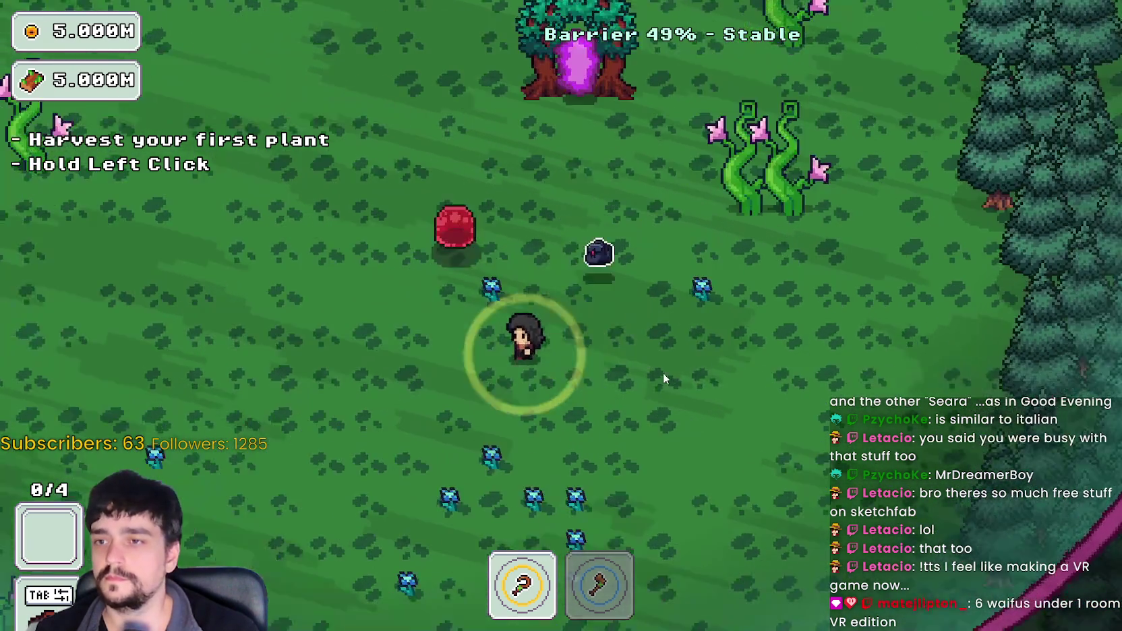
{"action": "key", "text": "s"}
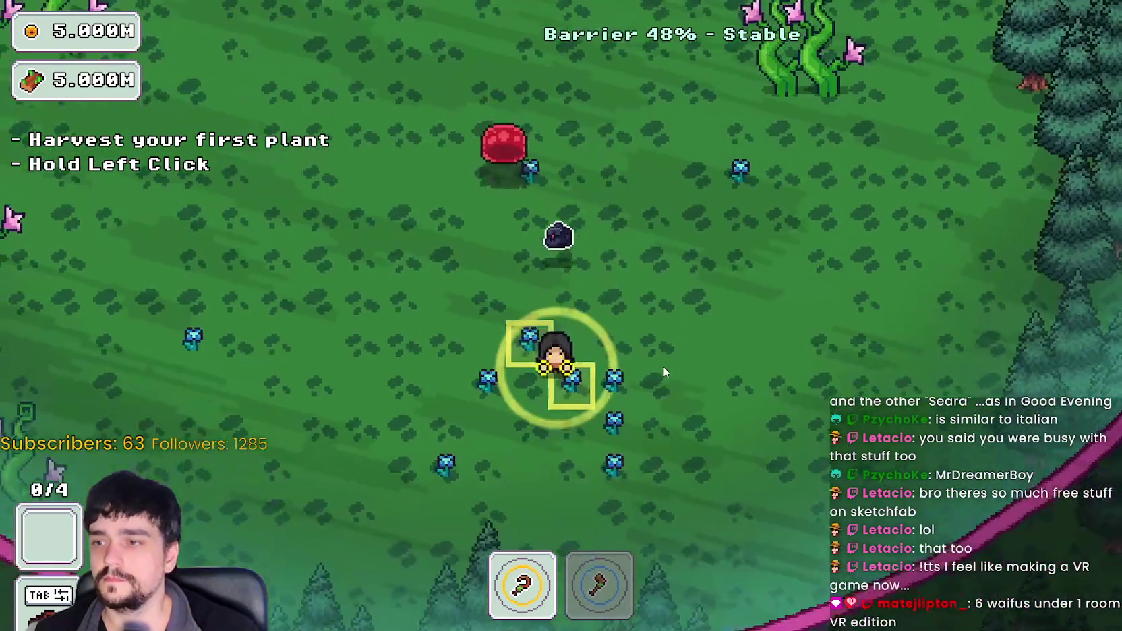
{"action": "key", "text": "w+a"}
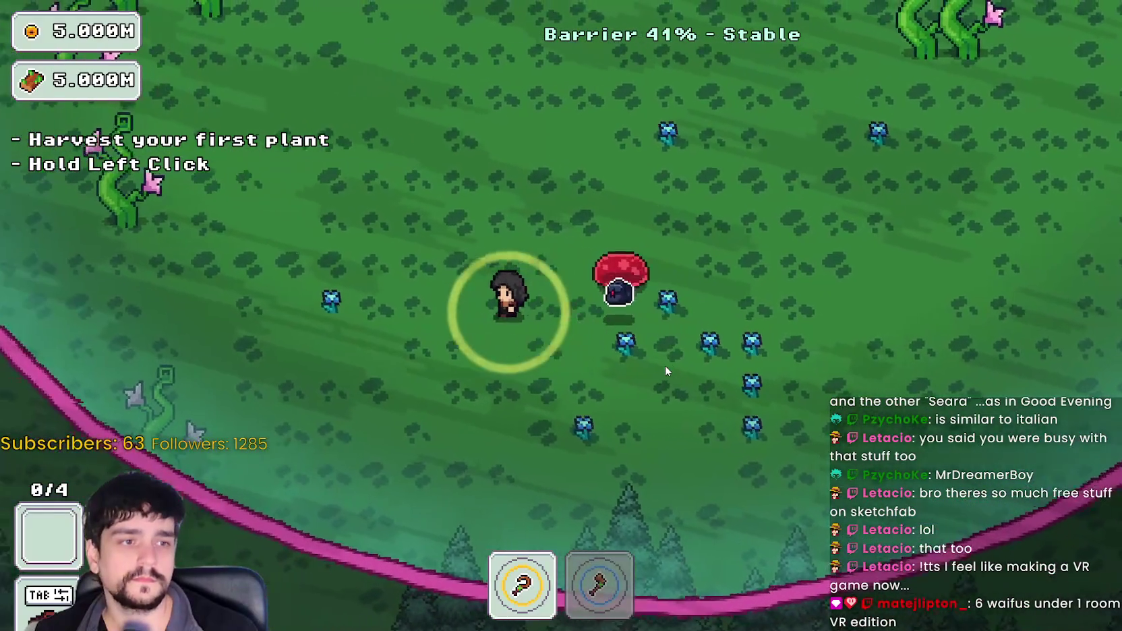
{"action": "key", "text": "w"}
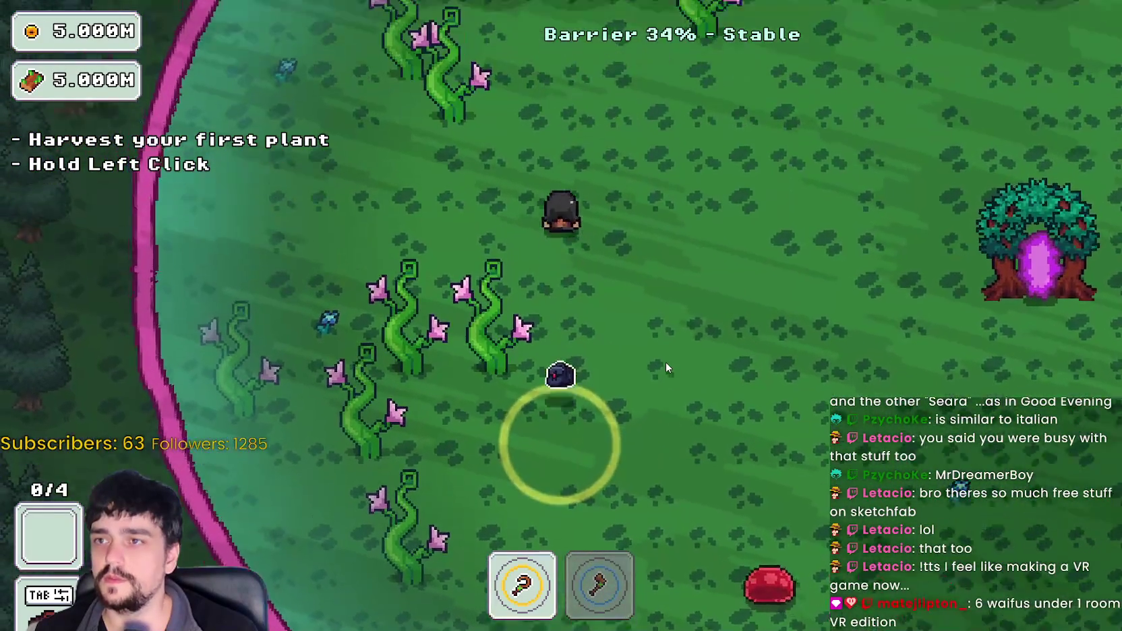
{"action": "key", "text": "d"}
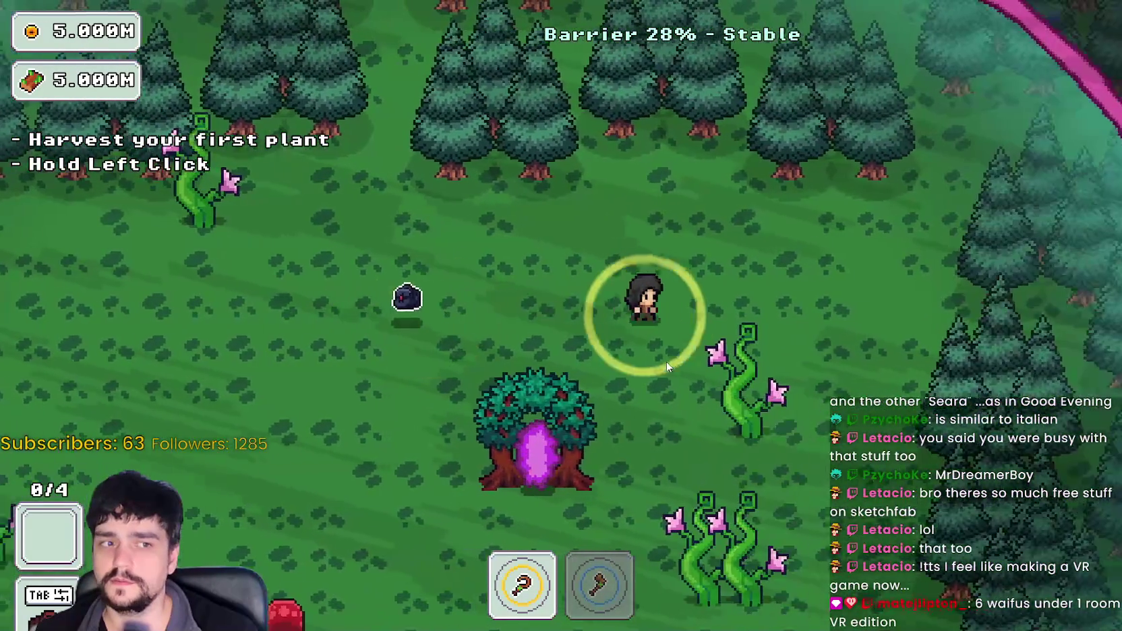
{"action": "key", "text": "s+a"}
{"action": "key", "text": "s+a"}
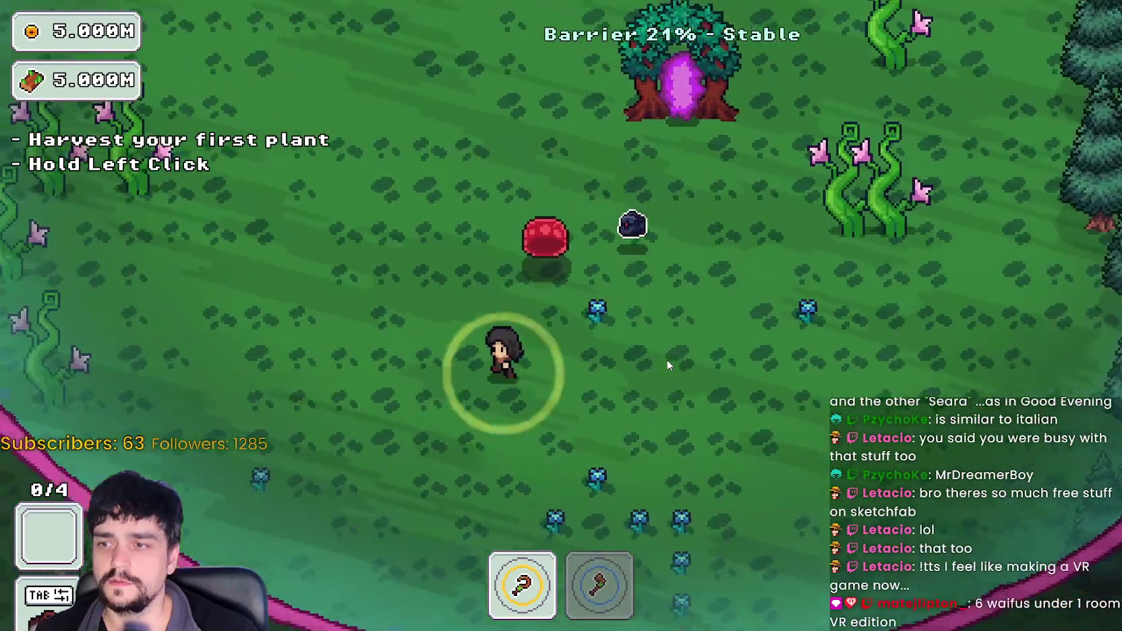
{"action": "key", "text": "w+a"}
{"action": "key", "text": "2"}
{"action": "key", "text": "w+d"}
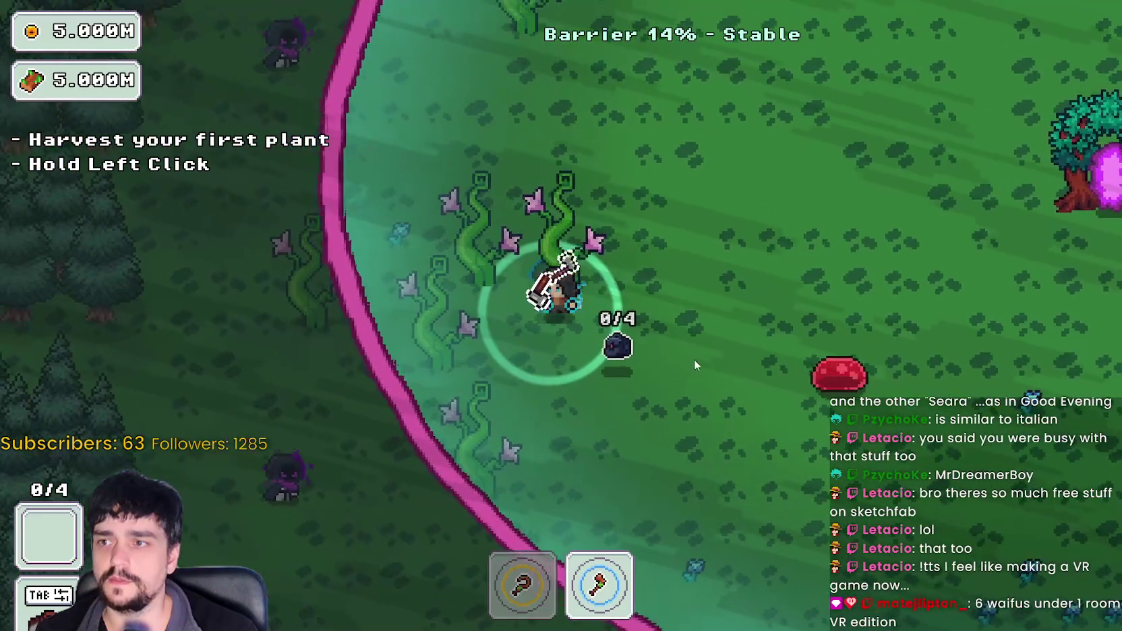
{"action": "key", "text": "w+d"}
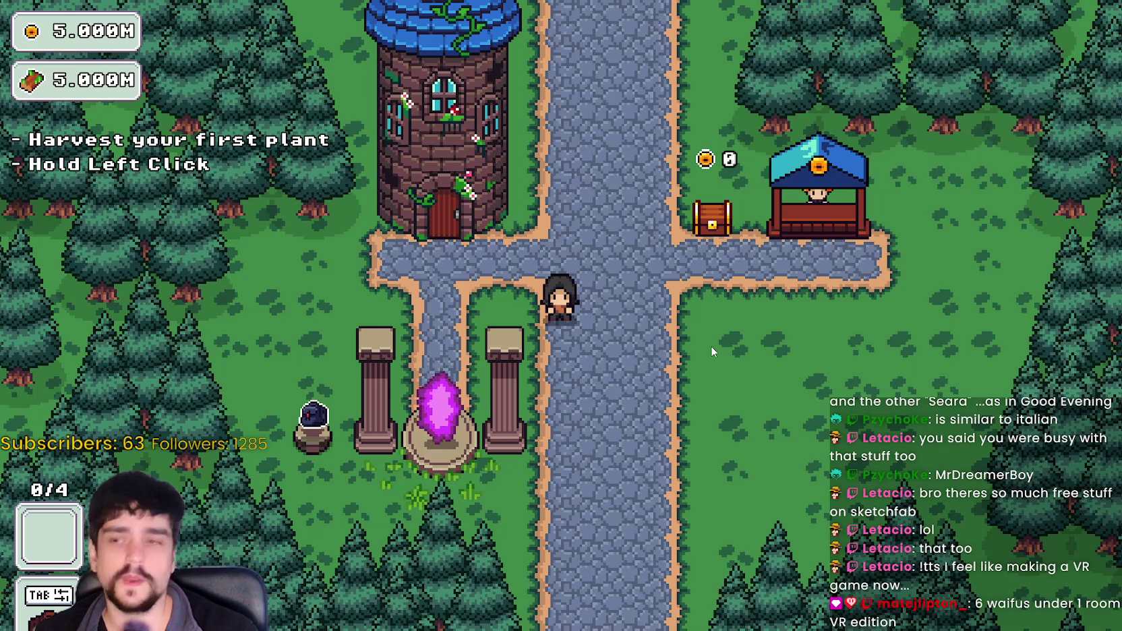
- Walk through the village to the portal and travel to the forest stage again
{"action": "key", "text": "a"}
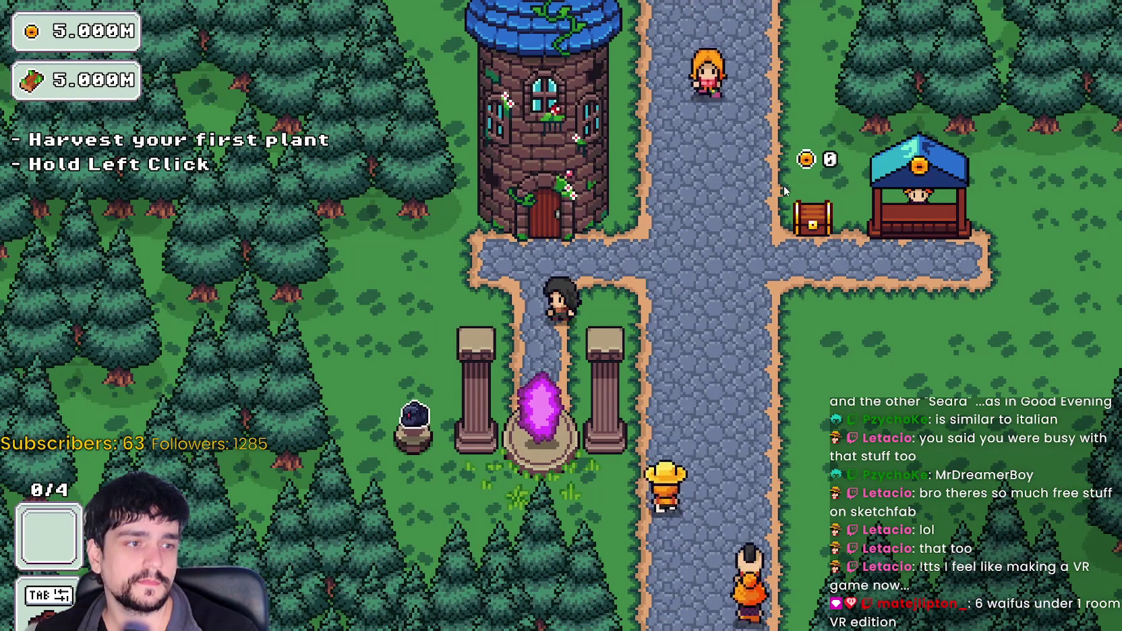
{"action": "key", "text": "d"}
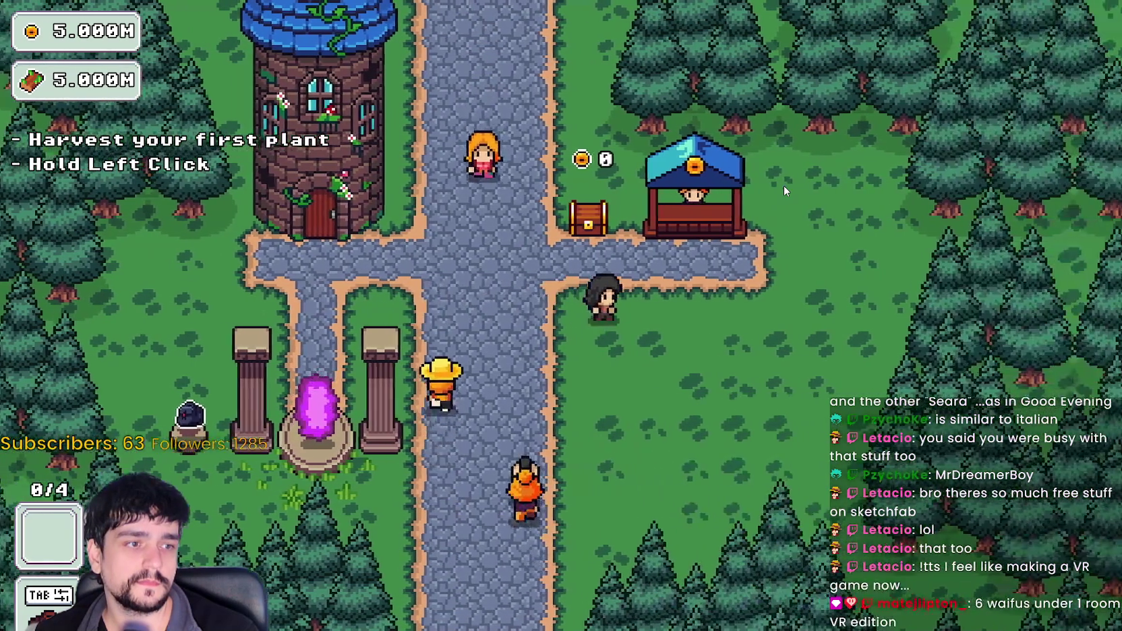
{"action": "key", "text": "a"}
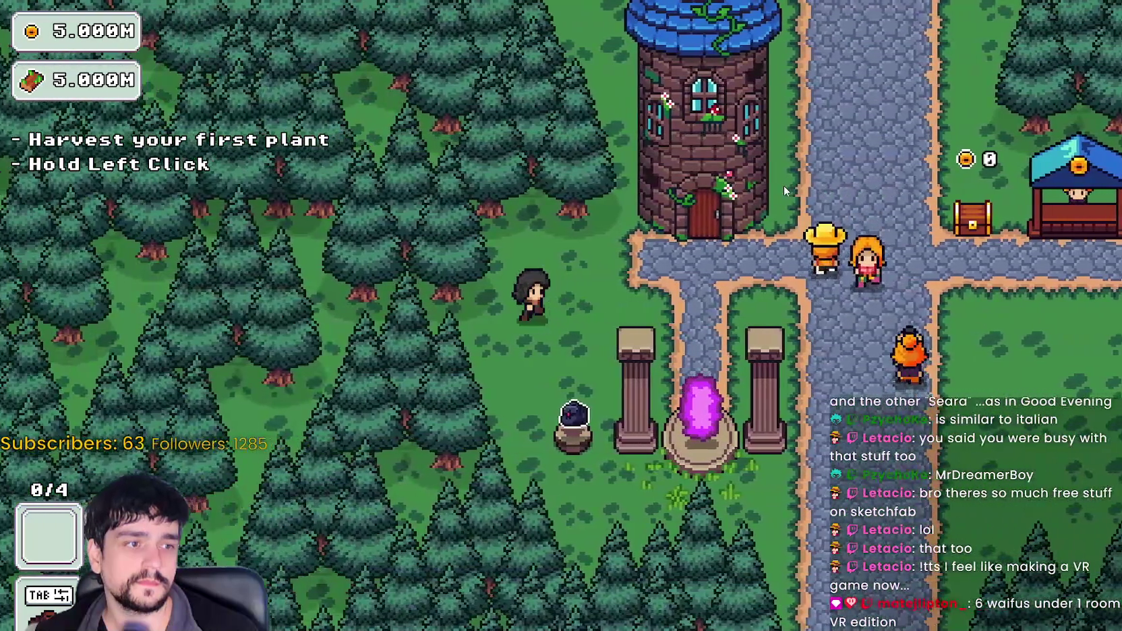
{"action": "key", "text": "d"}
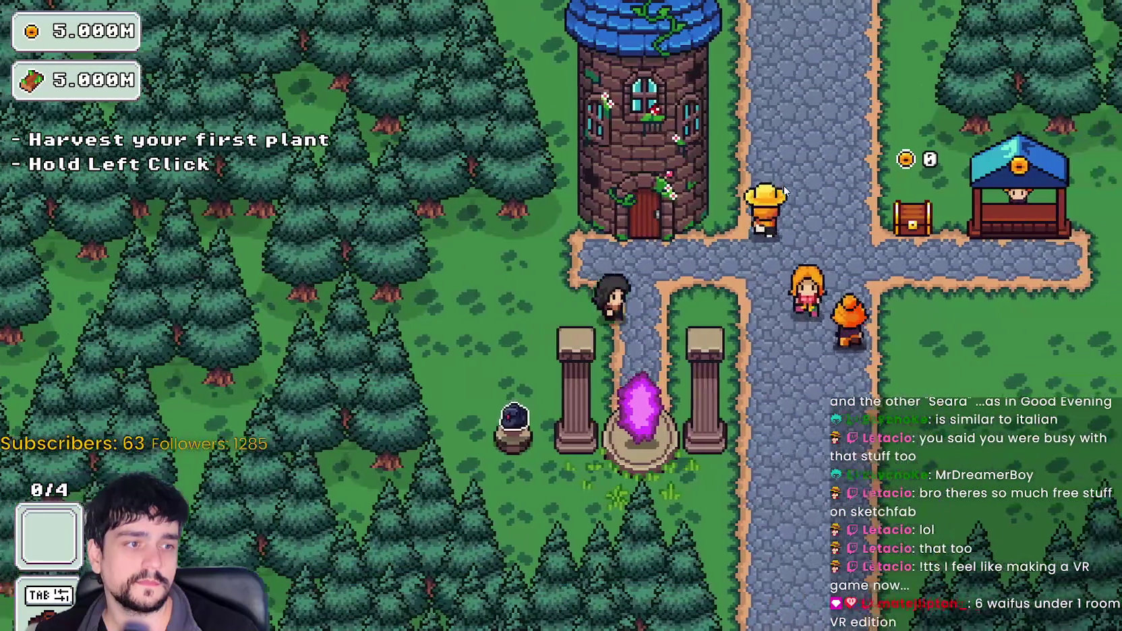
{"action": "key", "text": "a"}
{"action": "key", "text": "d"}
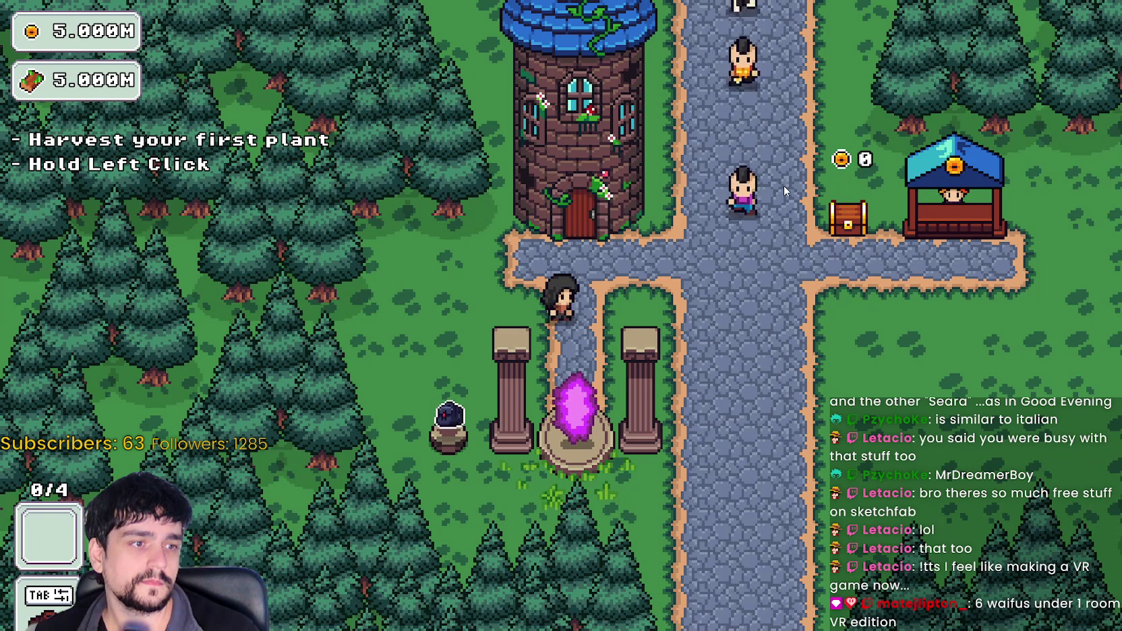
{"action": "key", "text": "s"}
{"action": "key", "text": "s"}
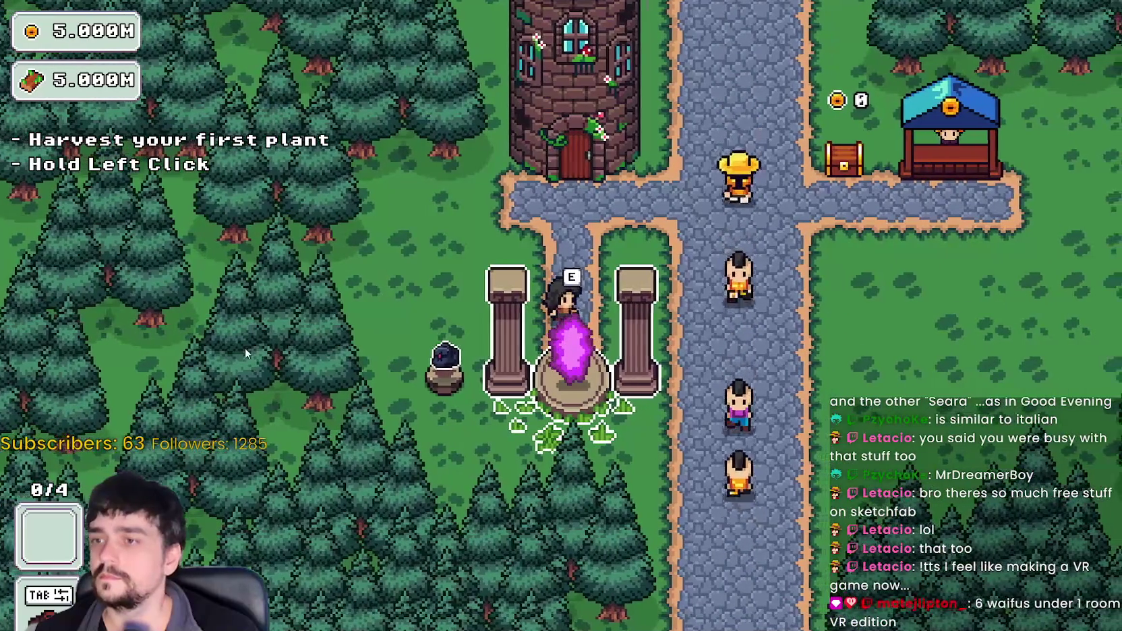
{"action": "key", "text": "e"}
{"action": "key", "text": "Return"}
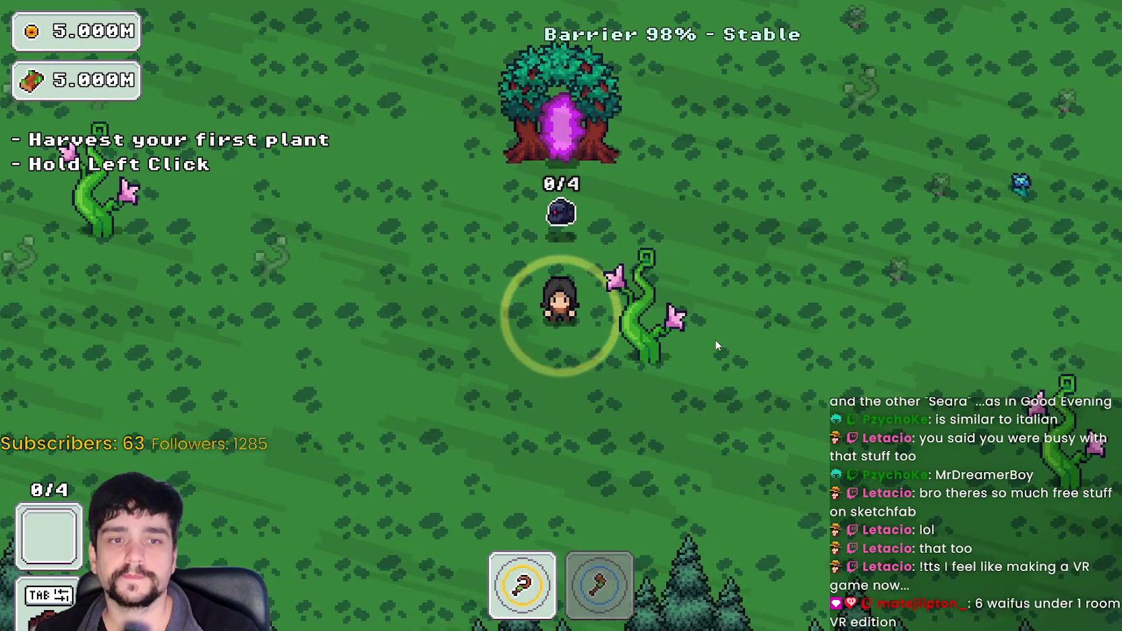
- Walk left, up and then right across the forest field while the Magical Roots grow
{"action": "key", "text": "a"}
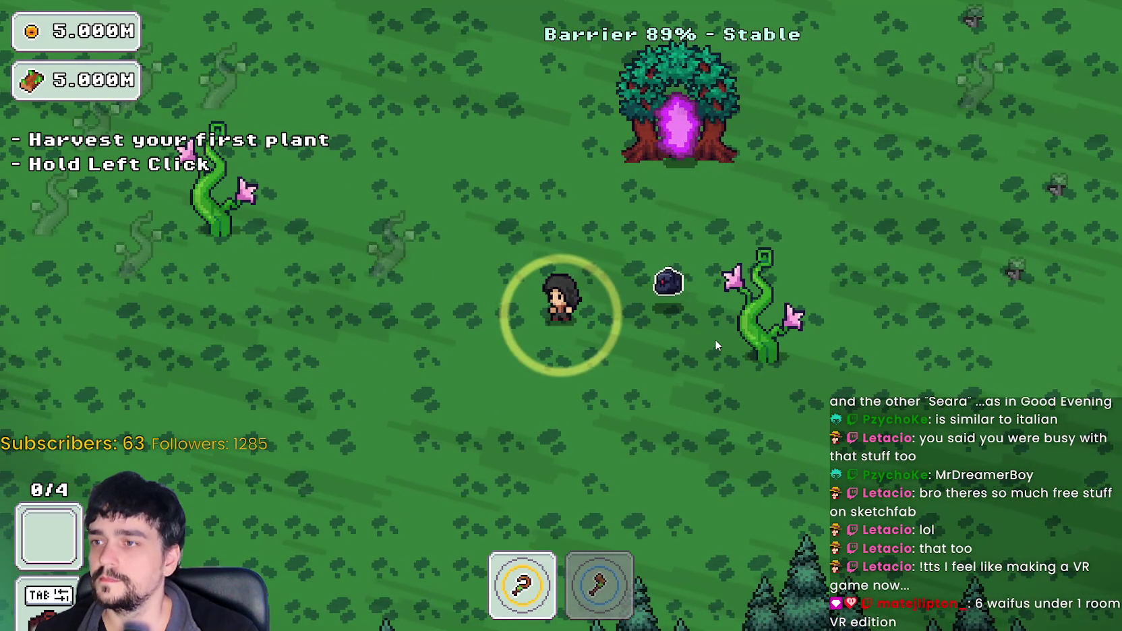
{"action": "key", "text": "a"}
{"action": "key", "text": "w"}
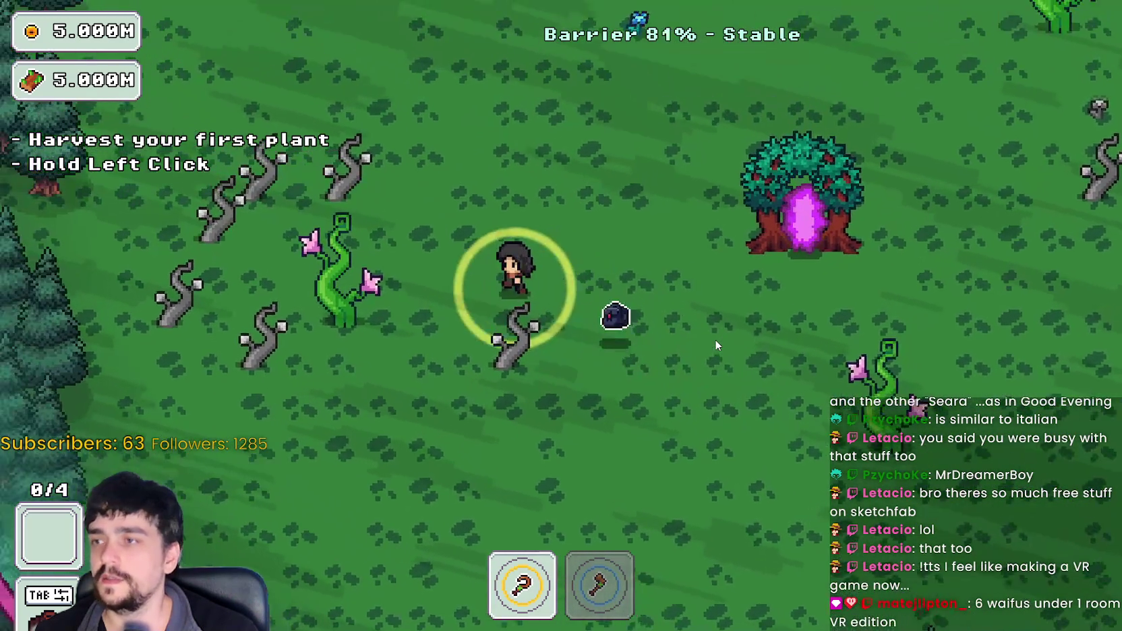
{"action": "key", "text": "a"}
{"action": "key", "text": "w"}
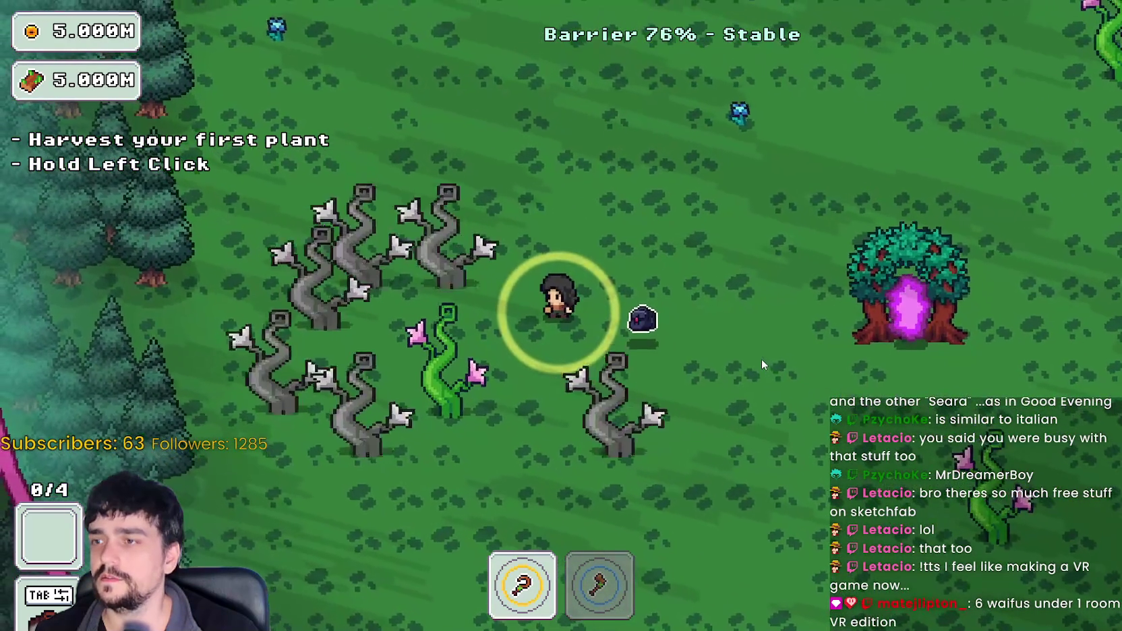
{"action": "key", "text": "d"}
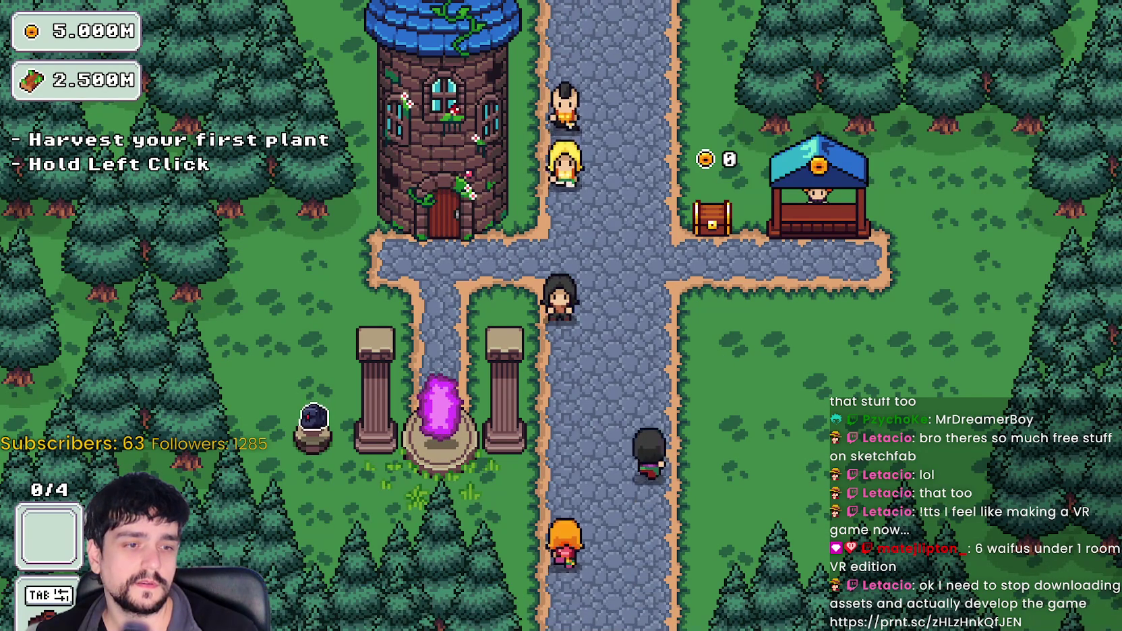
- Stop the running game with F8 to return to the Godot editor
{"action": "key", "text": "F8"}
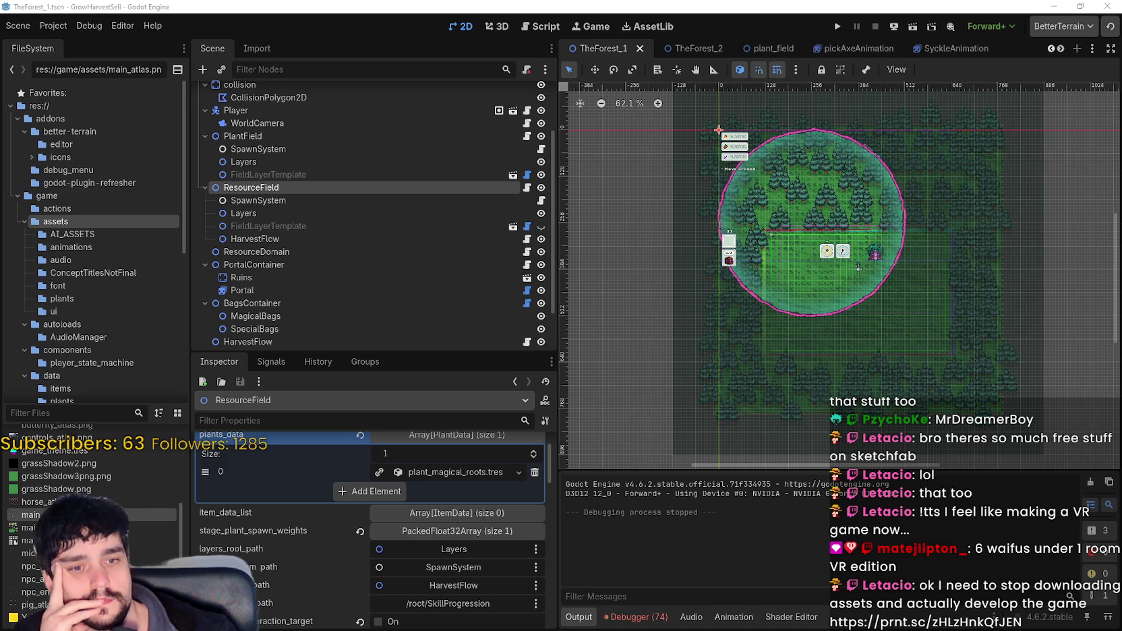
- Zoom out the 2D viewport and run the project again
{"action": "scroll", "coordinate": [791, 301], "scroll_direction": "down", "scroll_amount": 1}
{"action": "scroll", "coordinate": [791, 301], "scroll_direction": "left", "scroll_amount": 3}
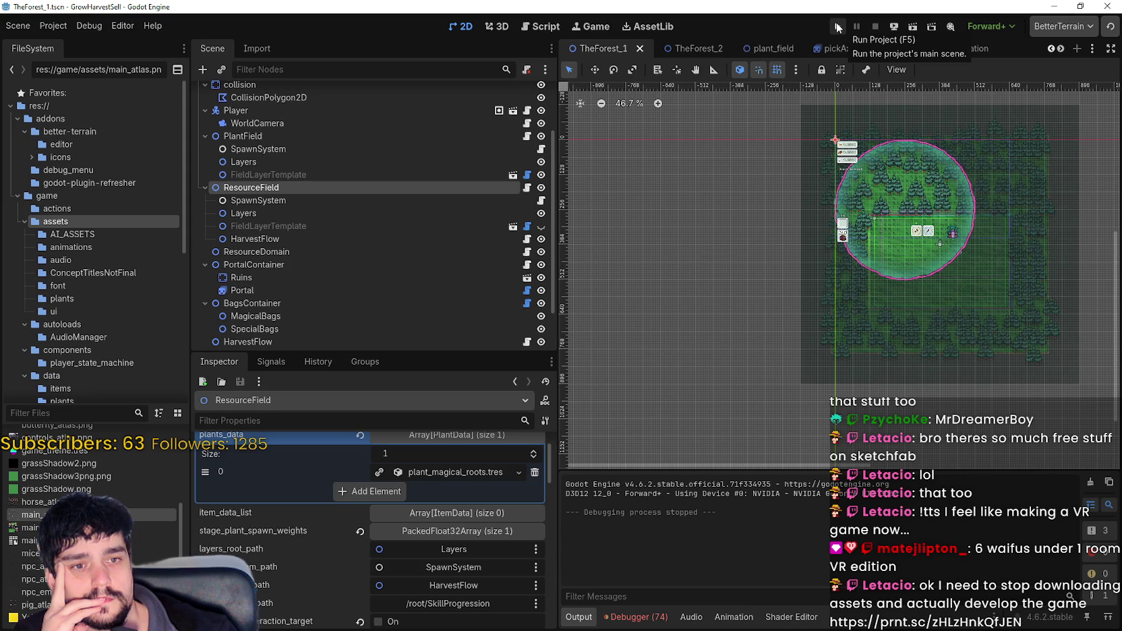
{"action": "left_click", "coordinate": [837, 27]}
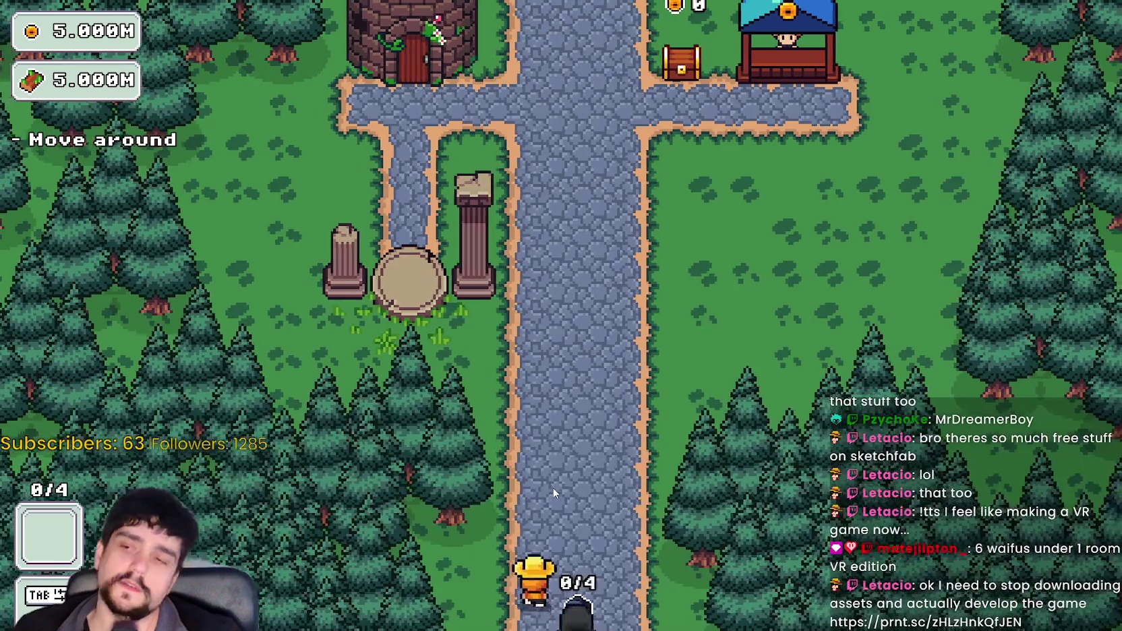
- Unlock the Portal at the Mage Tower, visit forest stage 1, then switch away from the game
{"action": "key", "text": "w"}
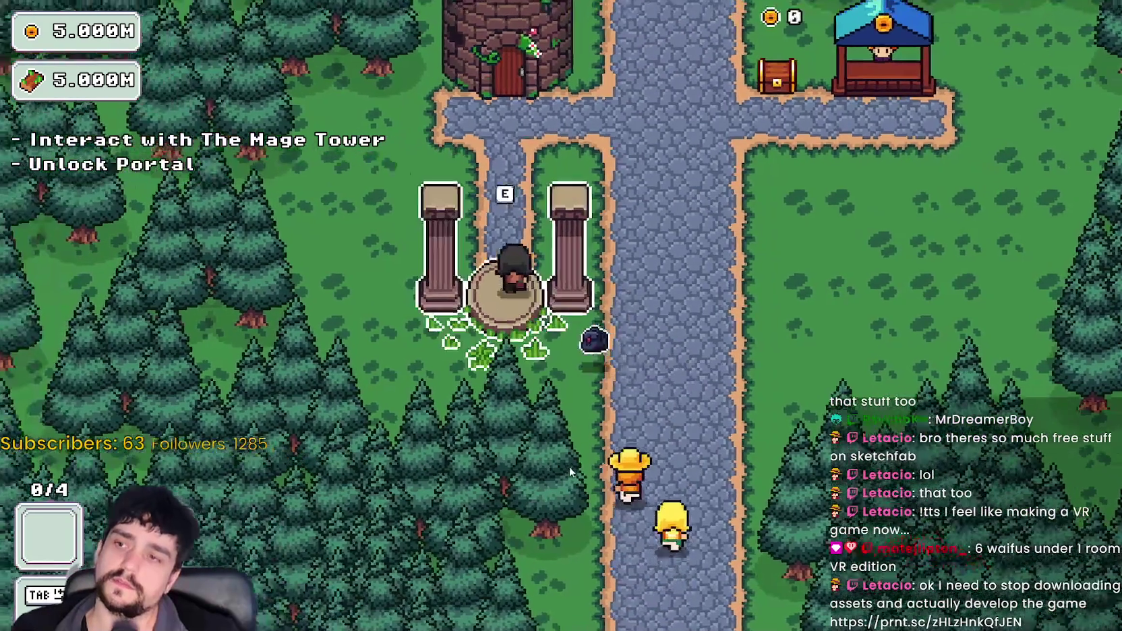
{"action": "key", "text": "w"}
{"action": "key", "text": "e"}
{"action": "key", "text": "Escape"}
{"action": "key", "text": "s"}
{"action": "key", "text": "e"}
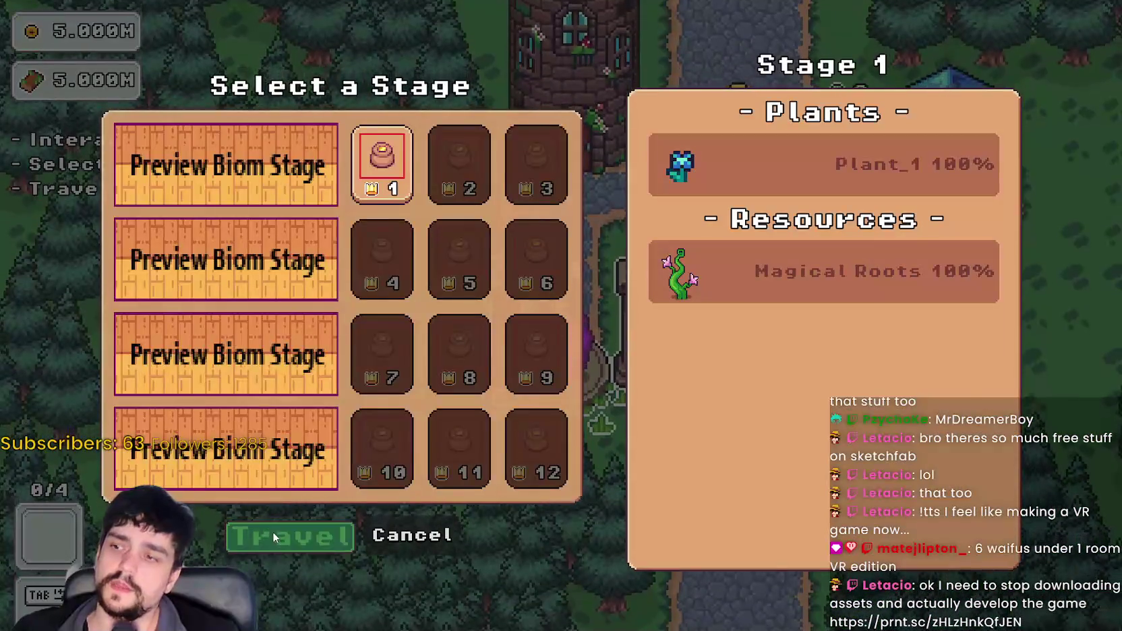
{"action": "left_click", "coordinate": [290, 534]}
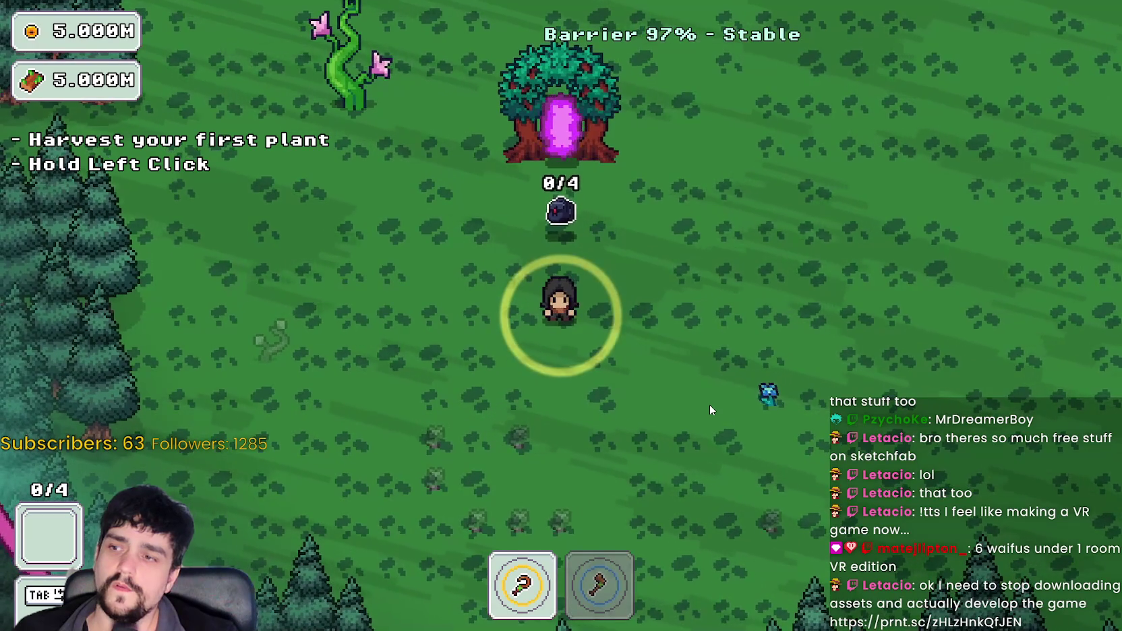
{"action": "key", "text": "a"}
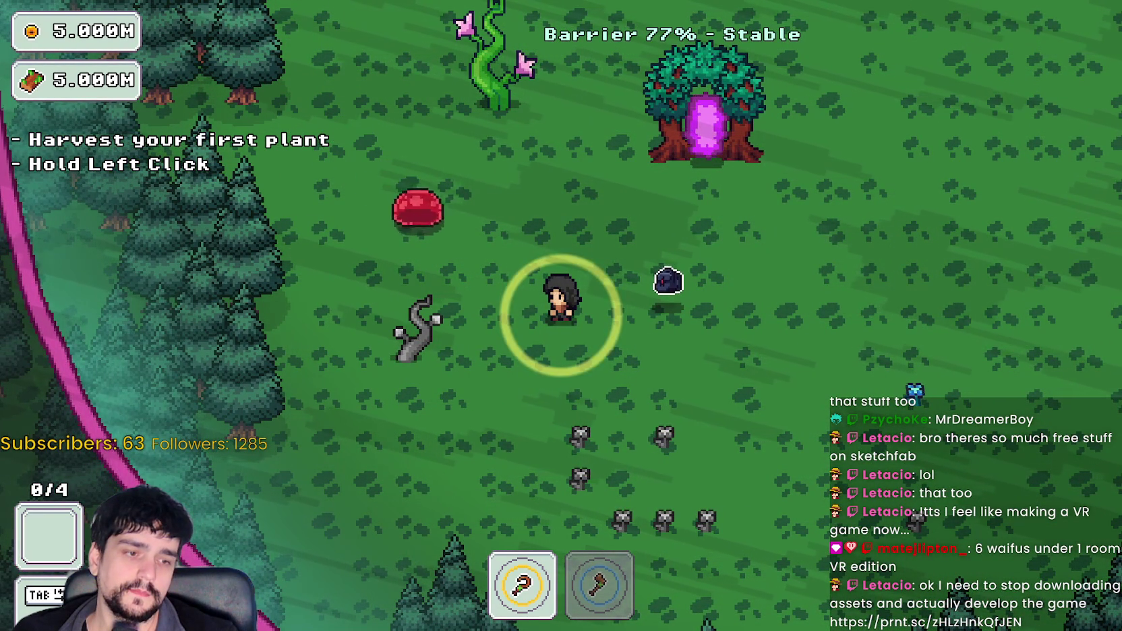
{"action": "key", "text": "alt+Tab"}
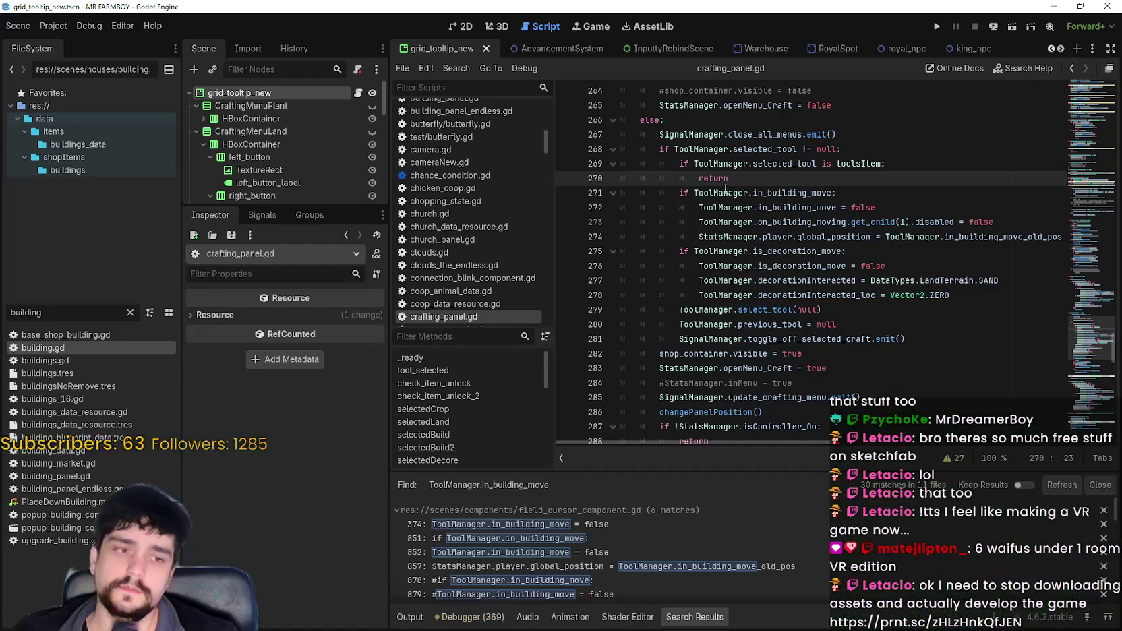
- Back in the editor, inspect the plant_magical_roots.tres data and PlantField's plant_wheat.tres data
{"action": "key", "text": "alt+Tab"}
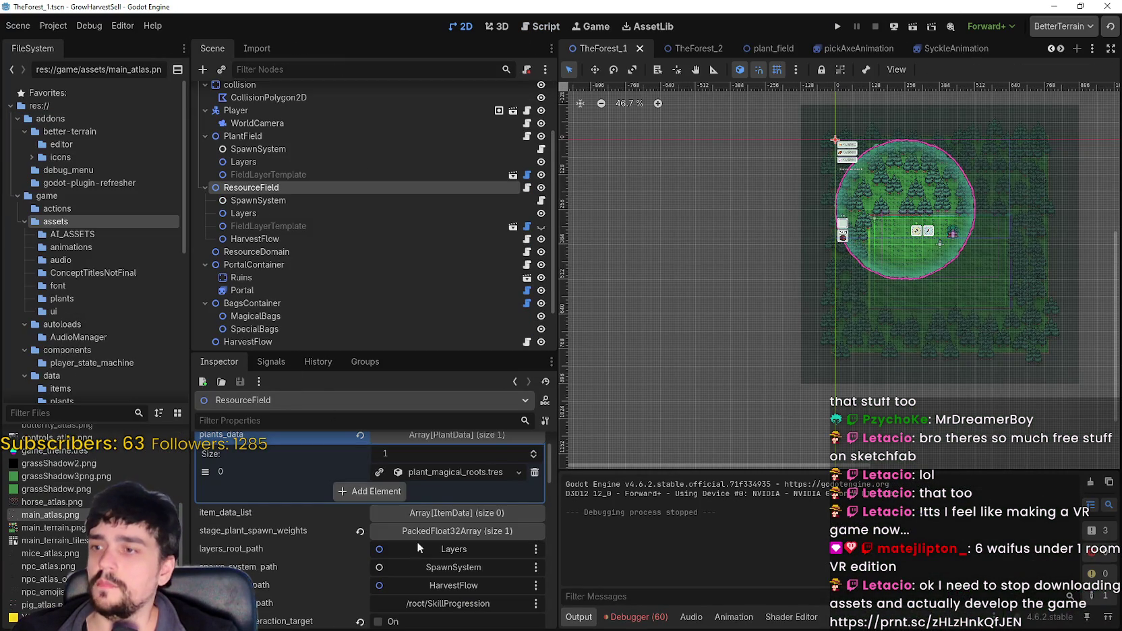
{"action": "left_click", "coordinate": [457, 474]}
{"action": "scroll", "coordinate": [328, 580], "scroll_direction": "down", "scroll_amount": 5}
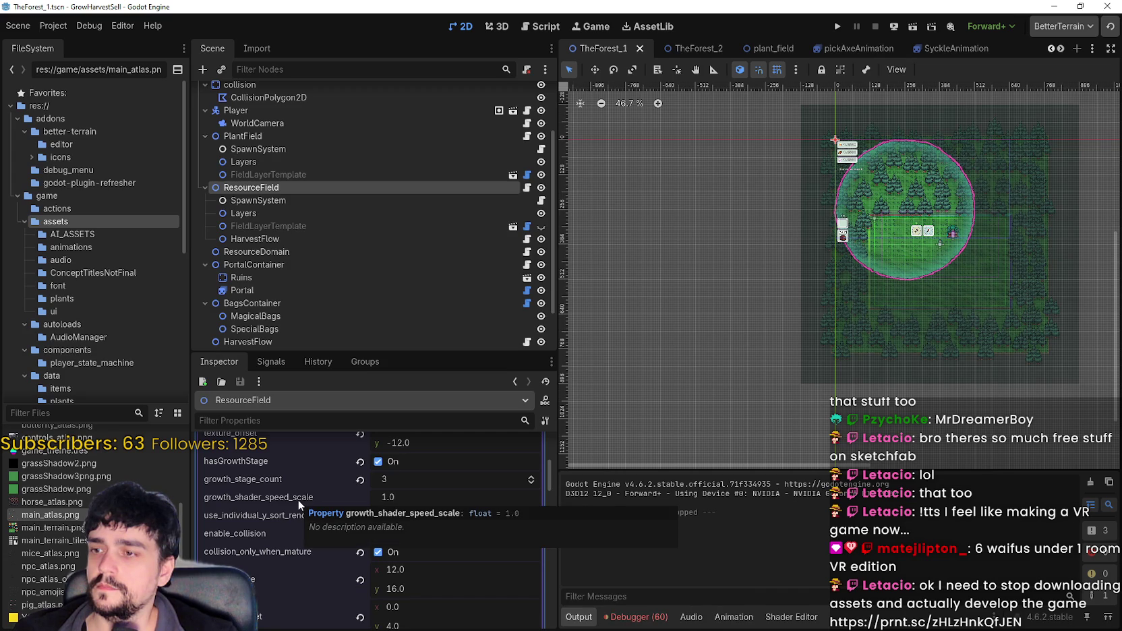
{"action": "left_click", "coordinate": [272, 137]}
{"action": "left_click", "coordinate": [443, 518]}
{"action": "scroll", "coordinate": [281, 573], "scroll_direction": "down", "scroll_amount": 5}
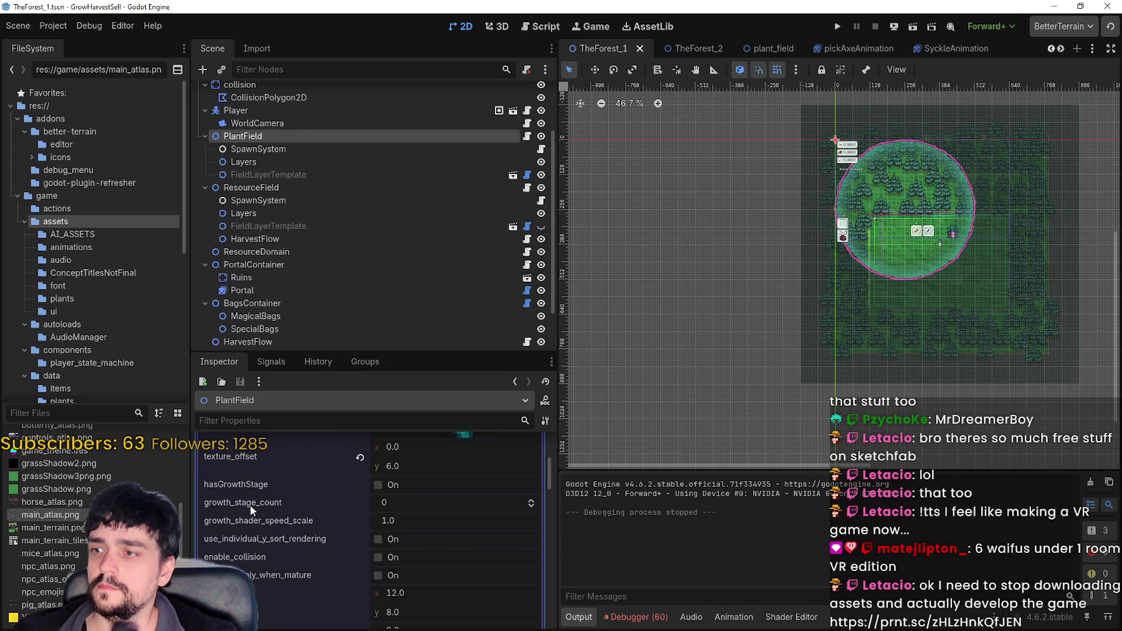
- Review the ResourceField node and its FieldLayerTemplate settings in the Inspector
{"action": "left_click", "coordinate": [279, 189]}
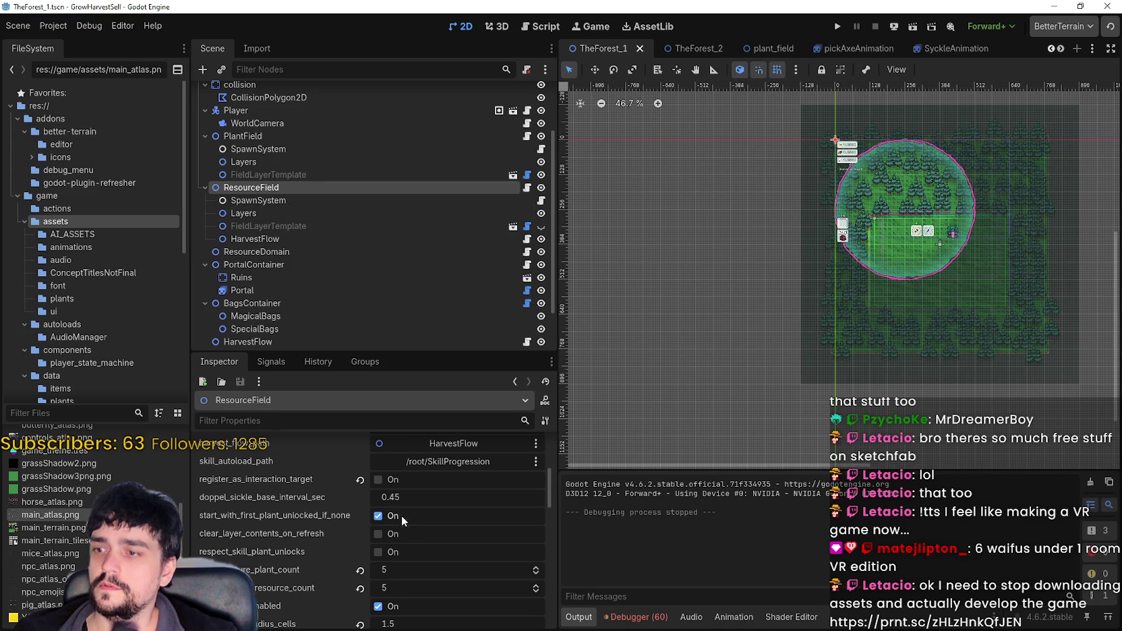
{"action": "scroll", "coordinate": [401, 515], "scroll_direction": "down", "scroll_amount": 3}
{"action": "left_click", "coordinate": [294, 225]}
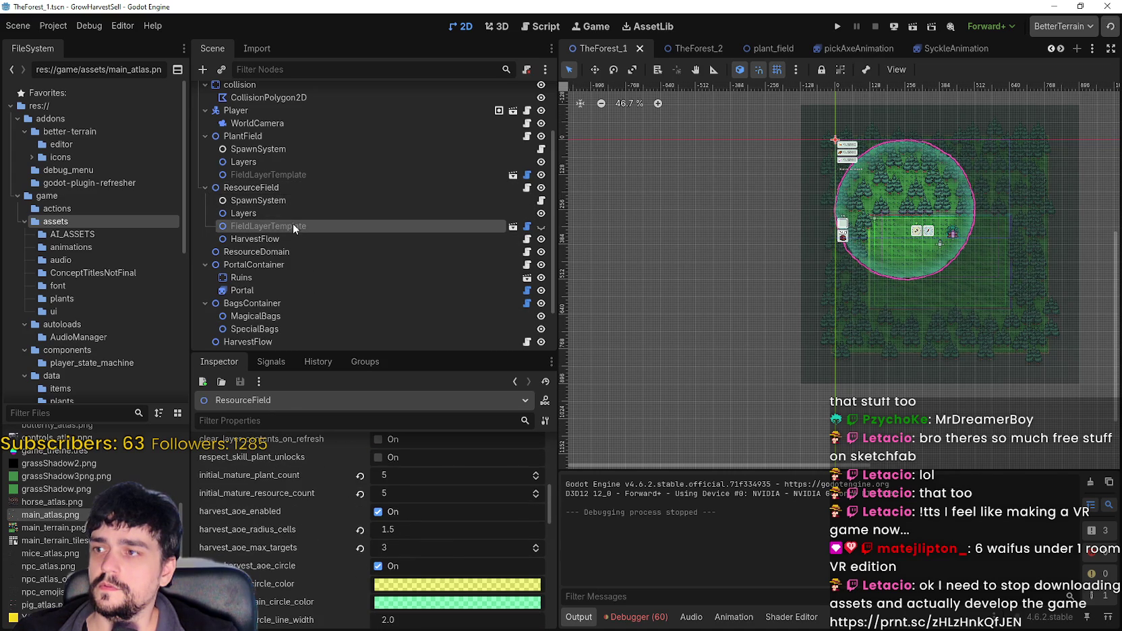
{"action": "scroll", "coordinate": [322, 542], "scroll_direction": "down", "scroll_amount": 5}
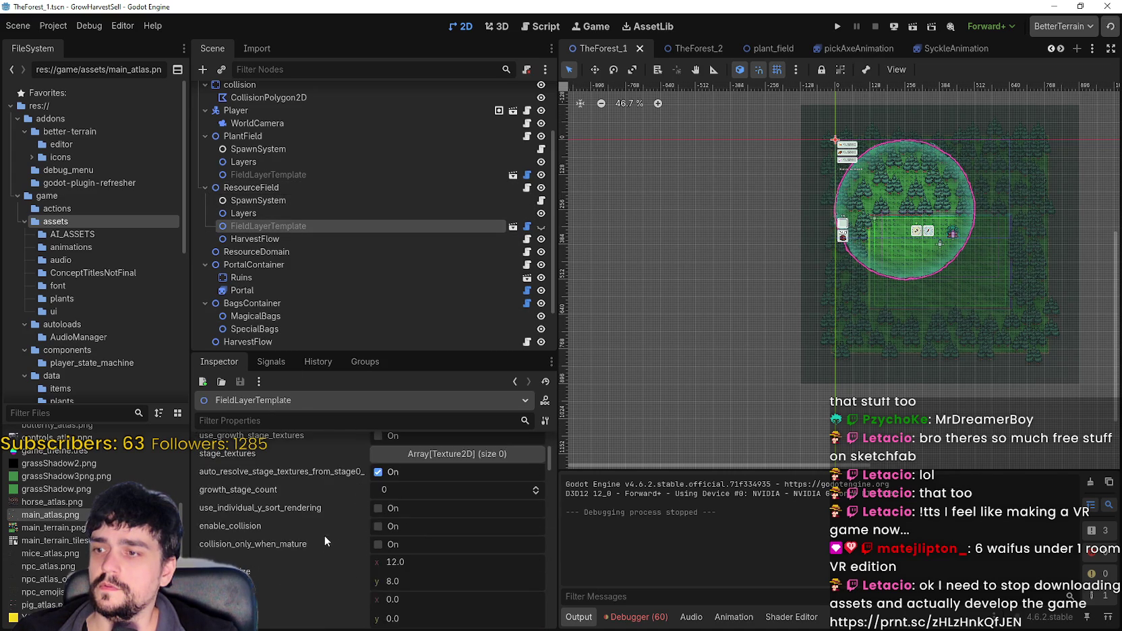
{"action": "left_click", "coordinate": [267, 186]}
{"action": "scroll", "coordinate": [450, 552], "scroll_direction": "up", "scroll_amount": 3}
- Set plant_magical_roots.tres growth_shader_speed_scale to 0.333, save TheForest_1 and run the project
{"action": "left_click", "coordinate": [465, 540]}
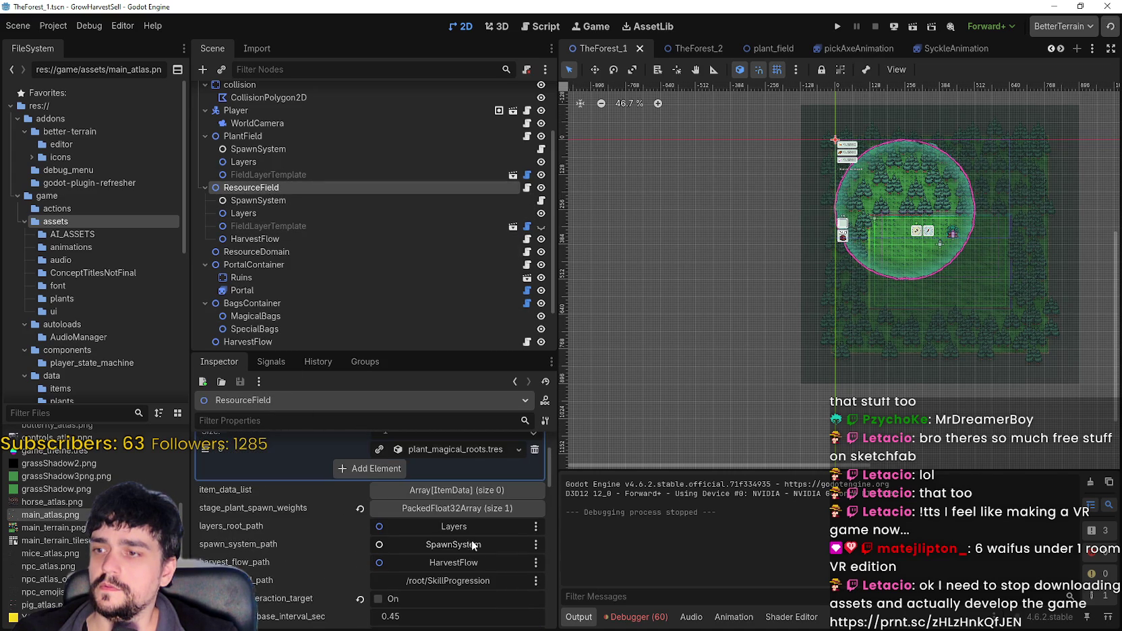
{"action": "scroll", "coordinate": [475, 535], "scroll_direction": "up", "scroll_amount": 2}
{"action": "left_click", "coordinate": [469, 499]}
{"action": "scroll", "coordinate": [440, 541], "scroll_direction": "down", "scroll_amount": 5}
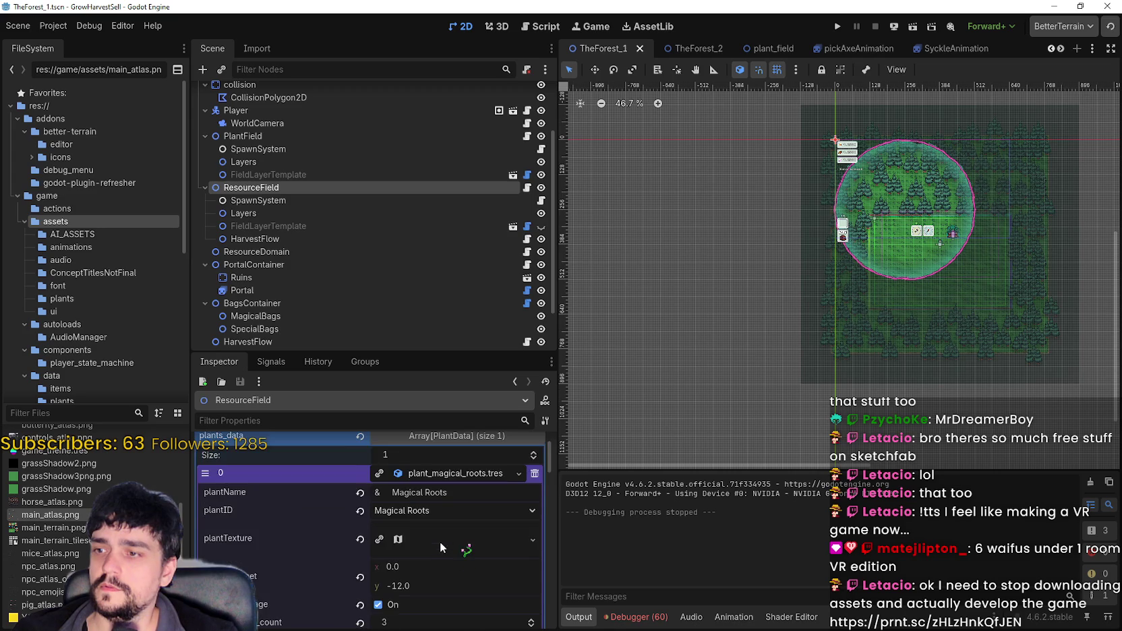
{"action": "left_click", "coordinate": [416, 471]}
{"action": "type", "text": "0.333"}
{"action": "key", "text": "Return"}
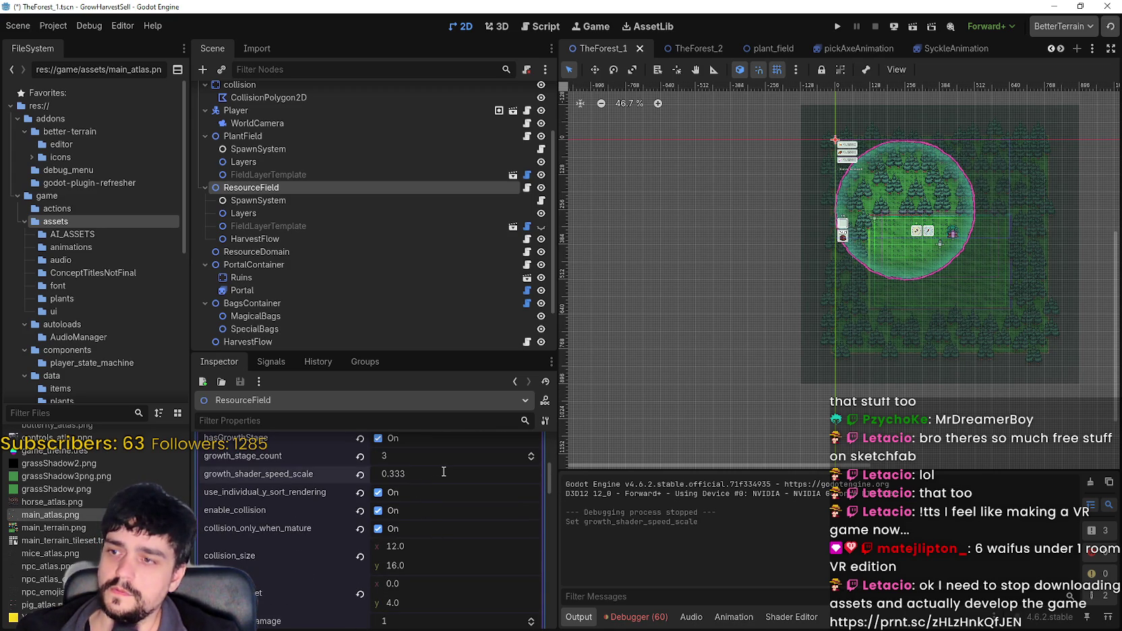
{"action": "key", "text": "ctrl+s"}
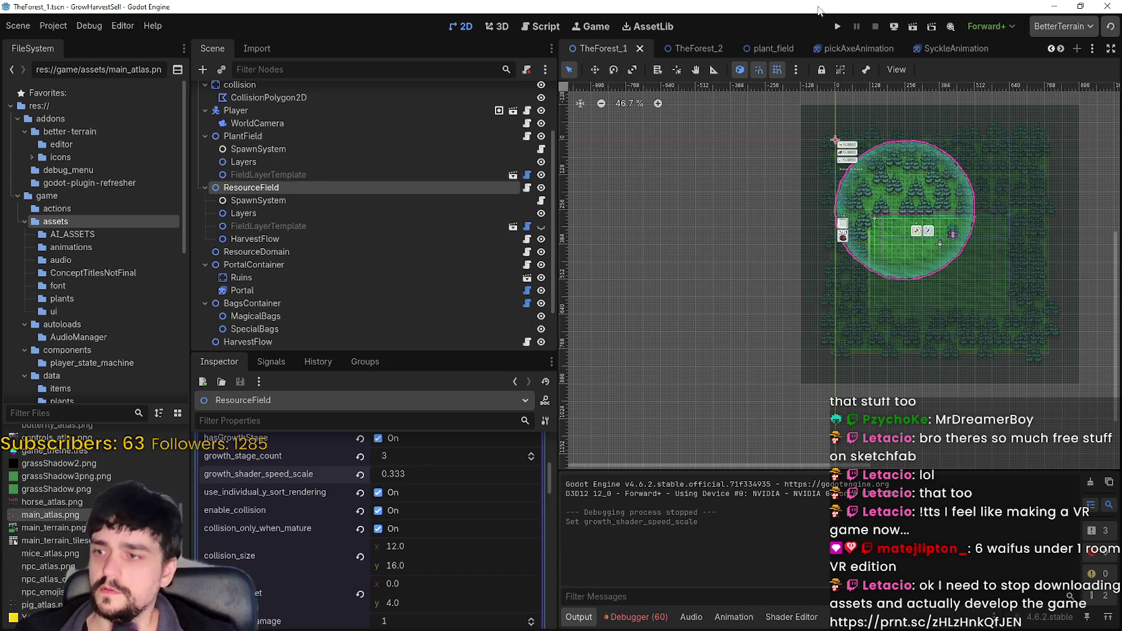
{"action": "left_click", "coordinate": [836, 27]}
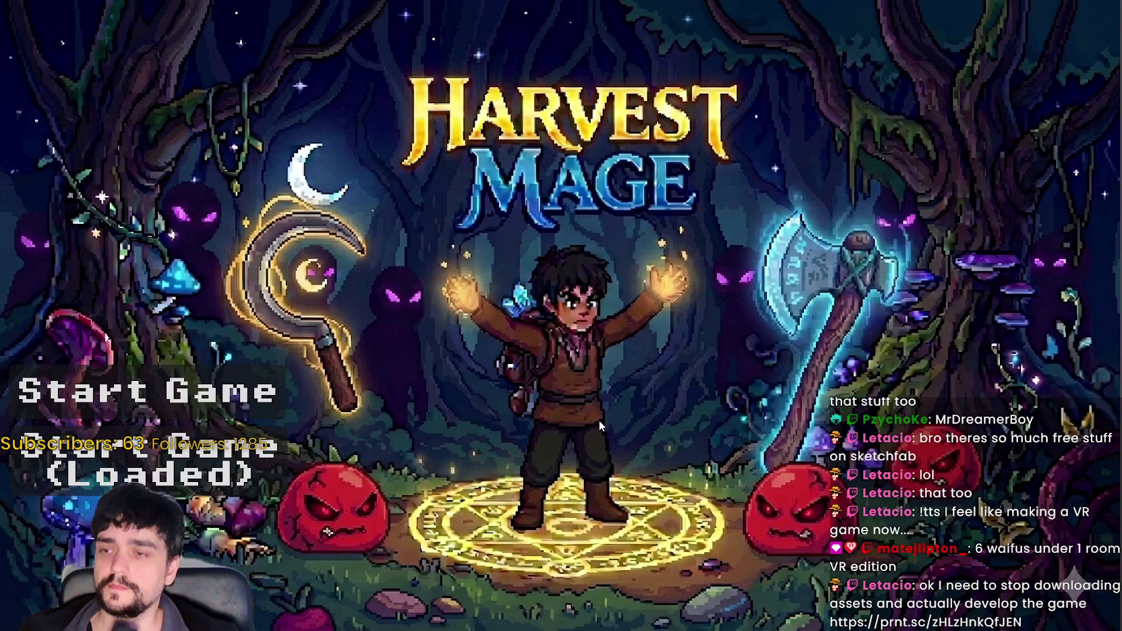
- Start the game, unlock the Portal skill at the Mage Tower and travel to stage 1
{"action": "left_click", "coordinate": [110, 478]}
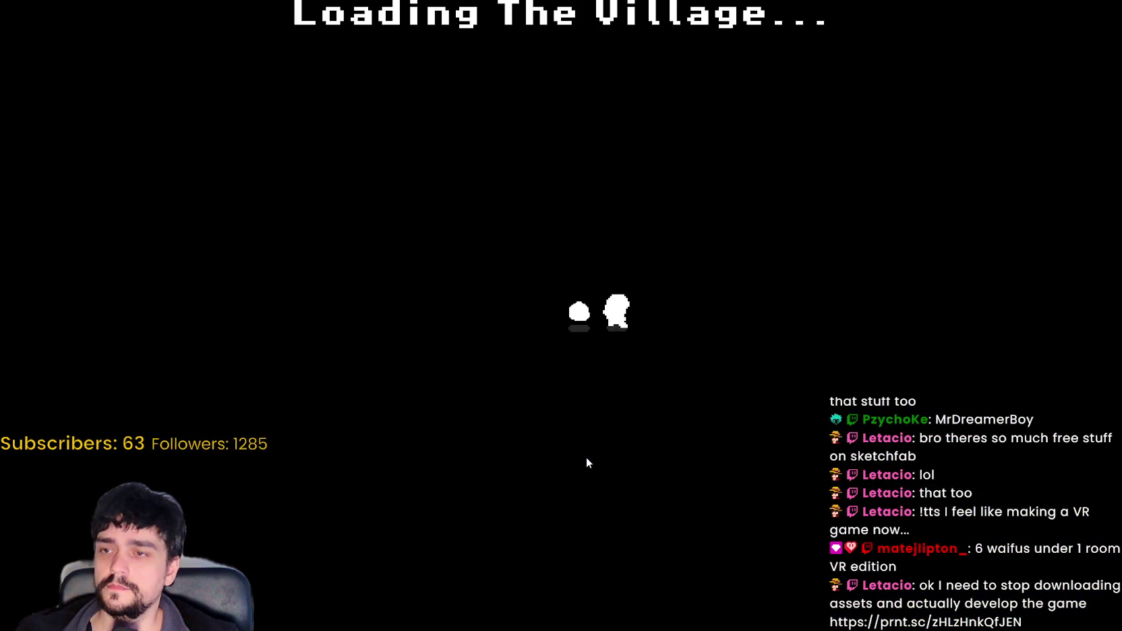
{"action": "key", "text": "w"}
{"action": "key", "text": "a"}
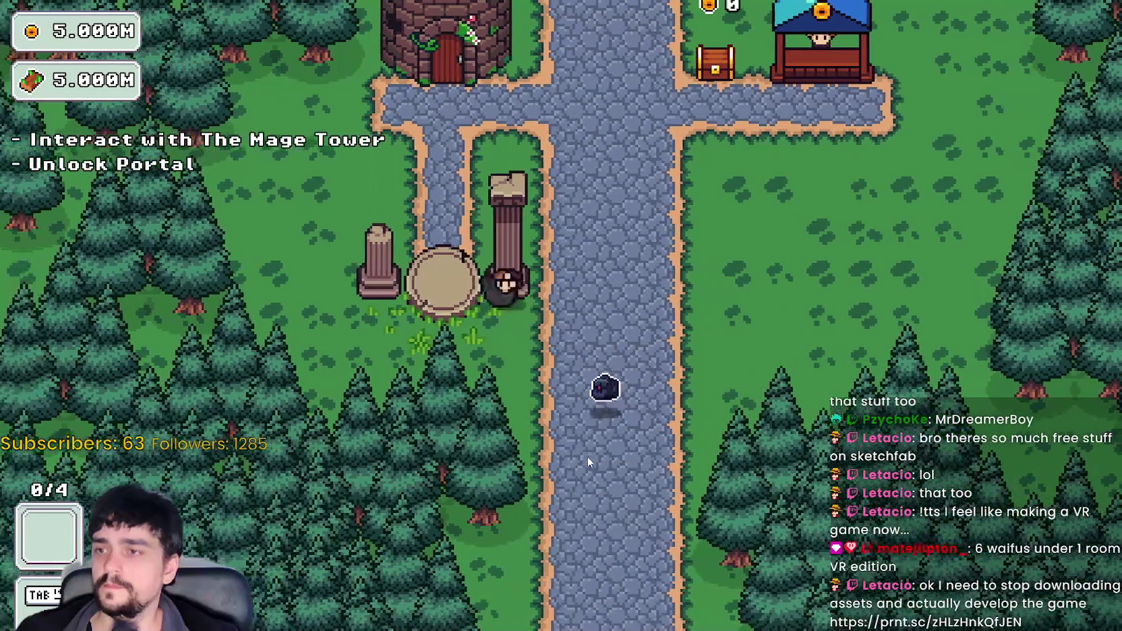
{"action": "key", "text": "e"}
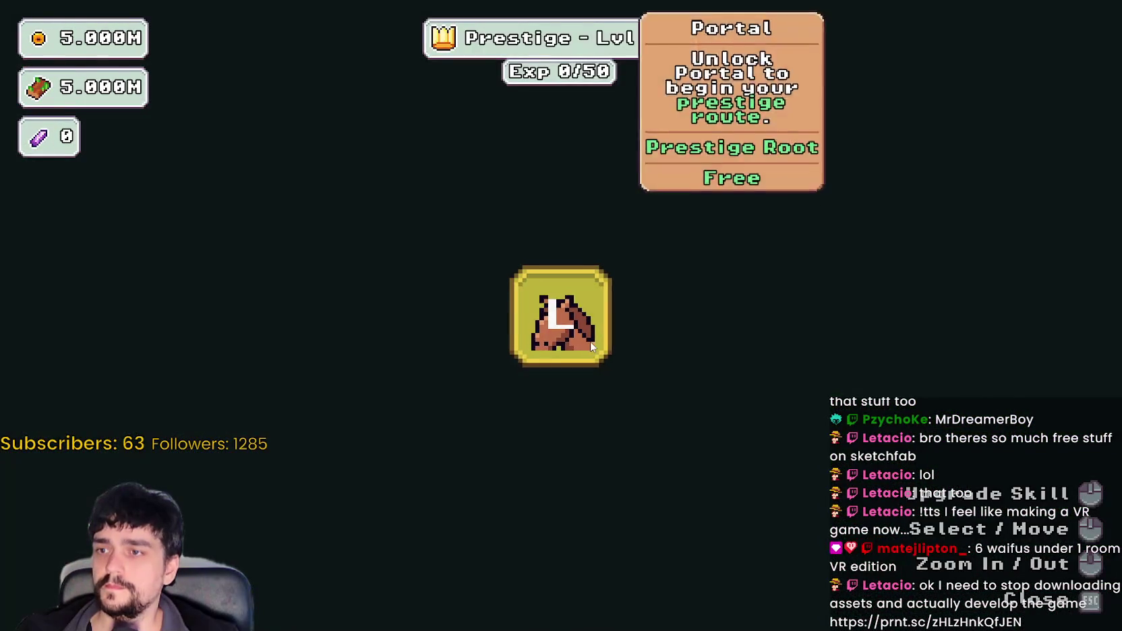
{"action": "left_click", "coordinate": [569, 314]}
{"action": "key", "text": "s"}
{"action": "key", "text": "e"}
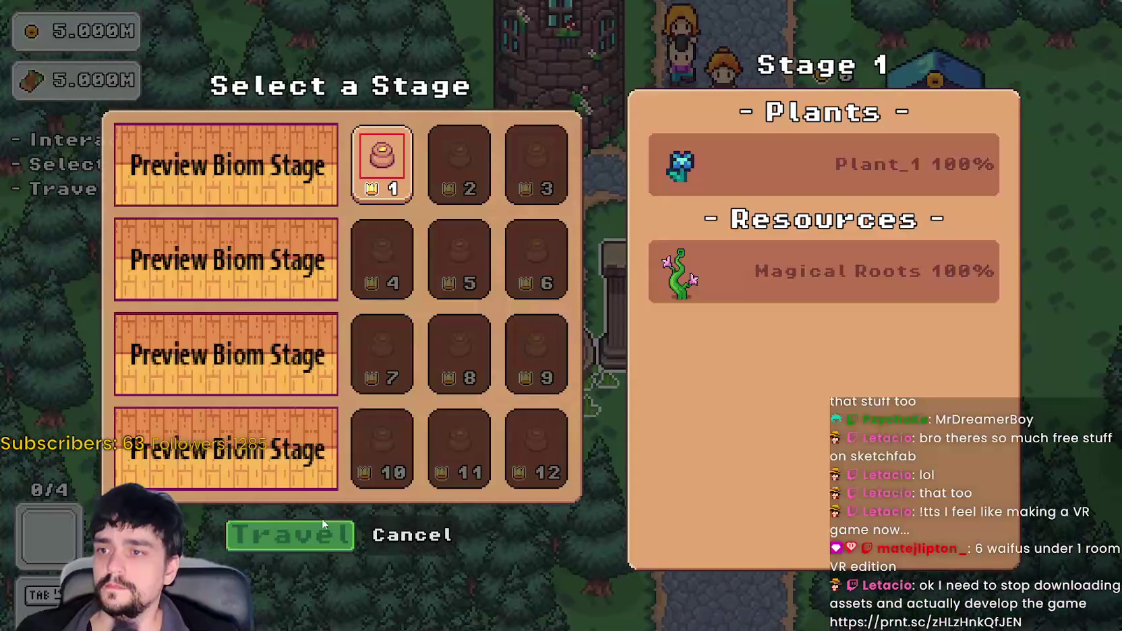
{"action": "left_click", "coordinate": [331, 527]}
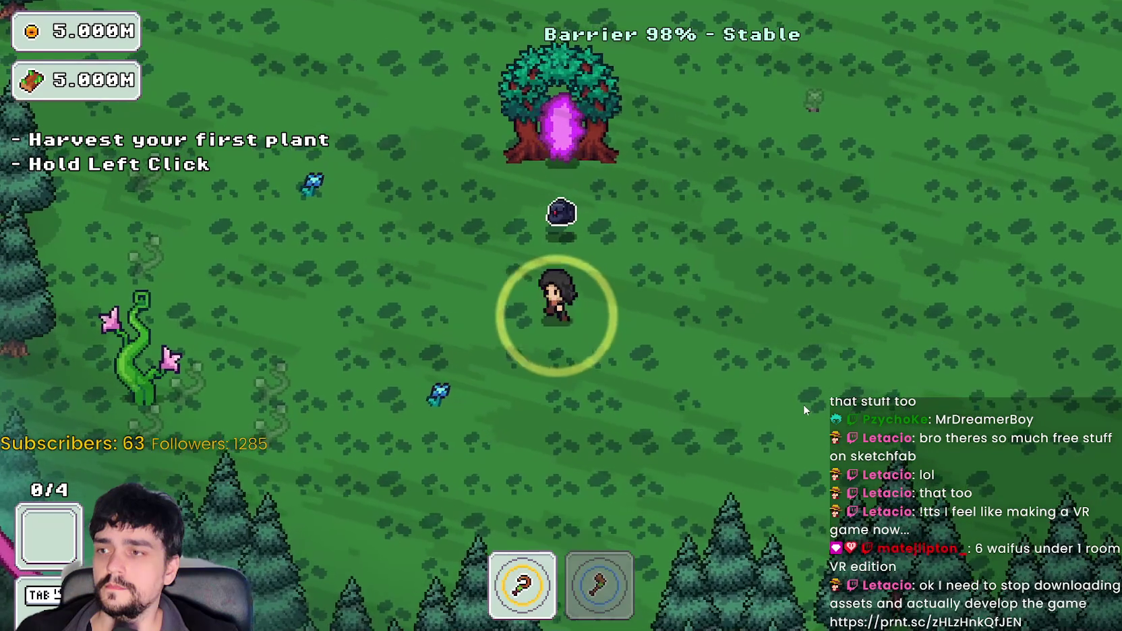
- Walk through the forest and back into the portal to the village
{"action": "key", "text": "a"}
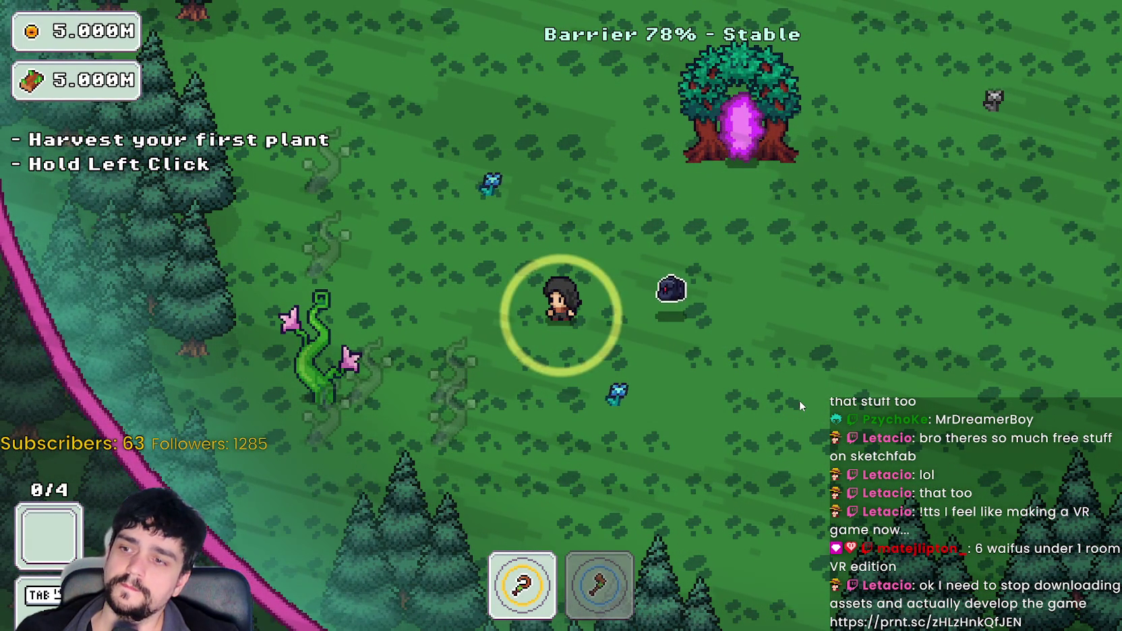
{"action": "key", "text": "d"}
{"action": "key", "text": "w"}
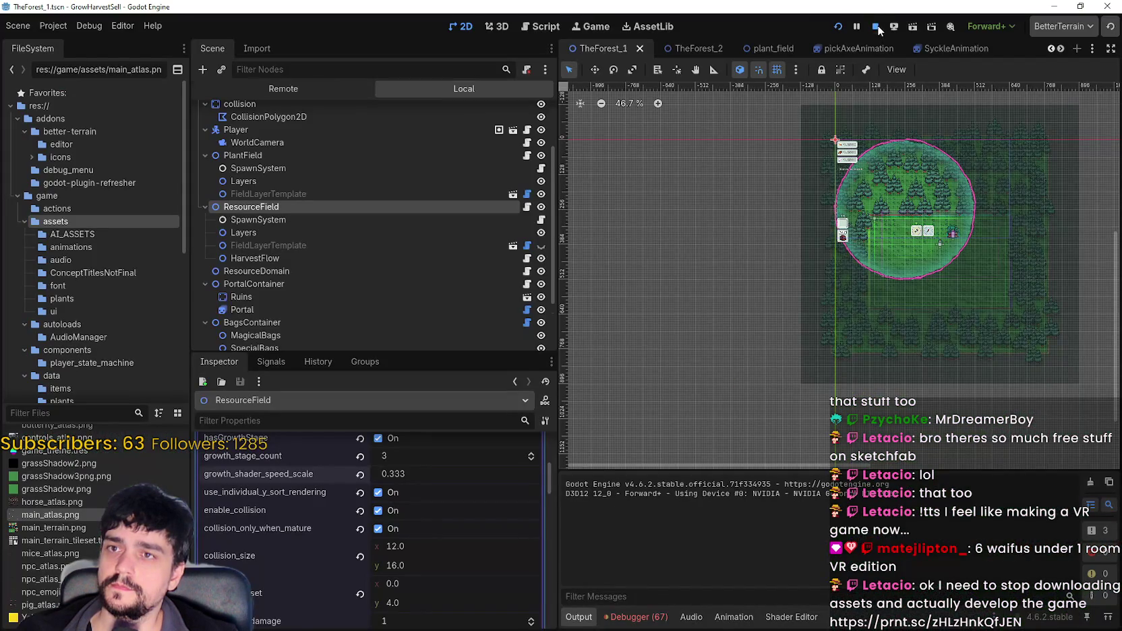
- Stop the game and revert growth_shader_speed_scale to its default 1.0
{"action": "left_click", "coordinate": [877, 25]}
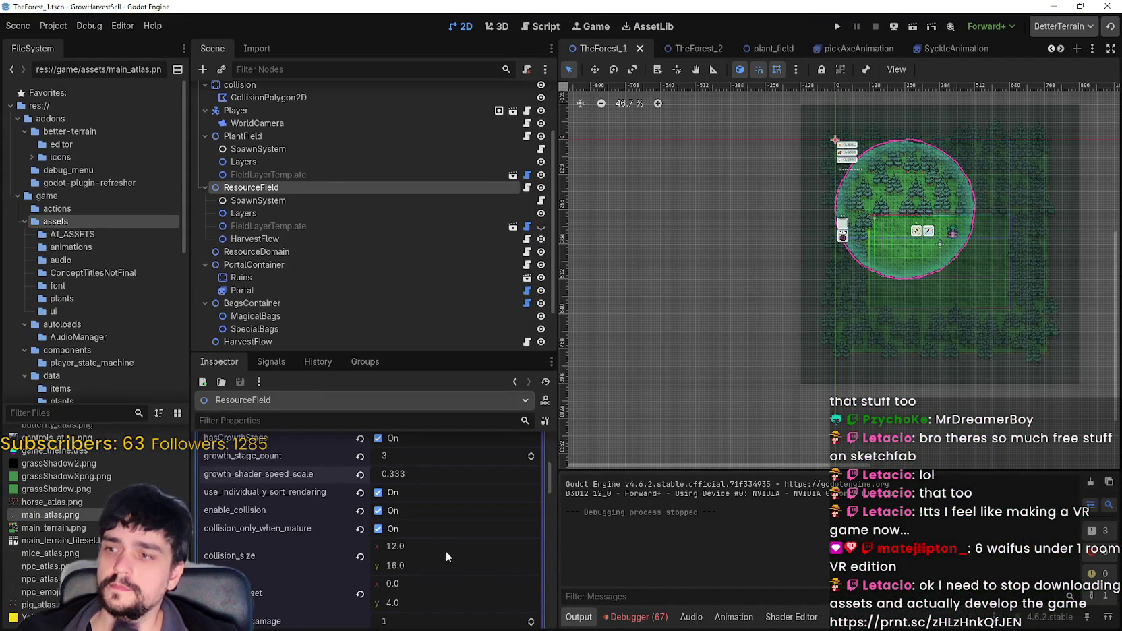
{"action": "scroll", "coordinate": [462, 581], "scroll_direction": "down", "scroll_amount": 1}
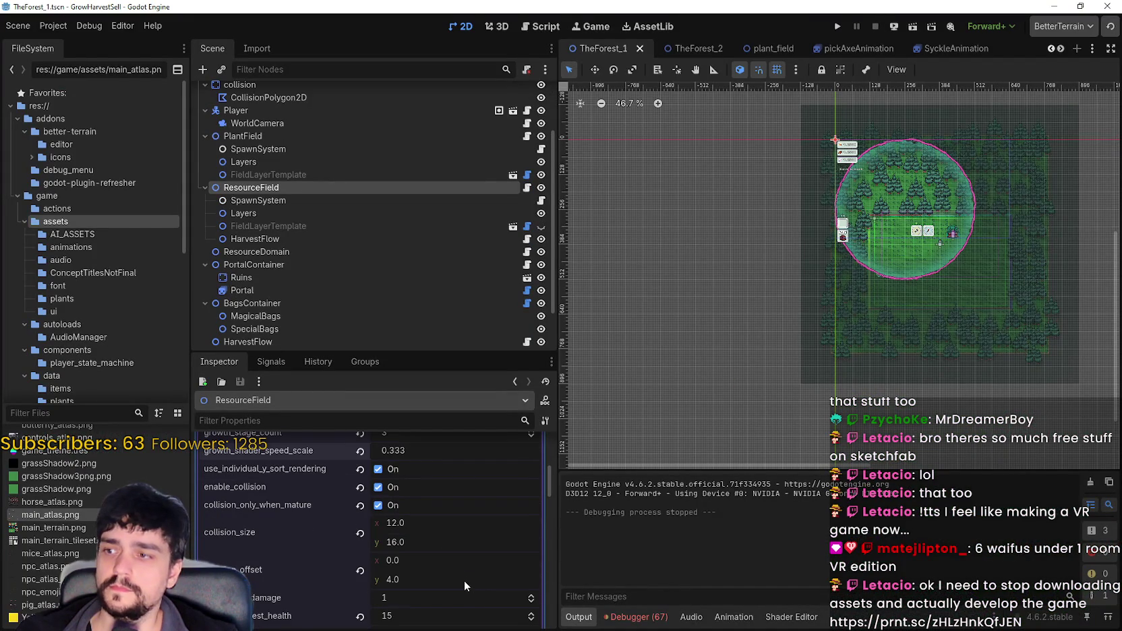
{"action": "left_click", "coordinate": [360, 452]}
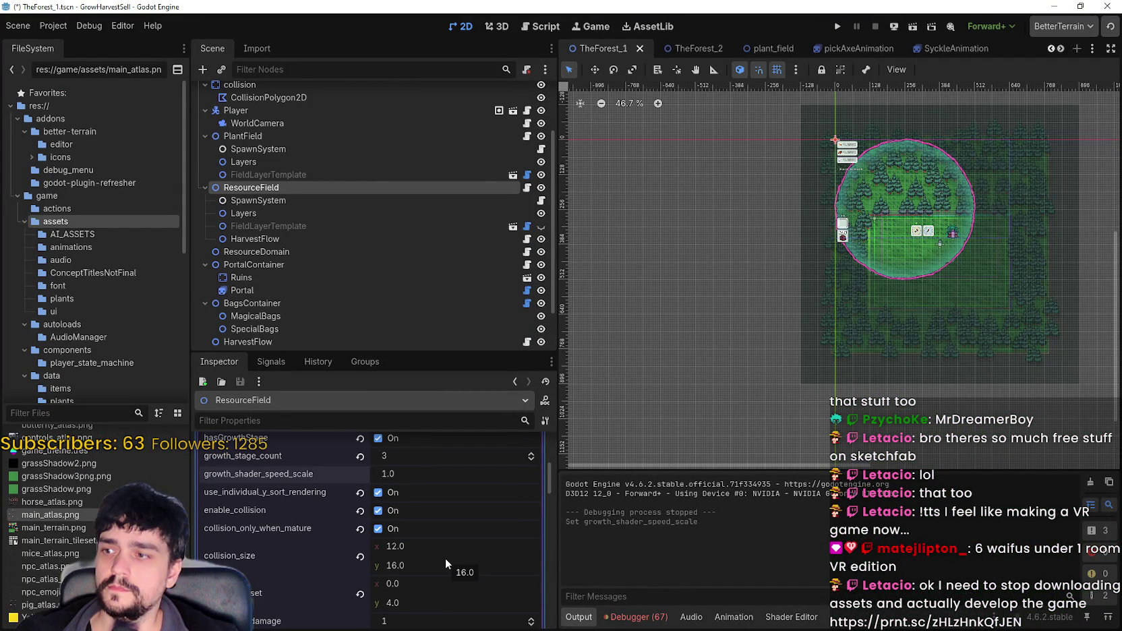
{"action": "scroll", "coordinate": [445, 558], "scroll_direction": "up", "scroll_amount": 2}
{"action": "scroll", "coordinate": [445, 557], "scroll_direction": "up", "scroll_amount": 1}
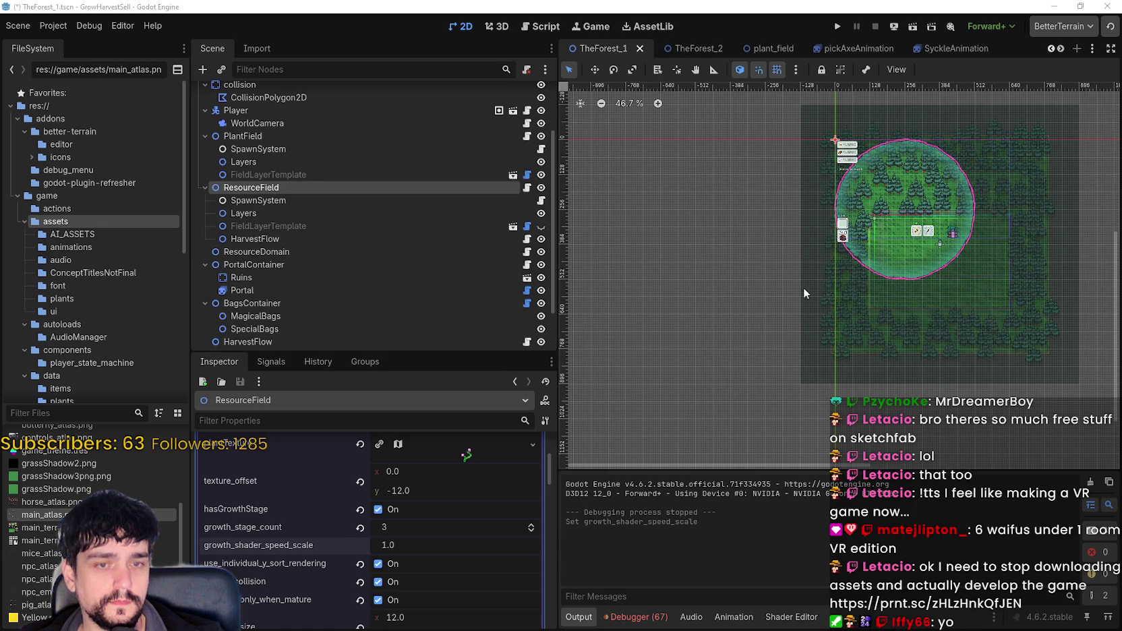
{"action": "scroll", "coordinate": [804, 289], "scroll_direction": "up", "scroll_amount": 2}
{"action": "scroll", "coordinate": [804, 288], "scroll_direction": "right", "scroll_amount": 2}
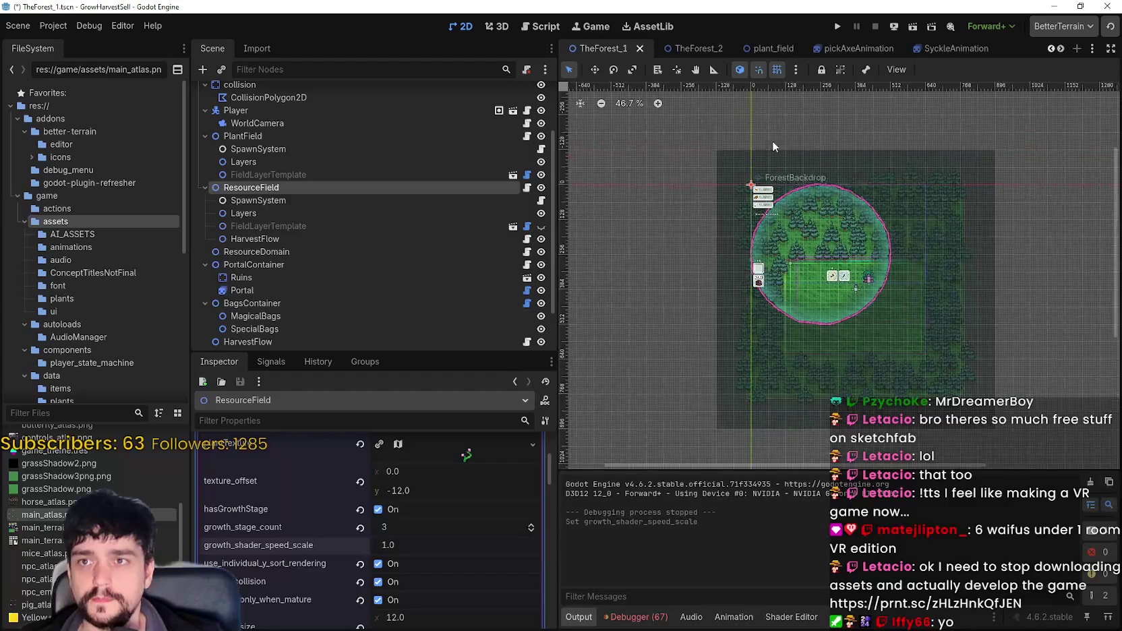
{"action": "left_click", "coordinate": [838, 27]}
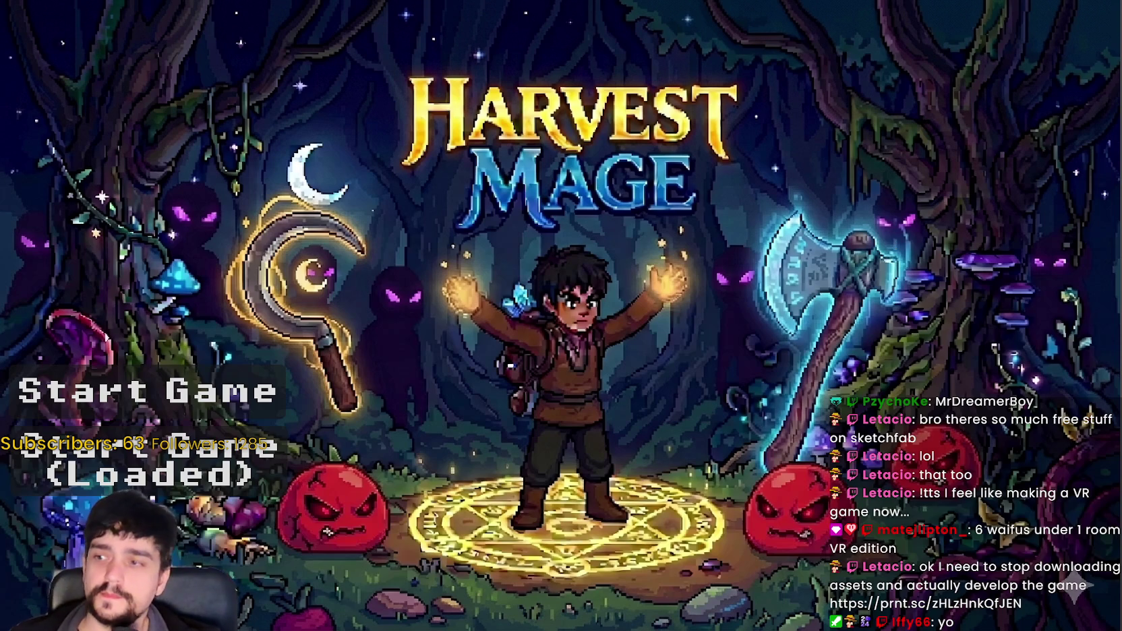
- Start the game, visit the Mage Tower, then travel from the portal to the forest stage
{"action": "left_click", "coordinate": [135, 437]}
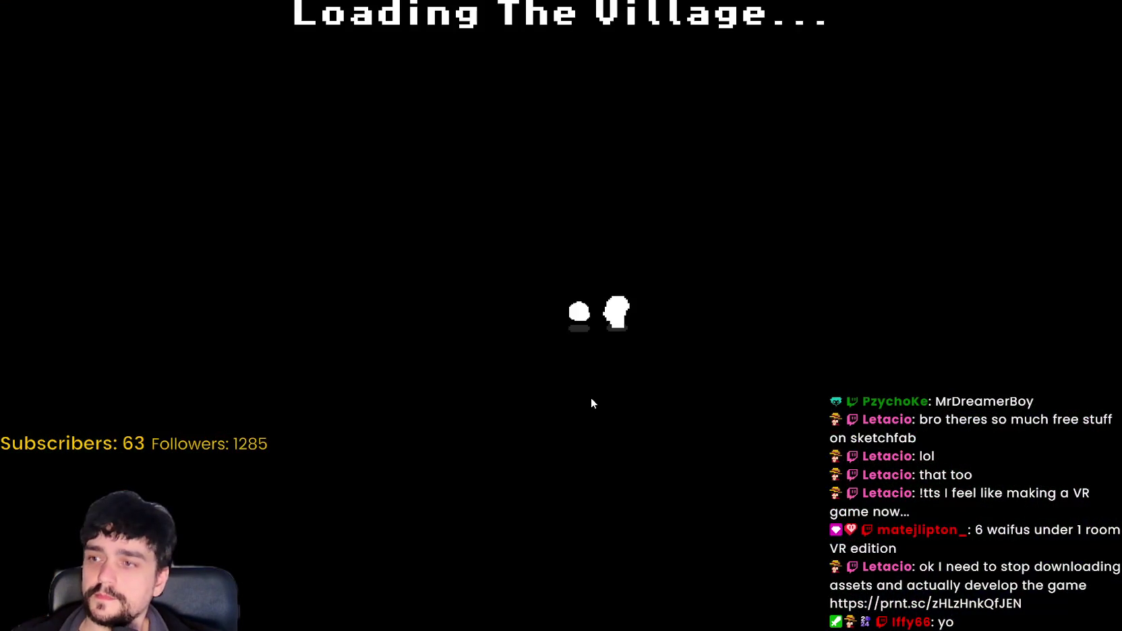
{"action": "key", "text": "w"}
{"action": "key", "text": "a"}
{"action": "key", "text": "e"}
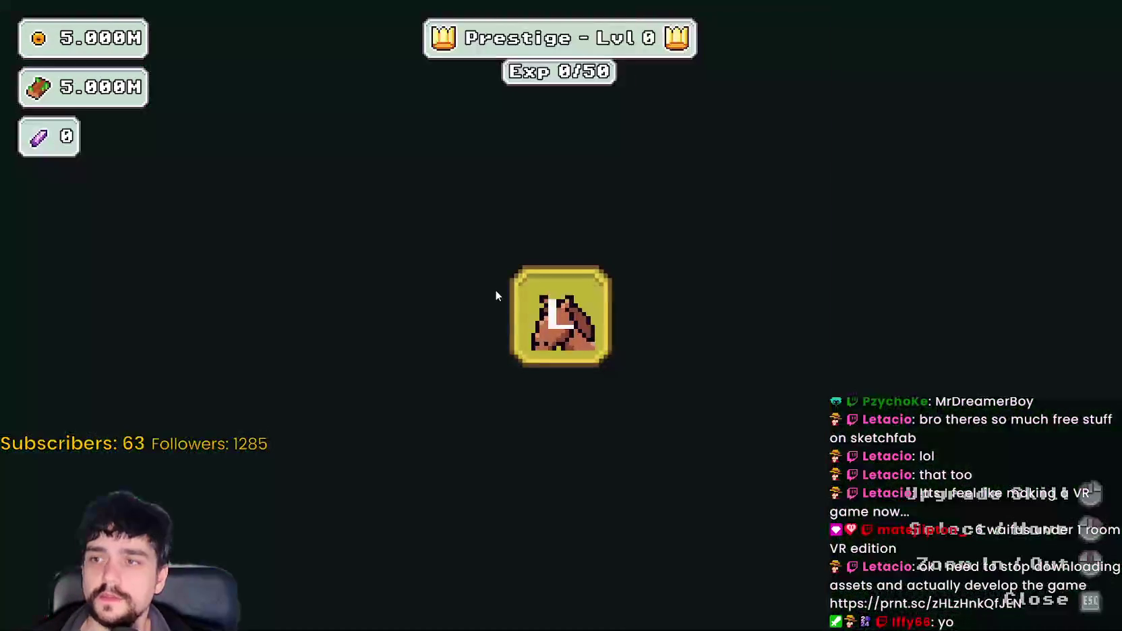
{"action": "key", "text": "Escape"}
{"action": "key", "text": "s"}
{"action": "key", "text": "e"}
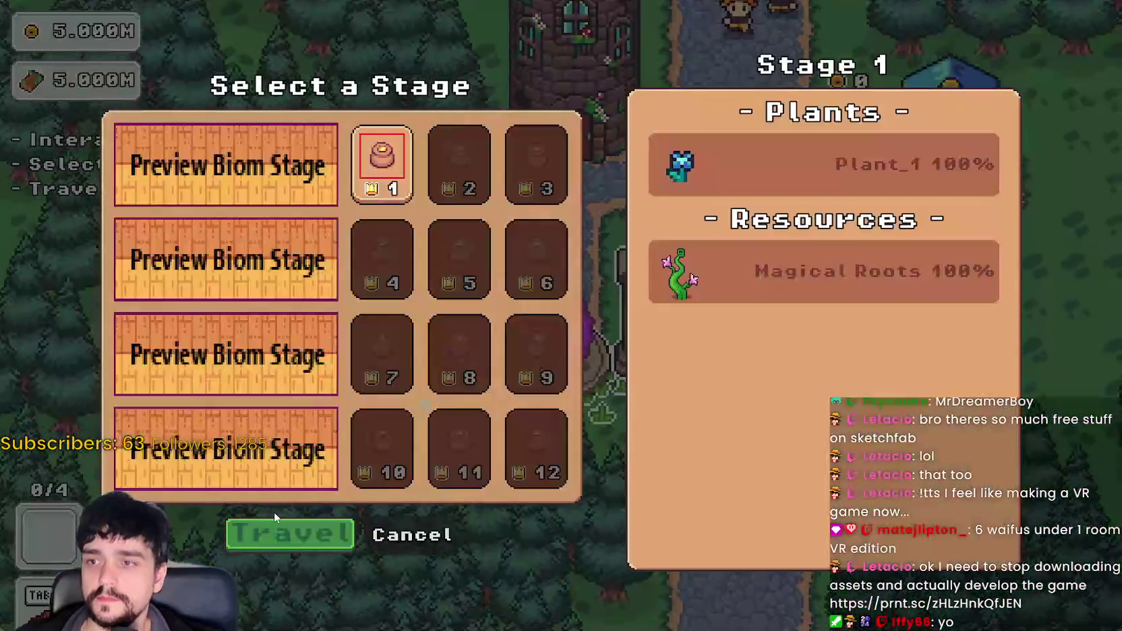
{"action": "key", "text": "Return"}
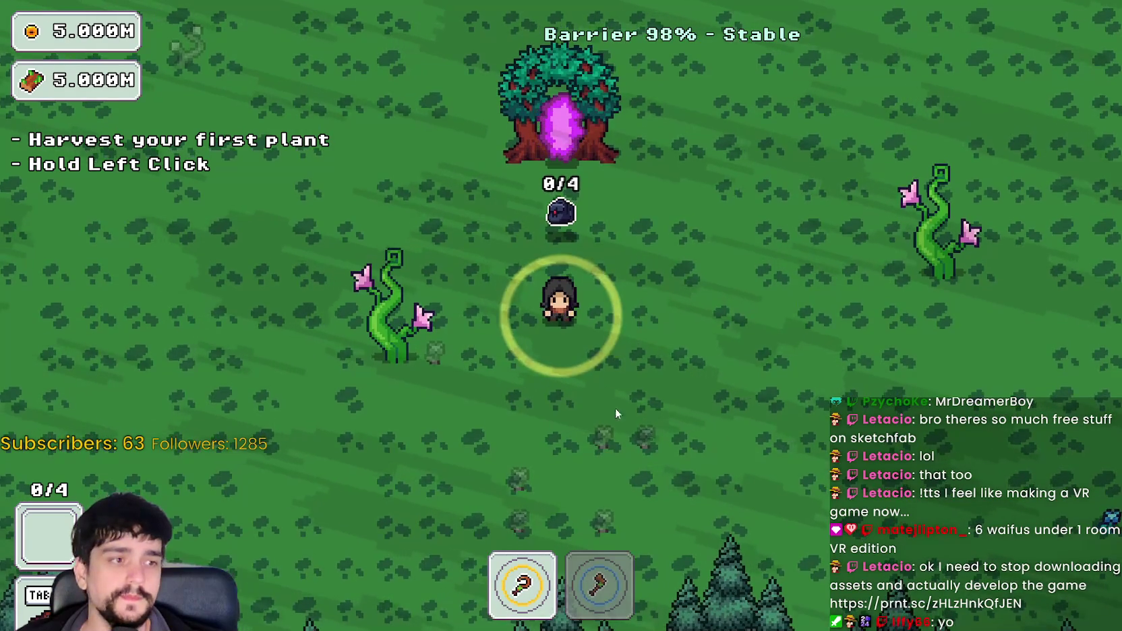
- Chop a Magical Roots plant with the axe and walk on through the forest
{"action": "key", "text": "a"}
{"action": "key", "text": "s"}
{"action": "left_click", "coordinate": [682, 396]}
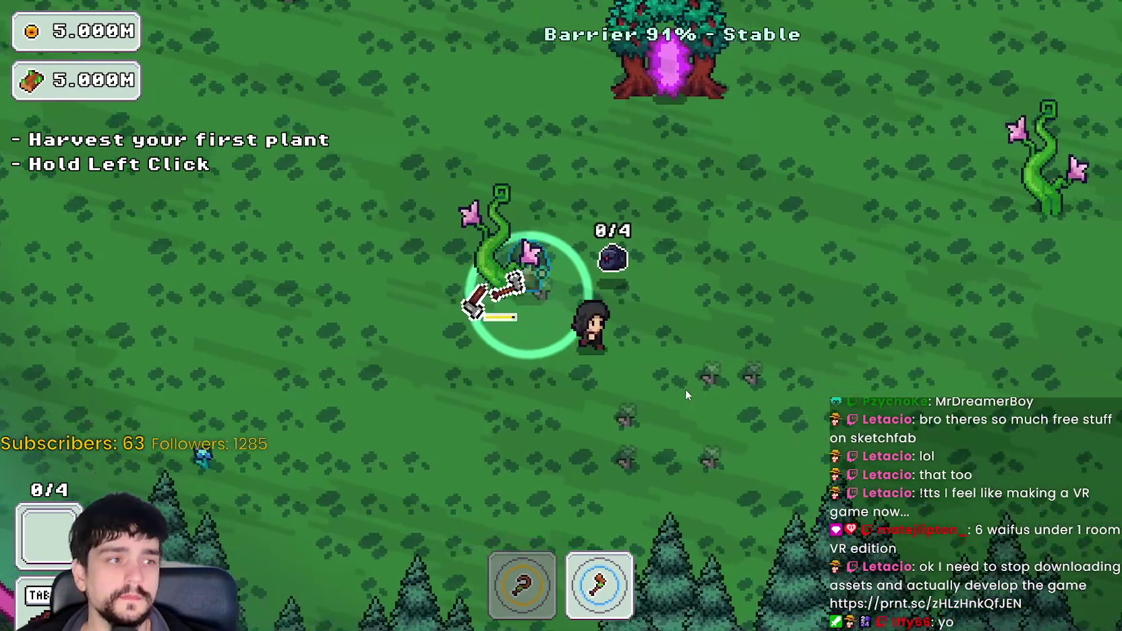
{"action": "key", "text": "a"}
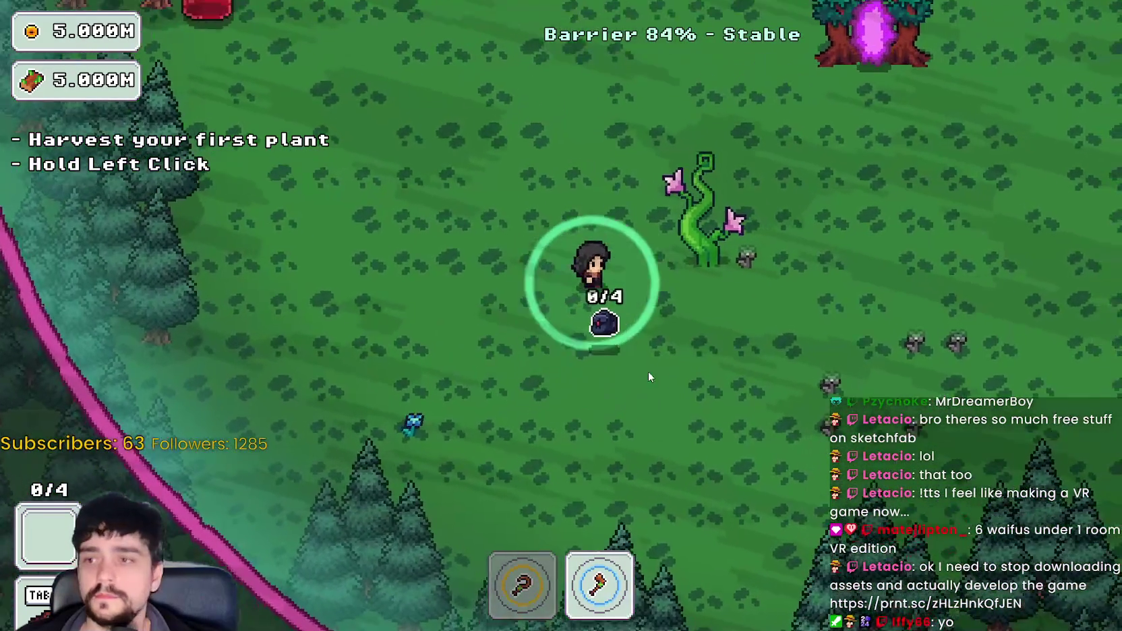
{"action": "key", "text": "d"}
{"action": "key", "text": "s"}
{"action": "key", "text": "w"}
{"action": "key", "text": "a"}
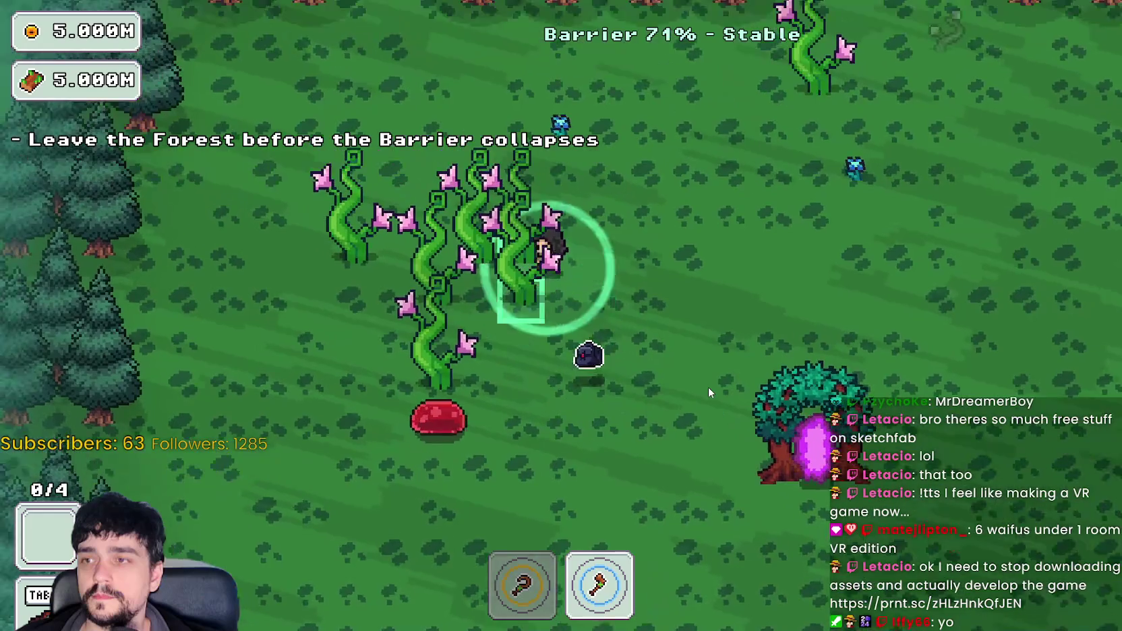
- Walk through the Magical Roots vines toward the trees at the field's edge
{"action": "key", "text": "a"}
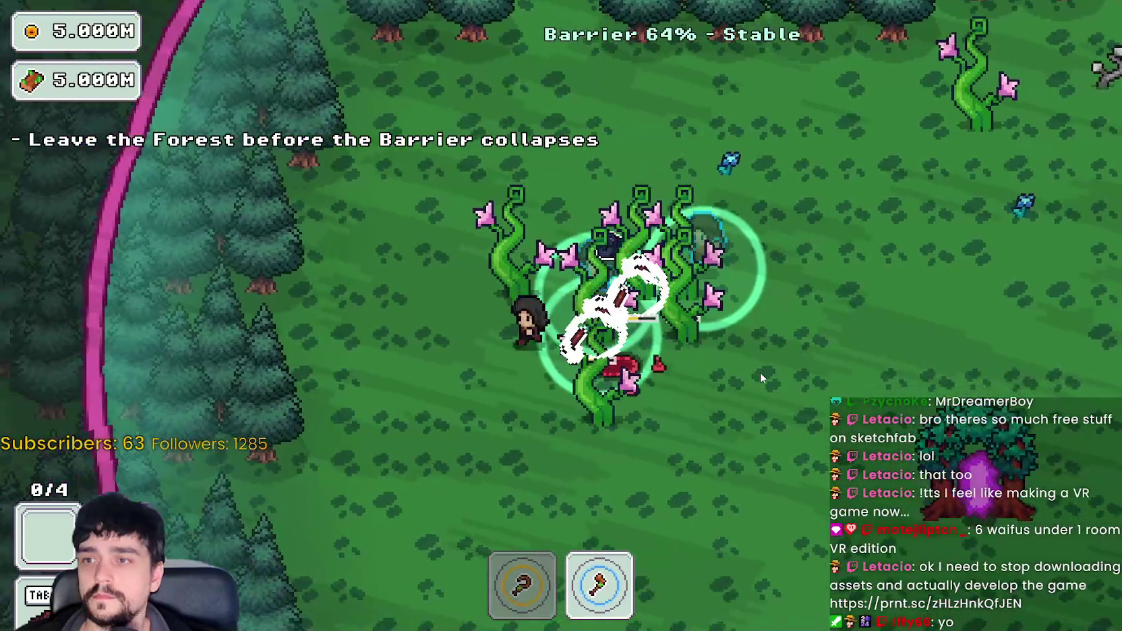
{"action": "key", "text": "s"}
{"action": "key", "text": "d"}
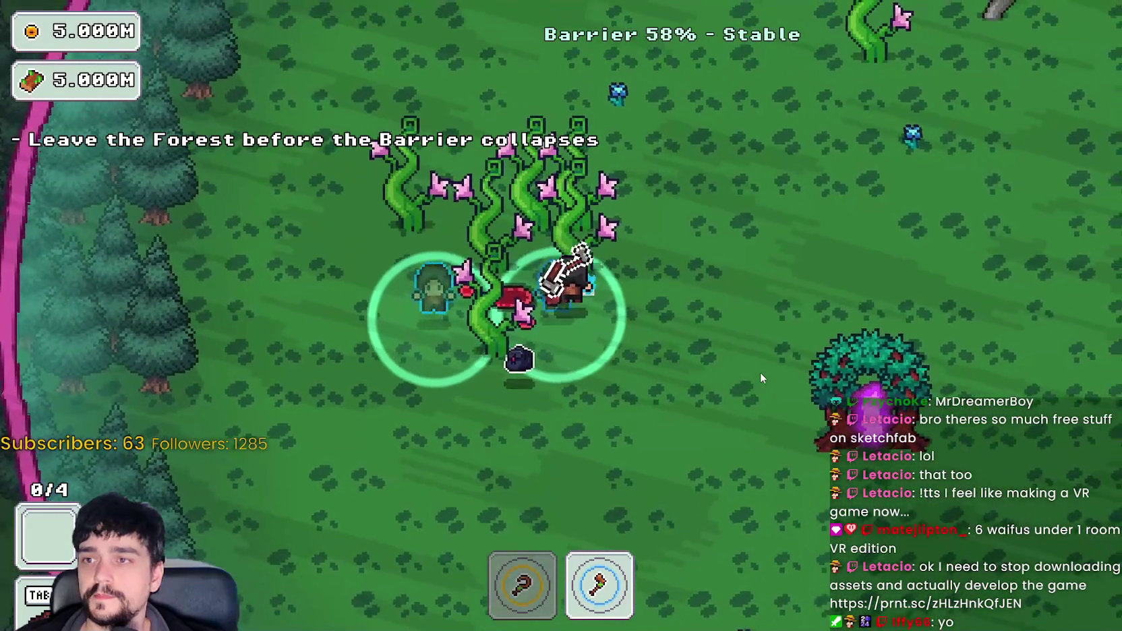
{"action": "key", "text": "d"}
{"action": "key", "text": "w"}
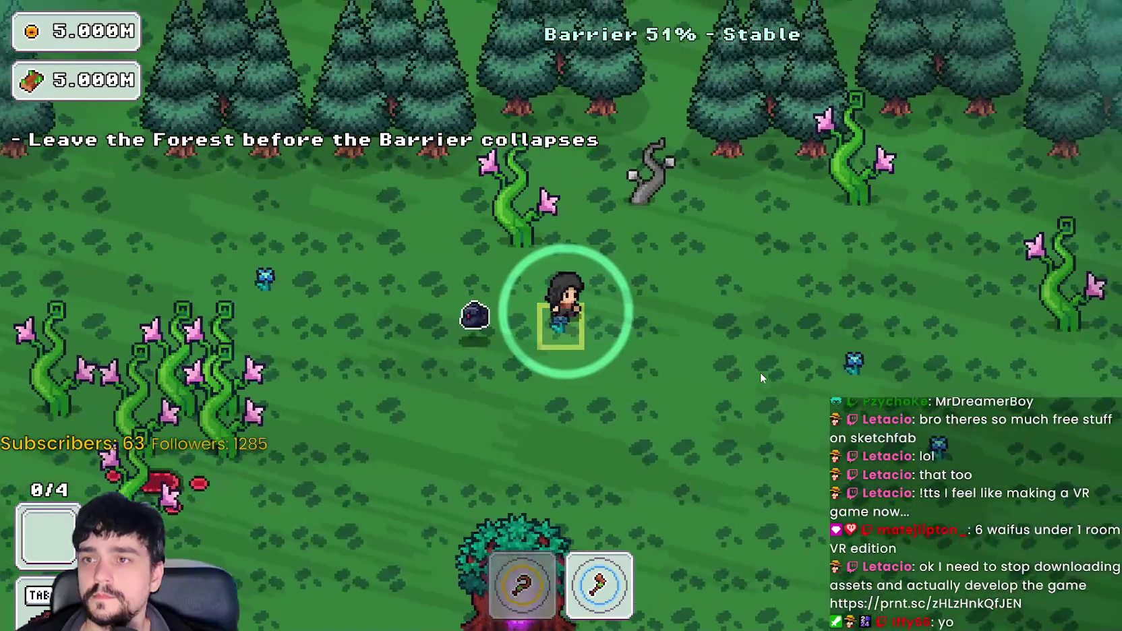
- Leave the forest through the portal tree back to the village
{"action": "key", "text": "d"}
{"action": "key", "text": "s"}
{"action": "key", "text": "s"}
{"action": "key", "text": "a"}
{"action": "key", "text": "w"}
{"action": "key", "text": "e"}
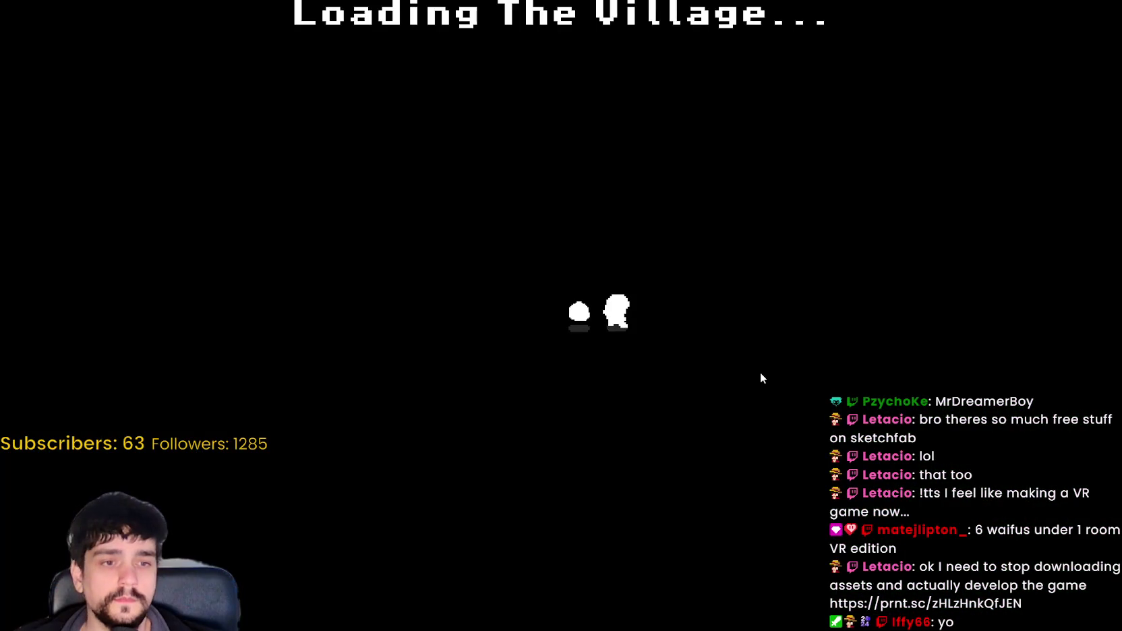
- Travel to forest Stage 1 again, walk among the grown vines, then close the game window
{"action": "key", "text": "a"}
{"action": "key", "text": "e"}
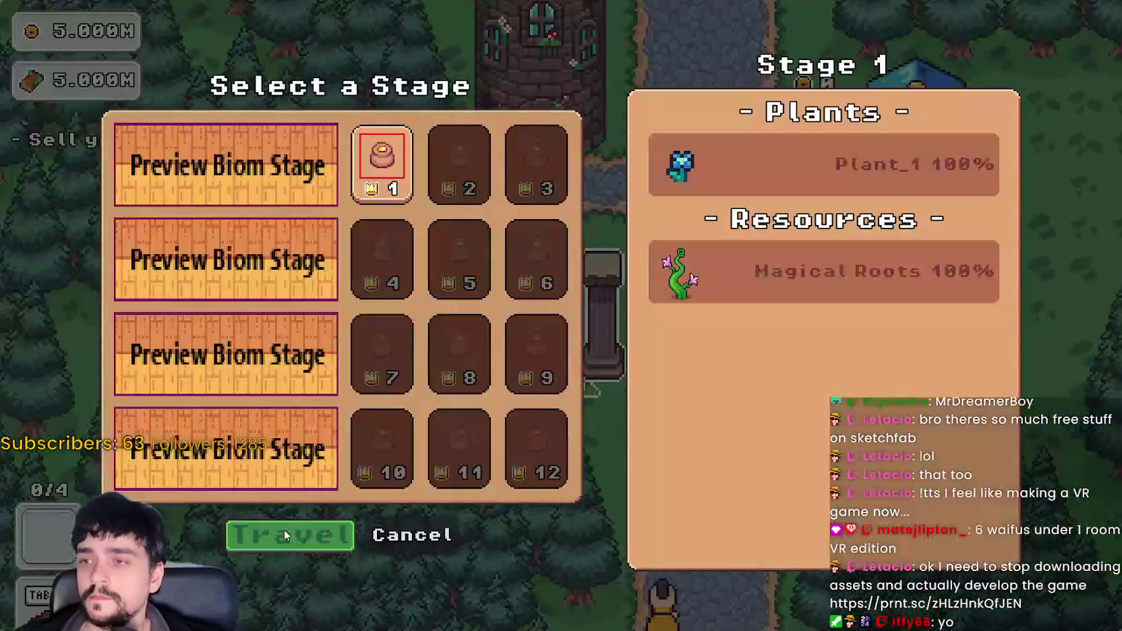
{"action": "left_click", "coordinate": [295, 531]}
{"action": "key", "text": "a"}
{"action": "key", "text": "w"}
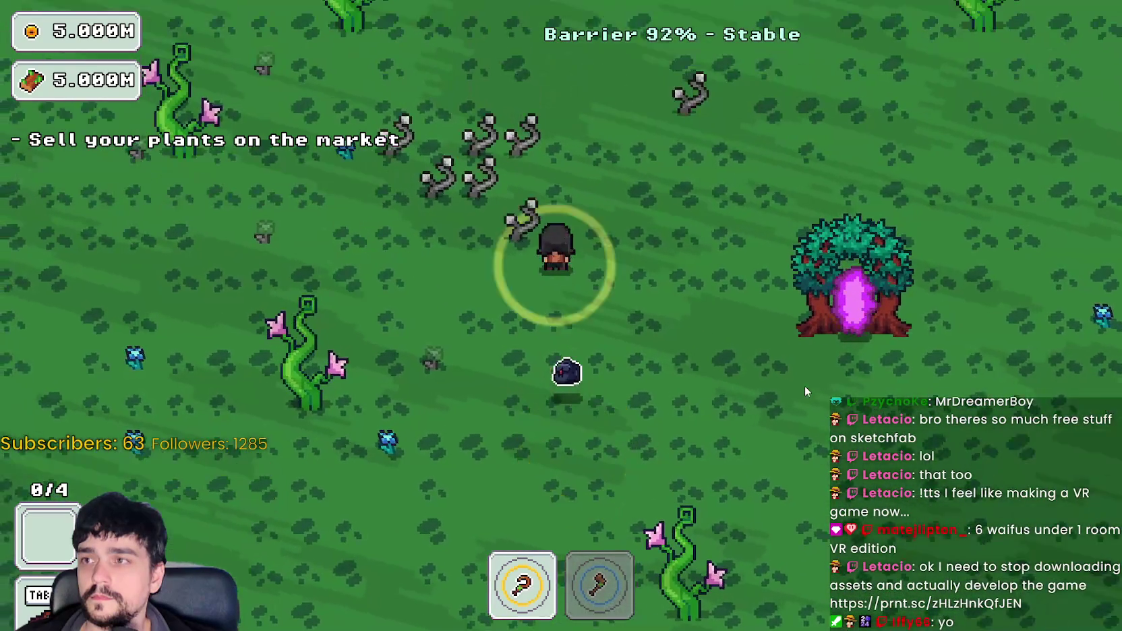
{"action": "key", "text": "d"}
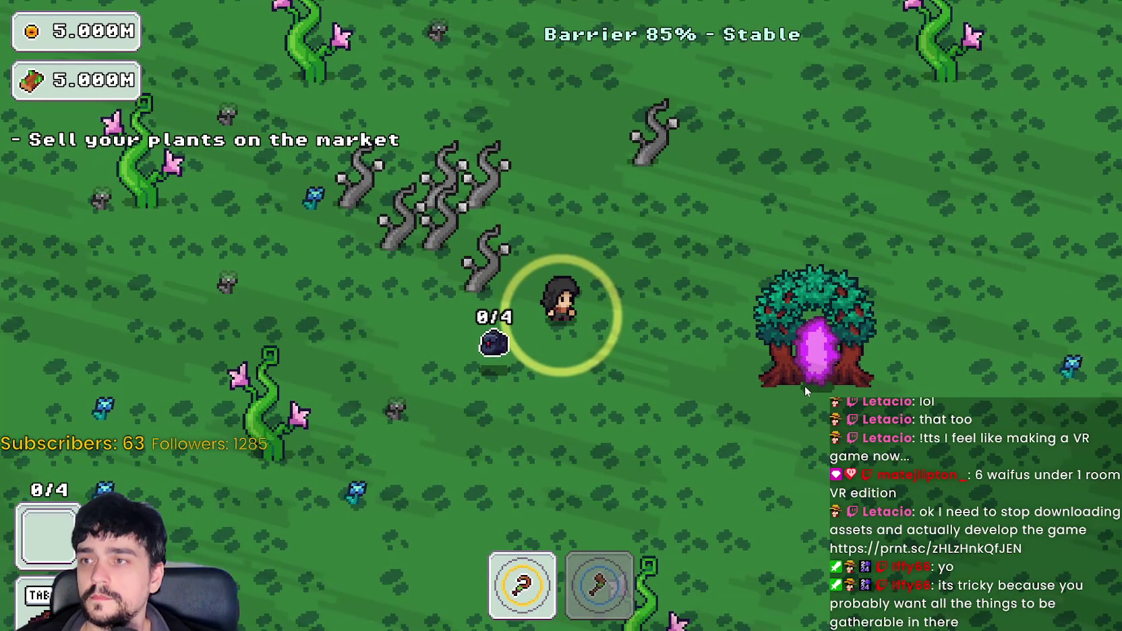
{"action": "key", "text": "d"}
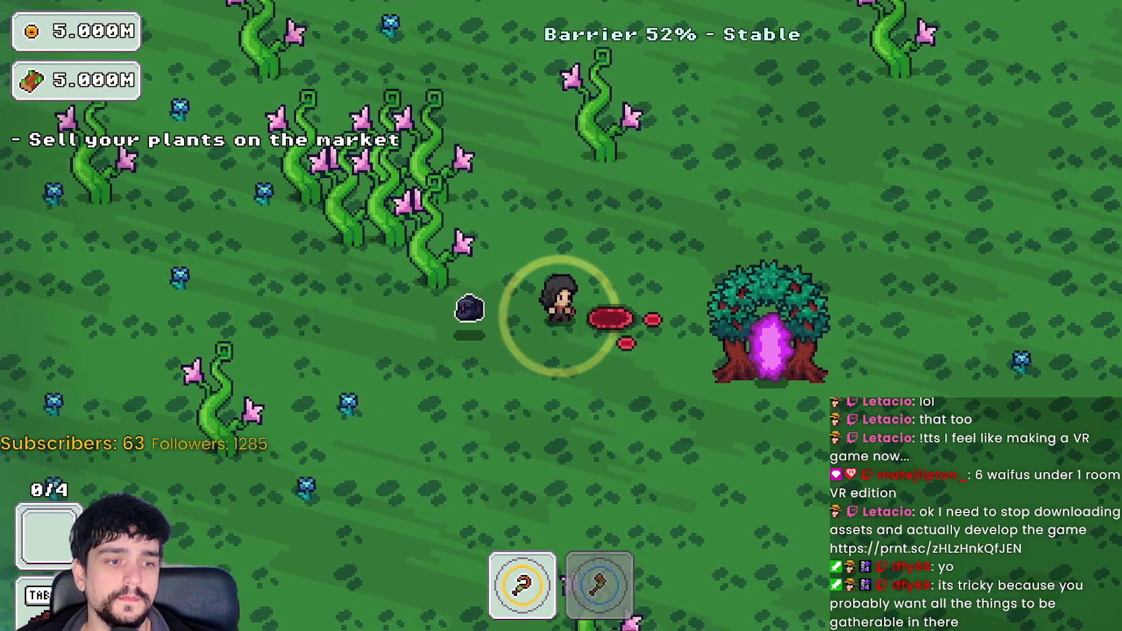
{"action": "key", "text": "alt+F4"}
- Stop the debugging session and show ResourceField's FieldLayerTemplate properties with the plants_data list expanded
{"action": "left_click", "coordinate": [876, 32]}
{"action": "scroll", "coordinate": [329, 211], "scroll_direction": "down", "scroll_amount": 1}
{"action": "left_click", "coordinate": [341, 174]}
{"action": "left_click", "coordinate": [336, 190]}
{"action": "left_click", "coordinate": [445, 459]}
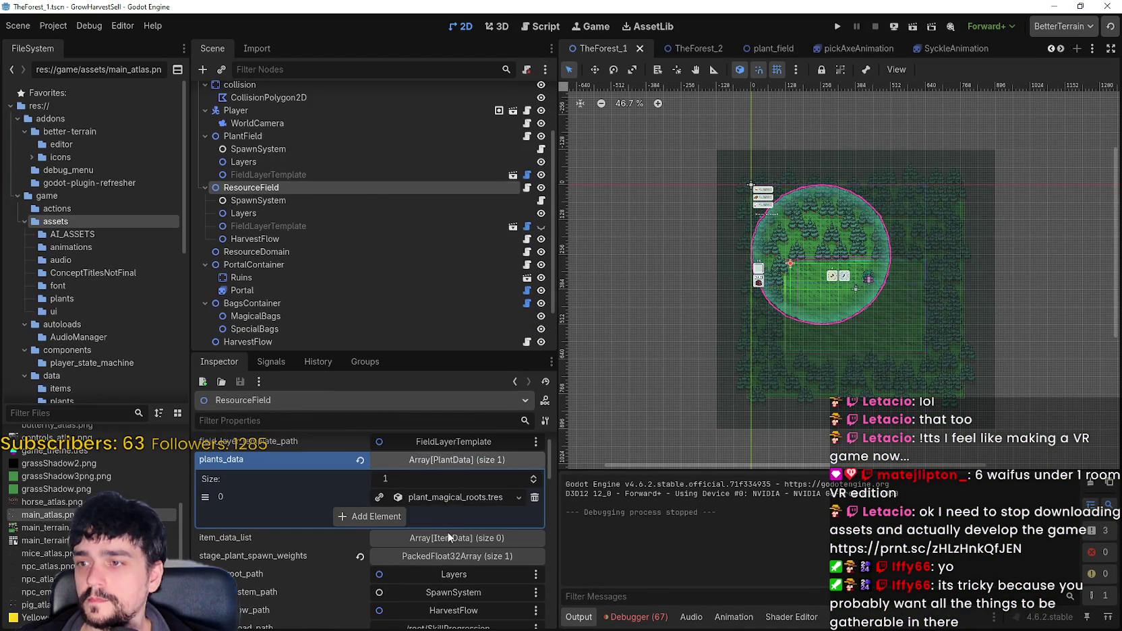
{"action": "scroll", "coordinate": [448, 535], "scroll_direction": "down", "scroll_amount": 3}
{"action": "mouse_move", "coordinate": [552, 480]}
{"action": "left_mouse_down"}
{"action": "mouse_move", "coordinate": [547, 580]}
{"action": "mouse_move", "coordinate": [556, 460]}
{"action": "mouse_move", "coordinate": [375, 291]}
{"action": "left_mouse_up"}
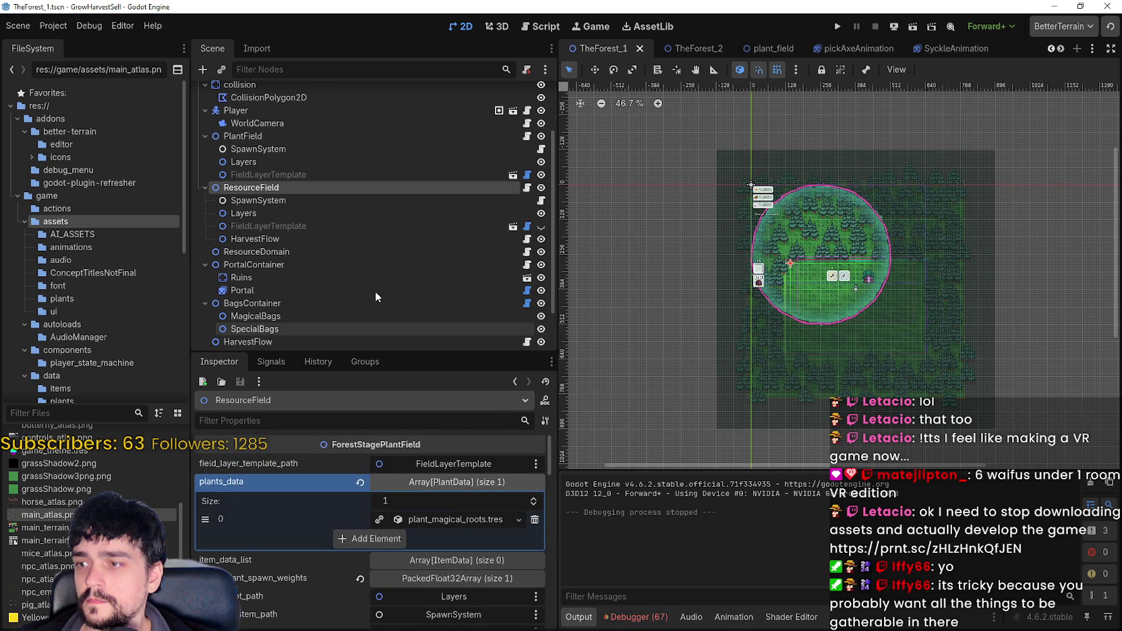
- Reset the FieldLayerTemplate's growth_fill_silhouette_alpha, then set it to 0.3
{"action": "left_click", "coordinate": [273, 227]}
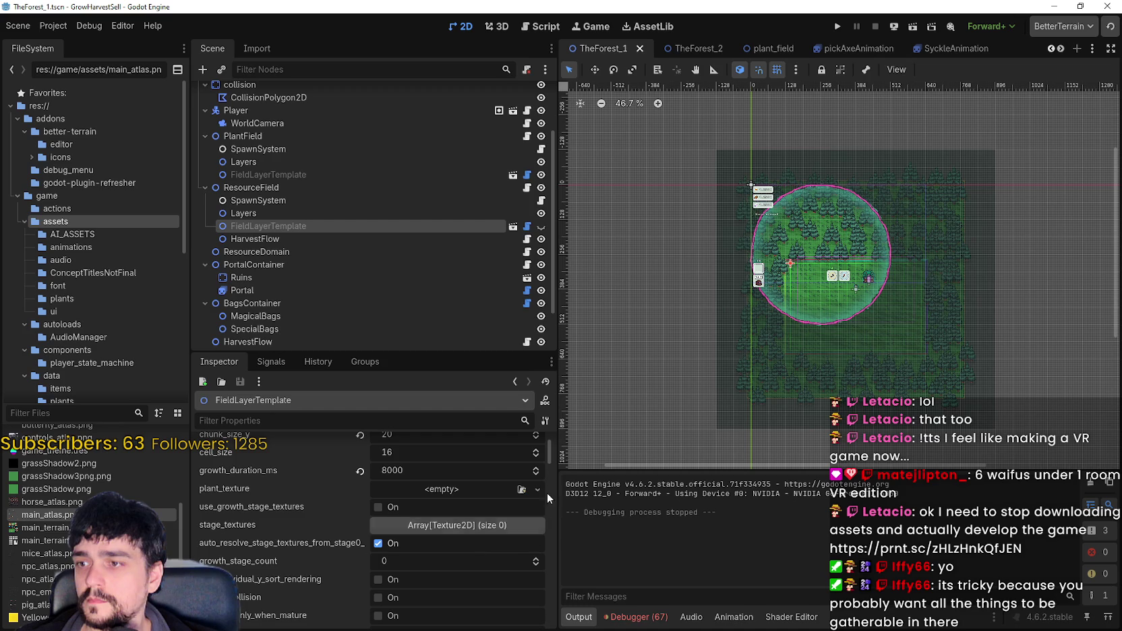
{"action": "scroll", "coordinate": [542, 489], "scroll_direction": "down", "scroll_amount": 5}
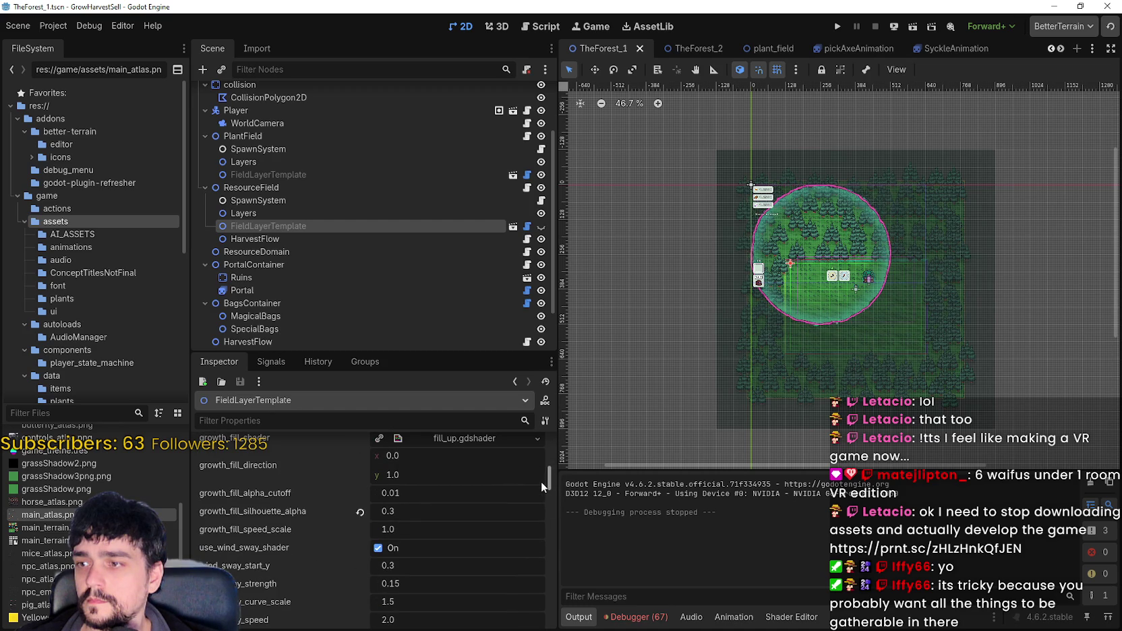
{"action": "left_click", "coordinate": [360, 512]}
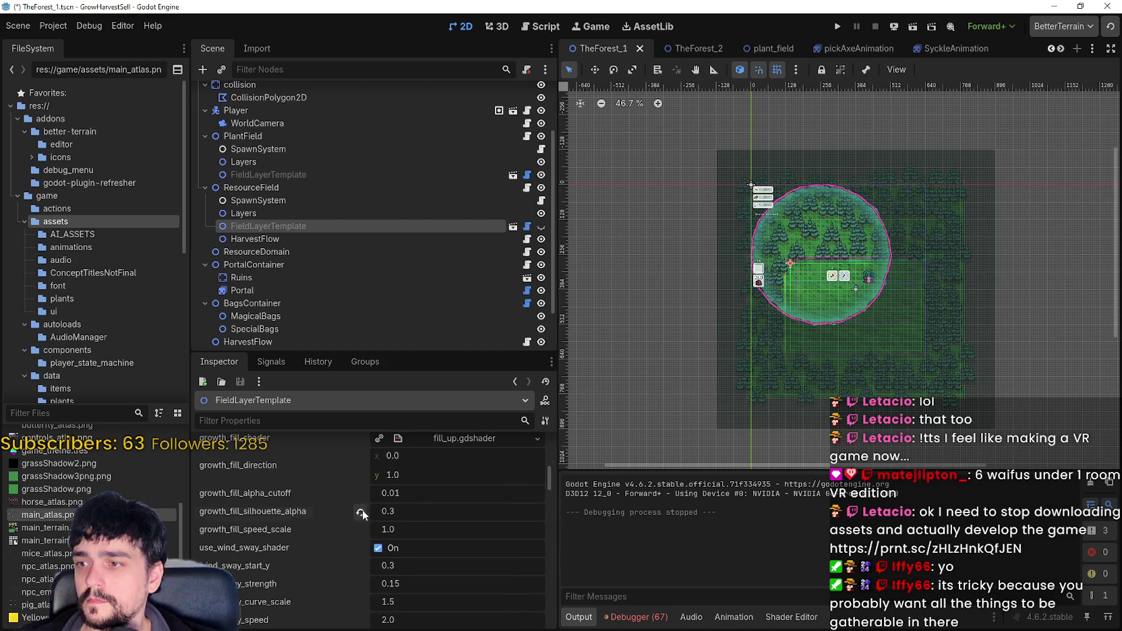
{"action": "left_click", "coordinate": [410, 513]}
{"action": "type", "text": "0.3"}
{"action": "key", "text": "Return"}
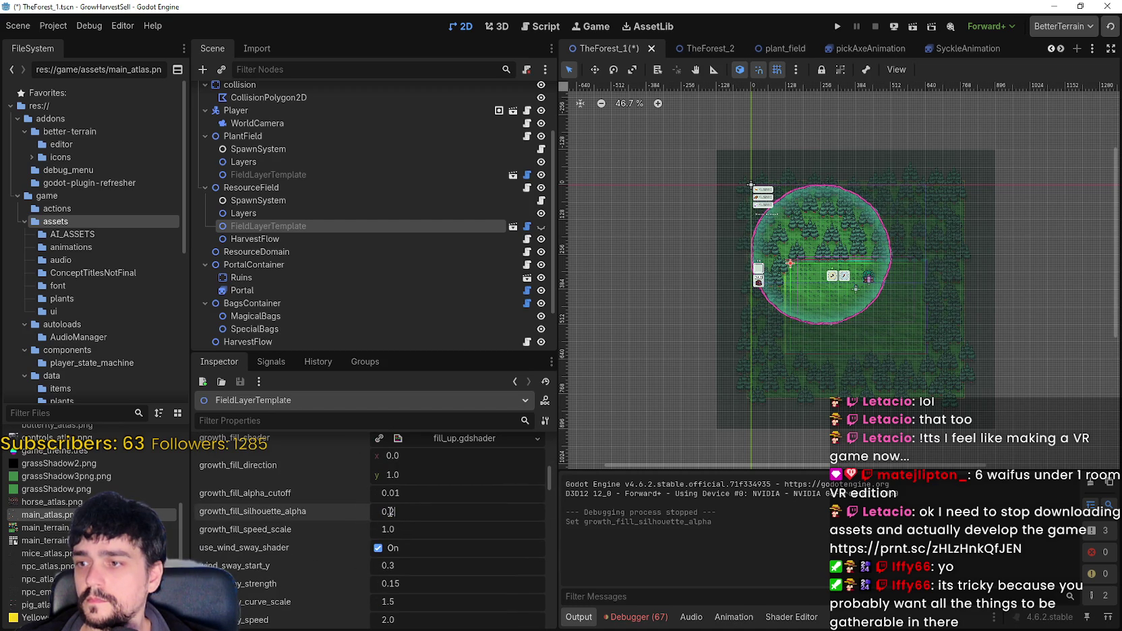
- Clear the Inspector property filter and select the ResourceField node
{"action": "left_click", "coordinate": [392, 420]}
{"action": "key", "text": "BackSpace"}
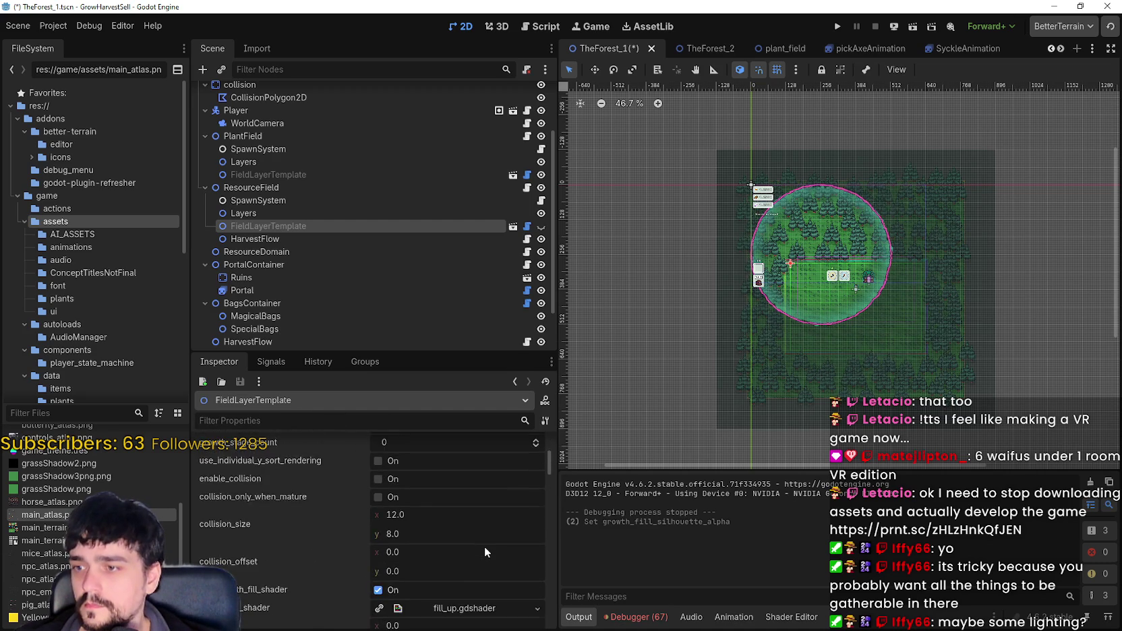
{"action": "scroll", "coordinate": [484, 546], "scroll_direction": "down", "scroll_amount": 3}
{"action": "scroll", "coordinate": [337, 565], "scroll_direction": "down", "scroll_amount": 1}
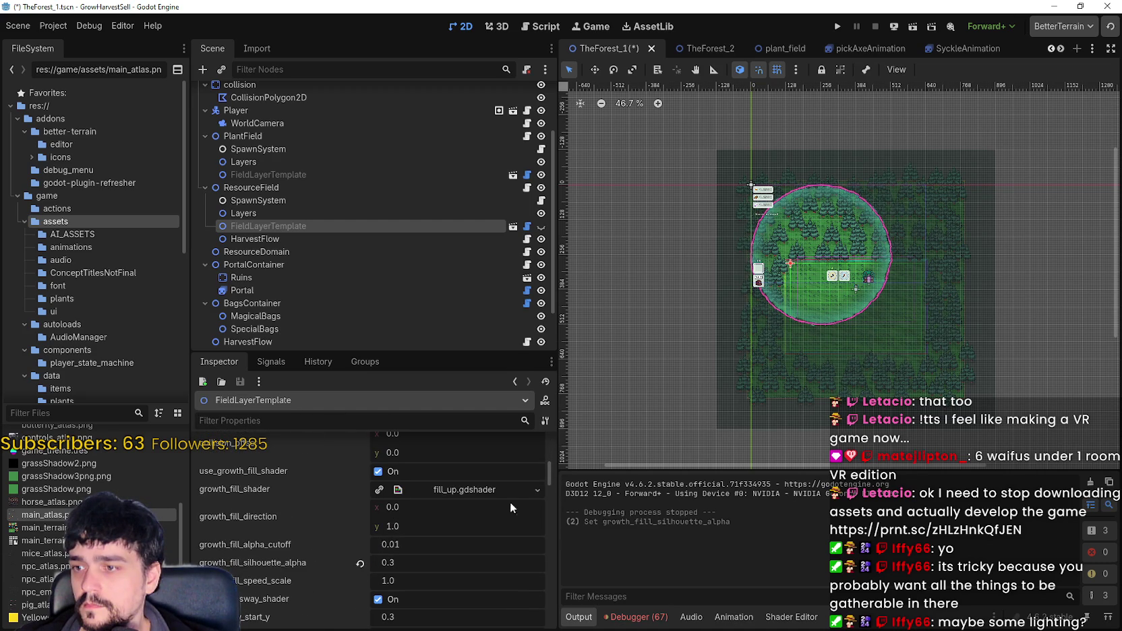
{"action": "left_click", "coordinate": [278, 193]}
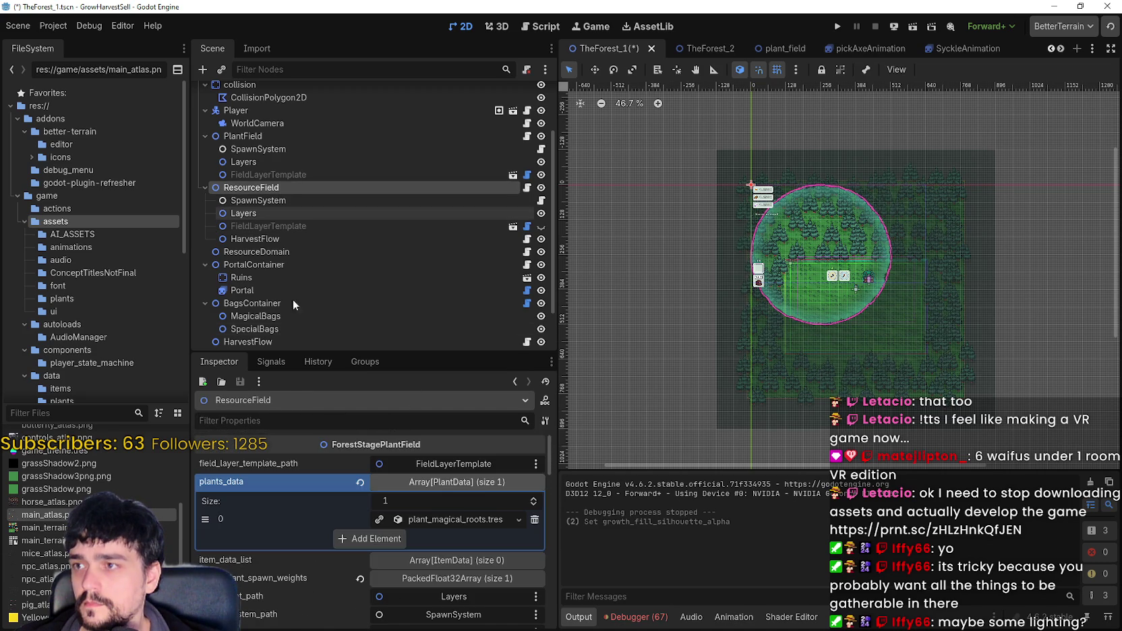
- Expand the plant_magical_roots plant data, then save TheForest_1 and run the project
{"action": "left_click", "coordinate": [453, 515]}
{"action": "scroll", "coordinate": [355, 592], "scroll_direction": "down", "scroll_amount": 2}
{"action": "scroll", "coordinate": [336, 587], "scroll_direction": "down", "scroll_amount": 3}
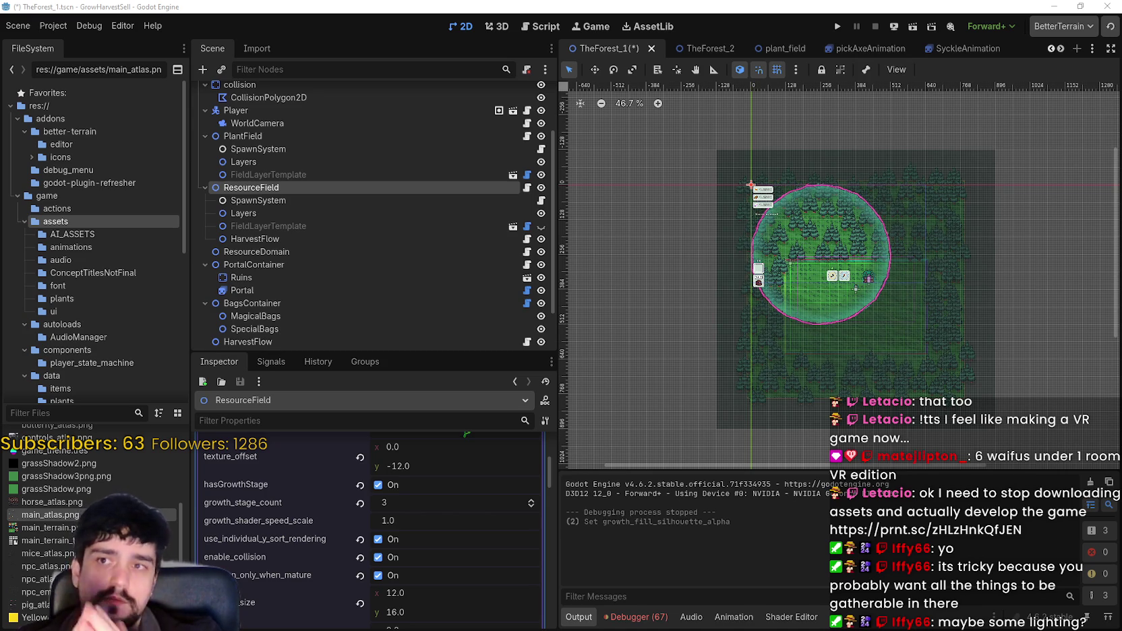
{"action": "left_click", "coordinate": [838, 27]}
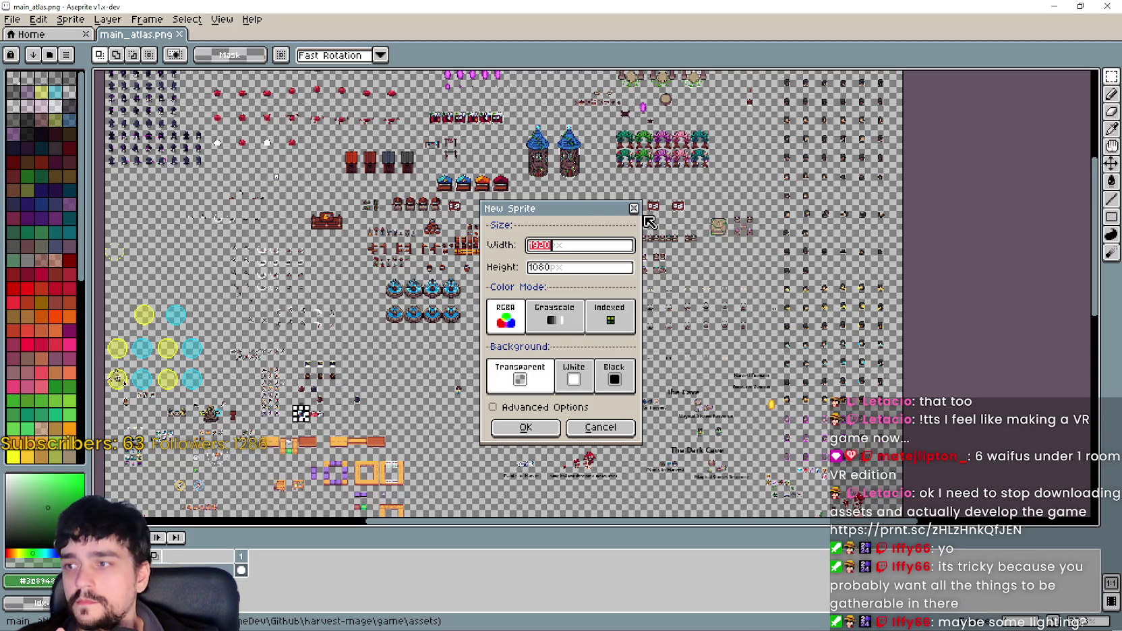
- Cancel the New Sprite dialog and pan the atlas to The Dark Forest and The Dark Cave sprites
{"action": "key", "text": "Escape"}
{"action": "mouse_move", "coordinate": [278, 290]}
{"action": "left_mouse_down"}
{"action": "mouse_move", "coordinate": [541, 265]}
{"action": "mouse_move", "coordinate": [520, 226]}
{"action": "mouse_move", "coordinate": [381, 213]}
{"action": "mouse_move", "coordinate": [335, 373]}
{"action": "mouse_move", "coordinate": [405, 529]}
{"action": "left_mouse_up"}
{"action": "scroll", "coordinate": [550, 131], "scroll_direction": "up", "scroll_amount": 4}
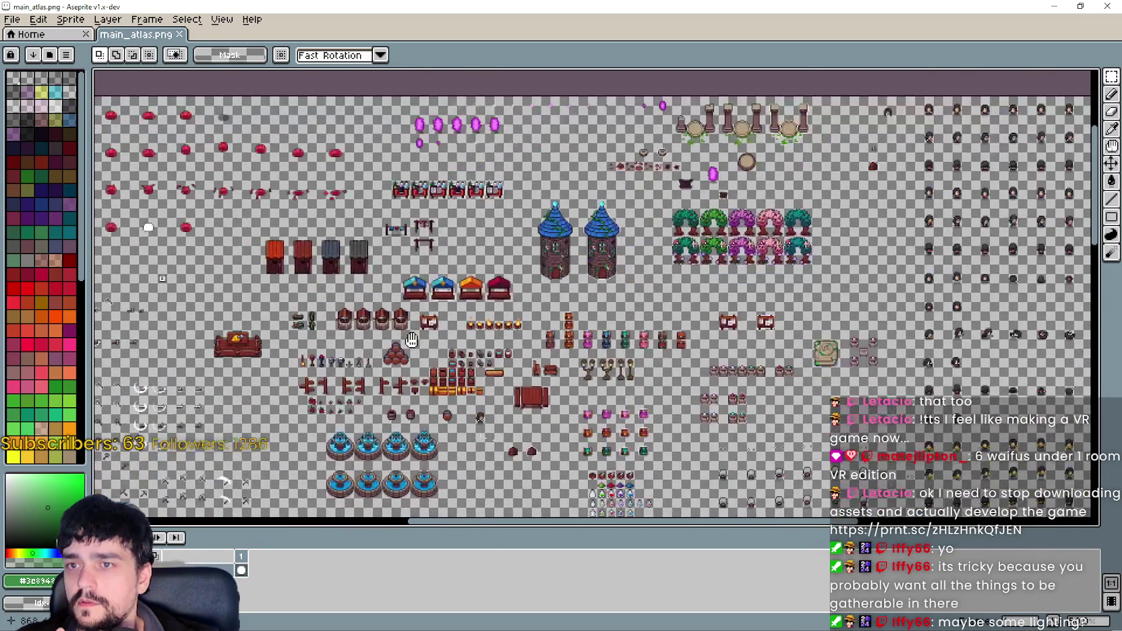
{"action": "mouse_move", "coordinate": [412, 339]}
{"action": "left_mouse_down"}
{"action": "mouse_move", "coordinate": [432, 202]}
{"action": "mouse_move", "coordinate": [552, 108]}
{"action": "mouse_move", "coordinate": [486, 202]}
{"action": "mouse_move", "coordinate": [639, 246]}
{"action": "mouse_move", "coordinate": [964, 266]}
{"action": "left_mouse_up"}
{"action": "mouse_move", "coordinate": [478, 354]}
{"action": "left_mouse_down"}
{"action": "mouse_move", "coordinate": [510, 256]}
{"action": "mouse_move", "coordinate": [368, 85]}
{"action": "left_mouse_up"}
- Zoom and pan over the yellow and cyan circle sprites, then minimize Aseprite
{"action": "scroll", "coordinate": [368, 85], "scroll_direction": "down", "scroll_amount": 3}
{"action": "scroll", "coordinate": [679, 497], "scroll_direction": "up", "scroll_amount": 3}
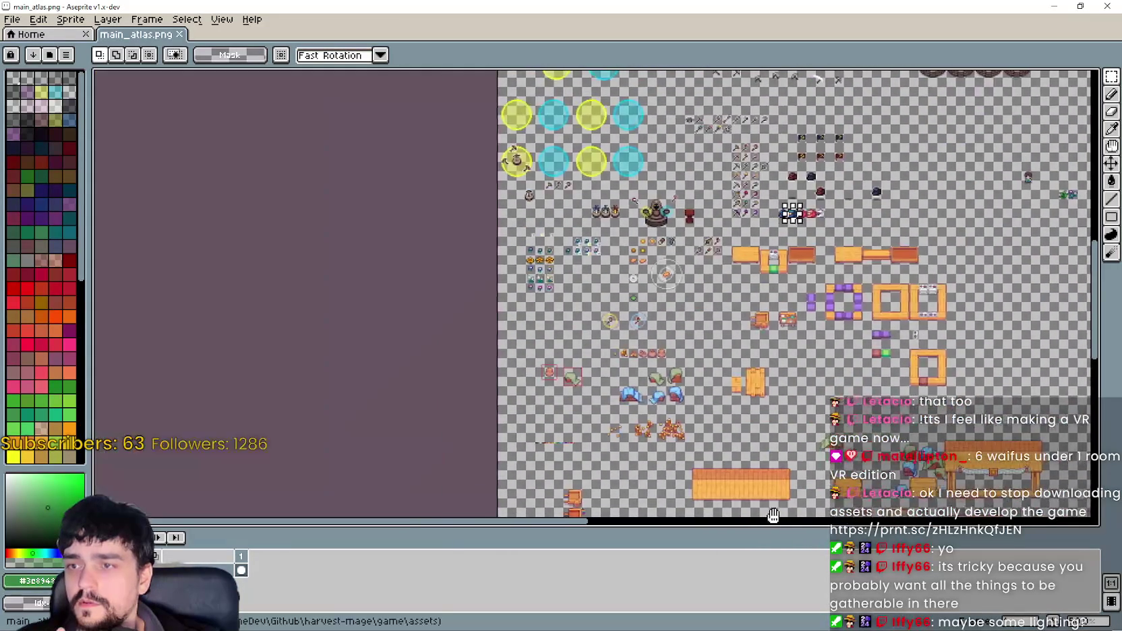
{"action": "scroll", "coordinate": [467, 102], "scroll_direction": "down", "scroll_amount": 1}
{"action": "scroll", "coordinate": [540, 148], "scroll_direction": "up", "scroll_amount": 4}
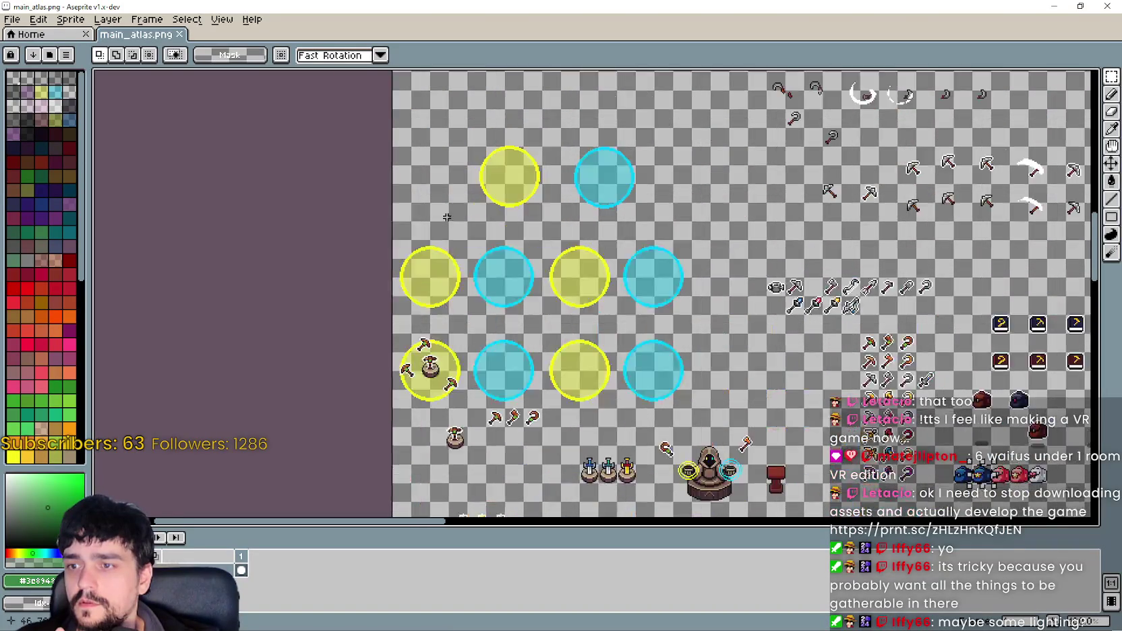
{"action": "scroll", "coordinate": [587, 165], "scroll_direction": "down", "scroll_amount": 4}
{"action": "scroll", "coordinate": [588, 165], "scroll_direction": "up", "scroll_amount": 5}
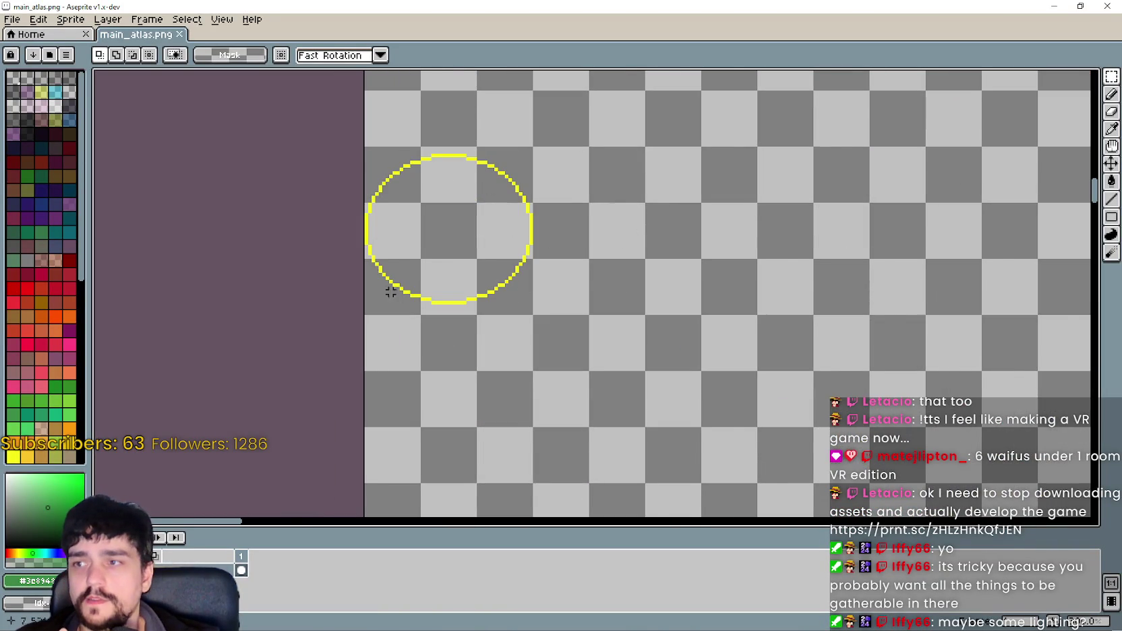
{"action": "scroll", "coordinate": [492, 303], "scroll_direction": "down", "scroll_amount": 3}
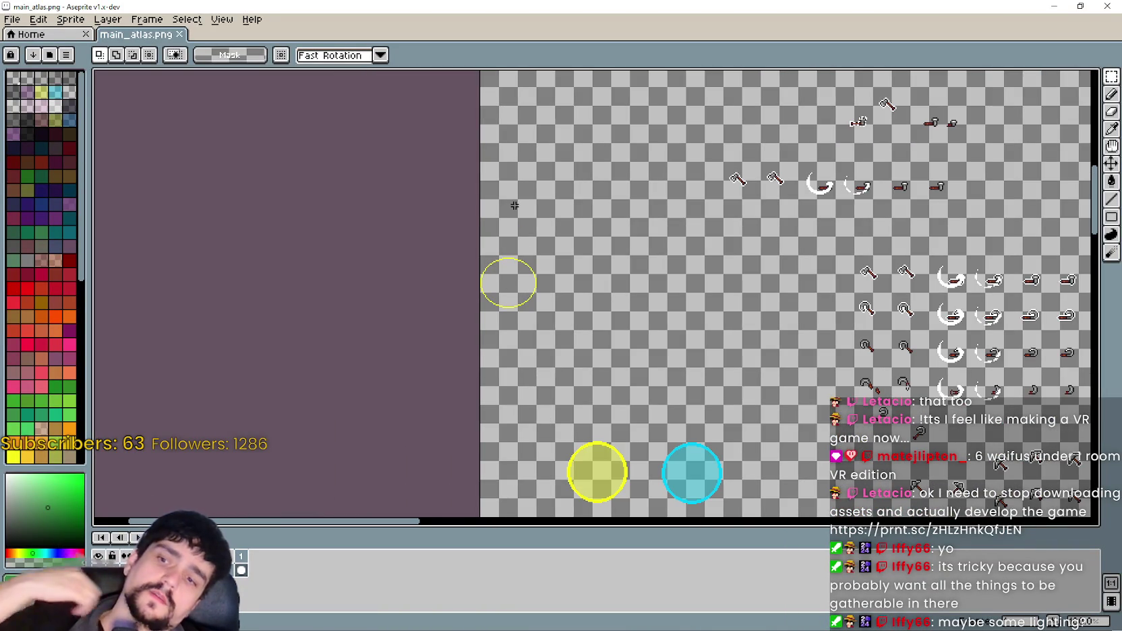
{"action": "mouse_move", "coordinate": [699, 439]}
{"action": "left_mouse_down"}
{"action": "mouse_move", "coordinate": [654, 353]}
{"action": "mouse_move", "coordinate": [666, 268]}
{"action": "left_mouse_up"}
{"action": "scroll", "coordinate": [630, 363], "scroll_direction": "up", "scroll_amount": 2}
{"action": "scroll", "coordinate": [617, 351], "scroll_direction": "down", "scroll_amount": 2}
{"action": "left_click_drag", "start_coordinate": [606, 167], "coordinate": [681, 378]}
{"action": "left_click", "coordinate": [1054, 6]}
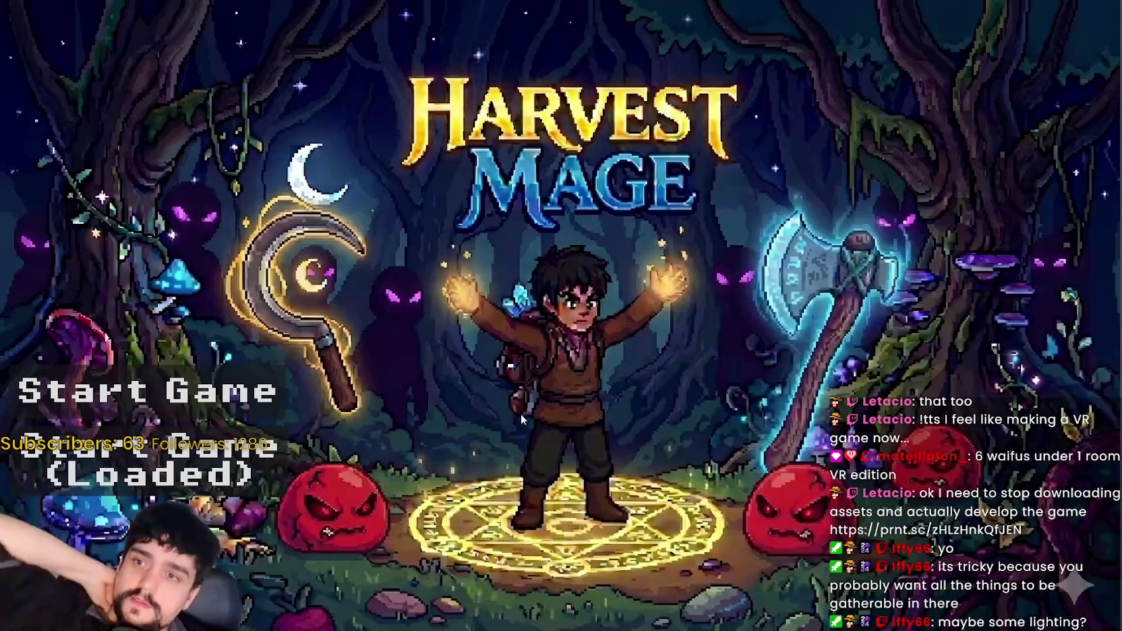
- Start the loaded save, walk the mage up and left toward the Mage Tower, then close the game
{"action": "key", "text": "Down"}
{"action": "key", "text": "Return"}
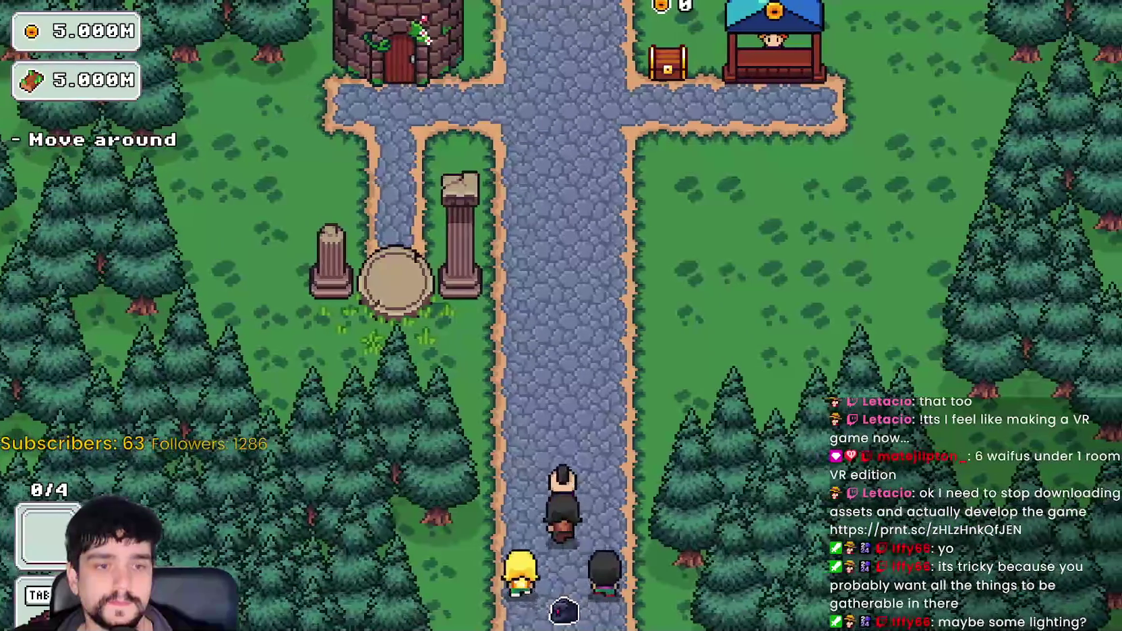
{"action": "key", "text": "w"}
{"action": "key", "text": "a"}
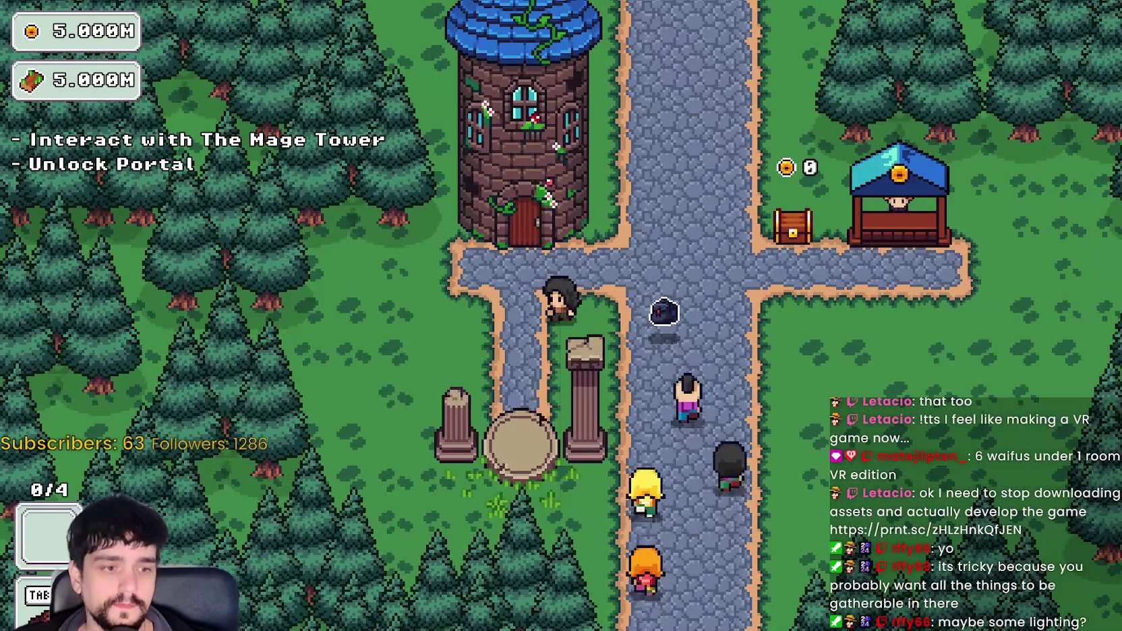
{"action": "key", "text": "alt+Tab"}
{"action": "key", "text": "alt+Tab"}
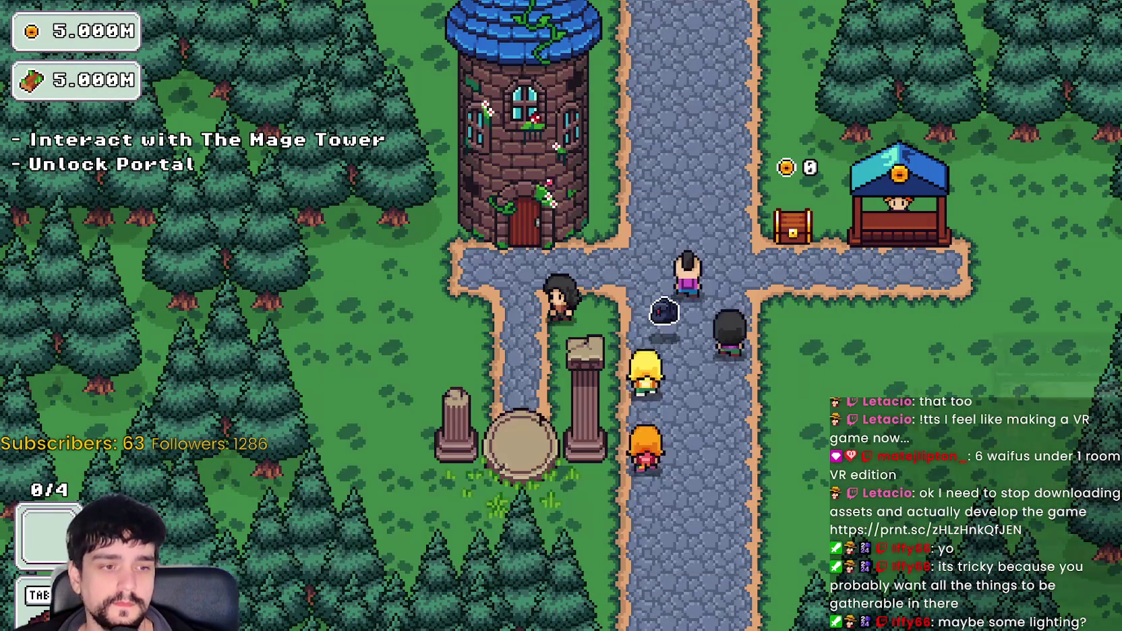
{"action": "key", "text": "alt+F4"}
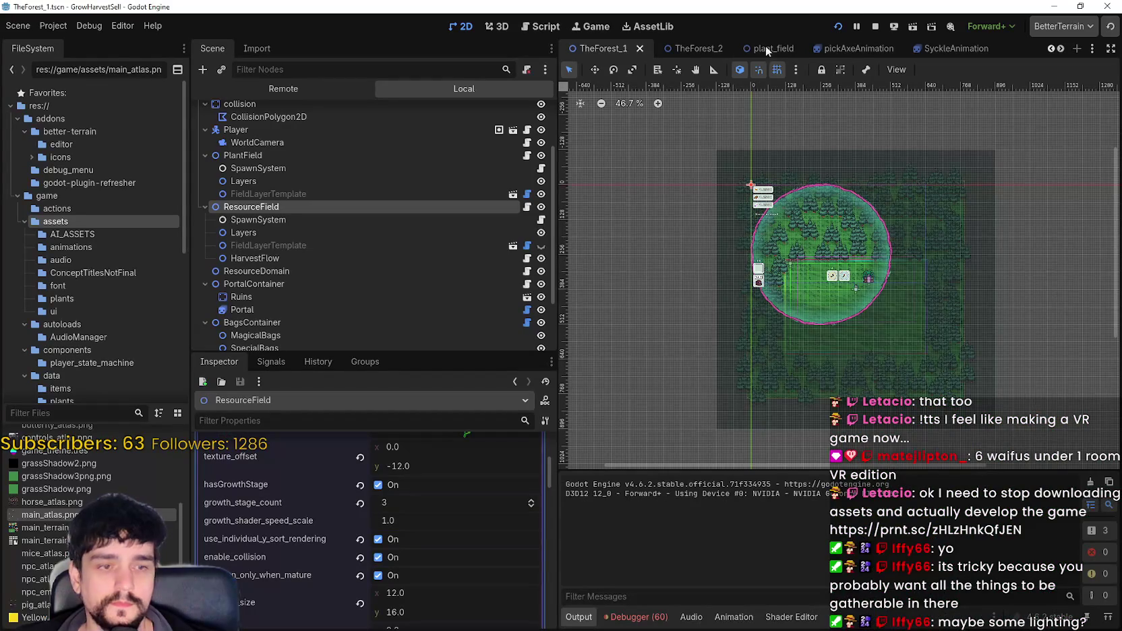
- Nudge the forest stage view slightly, then bring up the itch.io Aura - Effect Pixel Art page
{"action": "left_click_drag", "start_coordinate": [831, 334], "coordinate": [822, 329]}
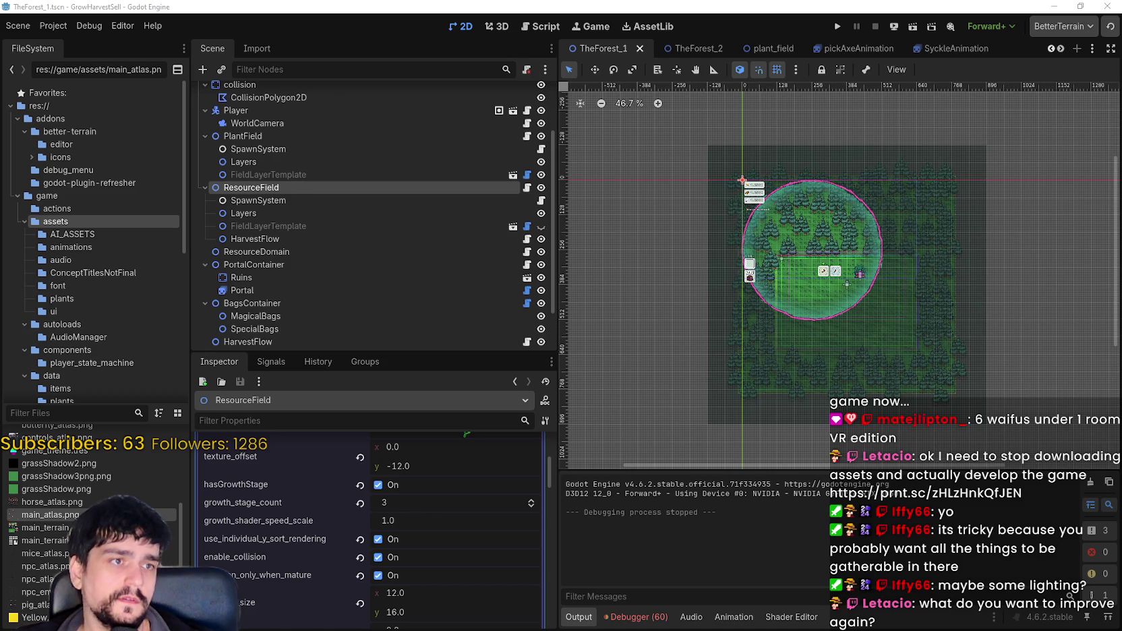
{"action": "key", "text": "alt+Tab"}
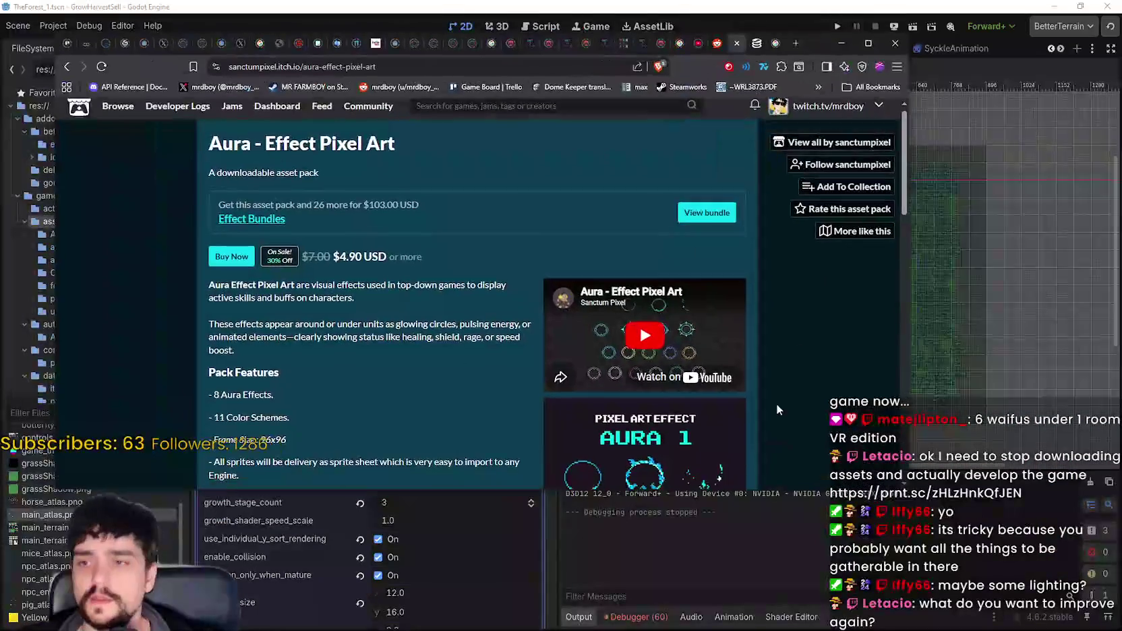
- View the Aura preview image, its showcase video full screen, and the AURA 1 screenshot, then return to Godot
{"action": "scroll", "coordinate": [621, 301], "scroll_direction": "down", "scroll_amount": 3}
{"action": "left_click", "coordinate": [621, 301]}
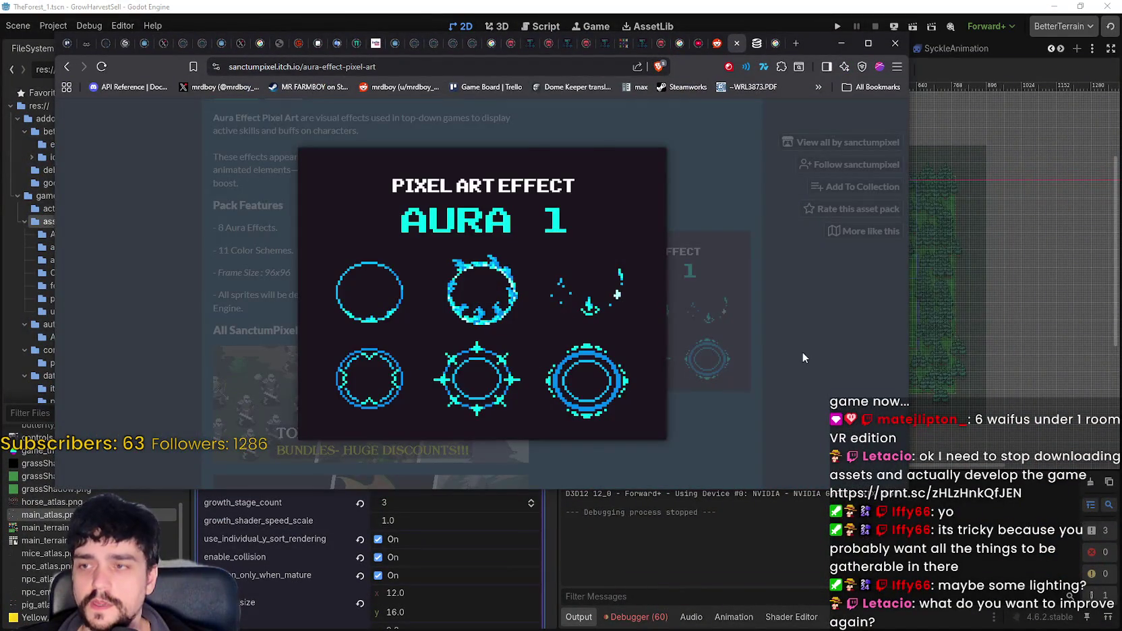
{"action": "left_click", "coordinate": [802, 355]}
{"action": "left_click", "coordinate": [646, 170]}
{"action": "left_click", "coordinate": [733, 212]}
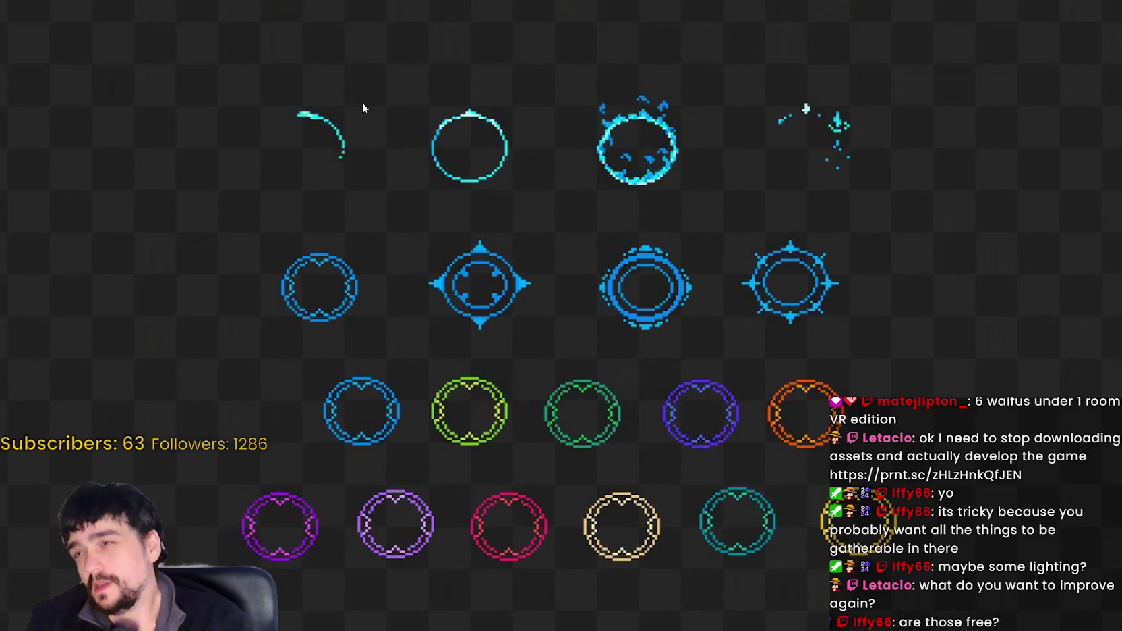
{"action": "left_click", "coordinate": [334, 9]}
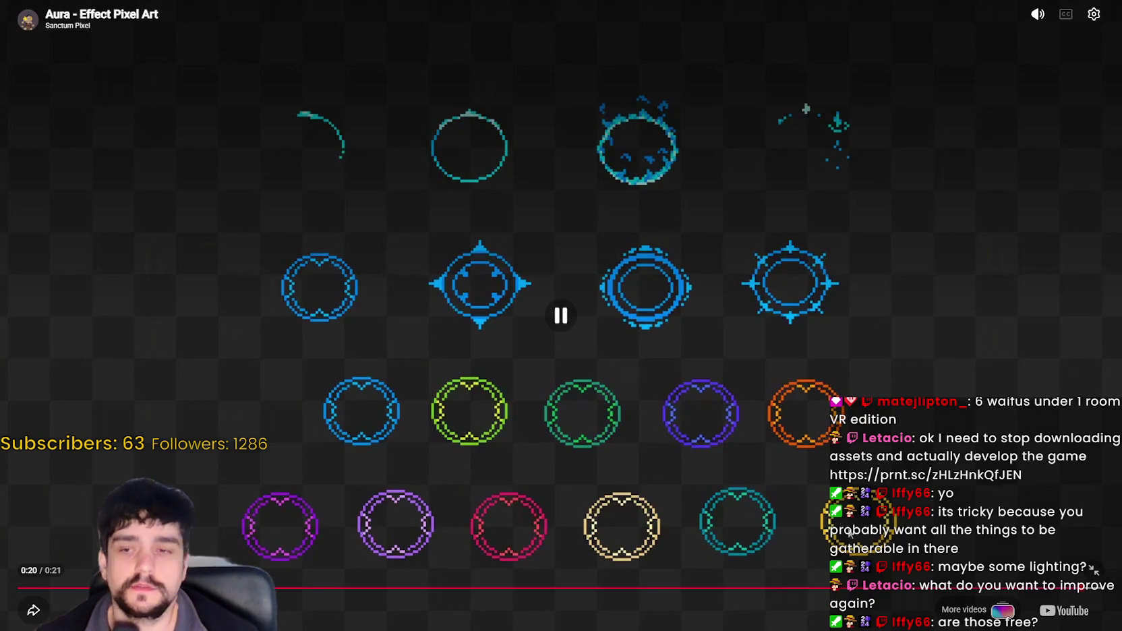
{"action": "key", "text": "Escape"}
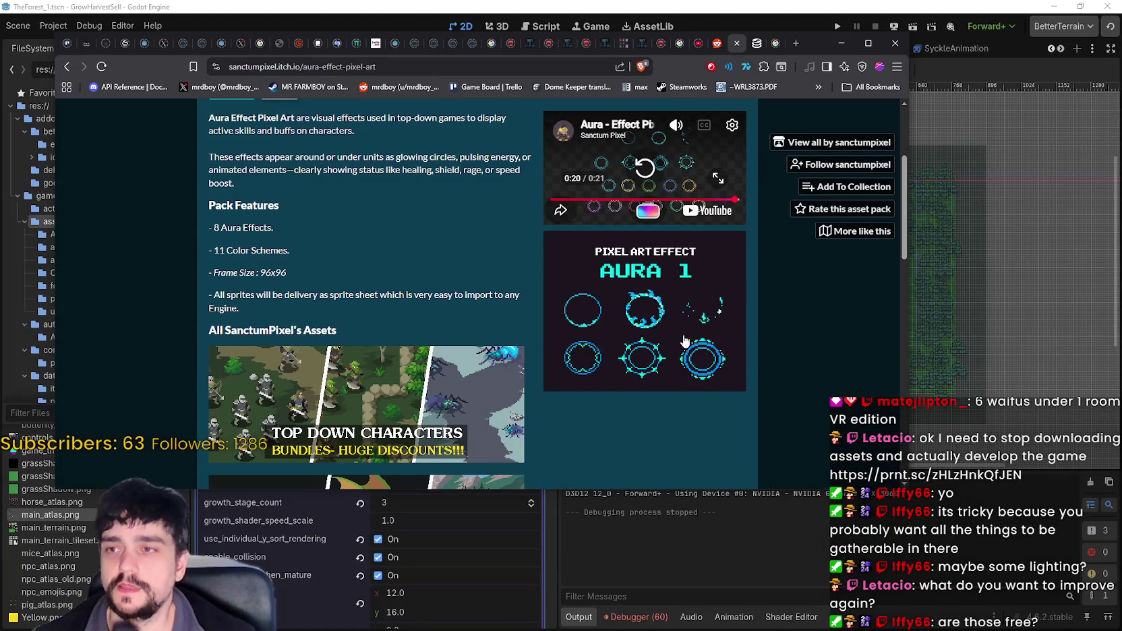
{"action": "left_click", "coordinate": [697, 339]}
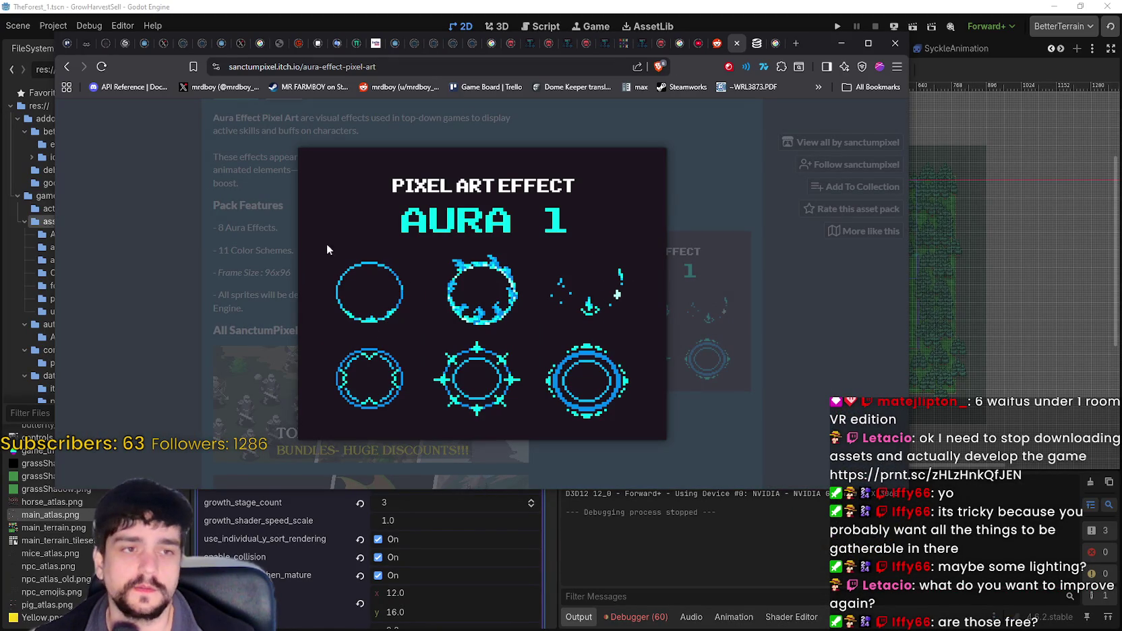
{"action": "left_click", "coordinate": [453, 5]}
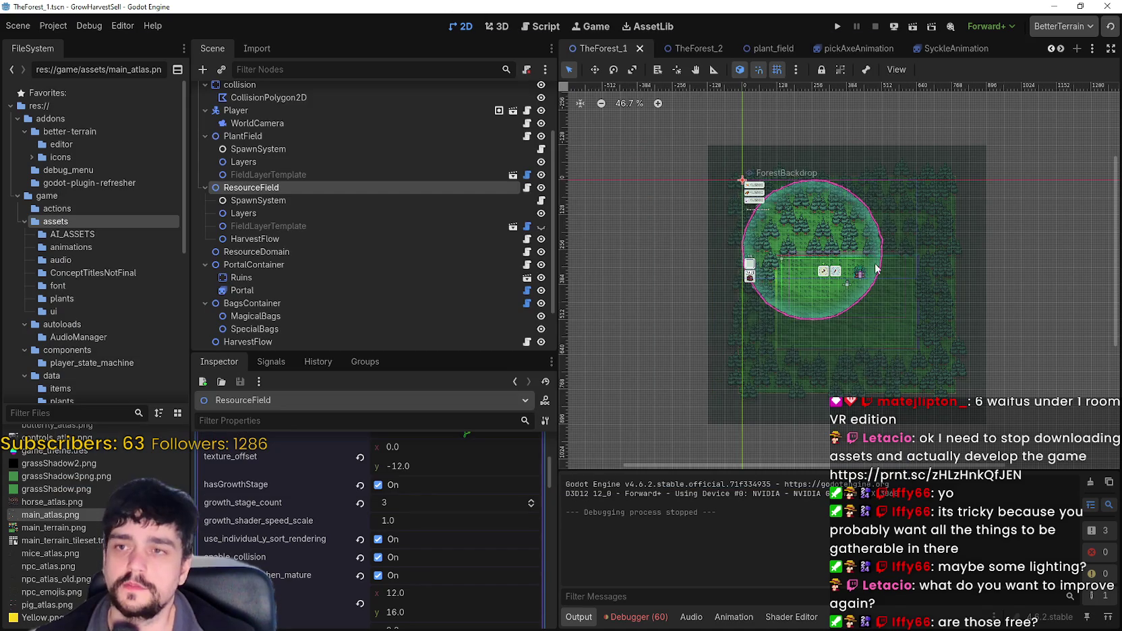
- Look over the yellow circle sprite in main_atlas.png, then return to the Godot forest scene
{"action": "key", "text": "alt+Tab"}
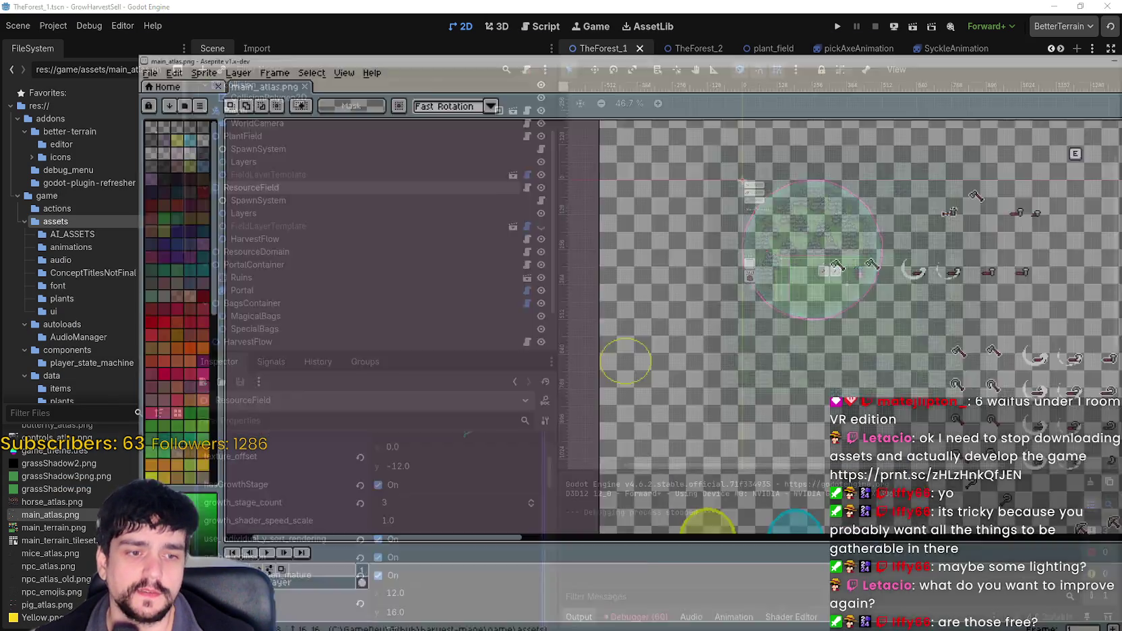
{"action": "scroll", "coordinate": [255, 254], "scroll_direction": "up", "scroll_amount": 4}
{"action": "left_click_drag", "start_coordinate": [255, 254], "coordinate": [429, 245]}
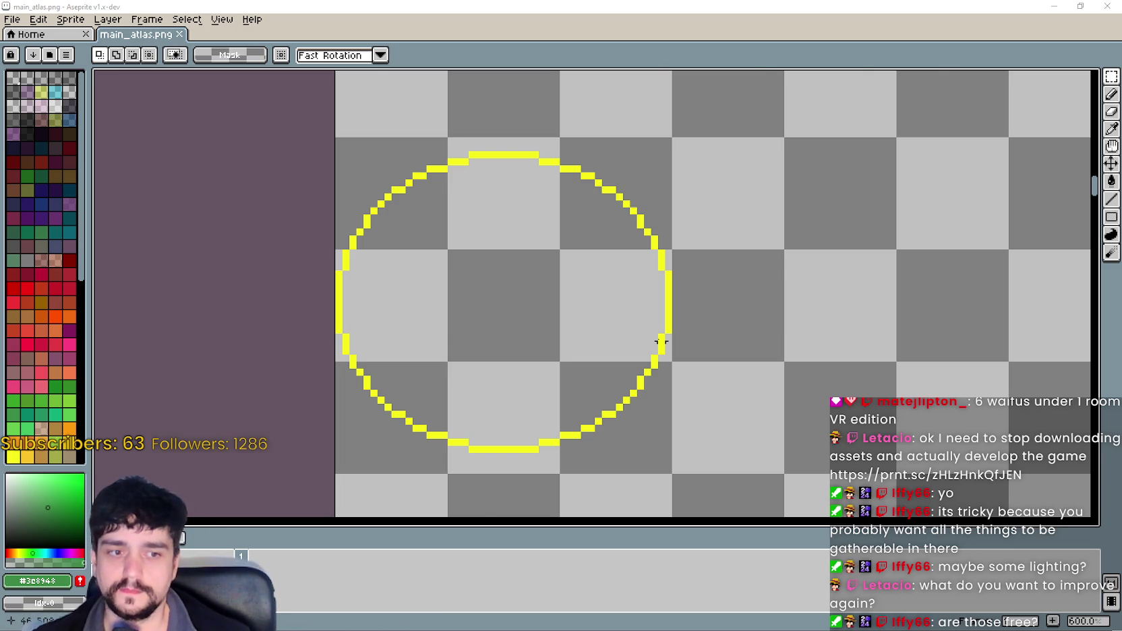
{"action": "scroll", "coordinate": [701, 348], "scroll_direction": "down", "scroll_amount": 3}
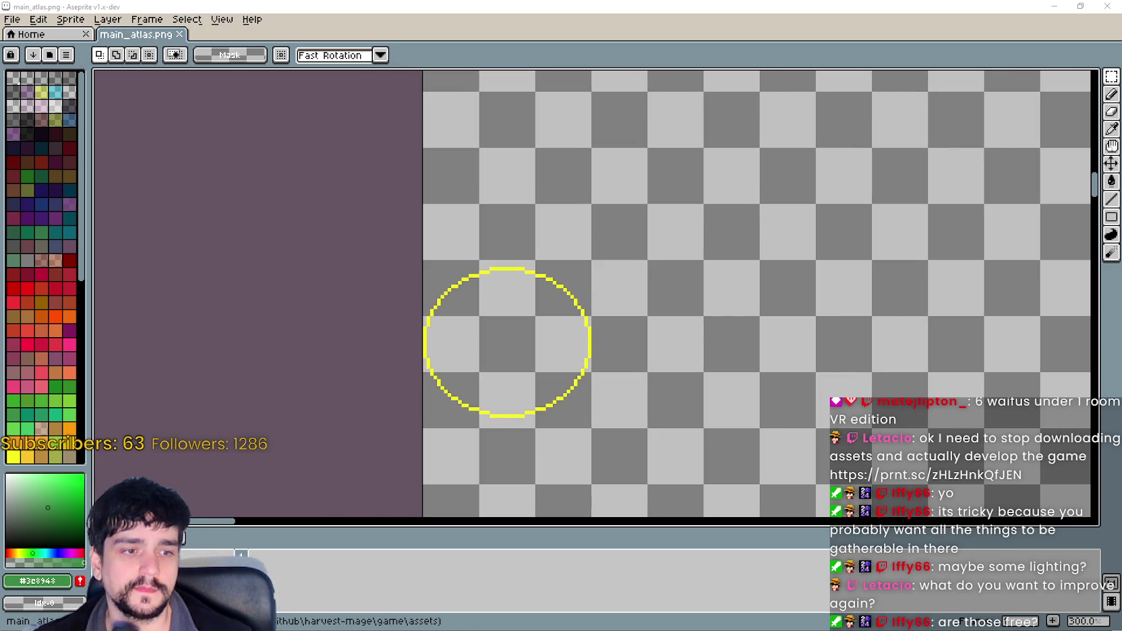
{"action": "key", "text": "alt+Tab"}
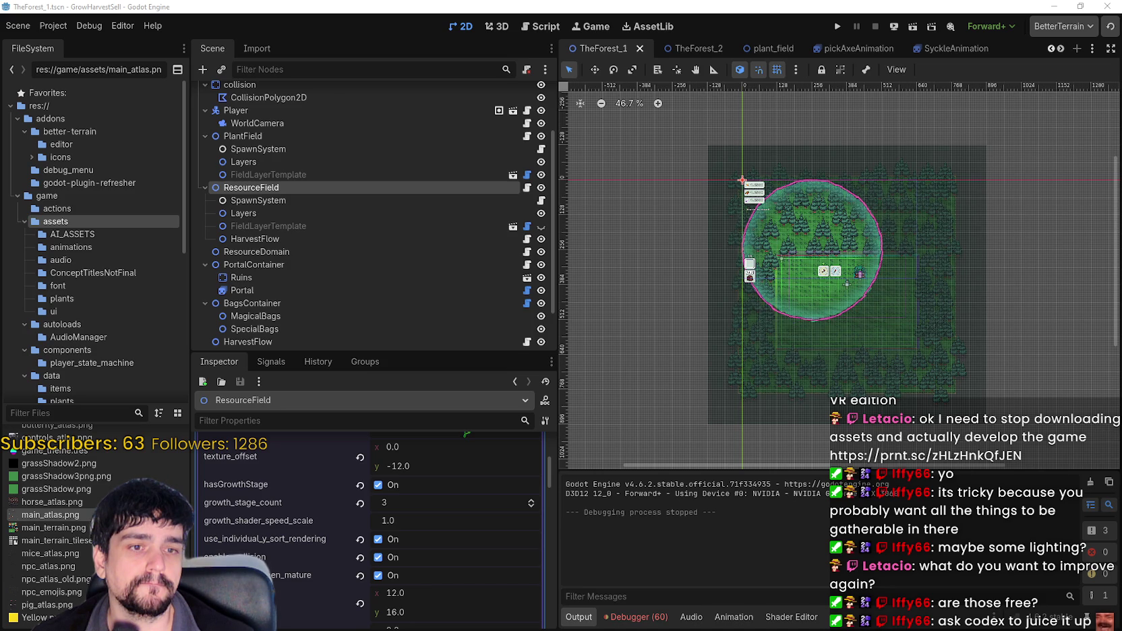
- Launch the game with F5, start a new game and skip the intro
{"action": "key", "text": "F5"}
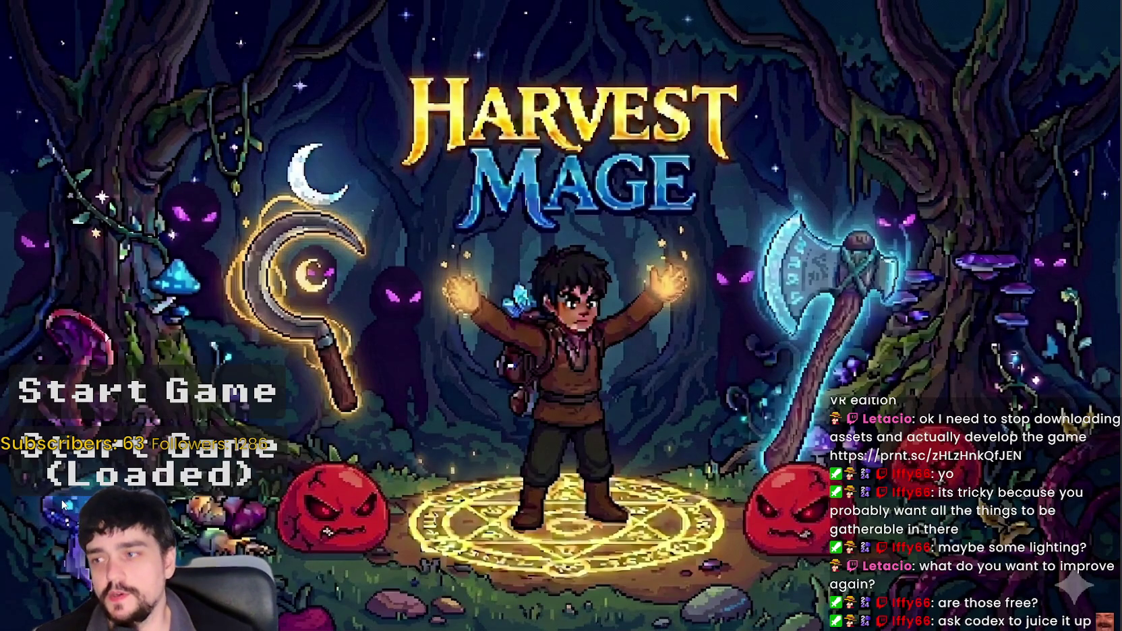
{"action": "left_click", "coordinate": [191, 497]}
{"action": "left_click", "coordinate": [499, 463]}
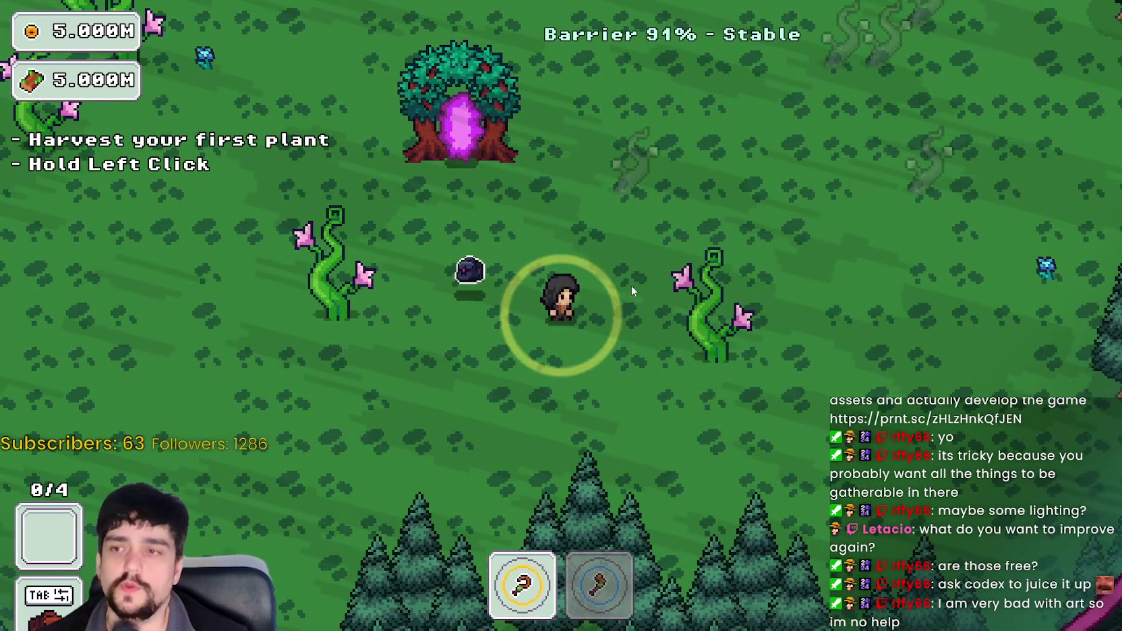
- Walk the character to the village portal and travel to the Forest stage
{"action": "key", "text": "d"}
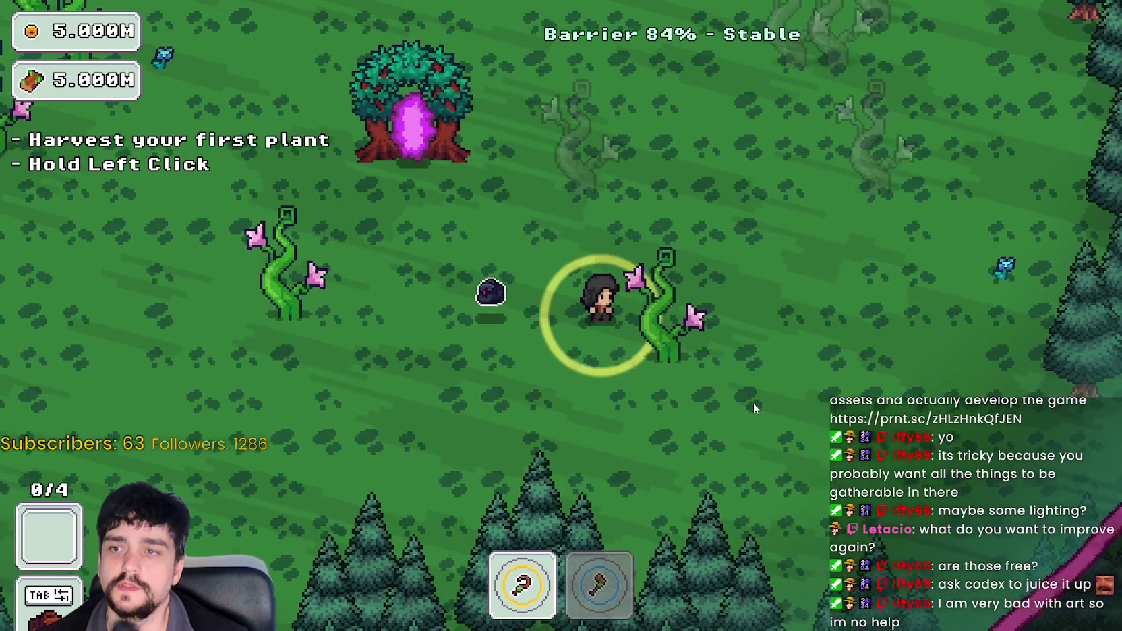
{"action": "key", "text": "w"}
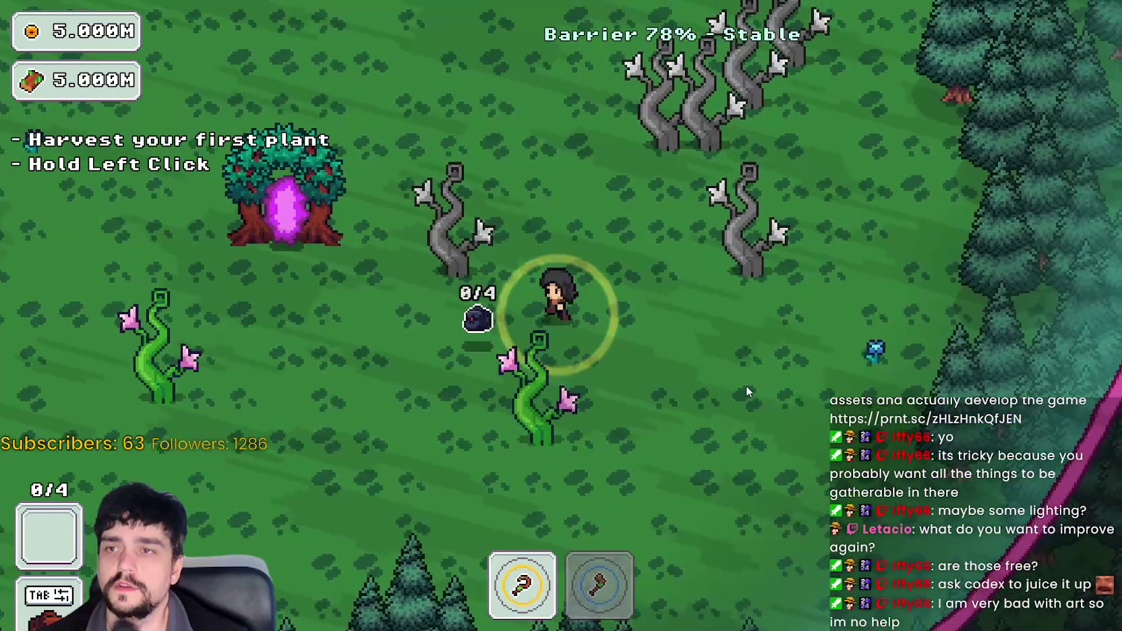
{"action": "key", "text": "a"}
{"action": "key", "text": "w"}
{"action": "key", "text": "a"}
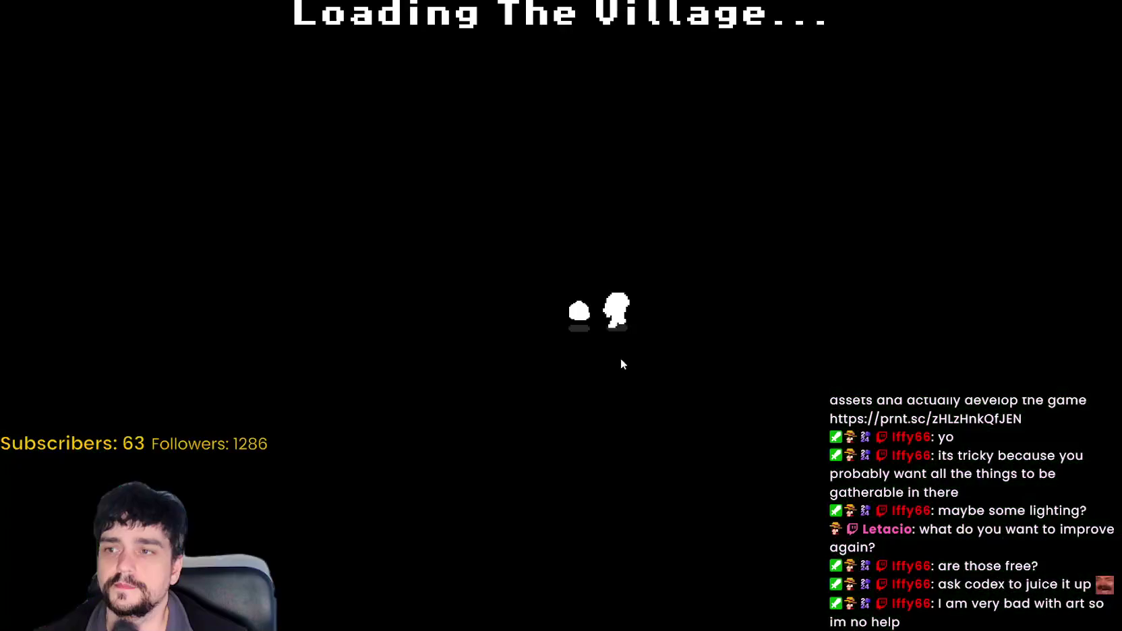
{"action": "key", "text": "s"}
{"action": "key", "text": "Return"}
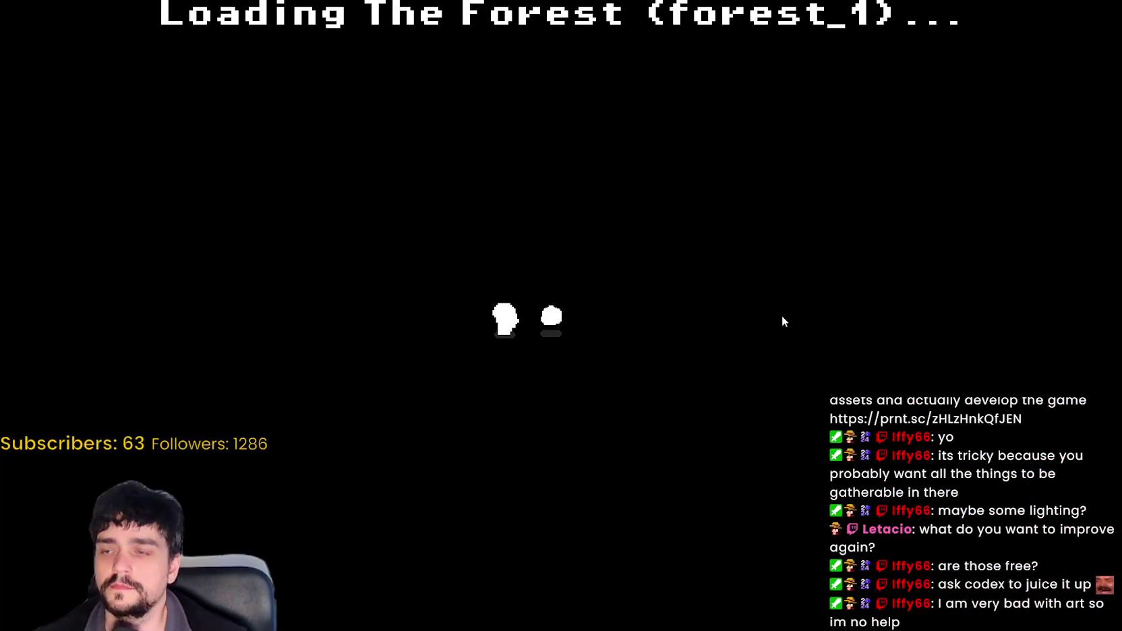
- Walk around the forest among the plants and enter the portal tree back to the village
{"action": "key", "text": "w"}
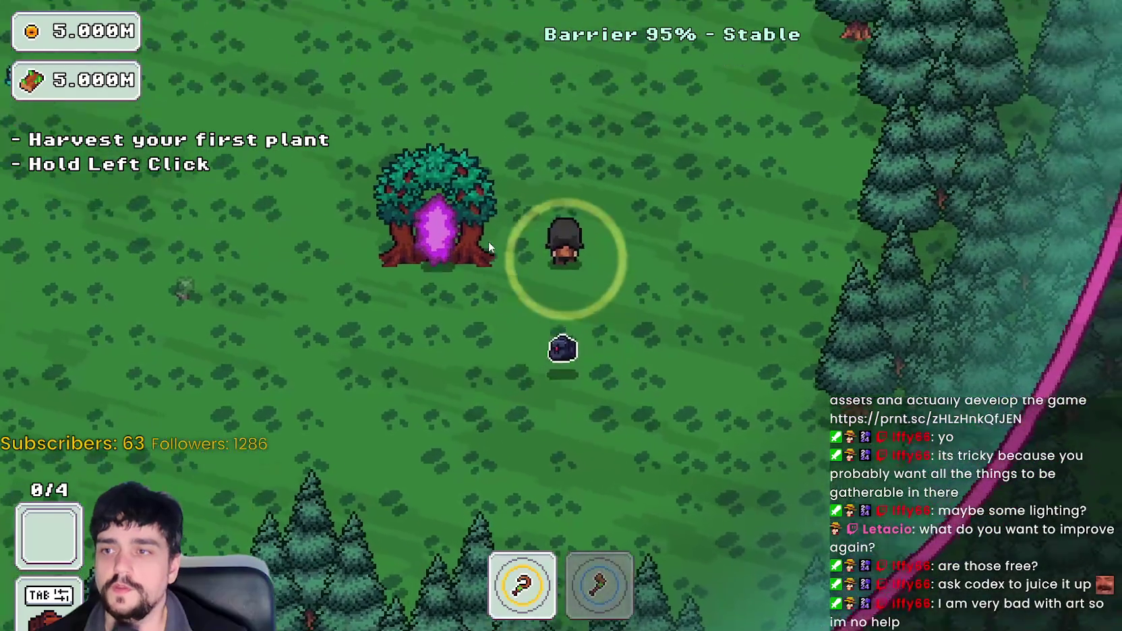
{"action": "key", "text": "a"}
{"action": "key", "text": "w"}
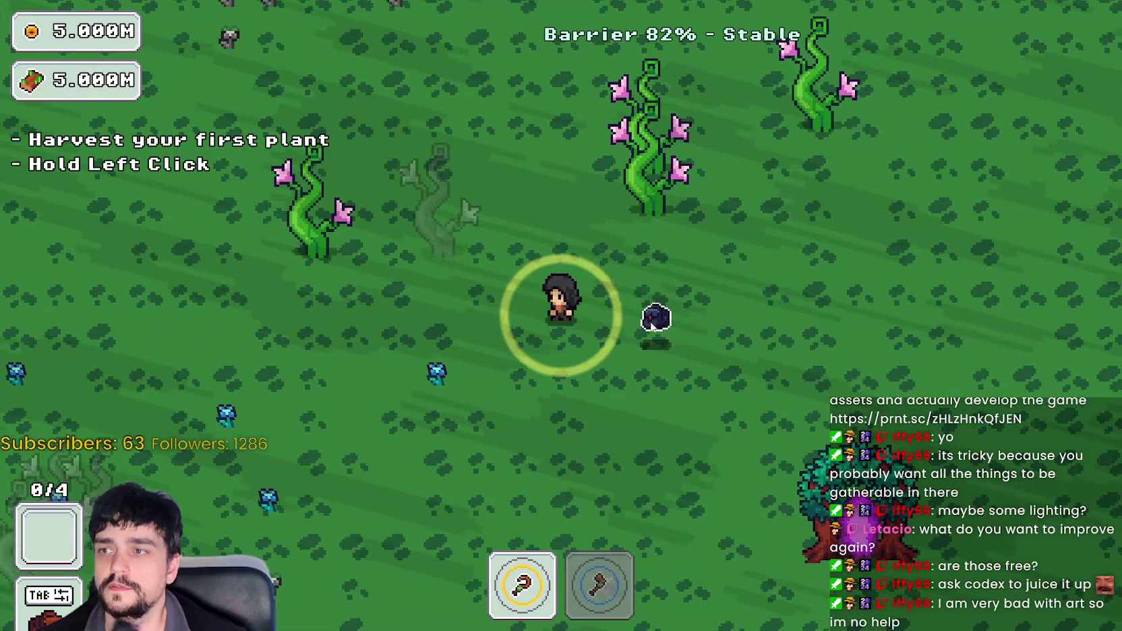
{"action": "key", "text": "s"}
{"action": "key", "text": "a"}
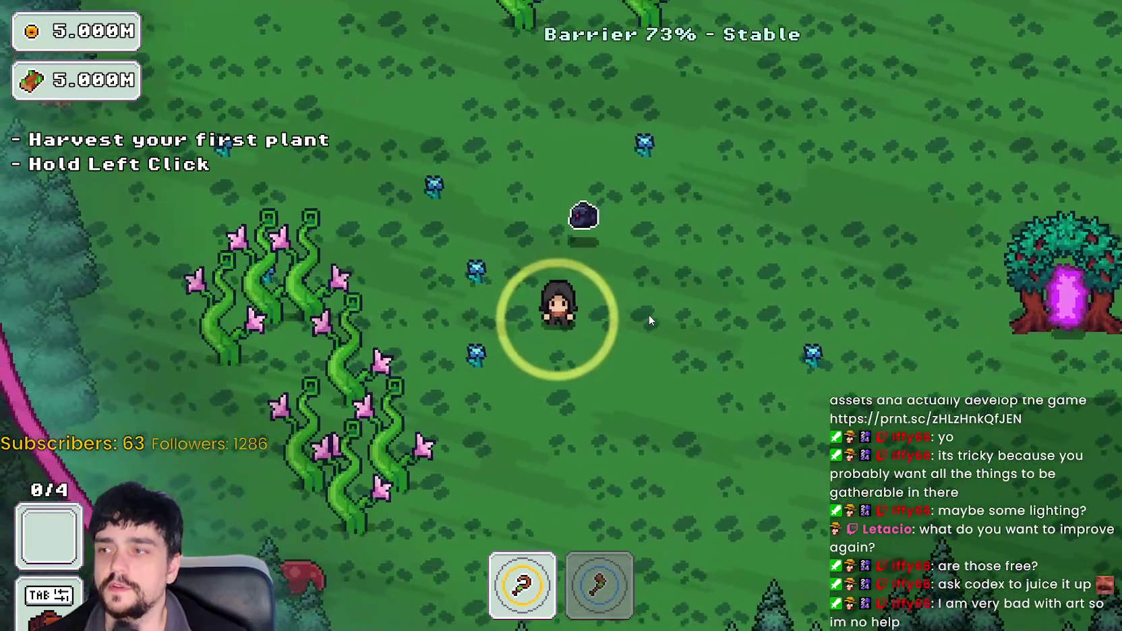
{"action": "key", "text": "d"}
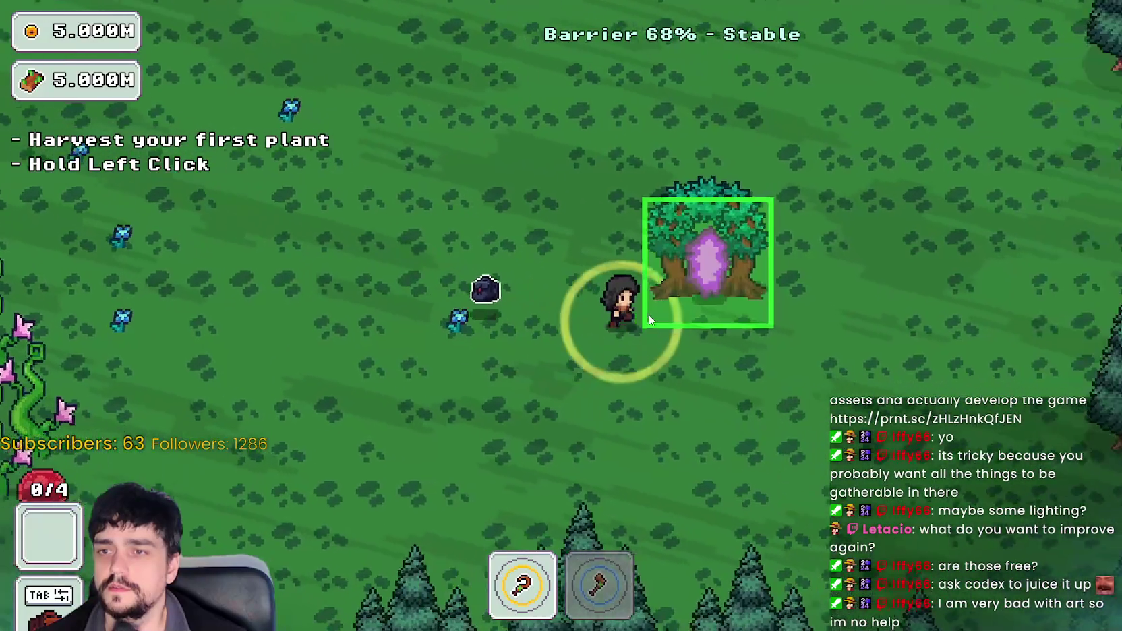
{"action": "key", "text": "e"}
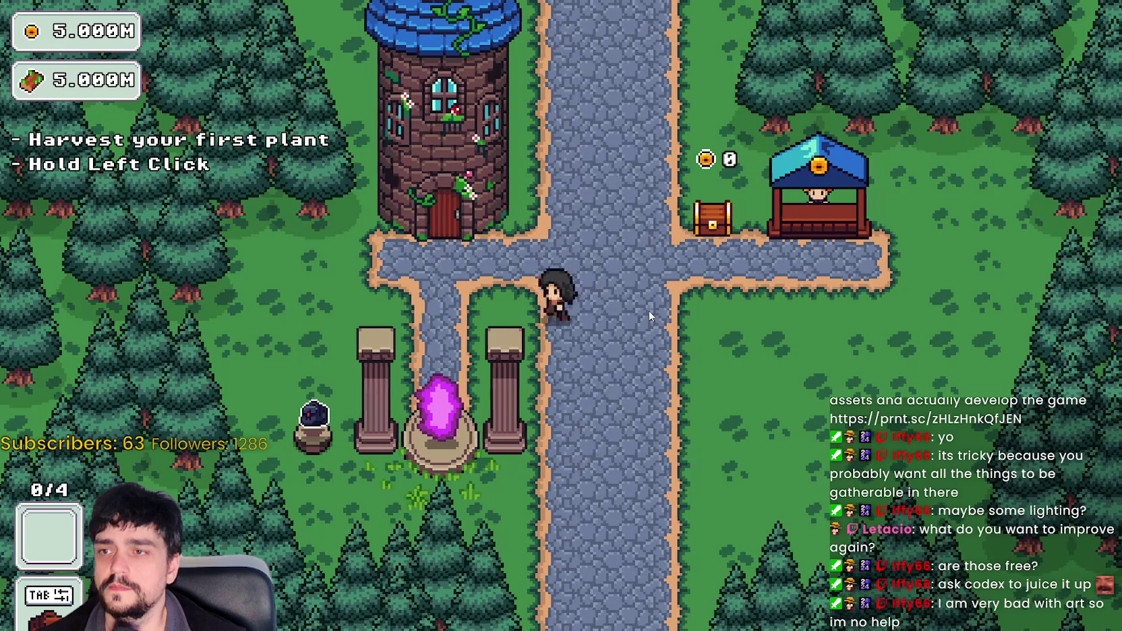
- Return to the Forest stage, walk up among the growing vines, then leave the game
{"action": "key", "text": "a"}
{"action": "key", "text": "e"}
{"action": "left_click", "coordinate": [324, 530]}
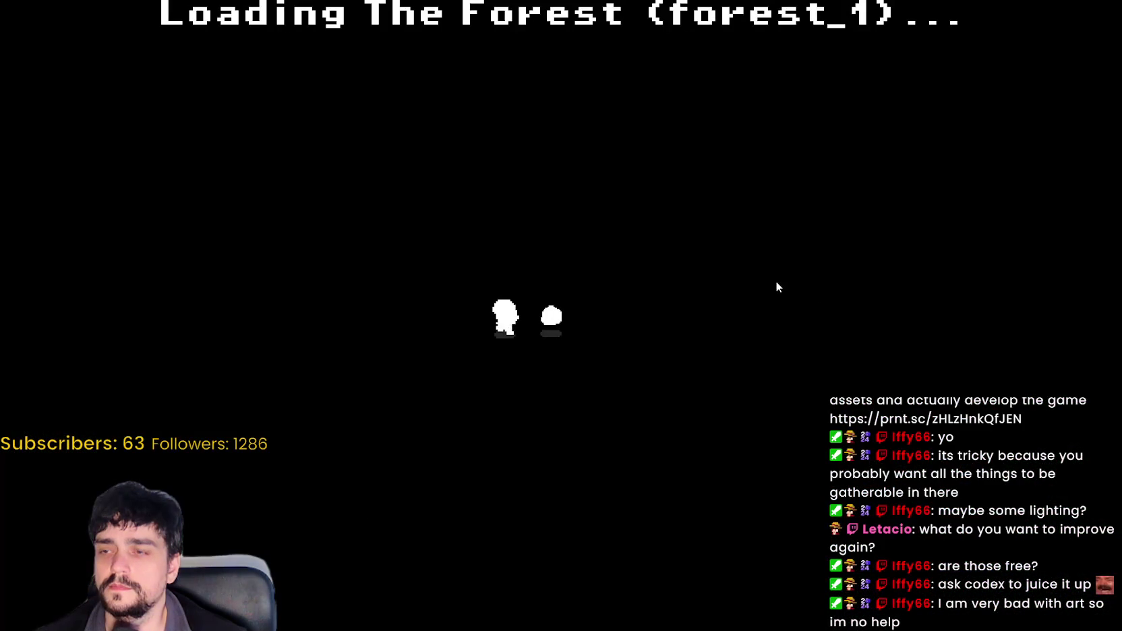
{"action": "key", "text": "w"}
{"action": "key", "text": "a"}
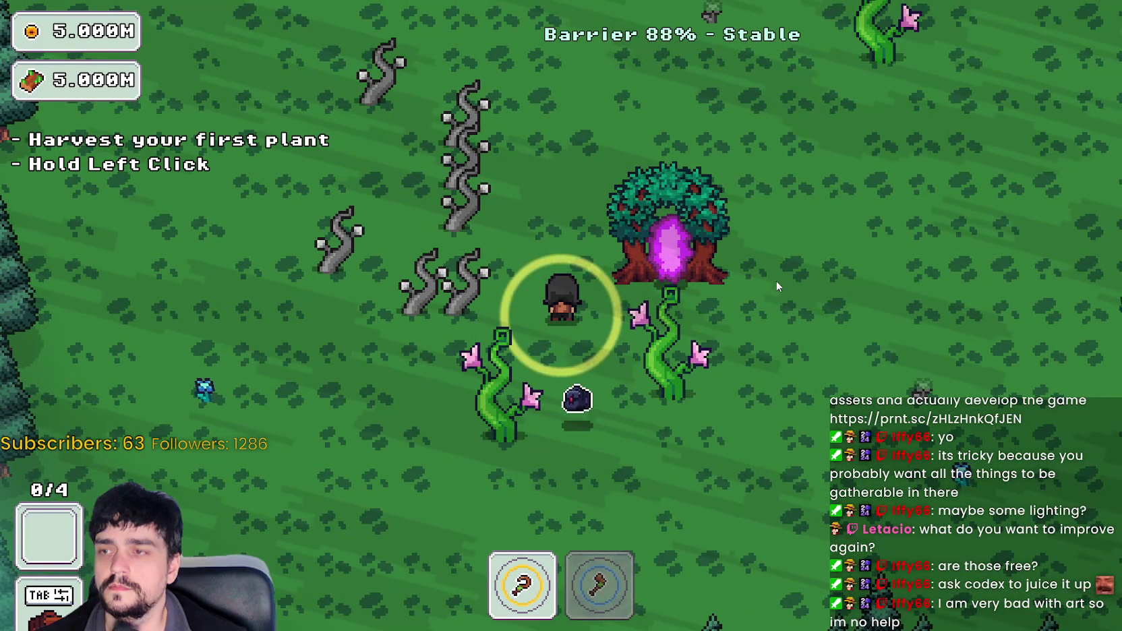
{"action": "key", "text": "w"}
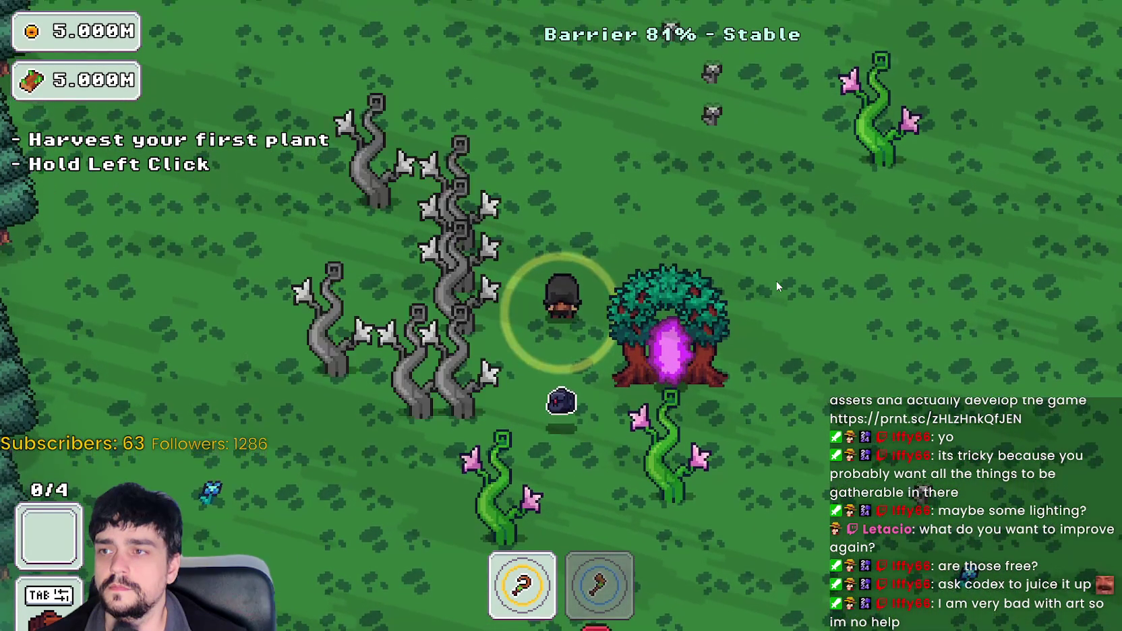
{"action": "key", "text": "s"}
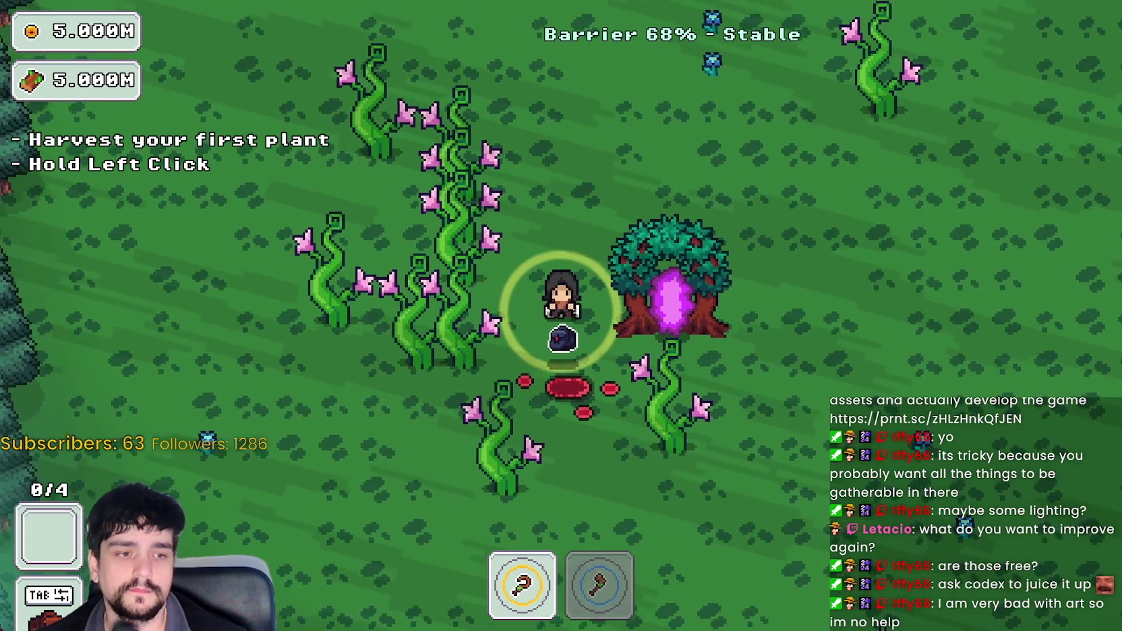
{"action": "key", "text": "alt+Tab"}
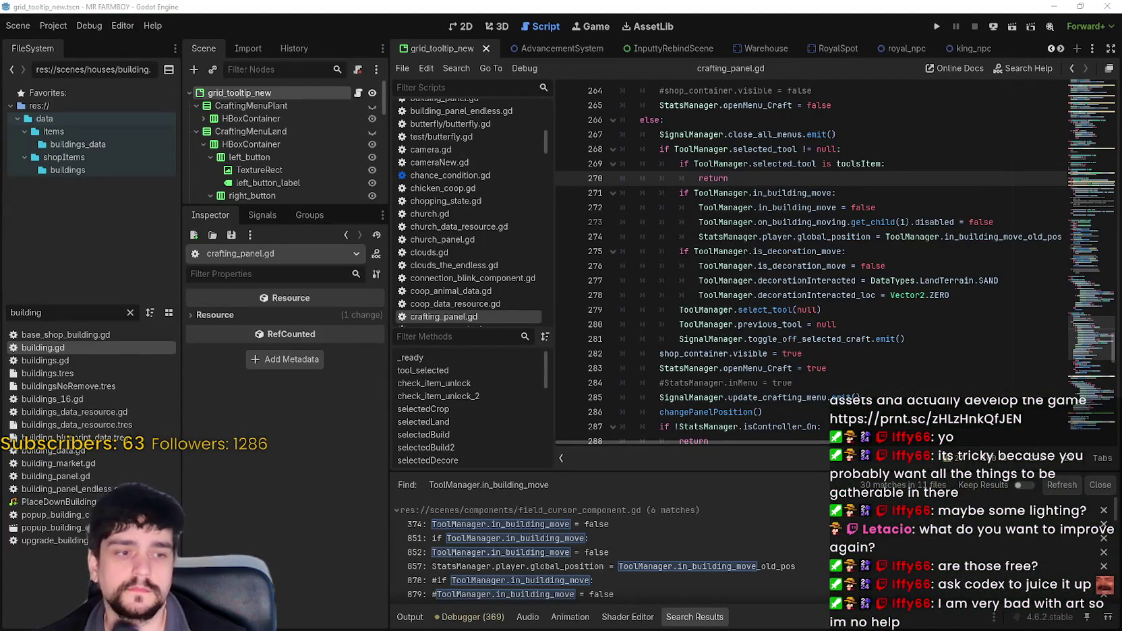
- Switch to the GrowHarvestSell editor, then enlarge the Imgur glowing circle image
{"action": "key", "text": "alt+Tab"}
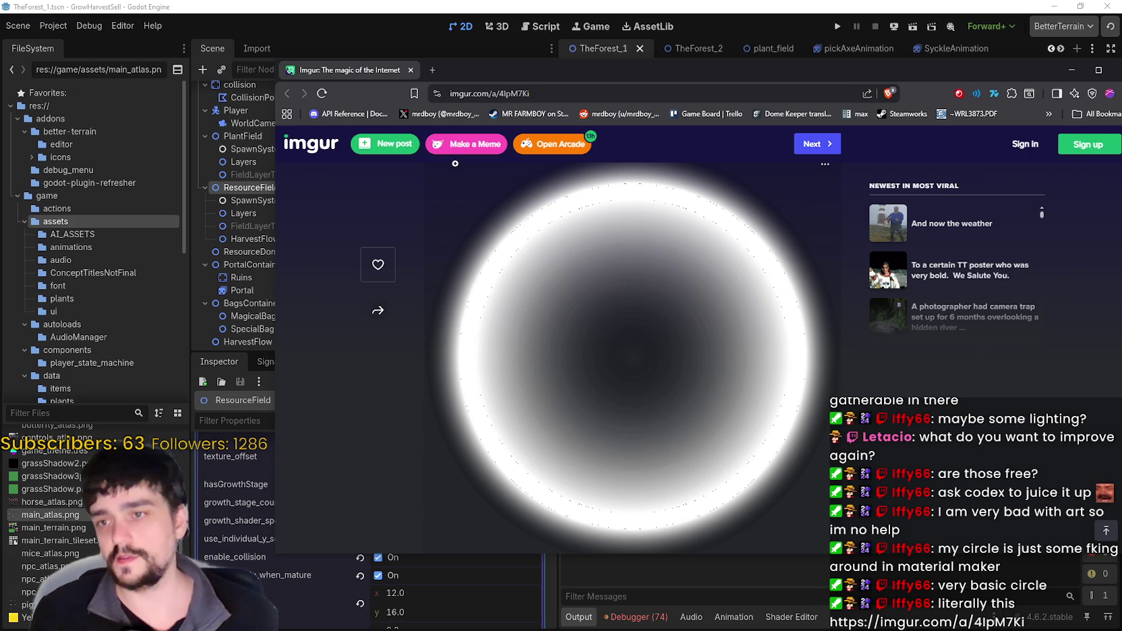
{"action": "left_click", "coordinate": [626, 353]}
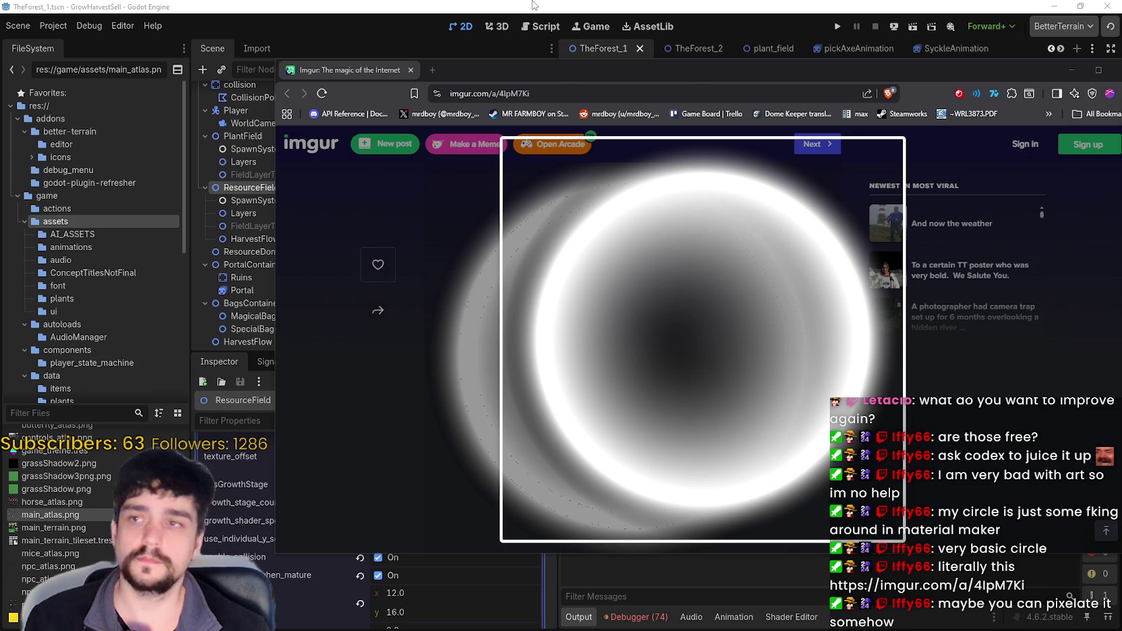
- Hide the Imgur browser window to return to the Godot forest scene
{"action": "key", "text": "alt+Tab"}
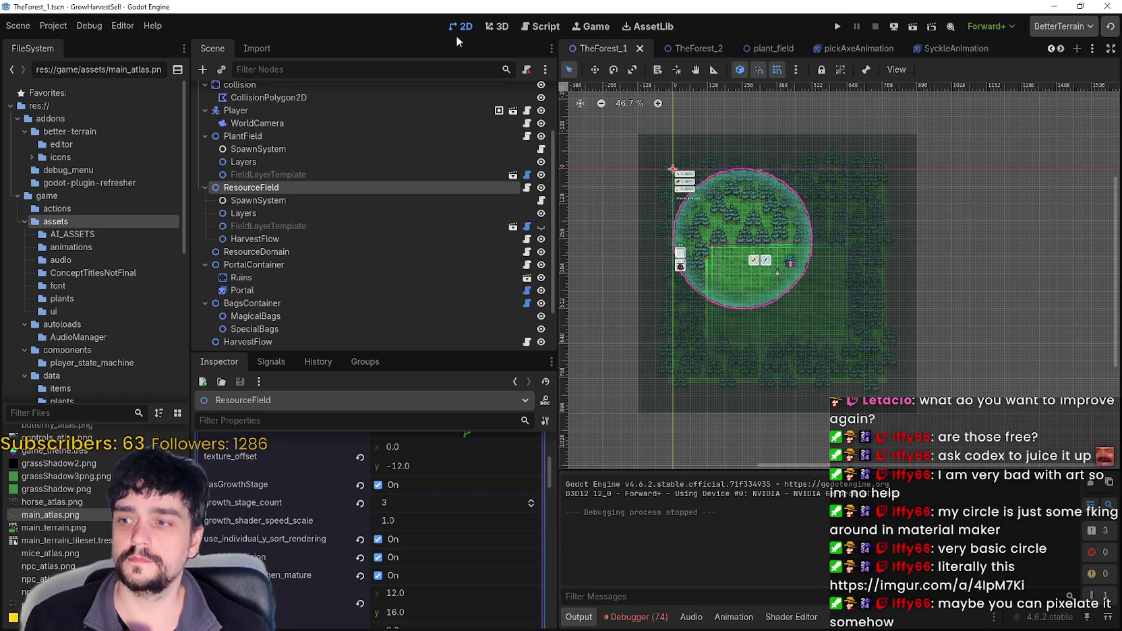
- Reload the current project and run Harvest Mage again from the editor
{"action": "left_click", "coordinate": [53, 26]}
{"action": "left_click", "coordinate": [194, 179]}
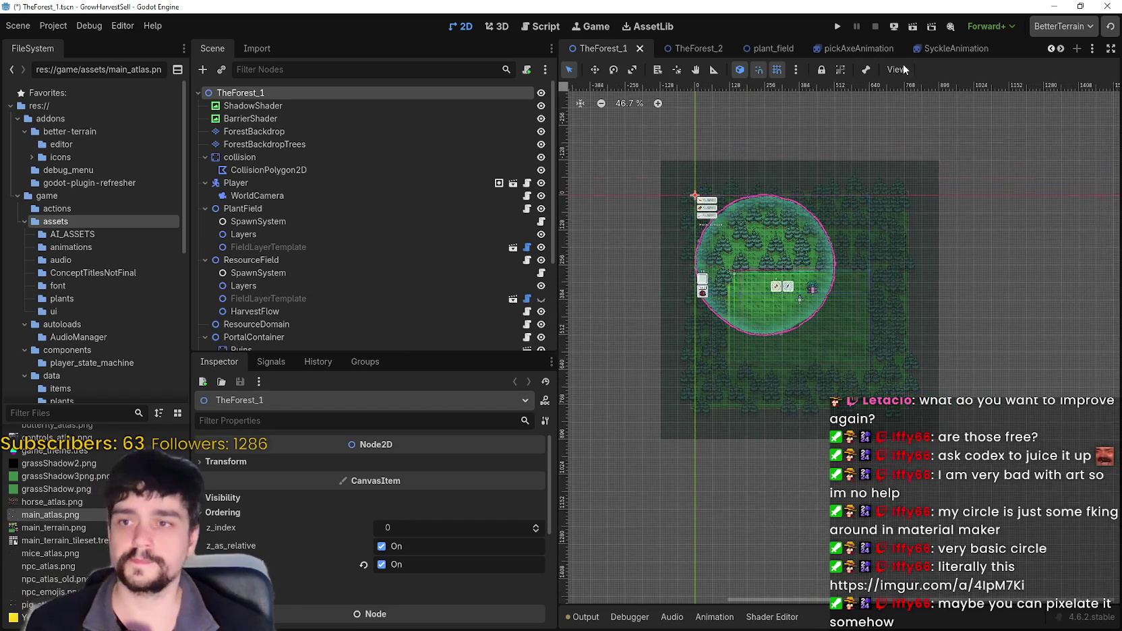
{"action": "left_click", "coordinate": [843, 26]}
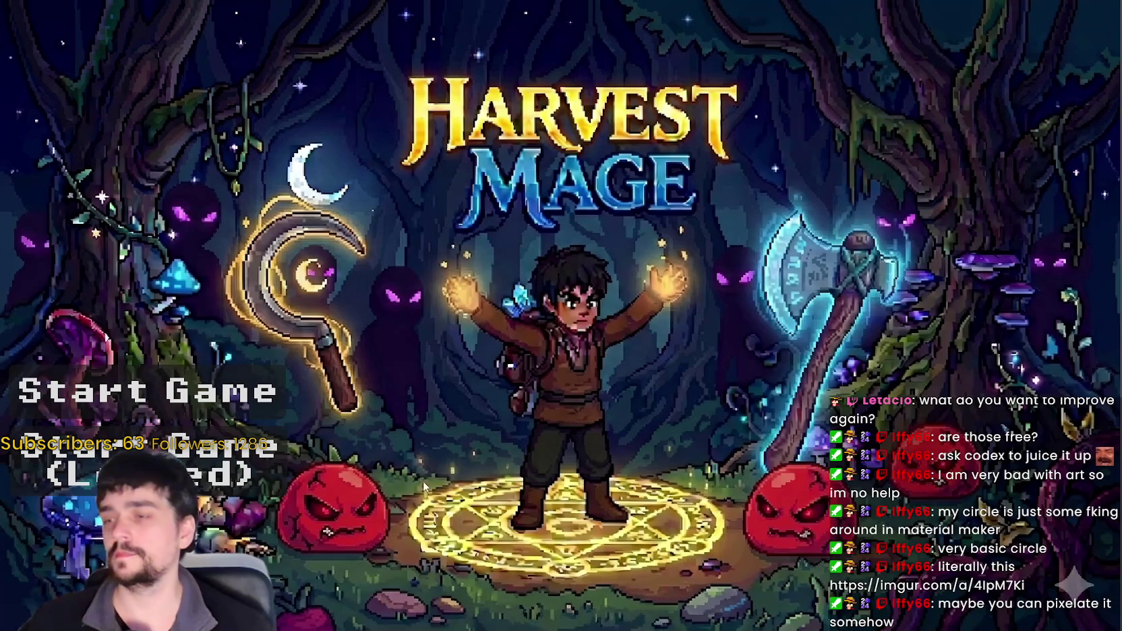
- Start the game, visit the Mage Tower, then use the portal to travel to the Forest stage
{"action": "key", "text": "Return"}
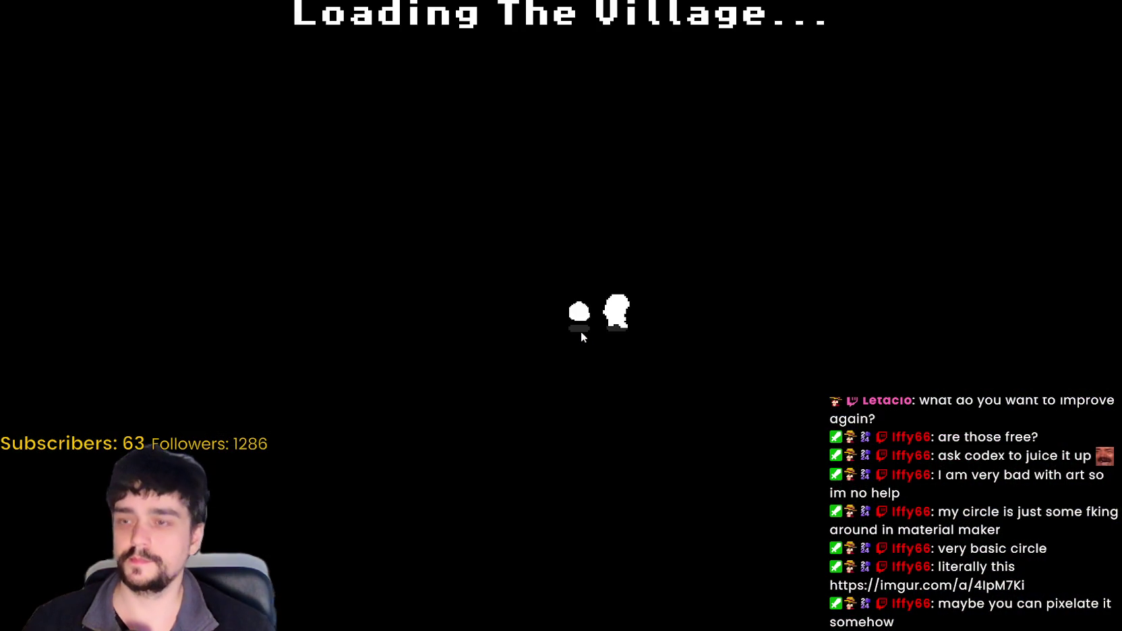
{"action": "key", "text": "w"}
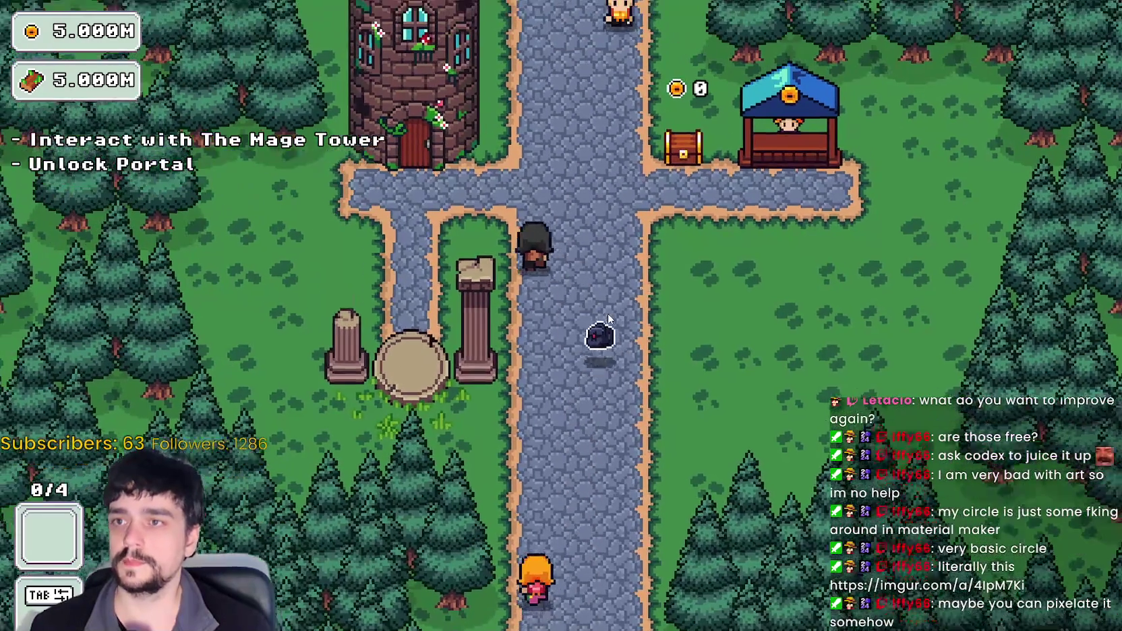
{"action": "key", "text": "a"}
{"action": "key", "text": "e"}
{"action": "left_click", "coordinate": [561, 313]}
{"action": "key", "text": "Escape"}
{"action": "key", "text": "s"}
{"action": "key", "text": "e"}
{"action": "left_click", "coordinate": [291, 527]}
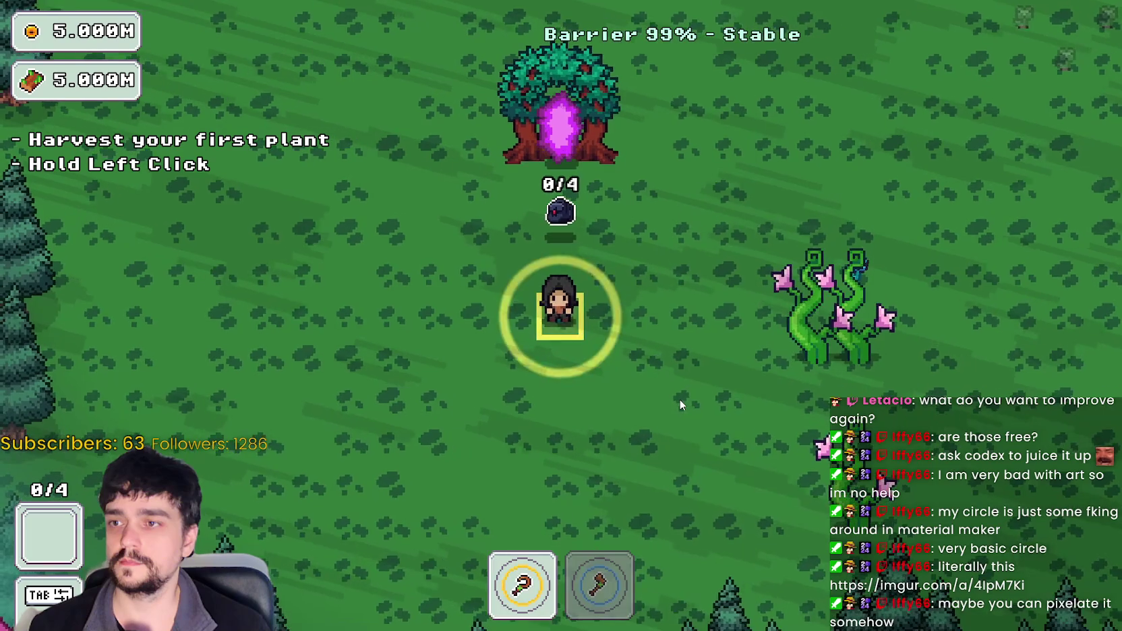
- Walk the mage up-right and then down-left through the forest so grey plants grow green
{"action": "key", "text": "d"}
{"action": "key", "text": "w"}
{"action": "key", "text": "w"}
{"action": "key", "text": "d"}
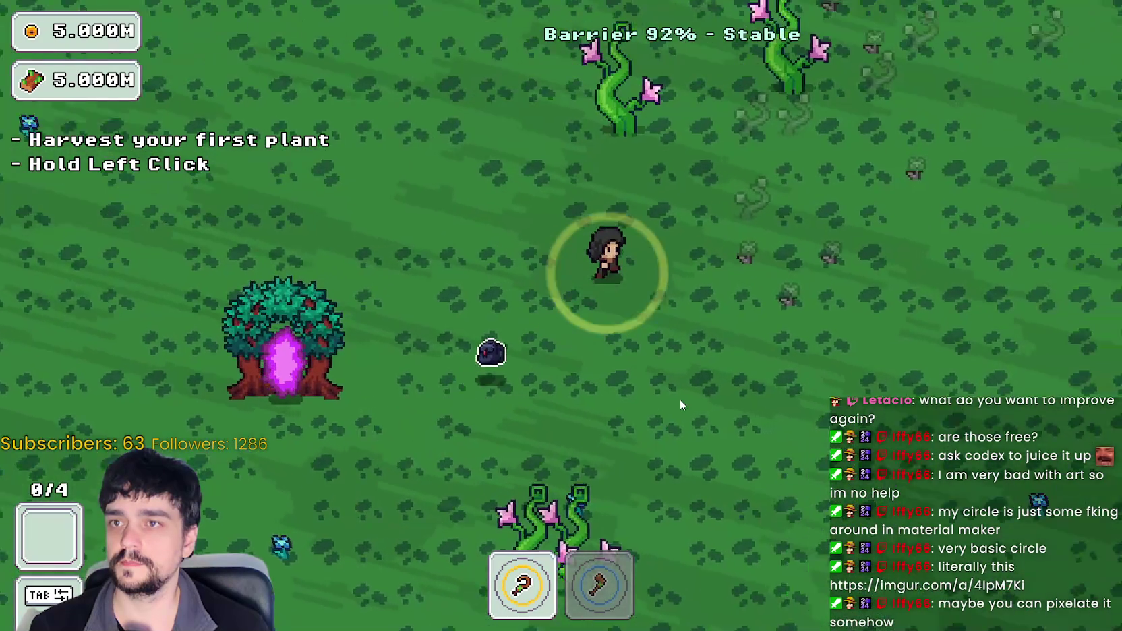
{"action": "key", "text": "w"}
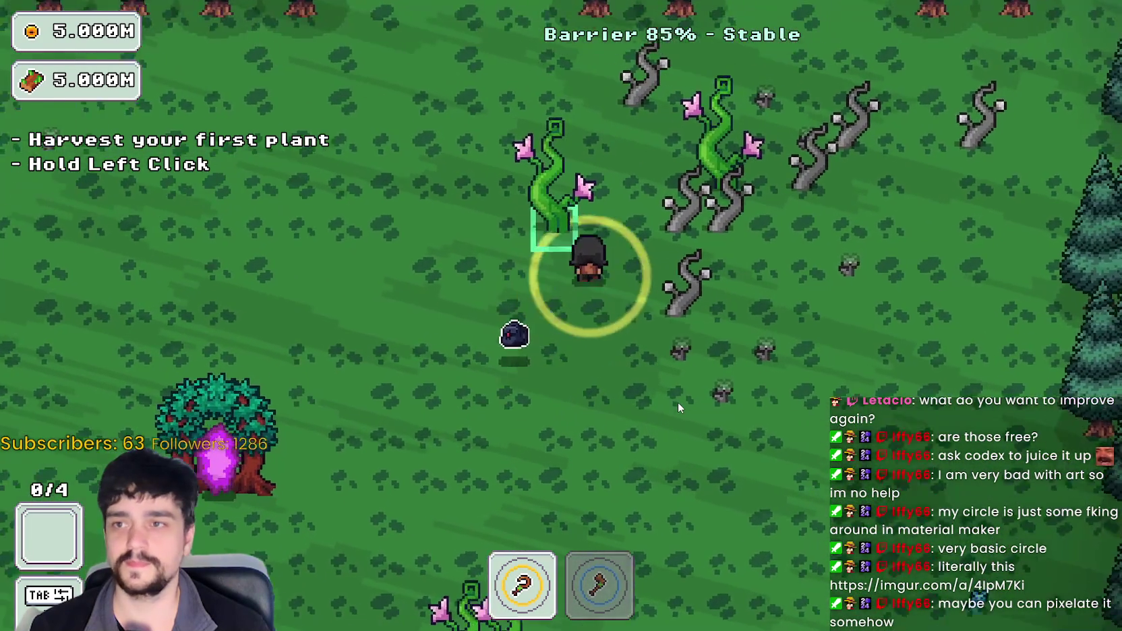
{"action": "key", "text": "d"}
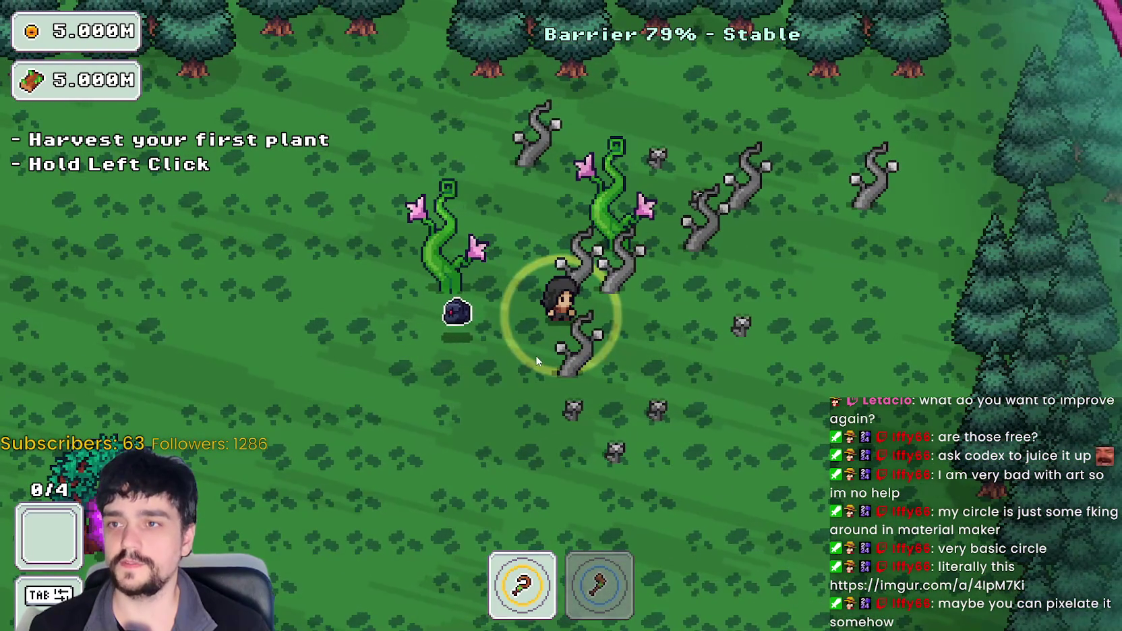
{"action": "key", "text": "s"}
{"action": "key", "text": "a"}
{"action": "key", "text": "s"}
{"action": "key", "text": "a"}
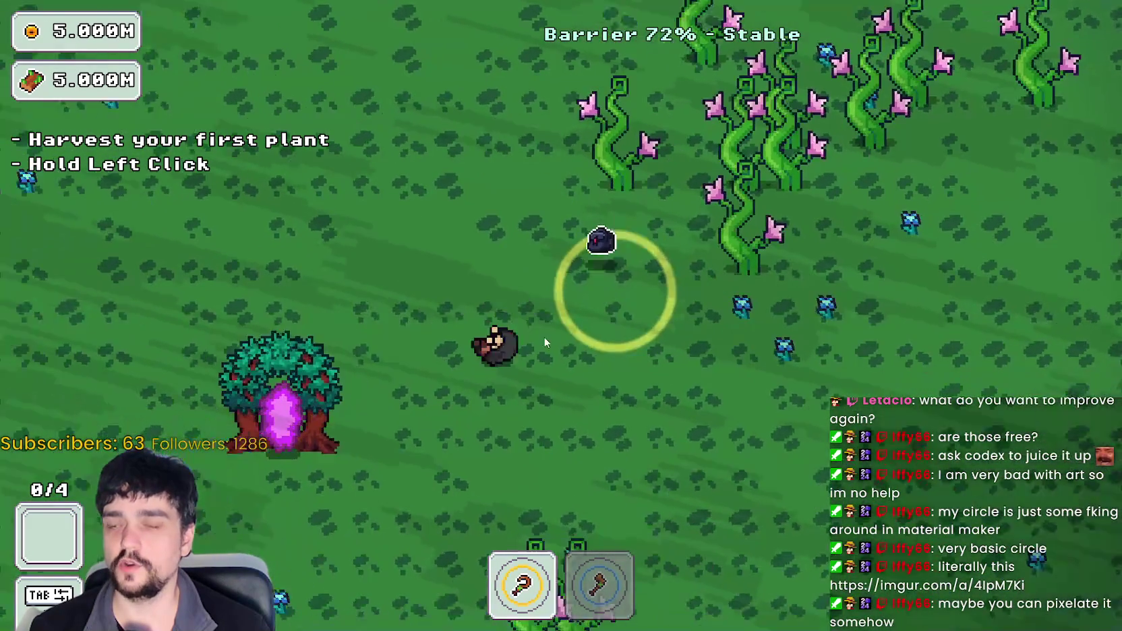
- Enter the portal tree back to the village, then stop the running game in the editor
{"action": "key", "text": "w"}
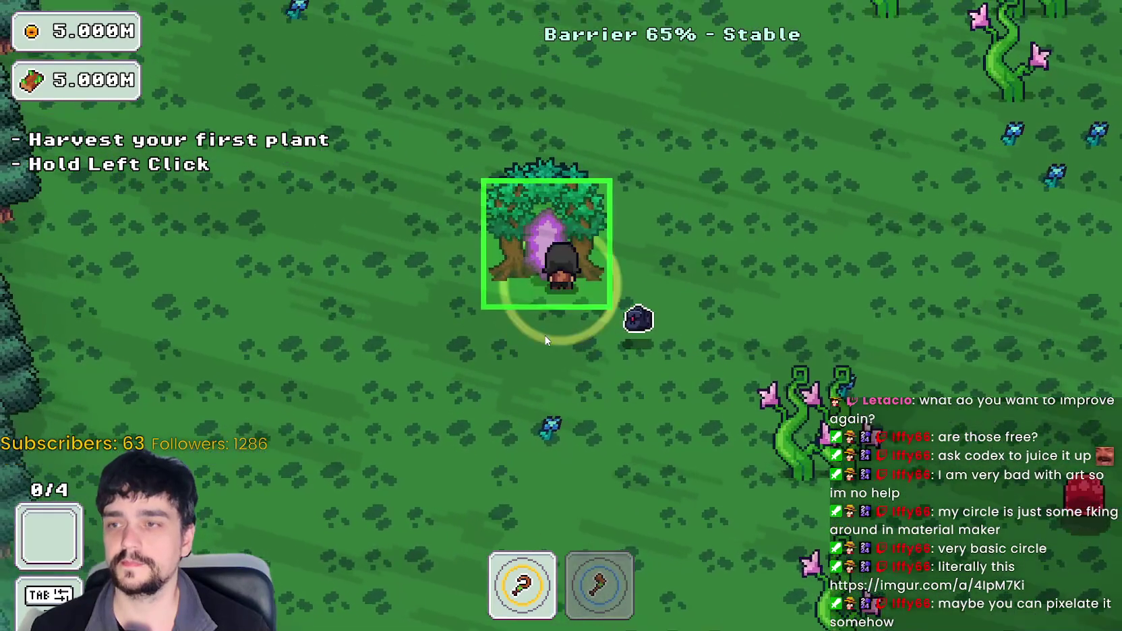
{"action": "left_click", "coordinate": [544, 335]}
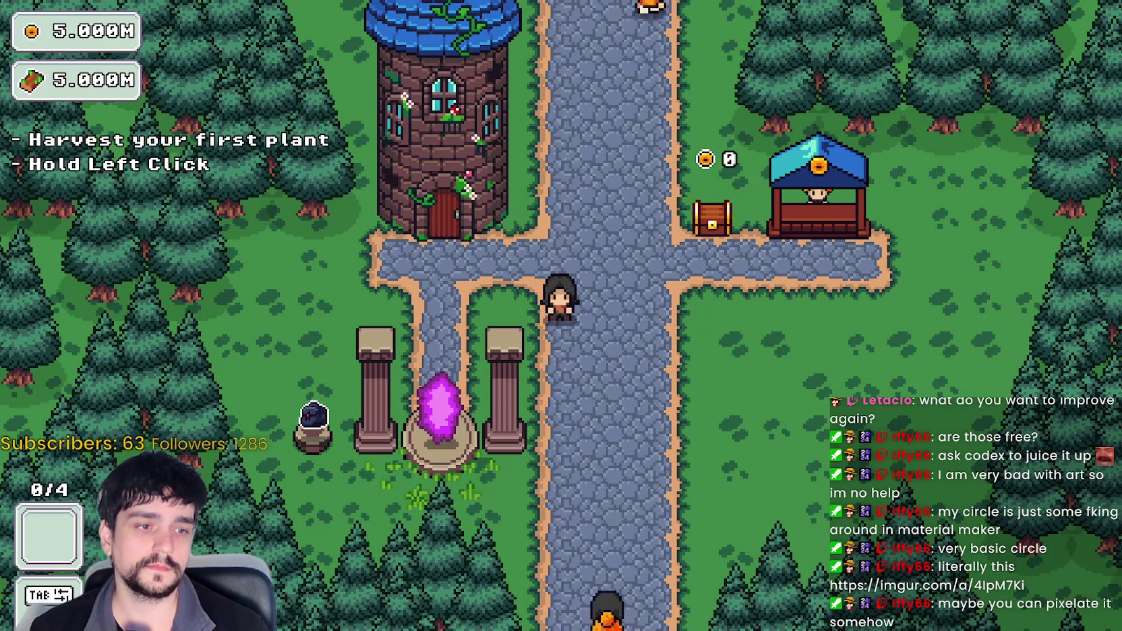
{"action": "key", "text": "alt+Tab"}
{"action": "left_click", "coordinate": [875, 25]}
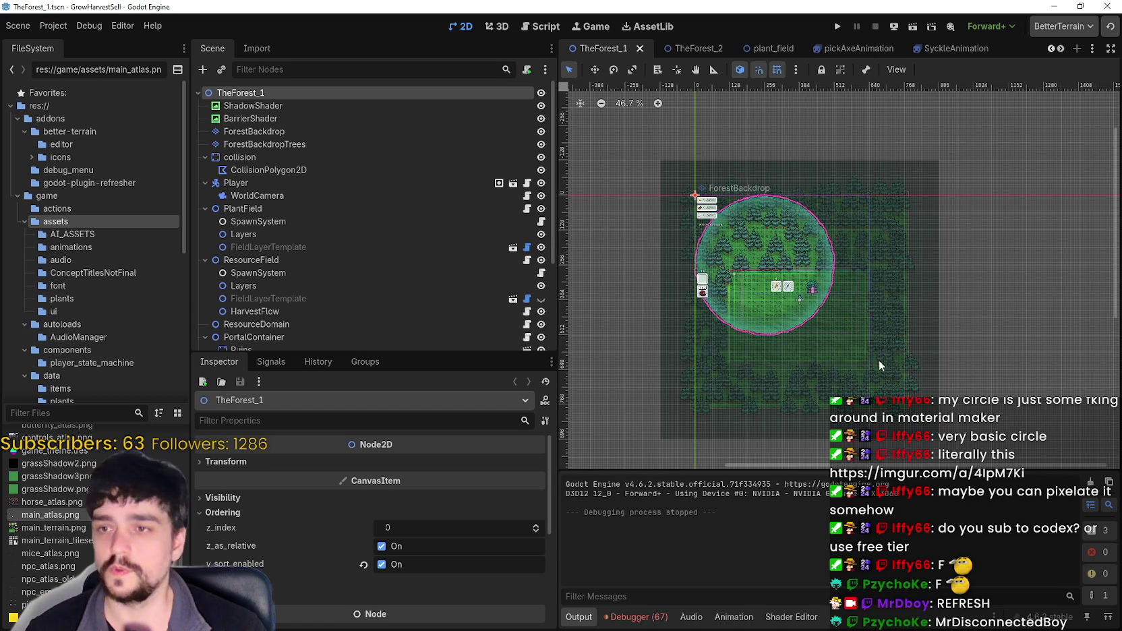
- Zoom out and pan the TheForest_1 scene view, then launch the project for a play-test
{"action": "scroll", "coordinate": [881, 360], "scroll_direction": "down", "scroll_amount": 1}
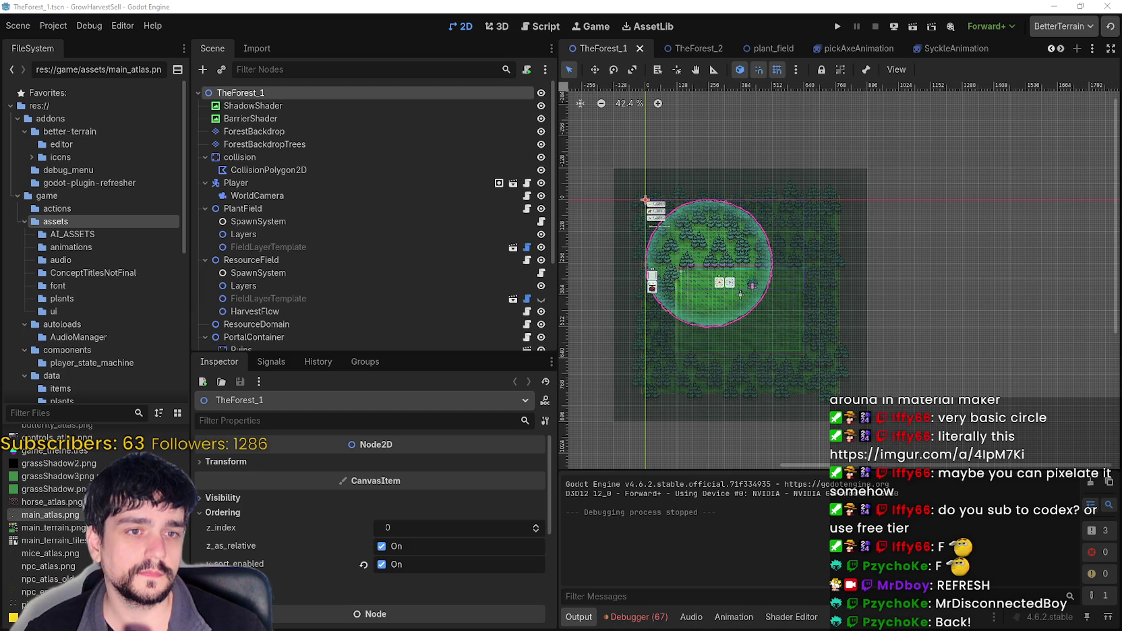
{"action": "left_click_drag", "start_coordinate": [847, 312], "coordinate": [788, 296]}
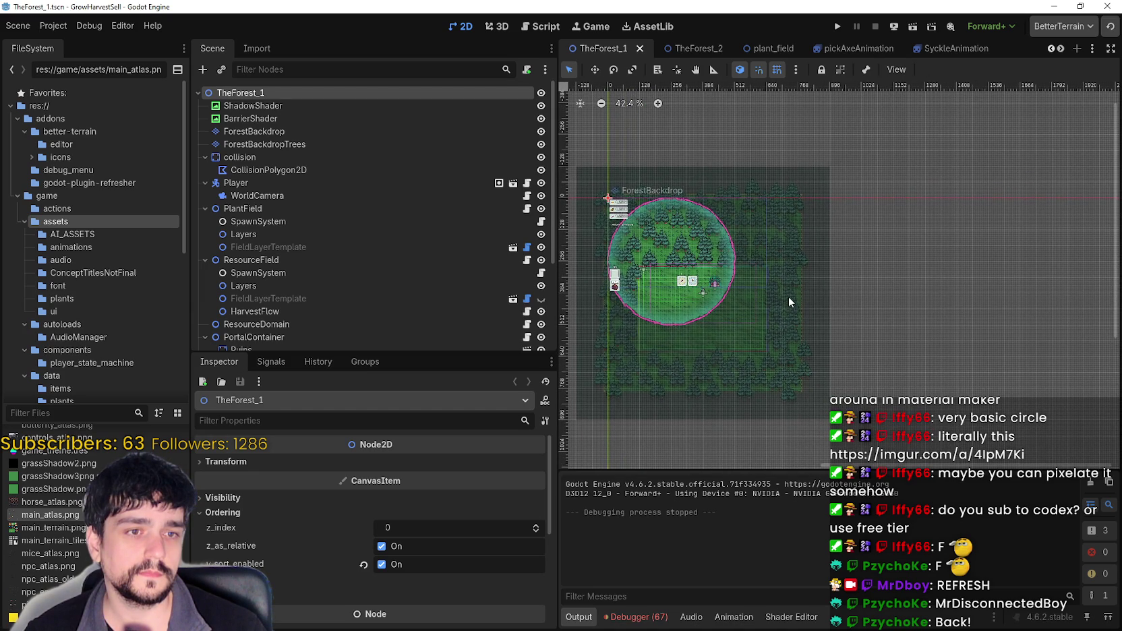
{"action": "left_click_drag", "start_coordinate": [990, 236], "coordinate": [1020, 230]}
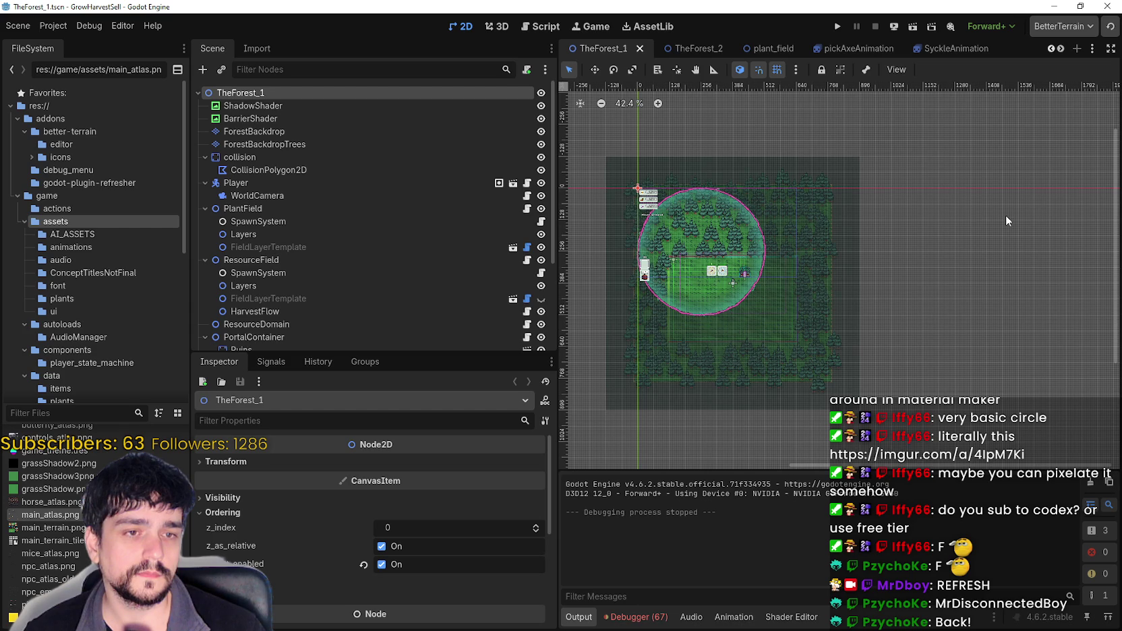
{"action": "left_click", "coordinate": [838, 26]}
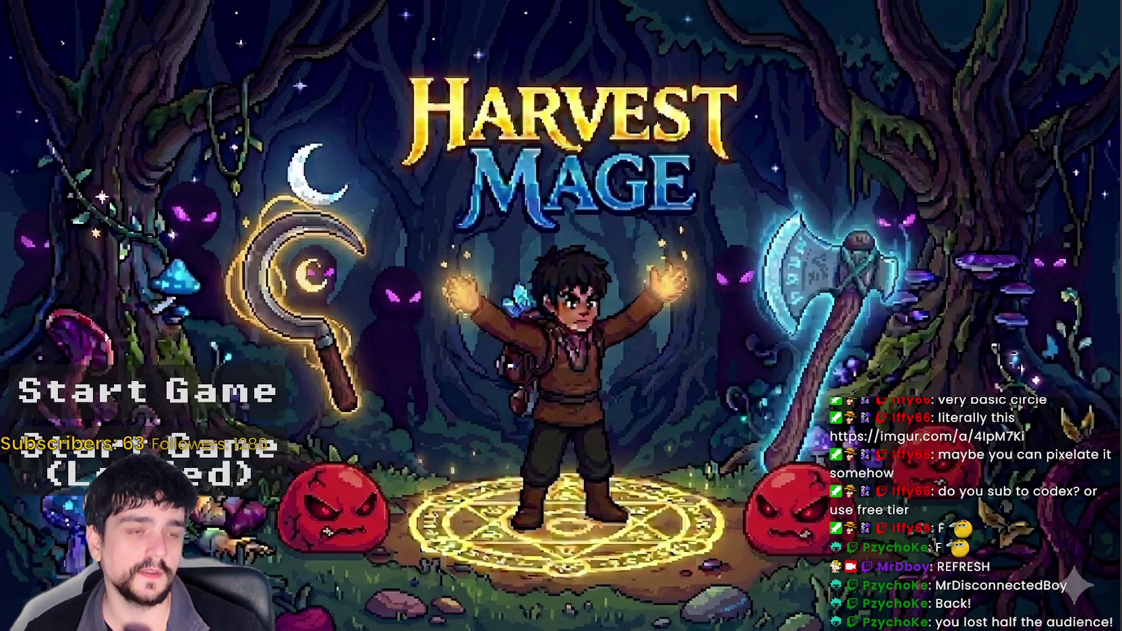
- Start the game, visit the Mage Tower, and travel through the portal to Forest stage 1
{"action": "key", "text": "Return"}
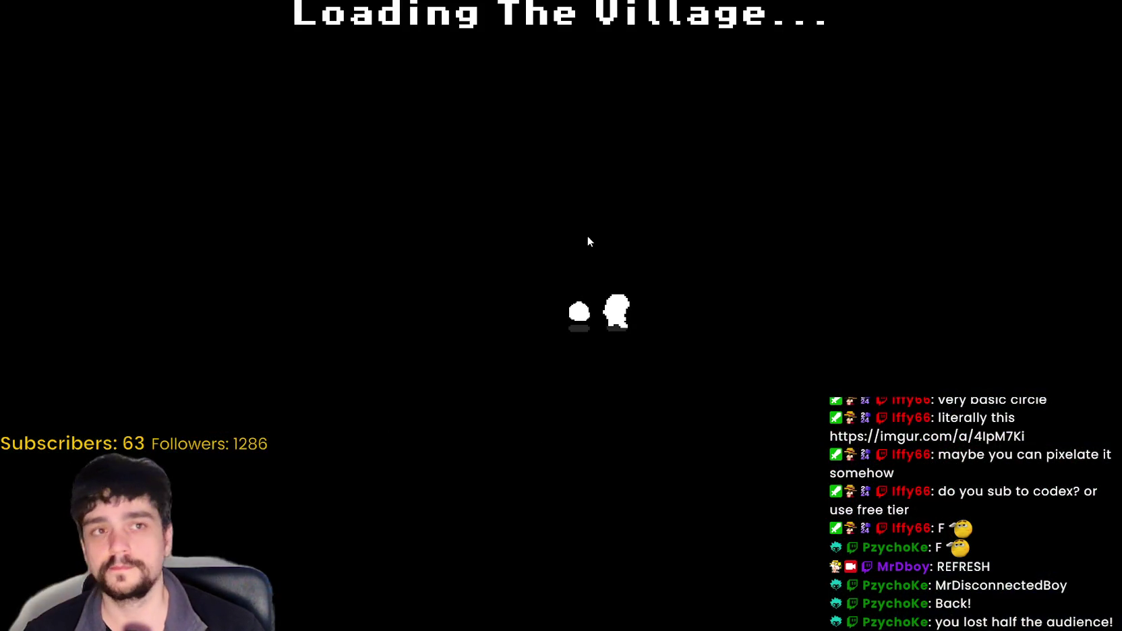
{"action": "key", "text": "w"}
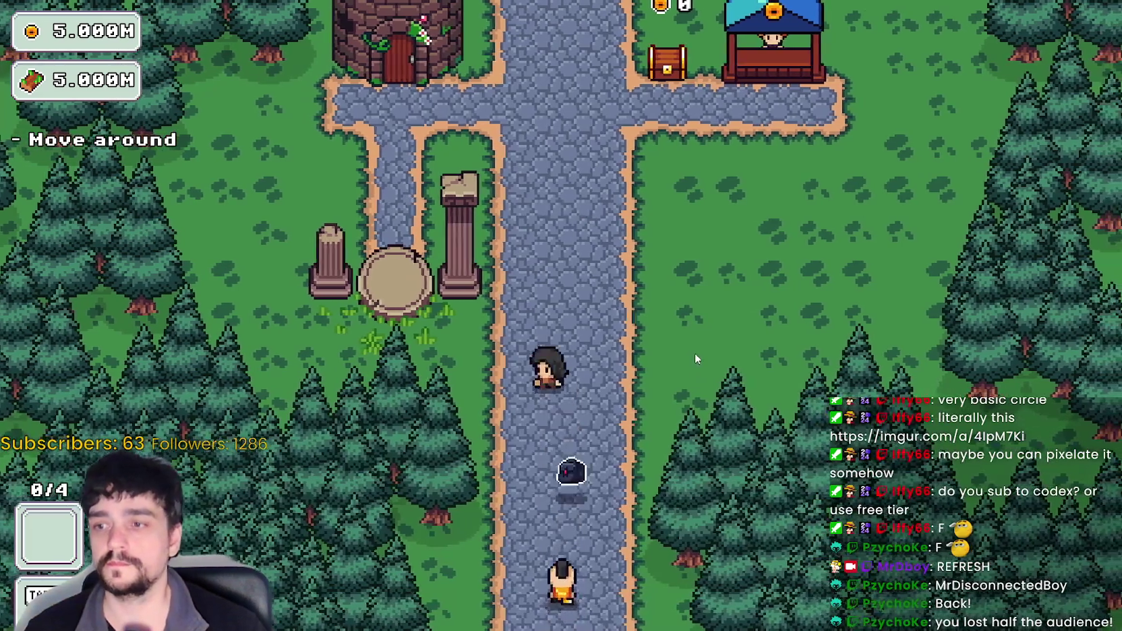
{"action": "key", "text": "a"}
{"action": "key", "text": "e"}
{"action": "key", "text": "Escape"}
{"action": "key", "text": "s"}
{"action": "key", "text": "e"}
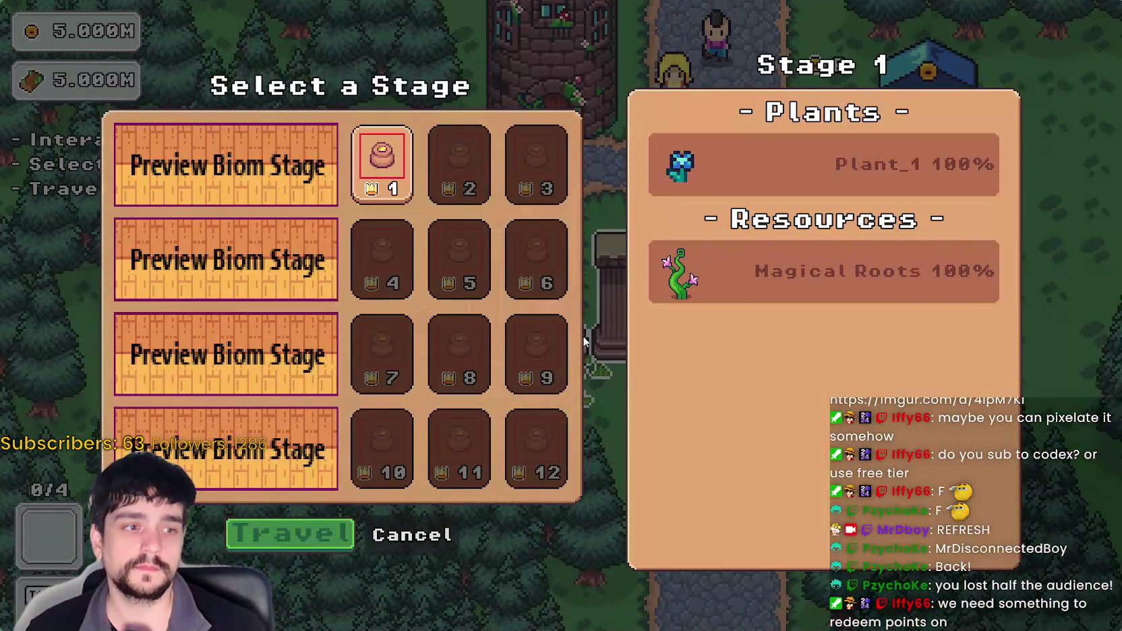
{"action": "left_click", "coordinate": [300, 534]}
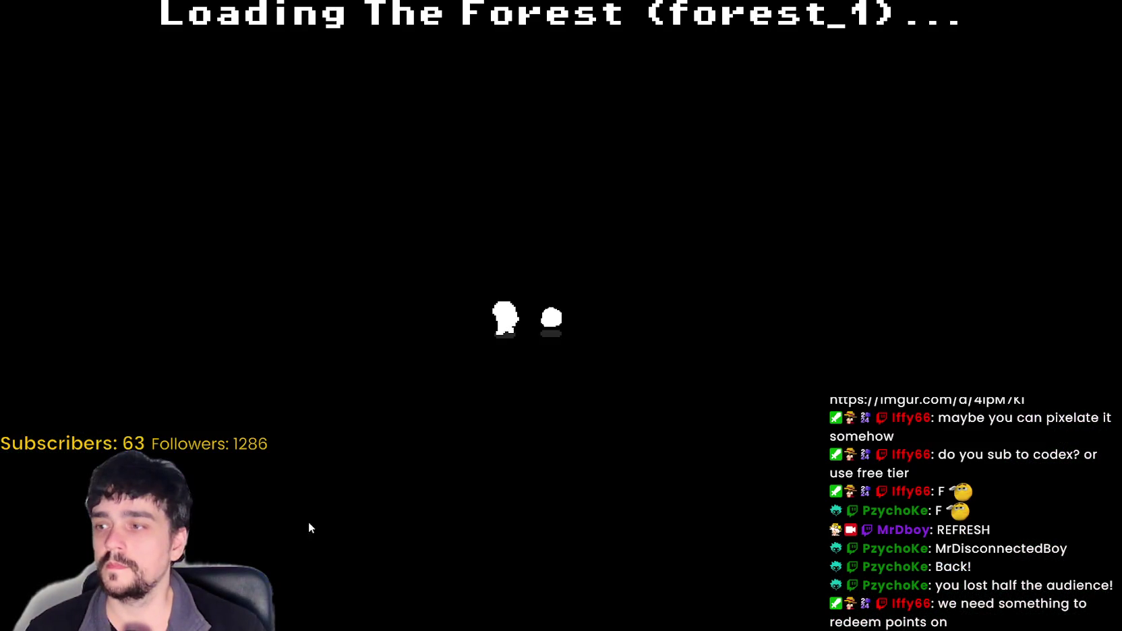
- Walk the mage around the forest, return through the portal tree, and switch back to the editor
{"action": "key", "text": "a"}
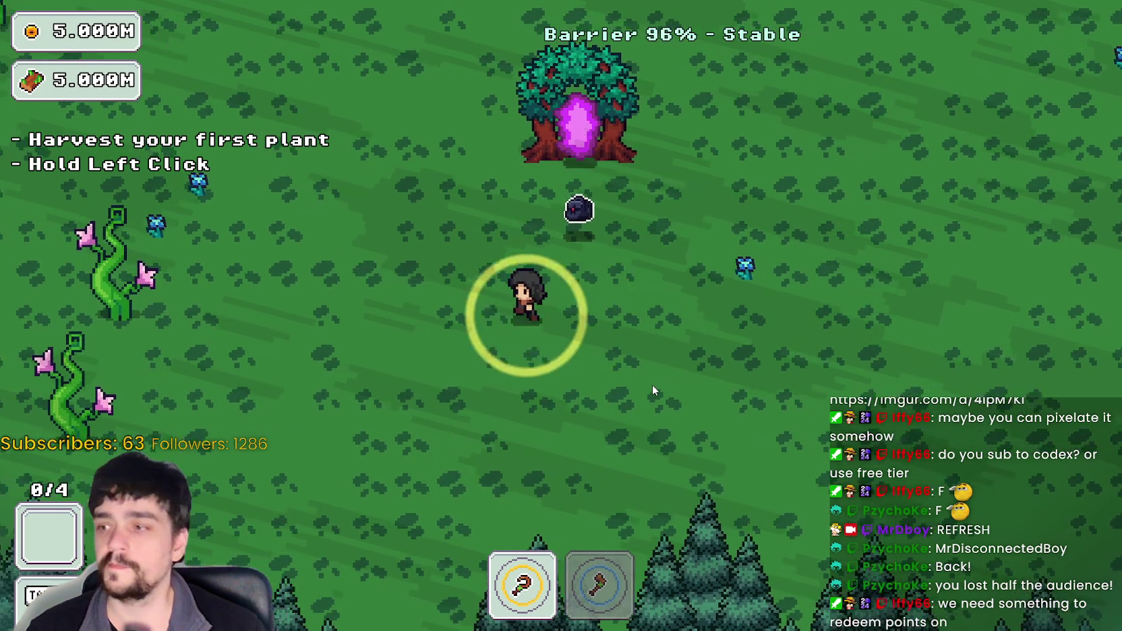
{"action": "key", "text": "w"}
{"action": "key", "text": "w"}
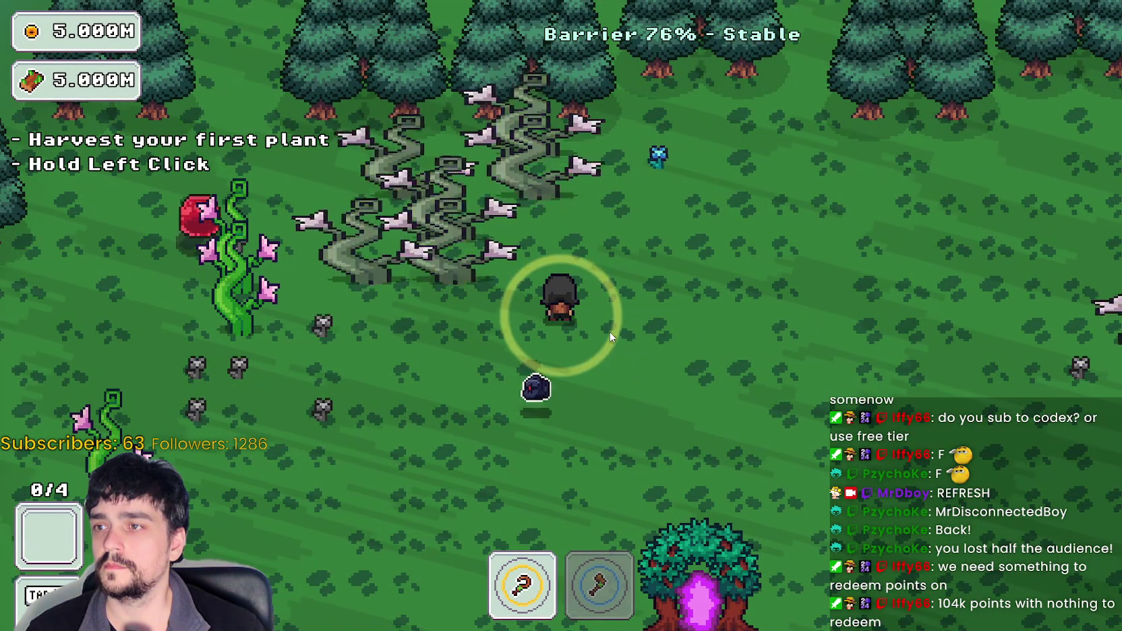
{"action": "key", "text": "d"}
{"action": "key", "text": "s"}
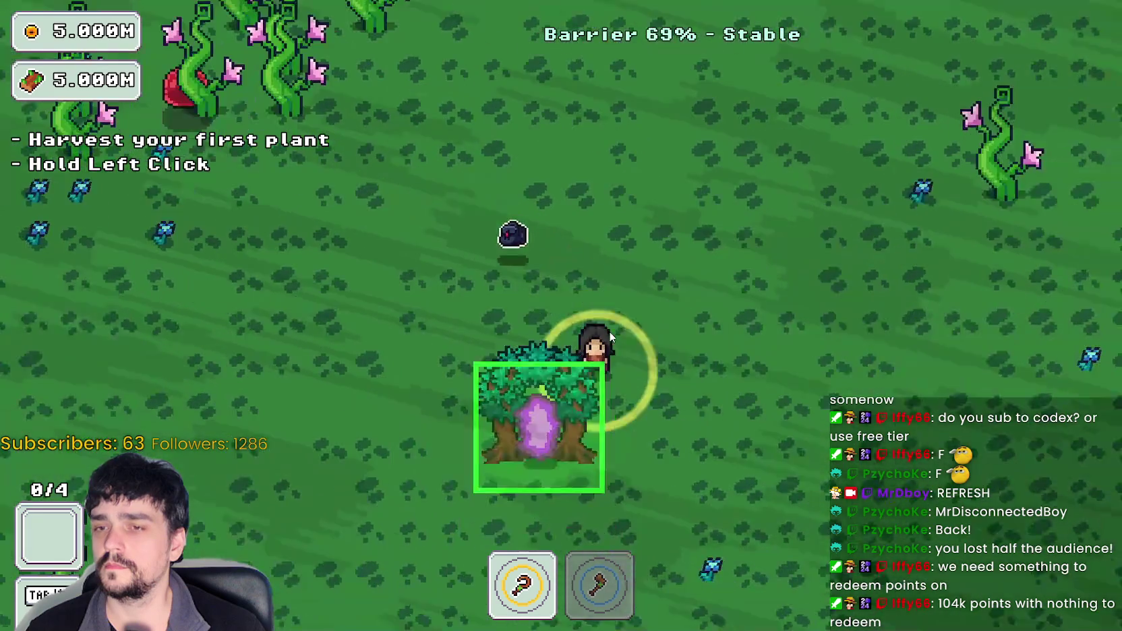
{"action": "key", "text": "w"}
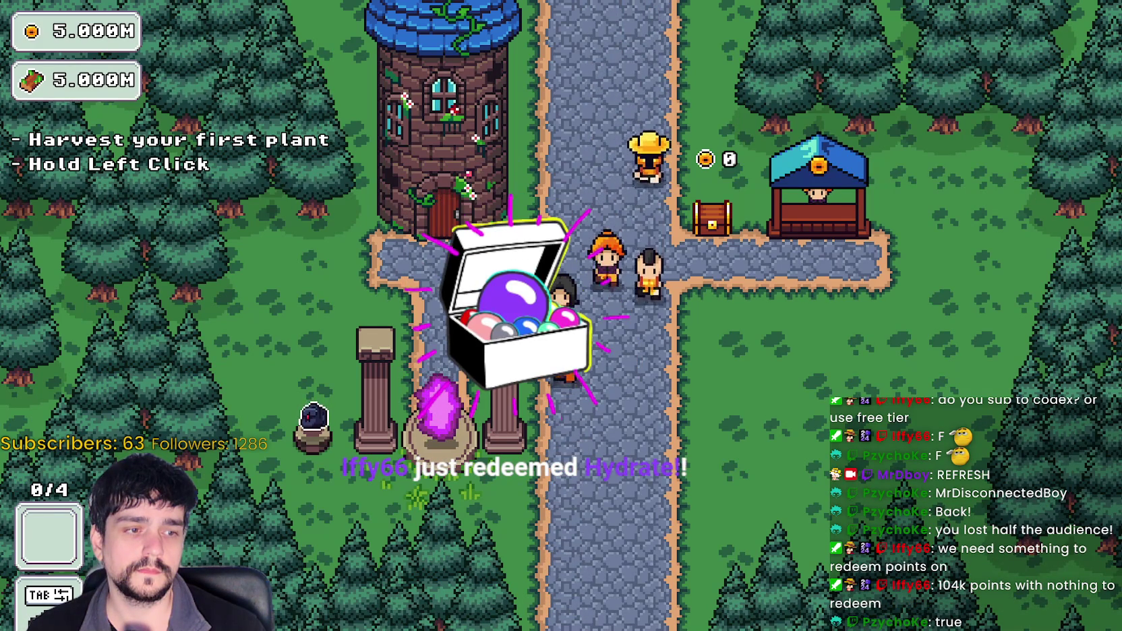
{"action": "key", "text": "alt+Tab"}
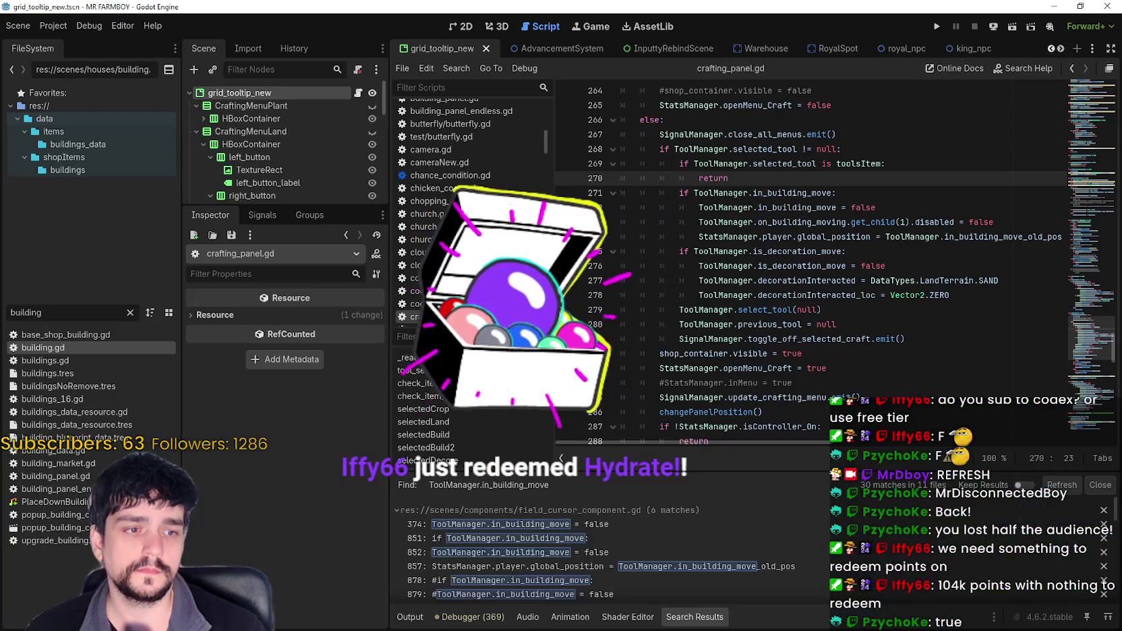
- Select the ResourceField node to show its ForestStagePlantField settings with plant_magical_roots.tres
{"action": "scroll", "coordinate": [331, 252], "scroll_direction": "down", "scroll_amount": 5}
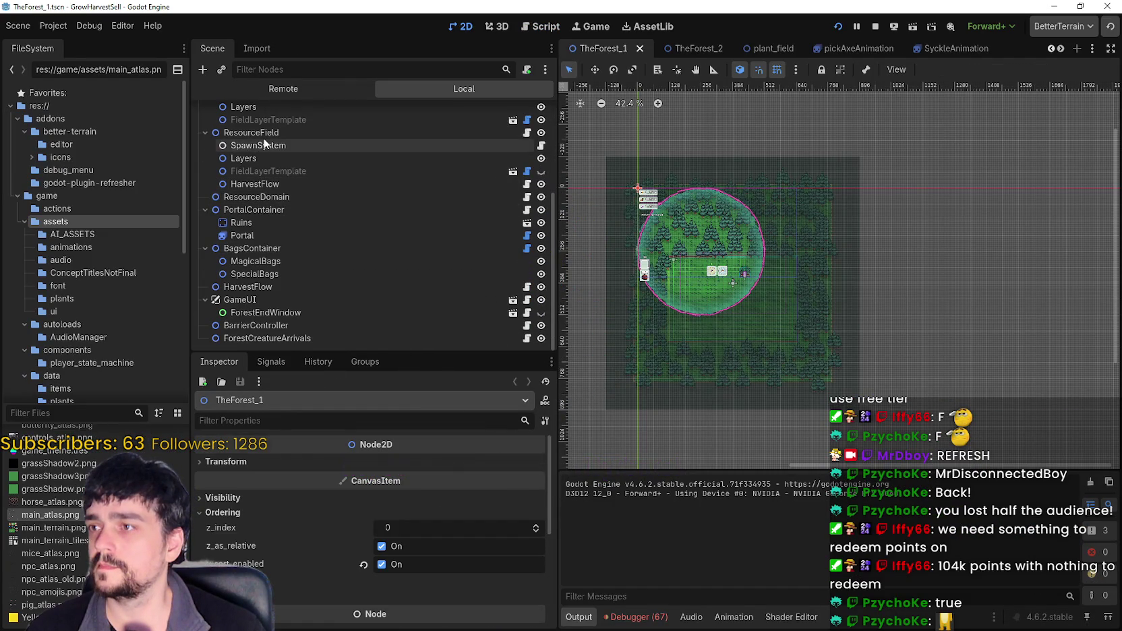
{"action": "left_click", "coordinate": [267, 136]}
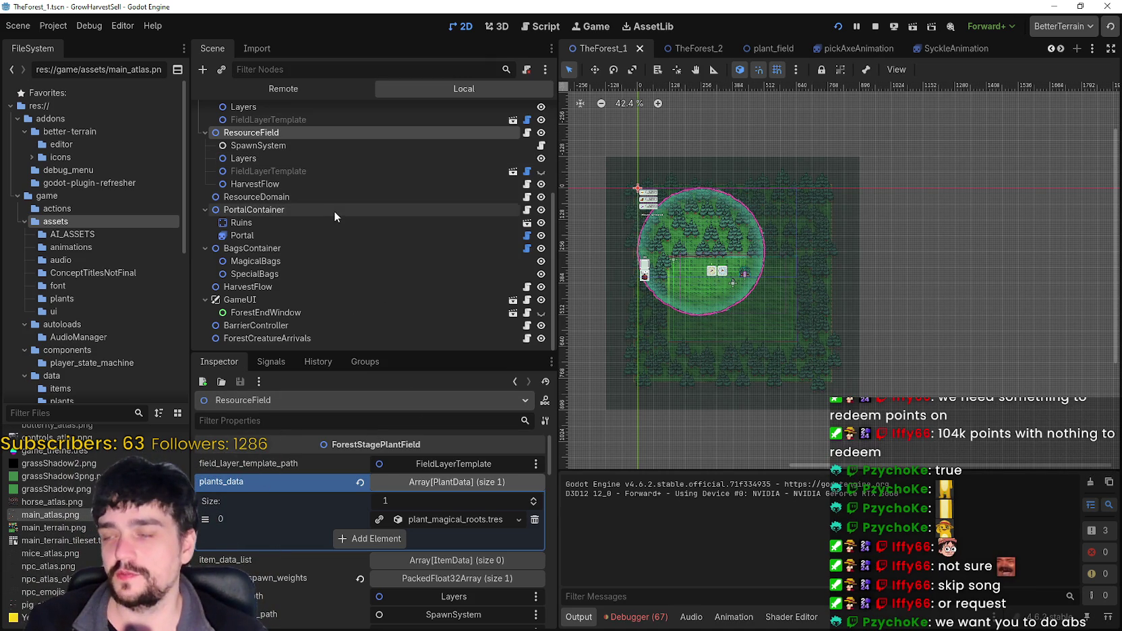
- Review FieldLayerTemplate's settings: growth_duration_ms 8000, fill_up.gdshader fill, silhouette alpha 0.3, wind sway on
{"action": "left_click", "coordinate": [306, 183]}
{"action": "left_click", "coordinate": [302, 170]}
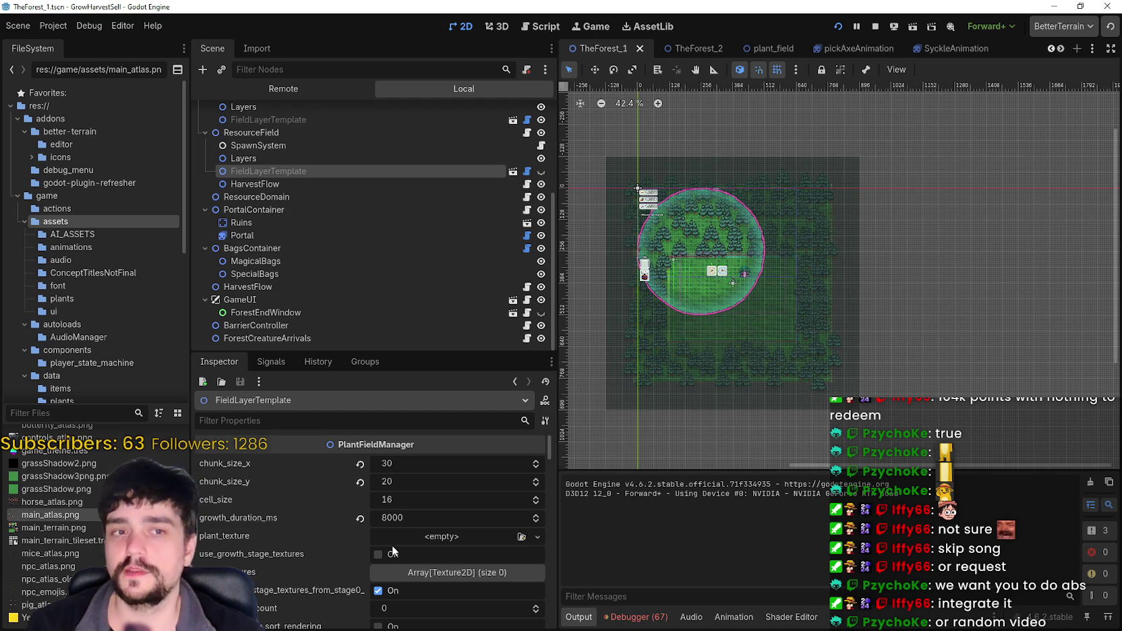
{"action": "scroll", "coordinate": [392, 544], "scroll_direction": "down", "scroll_amount": 4}
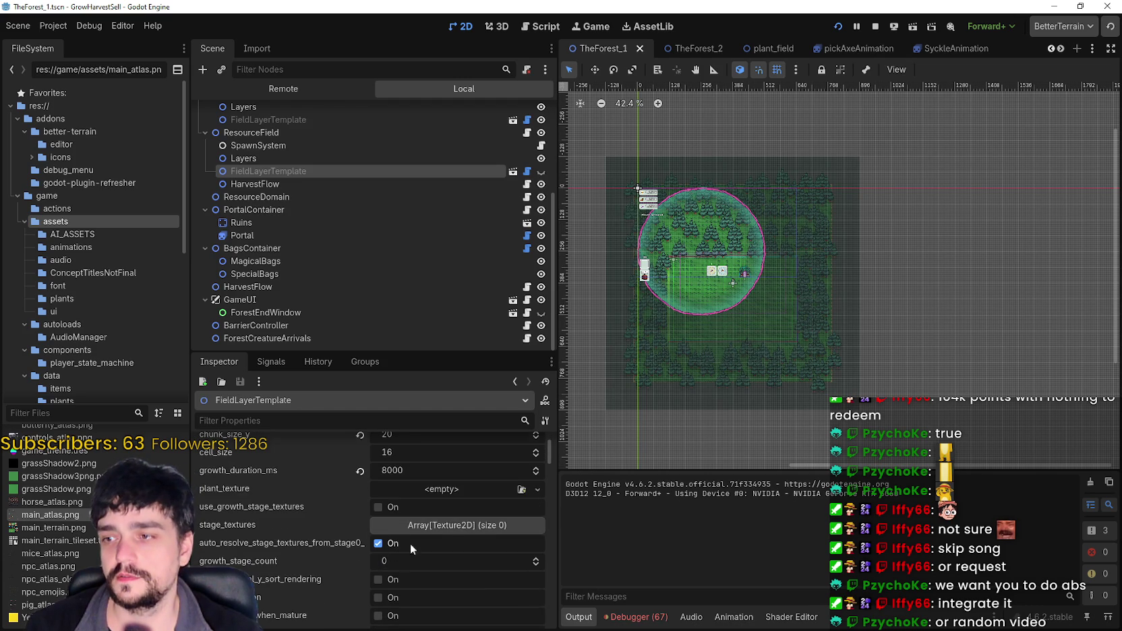
{"action": "scroll", "coordinate": [476, 594], "scroll_direction": "up", "scroll_amount": 4}
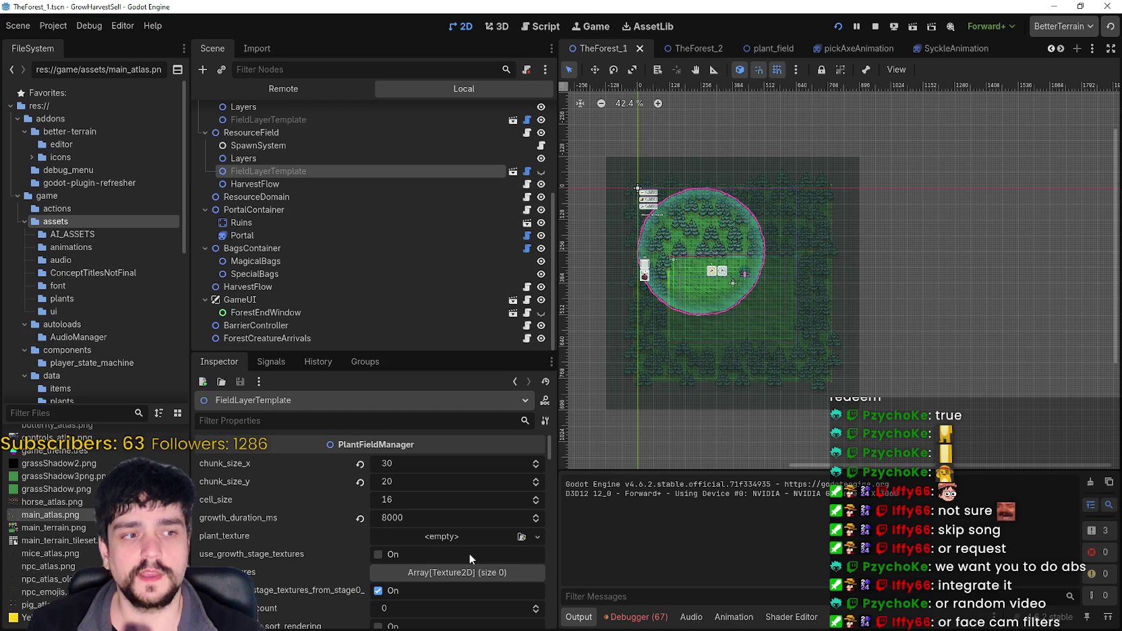
{"action": "scroll", "coordinate": [469, 552], "scroll_direction": "down", "scroll_amount": 2}
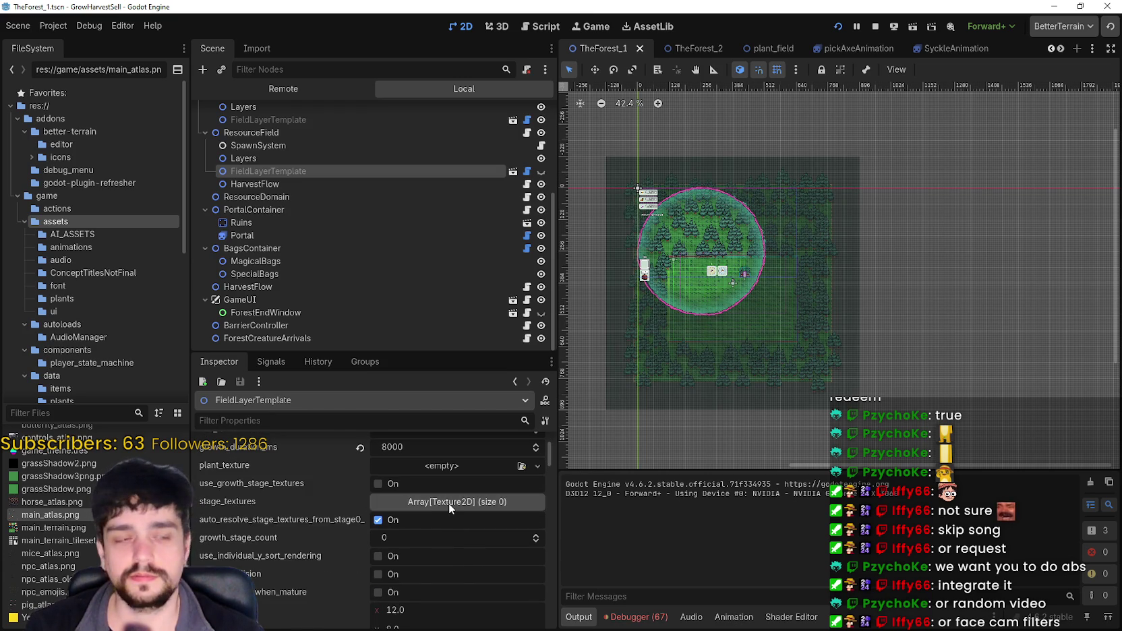
{"action": "scroll", "coordinate": [455, 565], "scroll_direction": "down", "scroll_amount": 5}
{"action": "scroll", "coordinate": [445, 553], "scroll_direction": "down", "scroll_amount": 5}
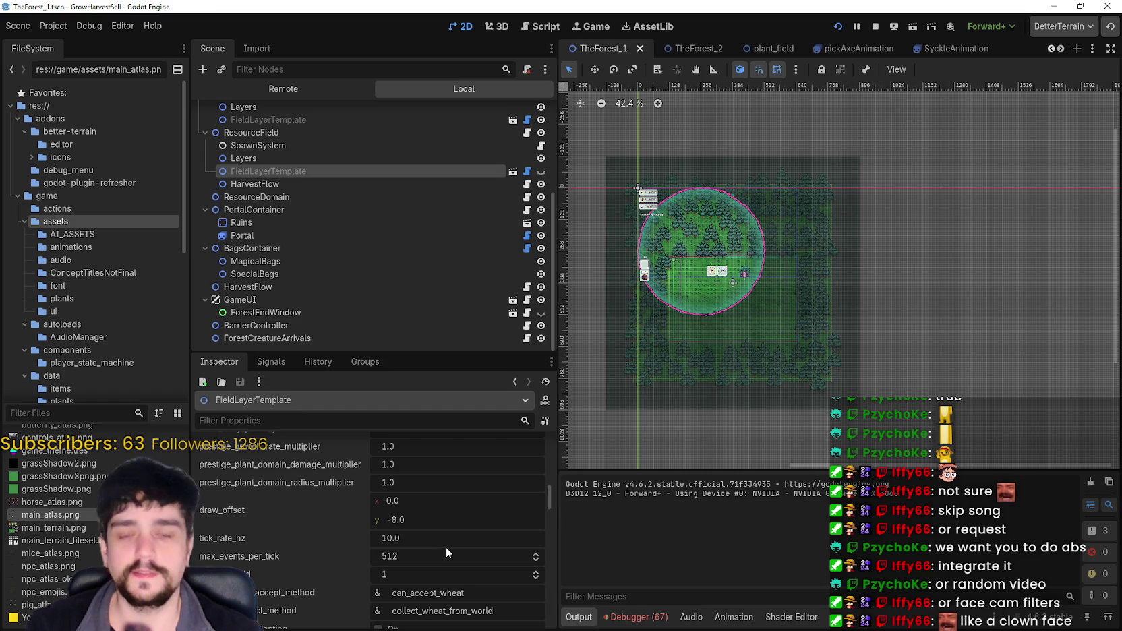
{"action": "scroll", "coordinate": [445, 547], "scroll_direction": "down", "scroll_amount": 3}
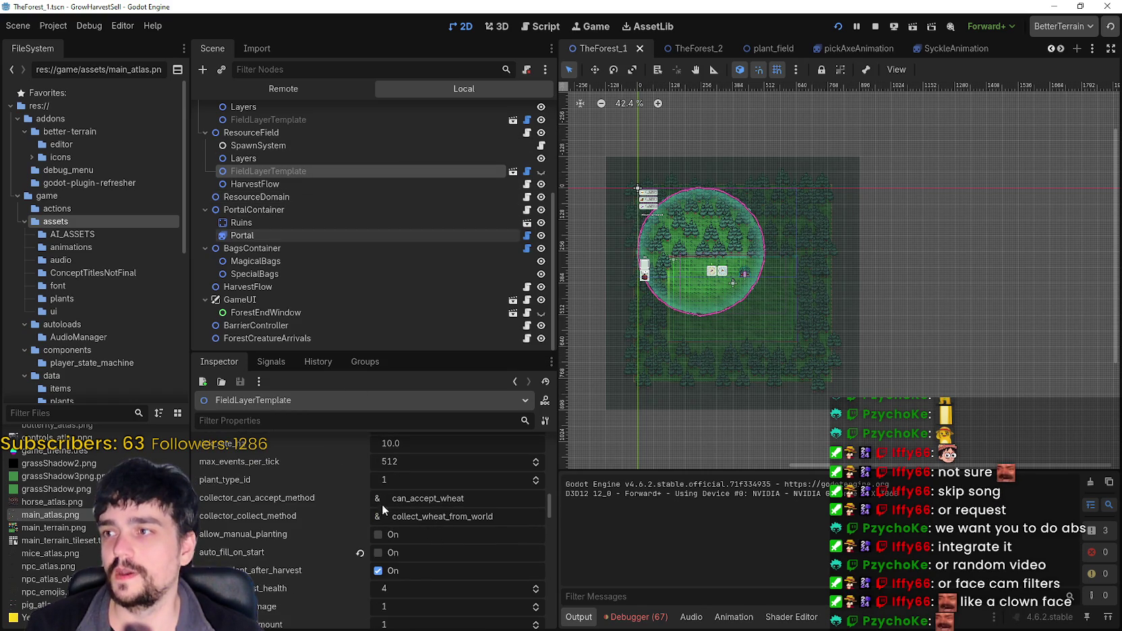
{"action": "scroll", "coordinate": [446, 627], "scroll_direction": "down", "scroll_amount": 1}
{"action": "scroll", "coordinate": [445, 627], "scroll_direction": "up", "scroll_amount": 3}
{"action": "left_click_drag", "start_coordinate": [550, 507], "coordinate": [553, 478]}
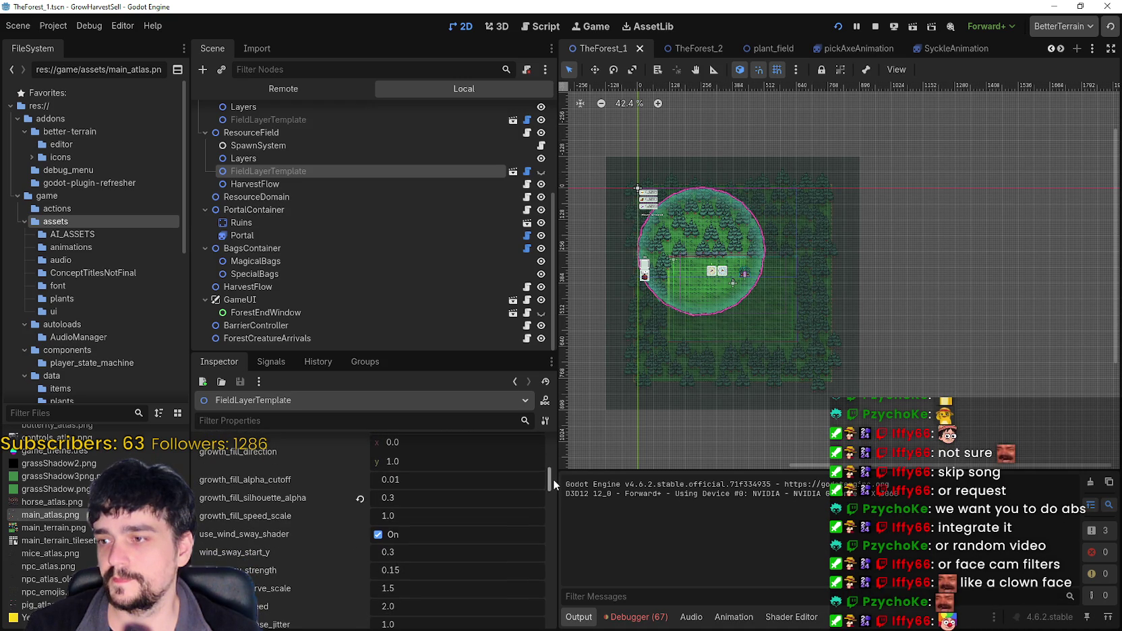
{"action": "left_click_drag", "start_coordinate": [553, 479], "coordinate": [556, 477]}
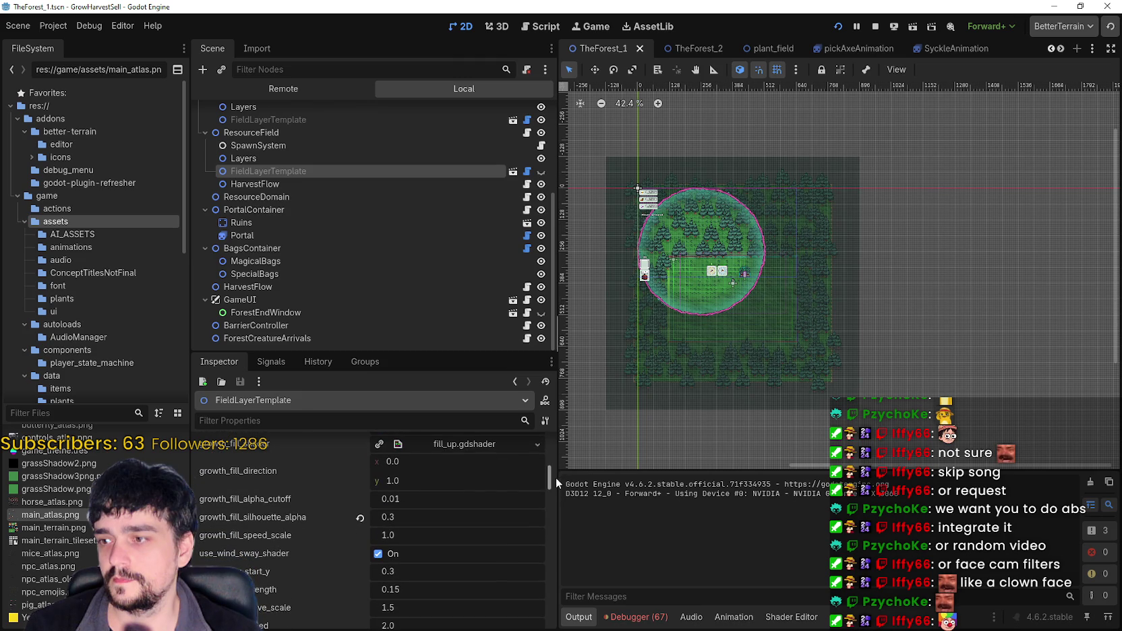